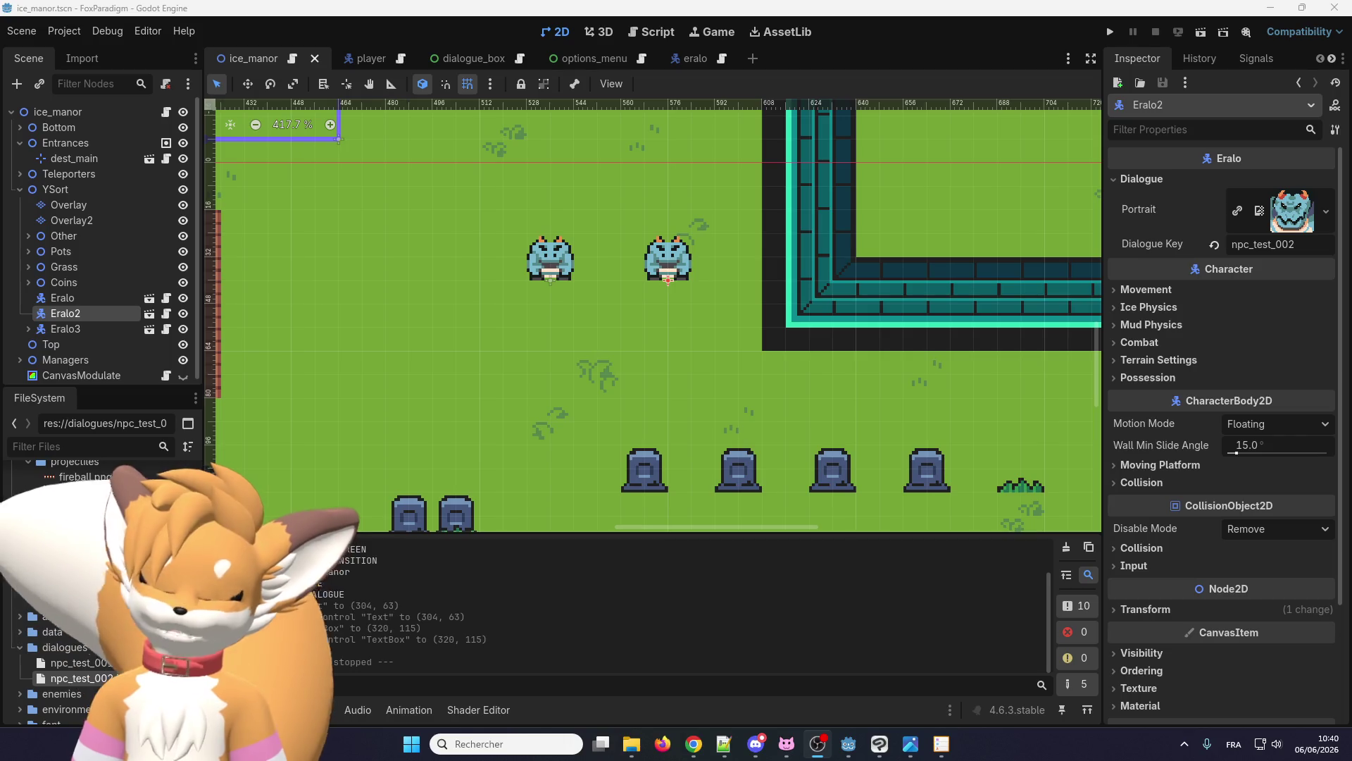
# - Scroll through the output log of the ice_manor test run, then switch to the web browser
pyautogui.scroll(1, 563, 318)
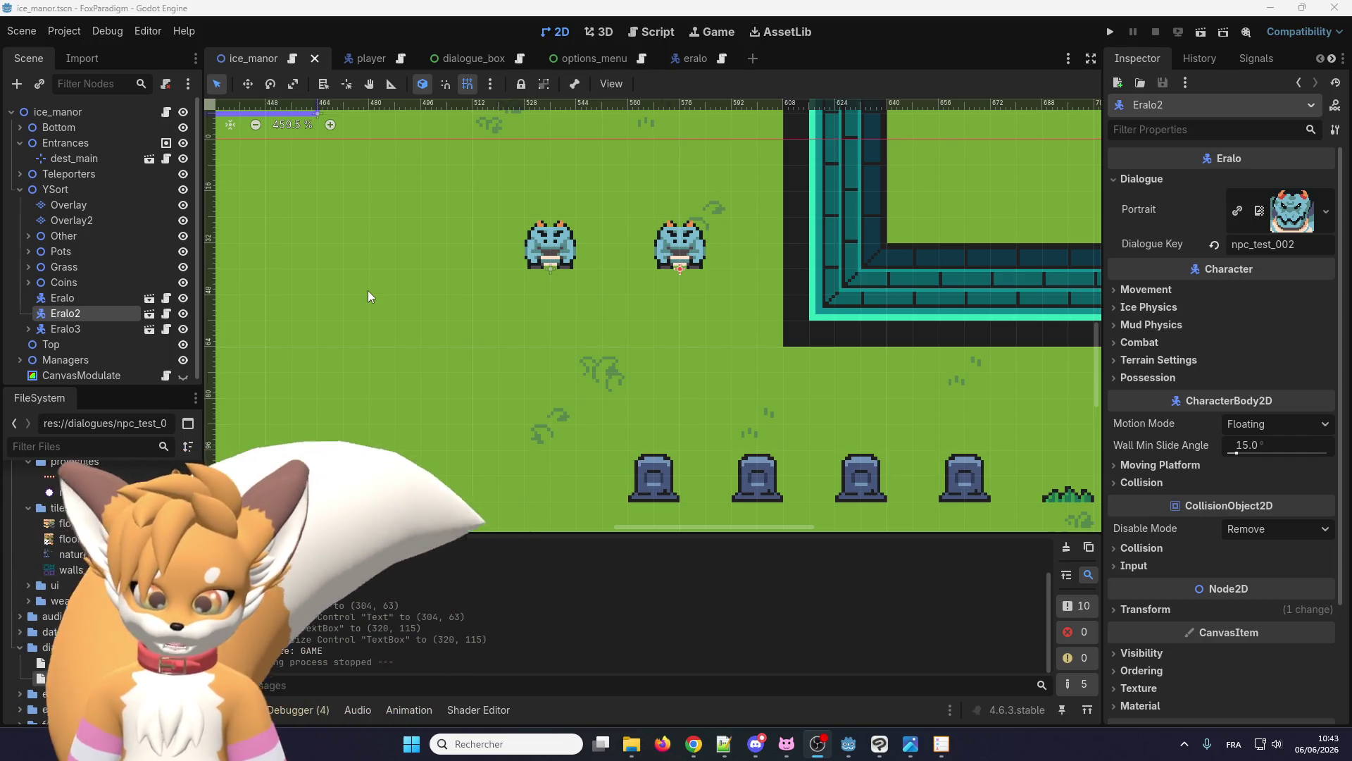
pyautogui.scroll(-2, 569, 336)
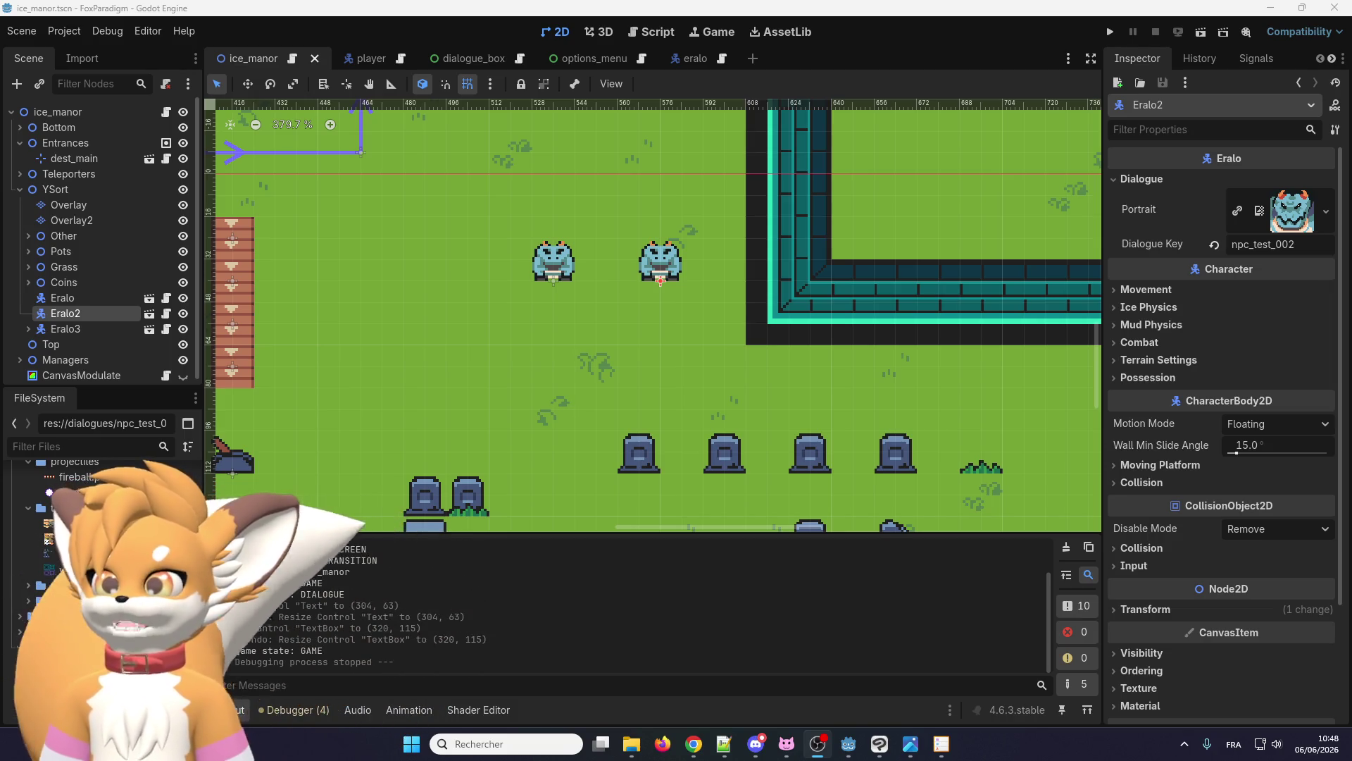
pyautogui.hotkey('alt', 'Tab')
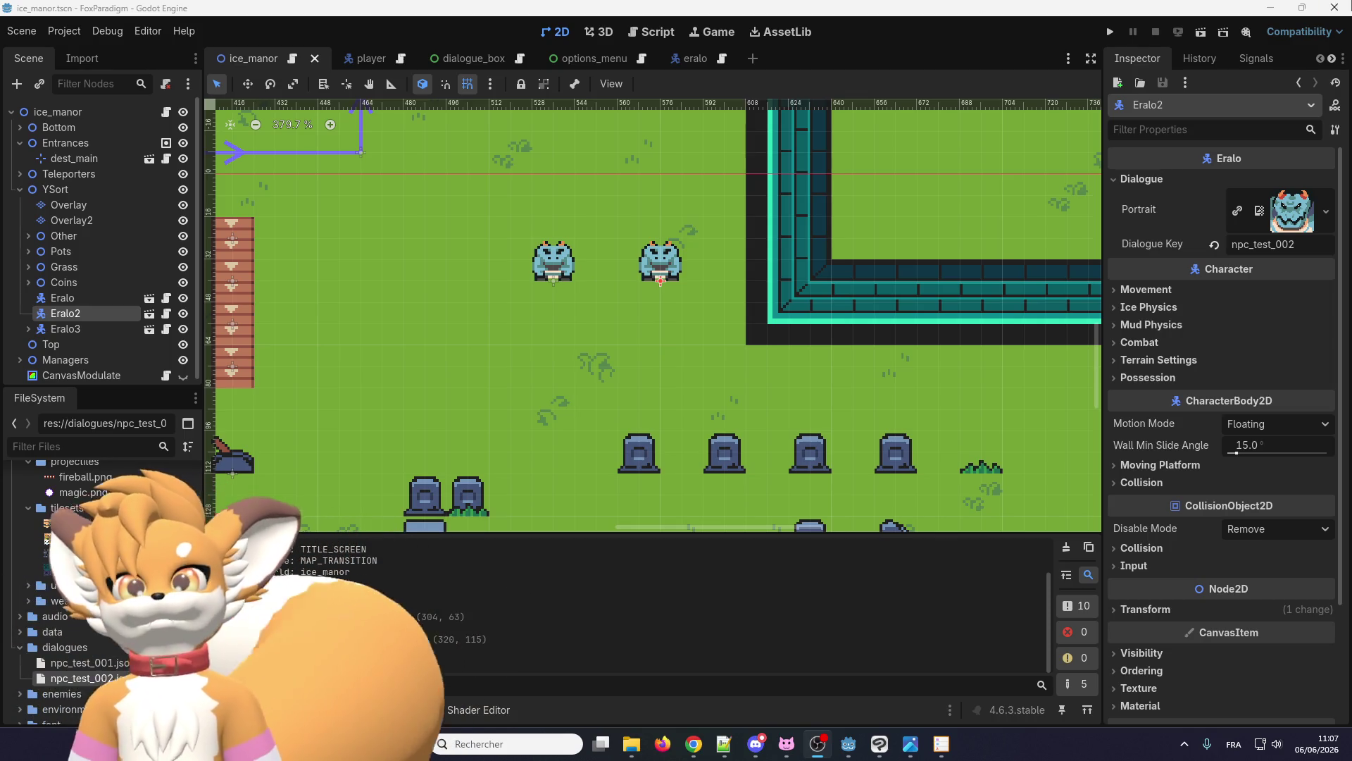
pyautogui.scroll(-2, 490, 298)
pyautogui.scroll(2, 580, 289)
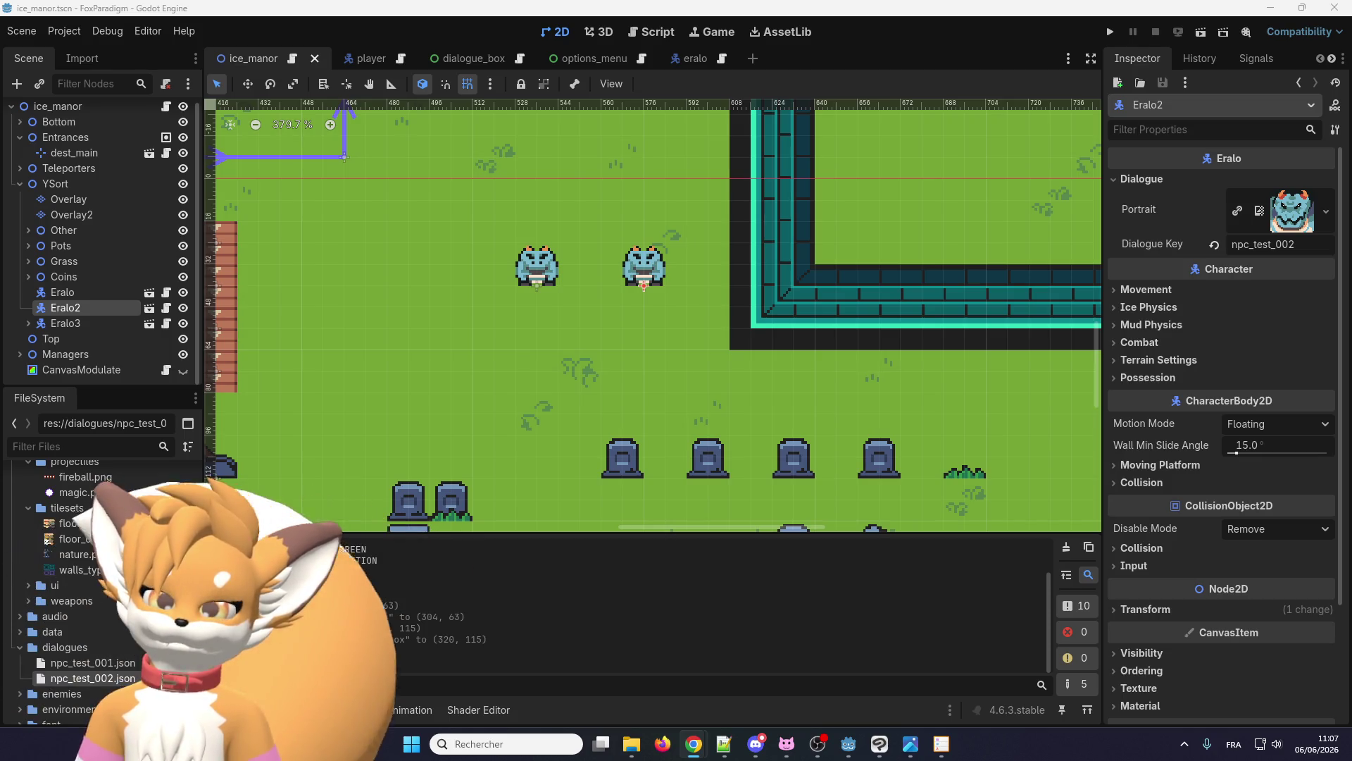
pyautogui.scroll(1, 479, 200)
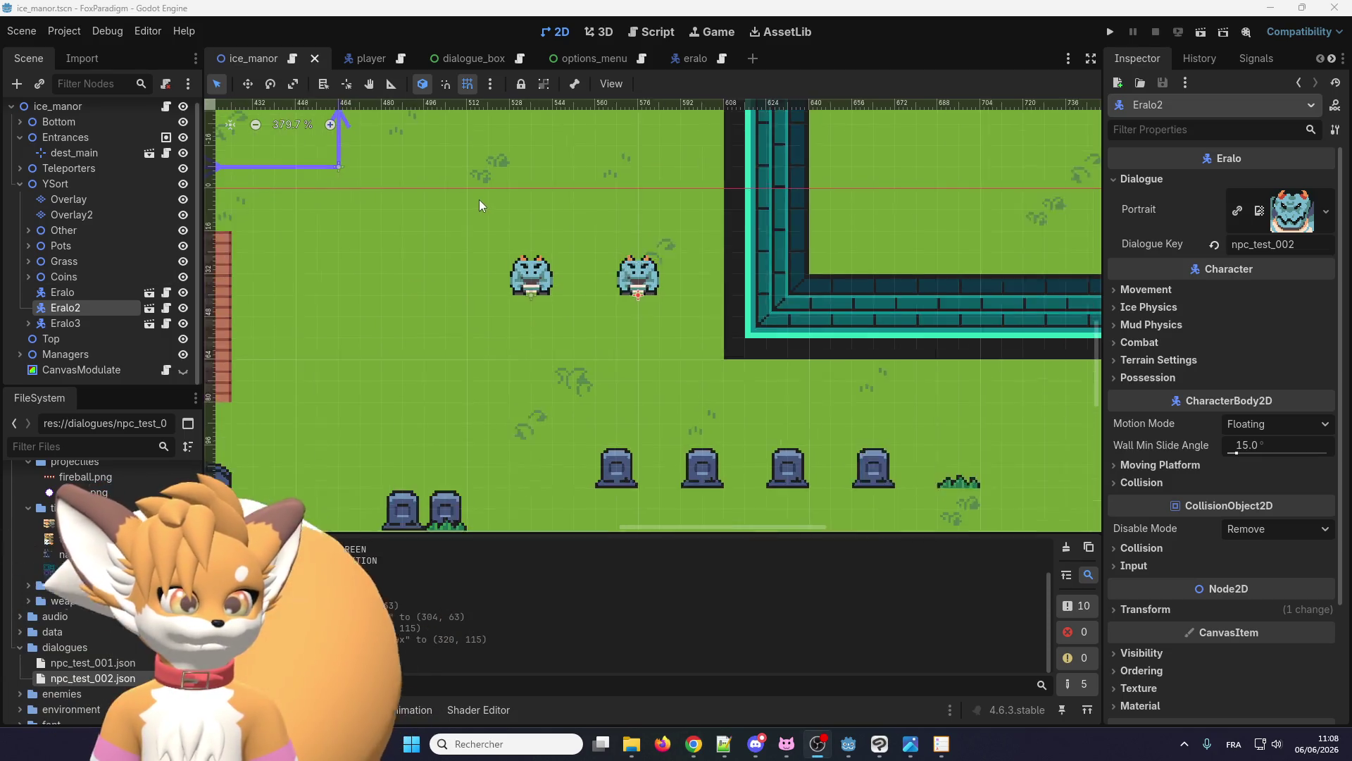
pyautogui.scroll(1, 479, 200)
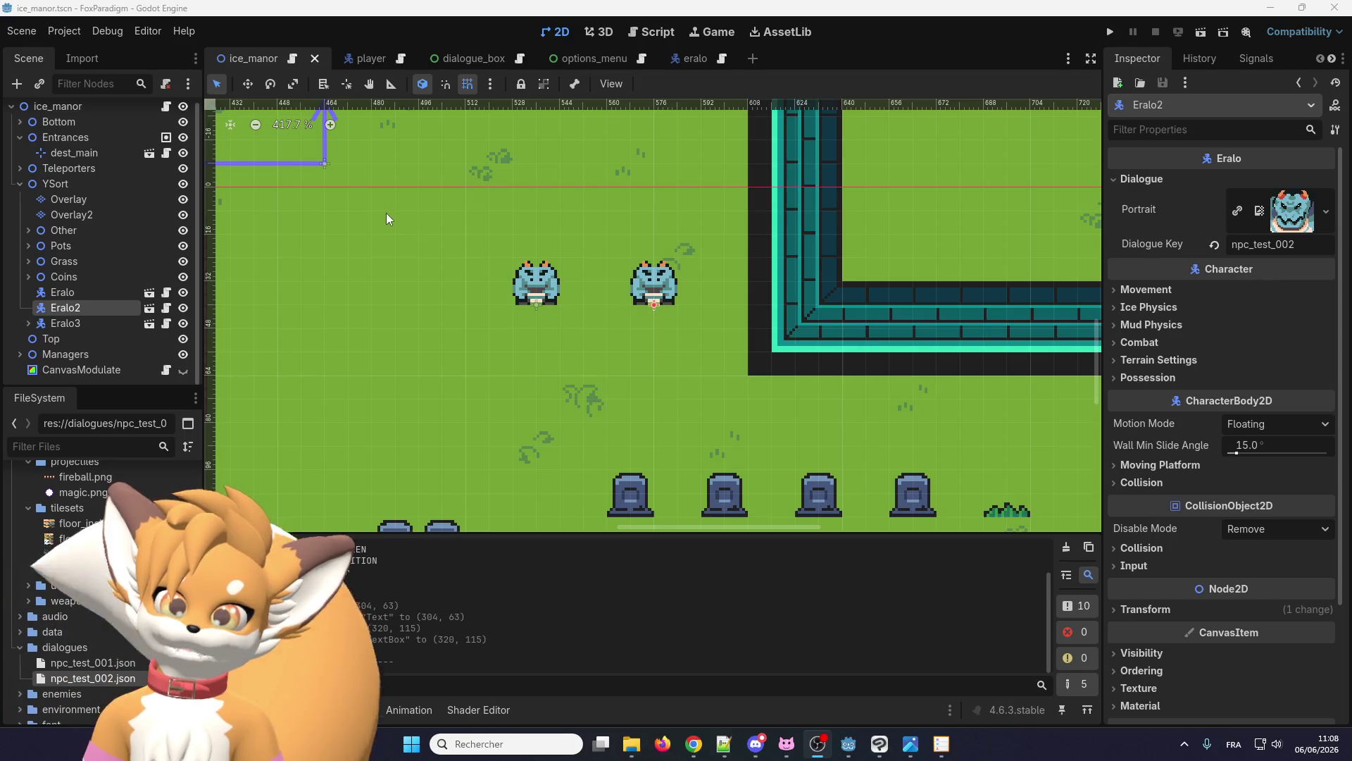
pyautogui.scroll(2, 631, 353)
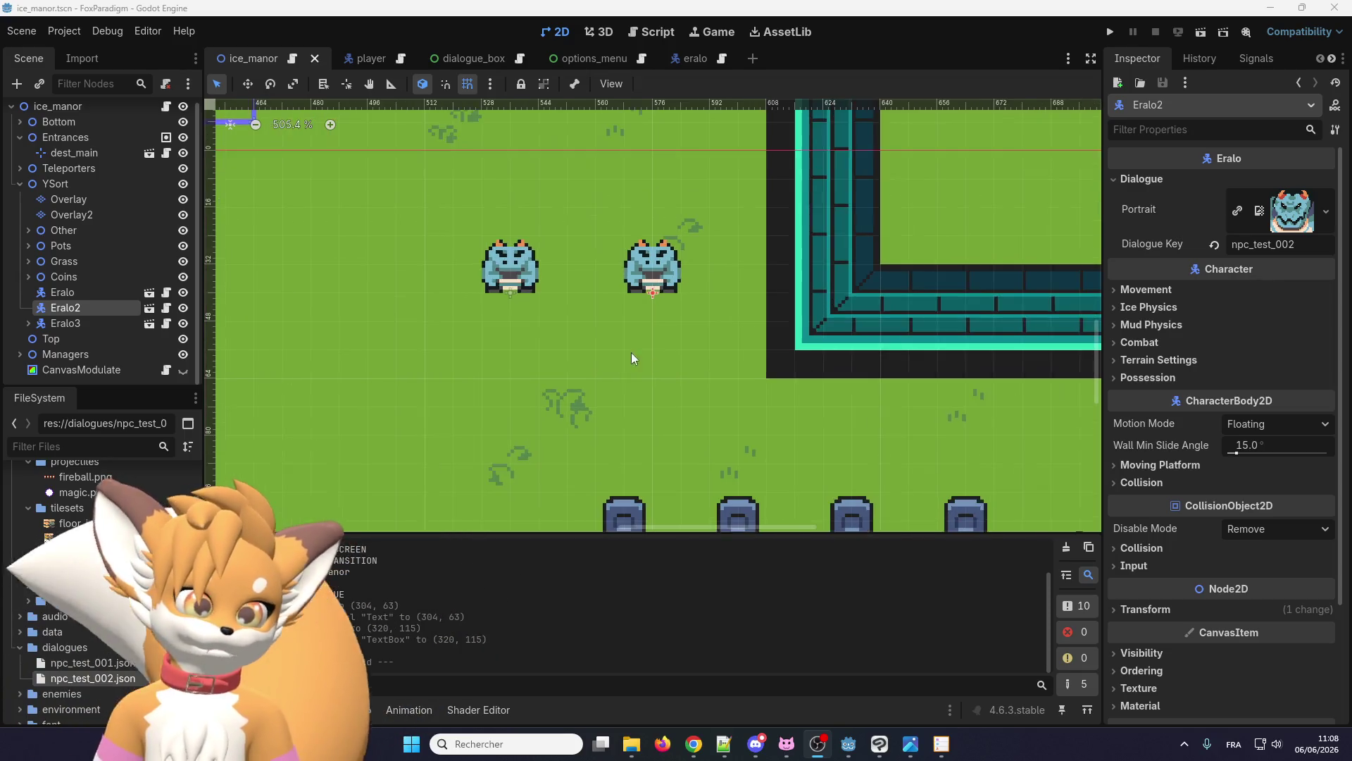
pyautogui.scroll(-1, 631, 352)
pyautogui.click(73, 319)
pyautogui.click(75, 311)
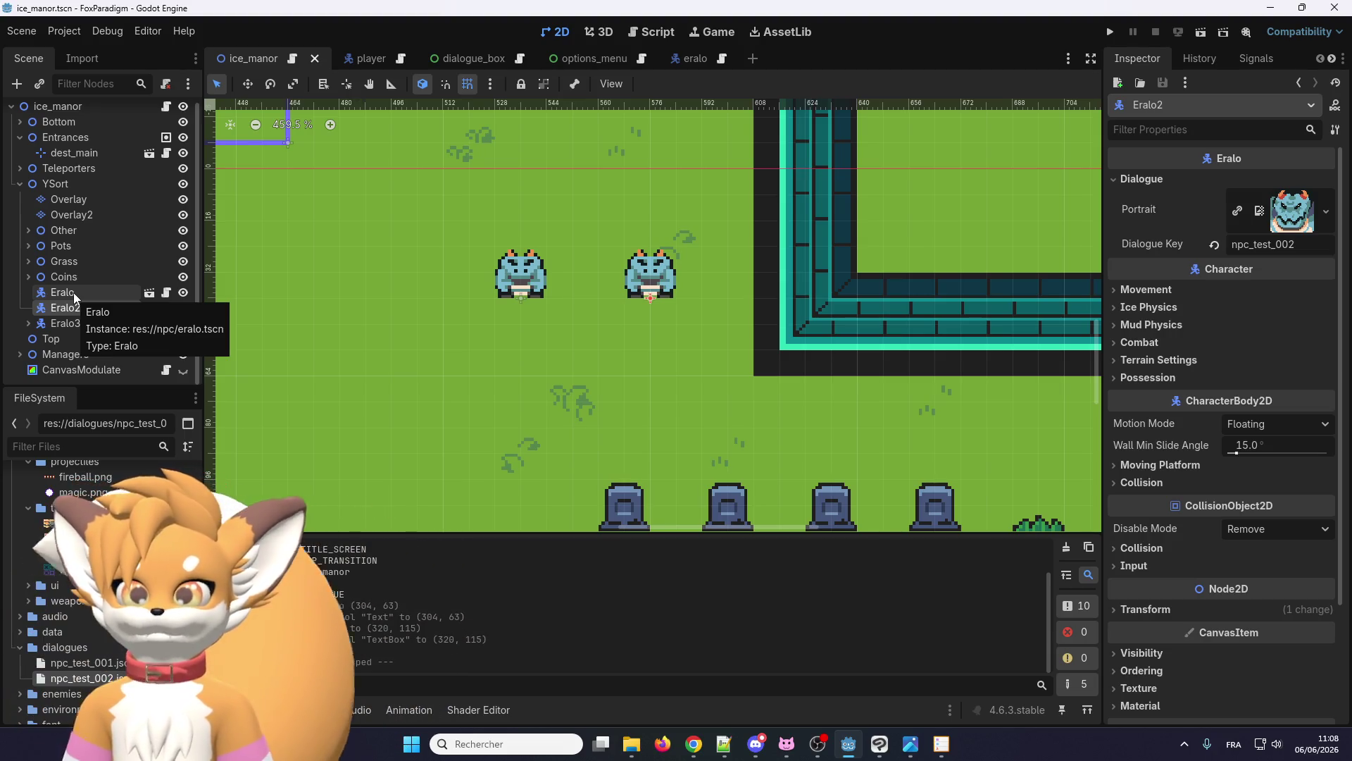
pyautogui.scroll(3, 655, 274)
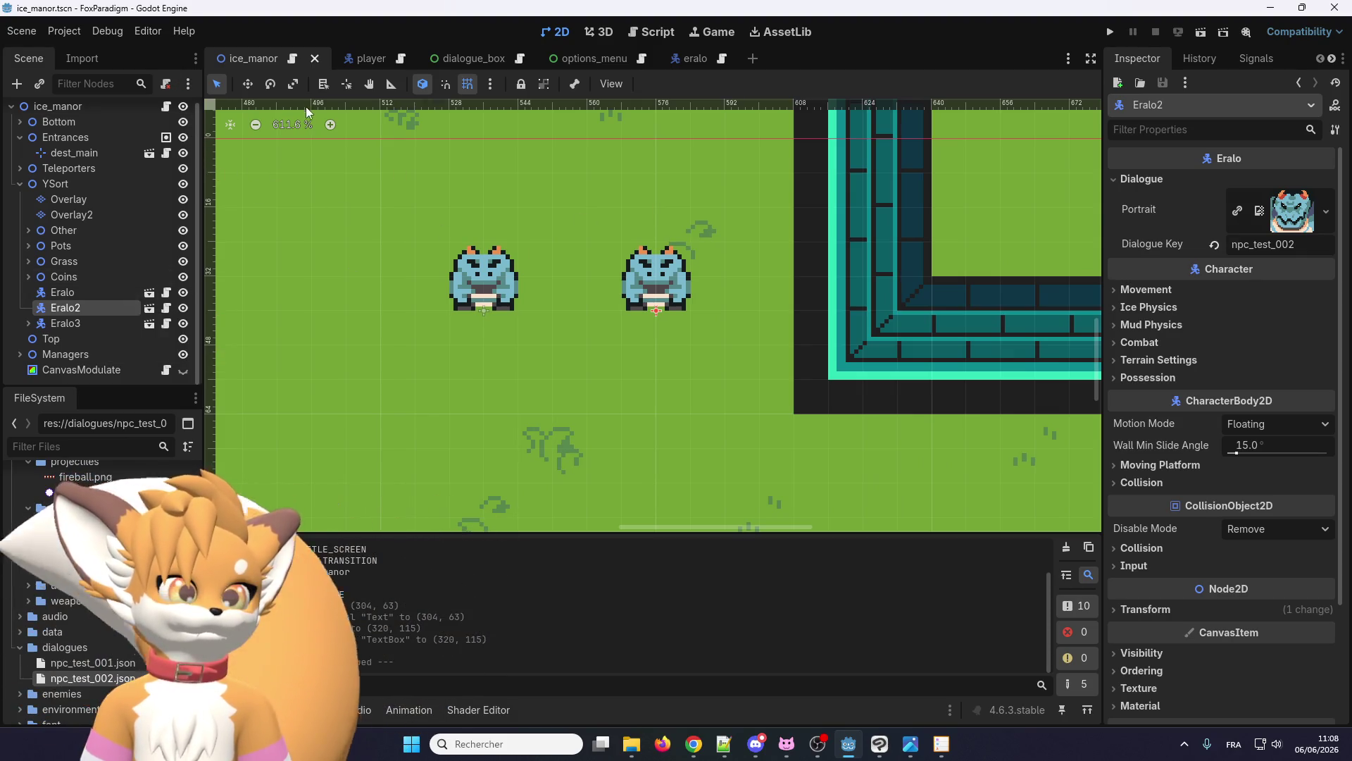
pyautogui.doubleClick(104, 678)
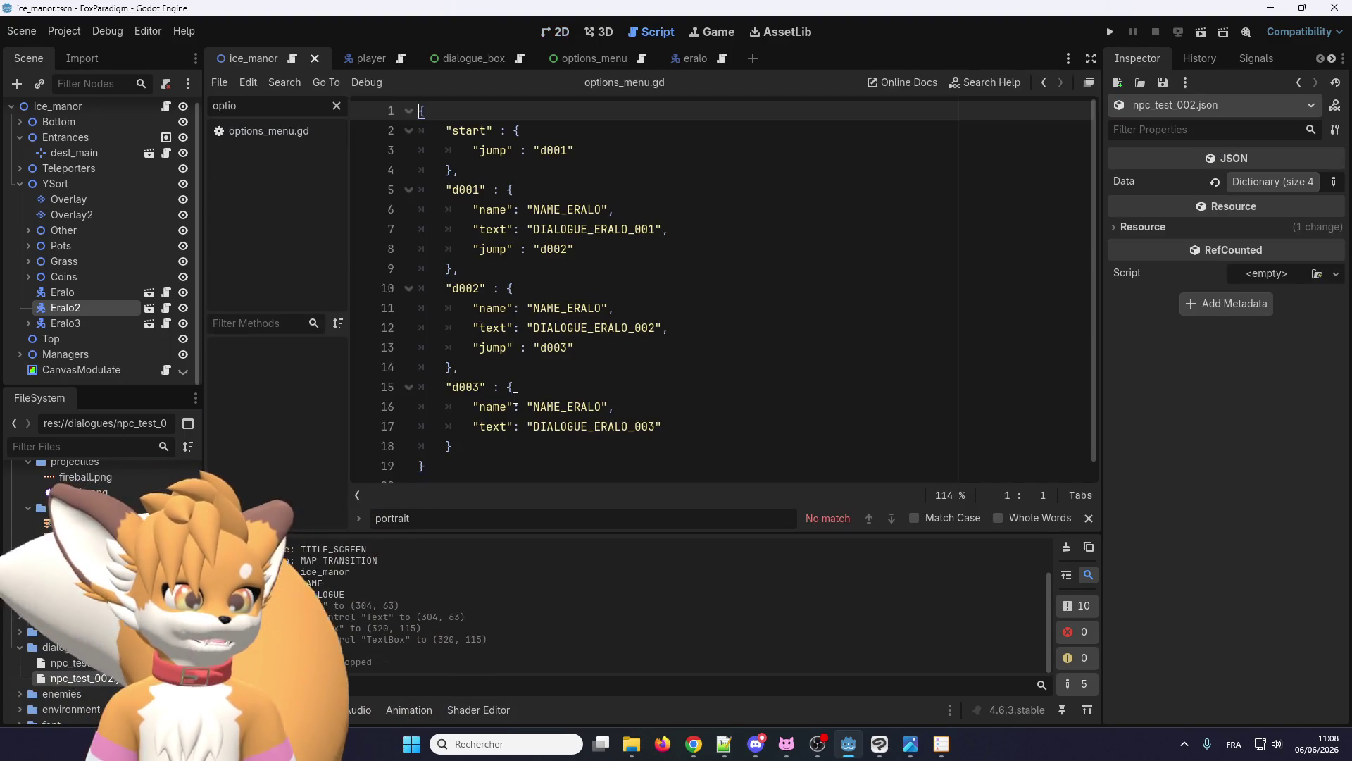
# - Replace d001's DIALOGUE_ERALO_001 text with "Comment ça va ?" in npc_test_002.json
pyautogui.moveTo(423, 110); pyautogui.dragTo(606, 426)
pyautogui.click(606, 426)
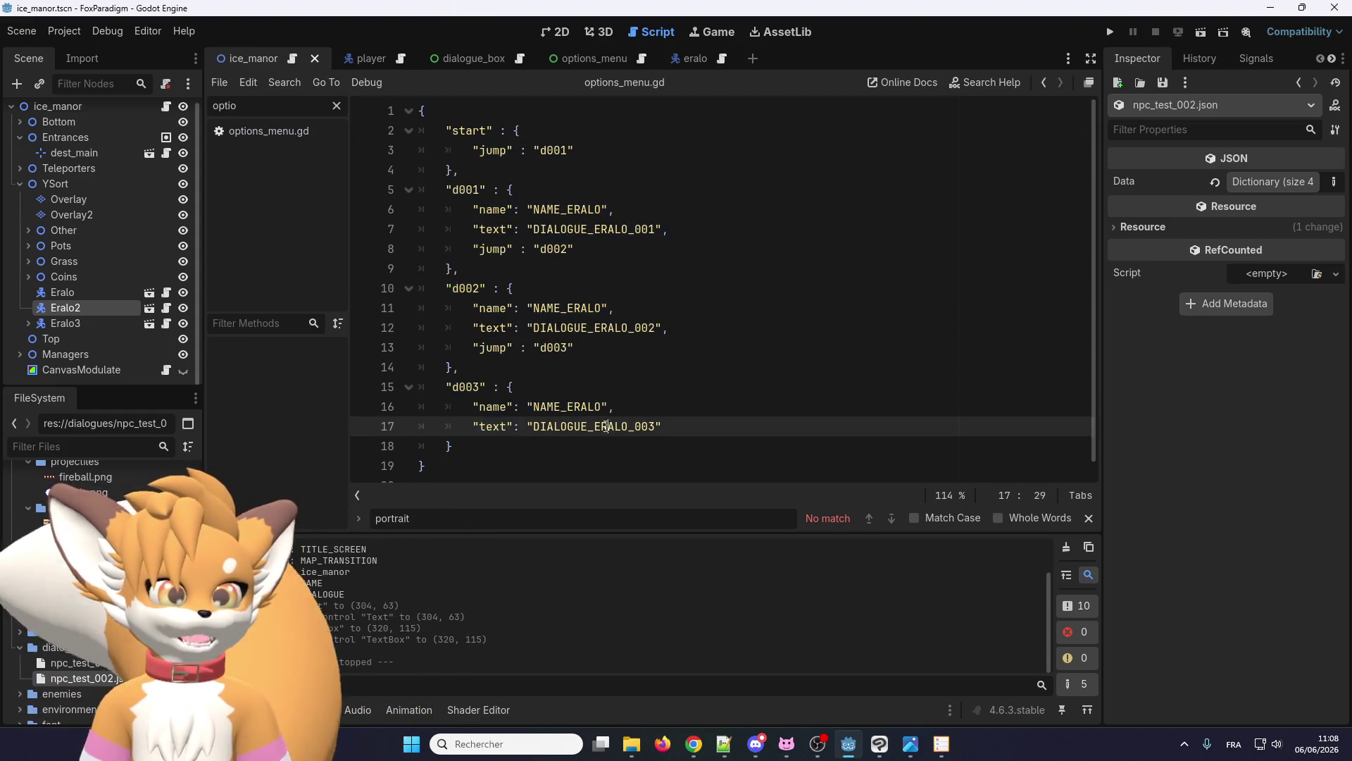
pyautogui.click(473, 365)
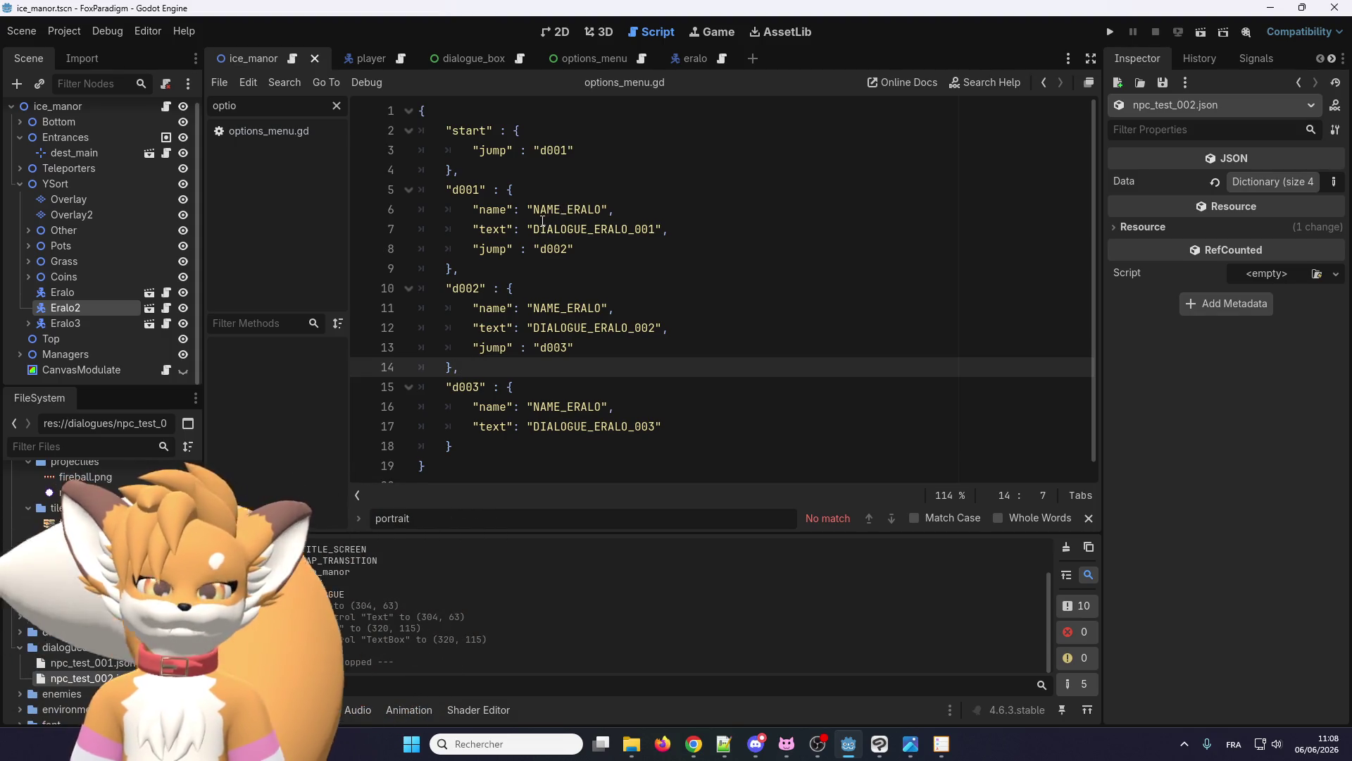
pyautogui.doubleClick(572, 209)
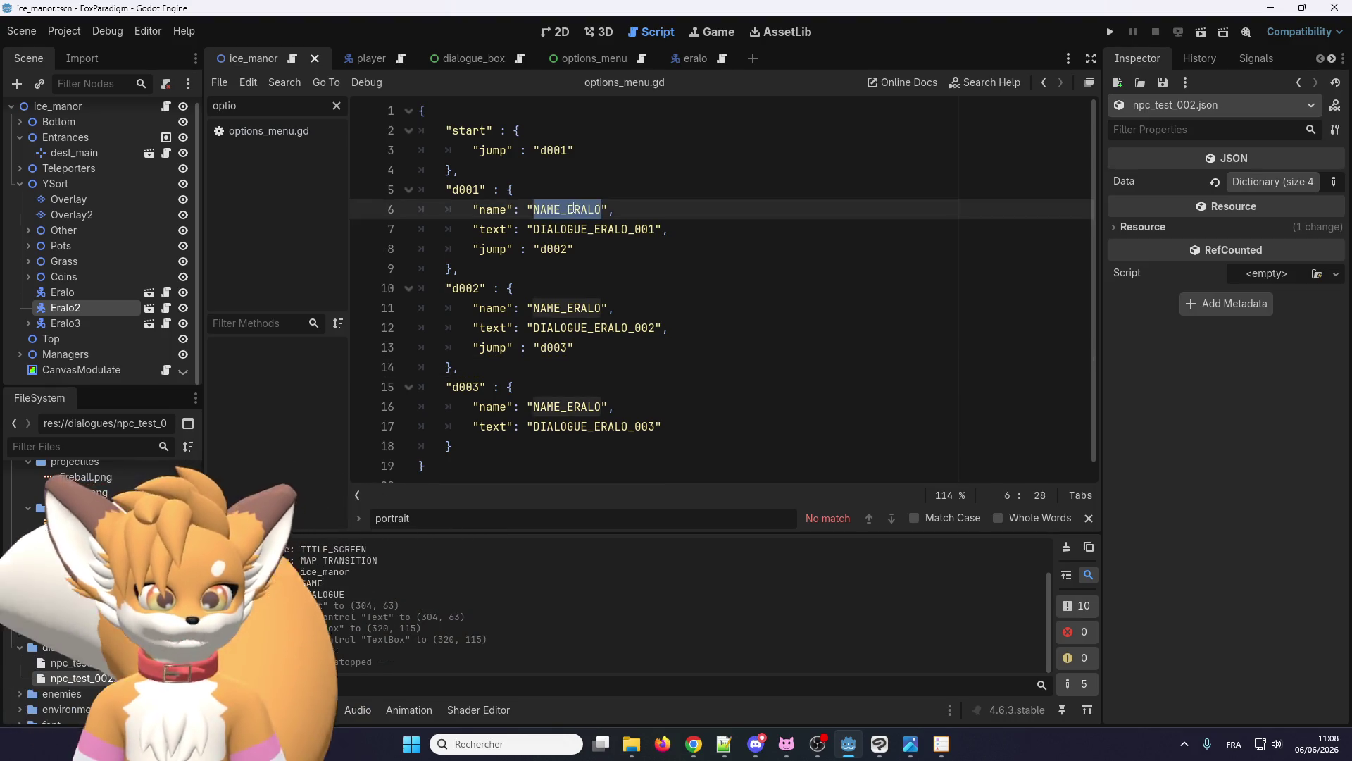
pyautogui.doubleClick(592, 229)
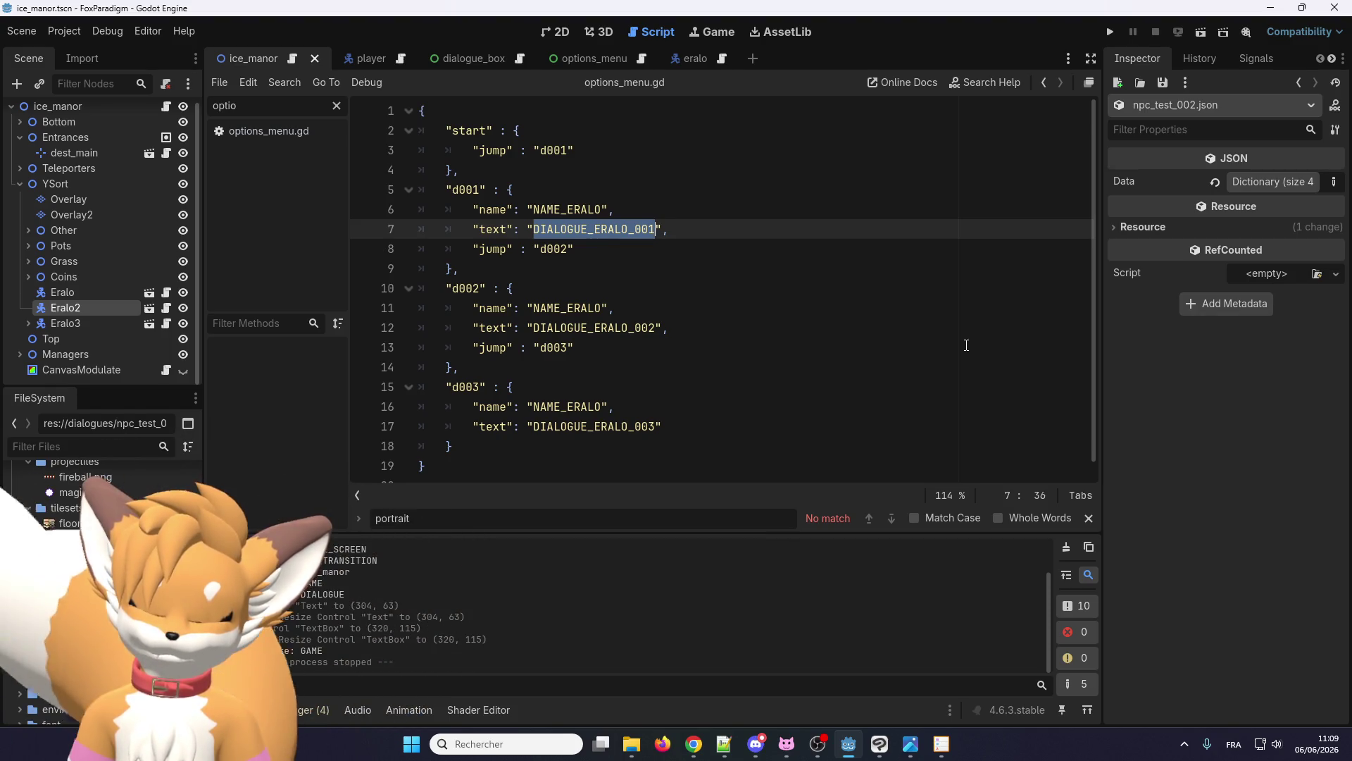
pyautogui.write('Comment ça va ?')
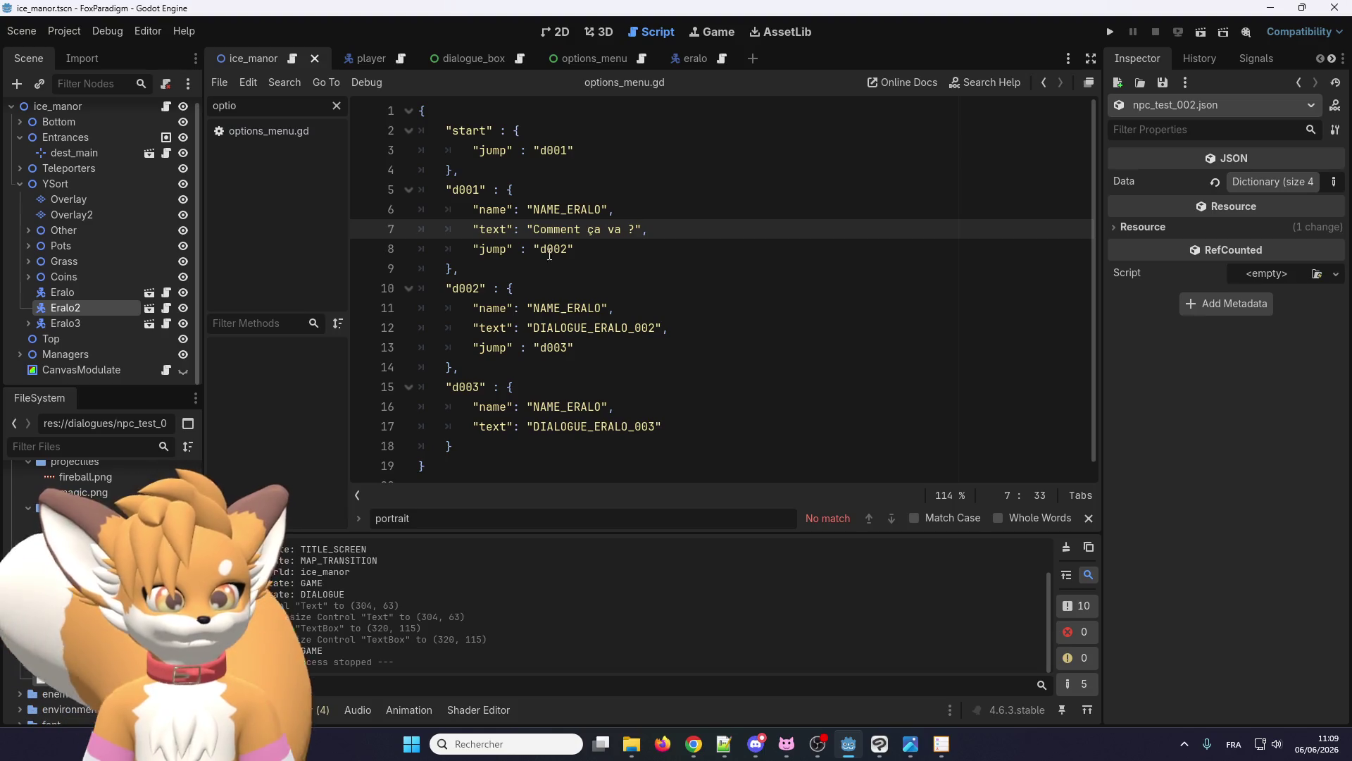
pyautogui.moveTo(473, 248); pyautogui.dragTo(633, 252)
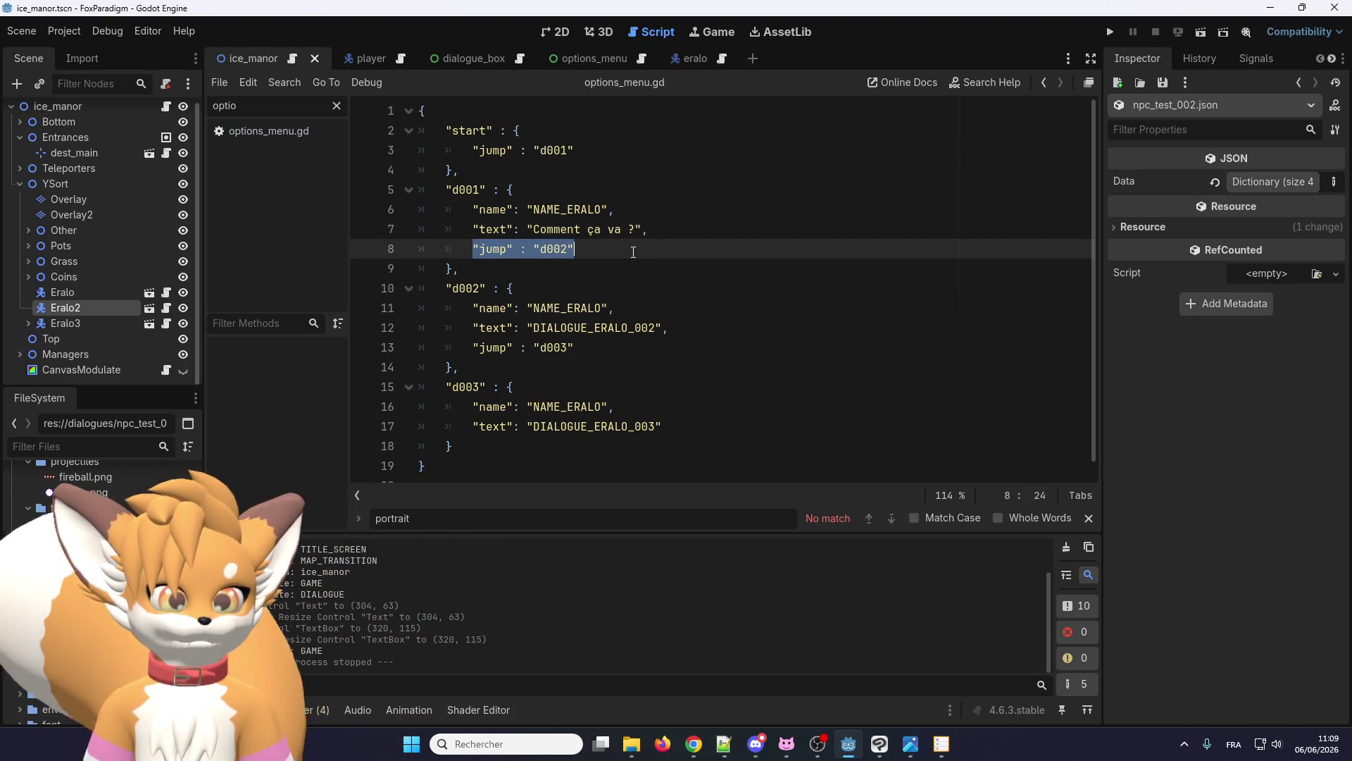
# - Rename d001's jump key to choices and replace its d002 value with an empty bracketed list
pyautogui.click(631, 252)
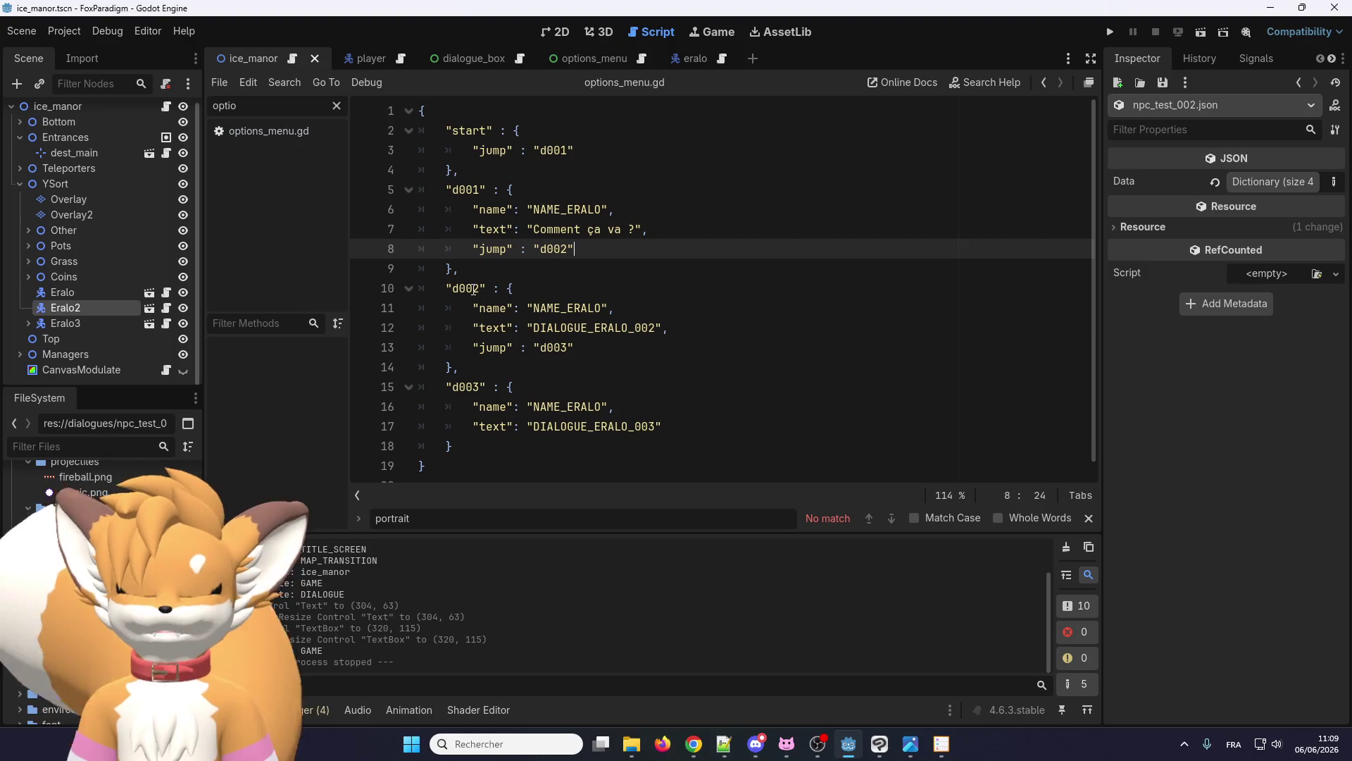
pyautogui.doubleClick(493, 249)
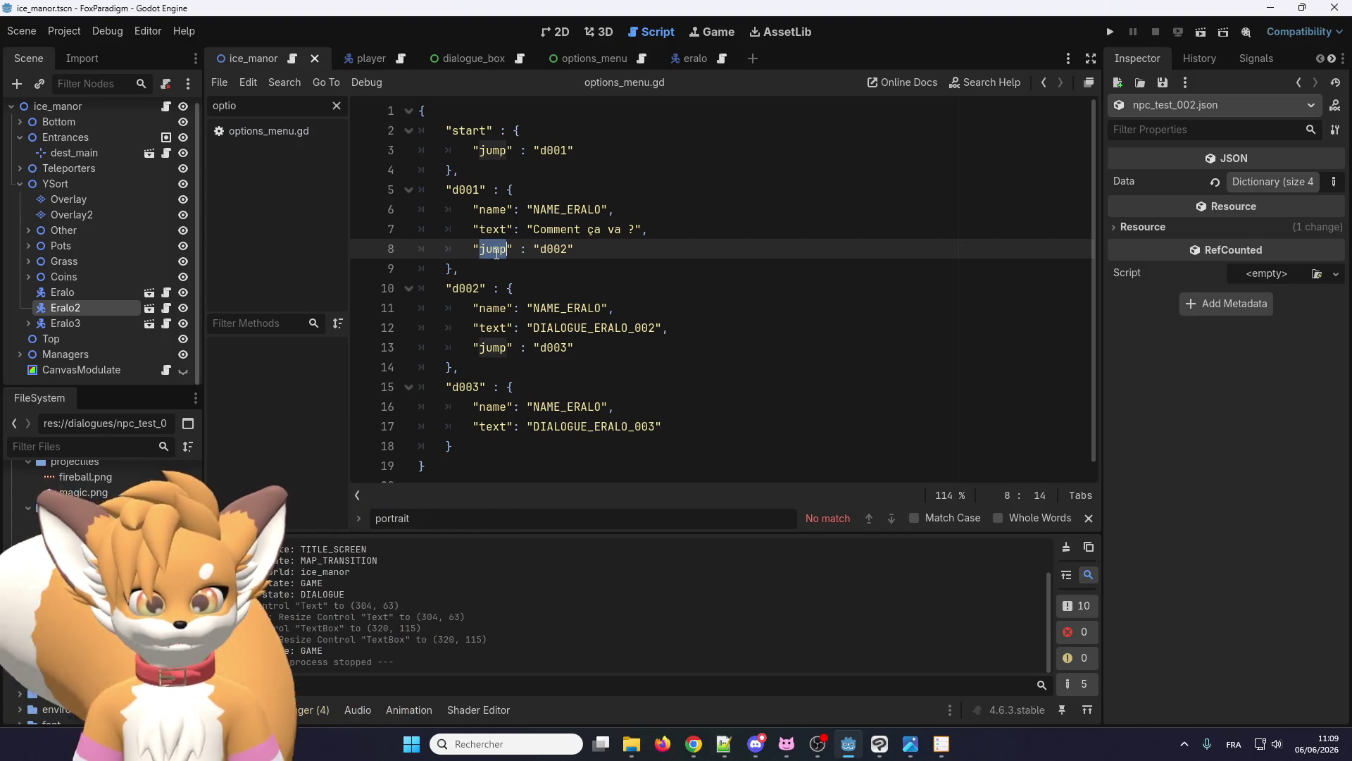
pyautogui.write('choice')
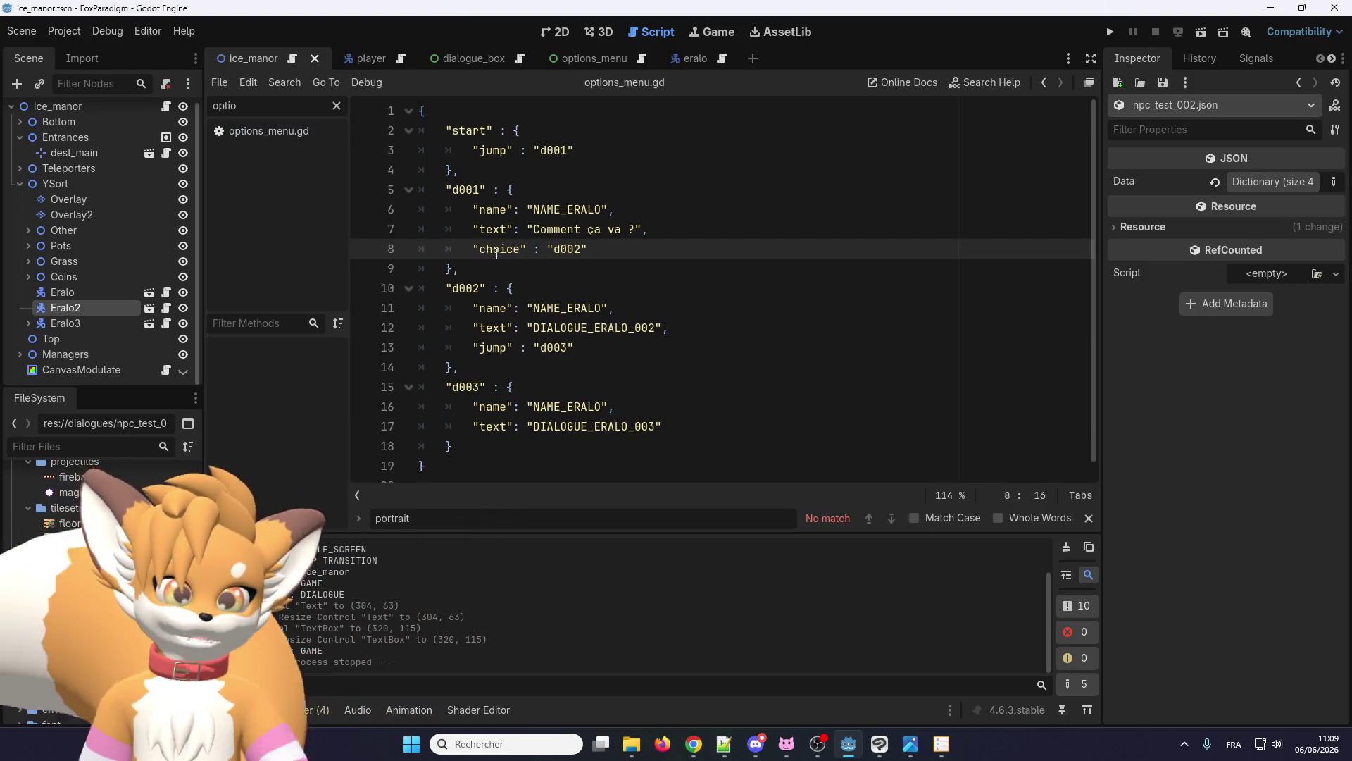
pyautogui.write('s')
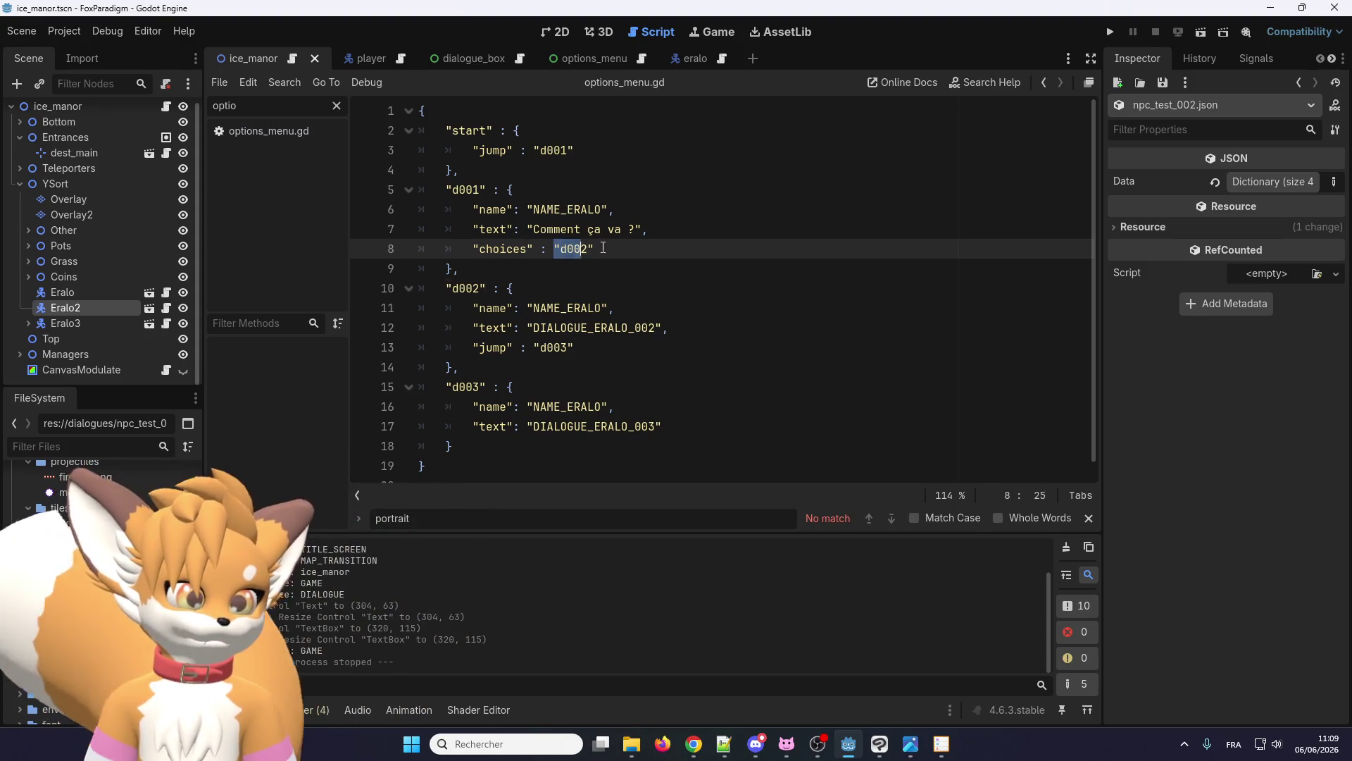
pyautogui.moveTo(603, 248); pyautogui.dragTo(604, 248)
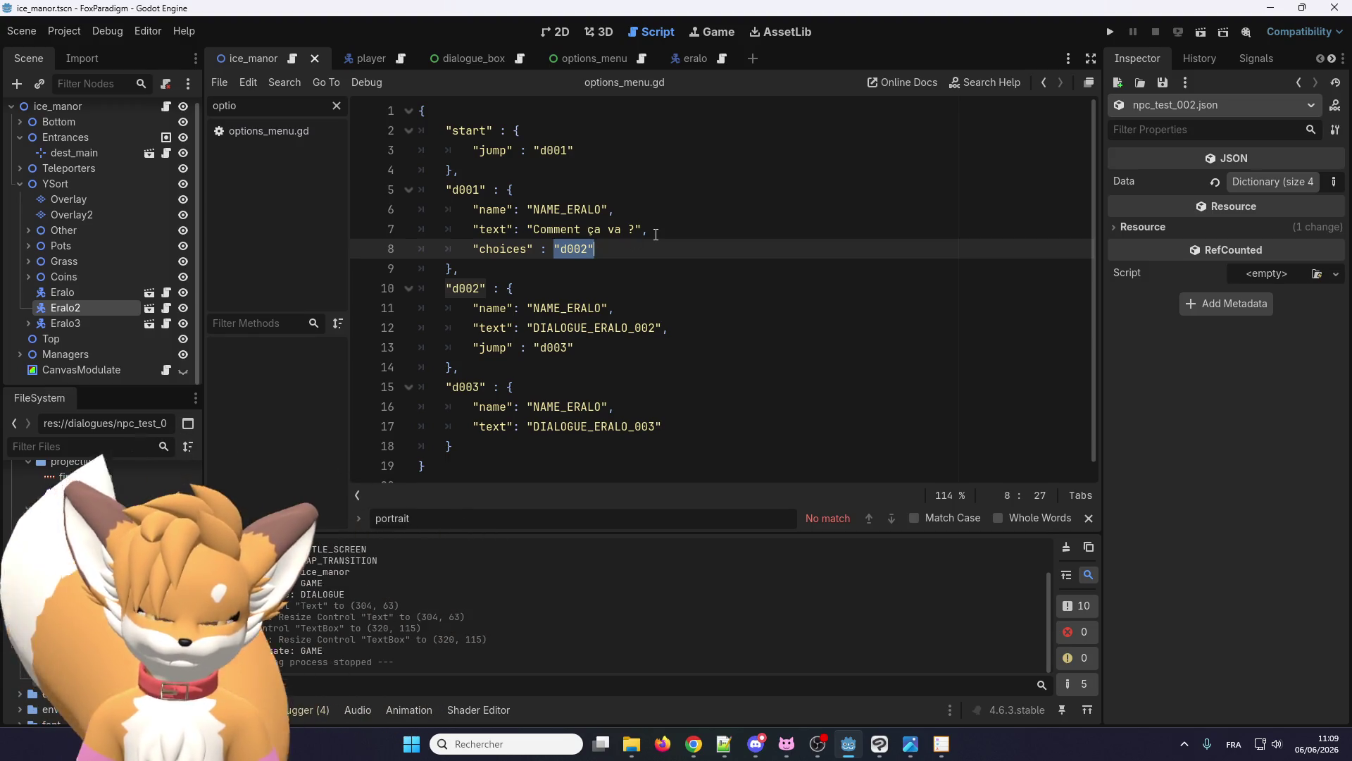
pyautogui.write('[')
pyautogui.press('Return')
pyautogui.press('Return')
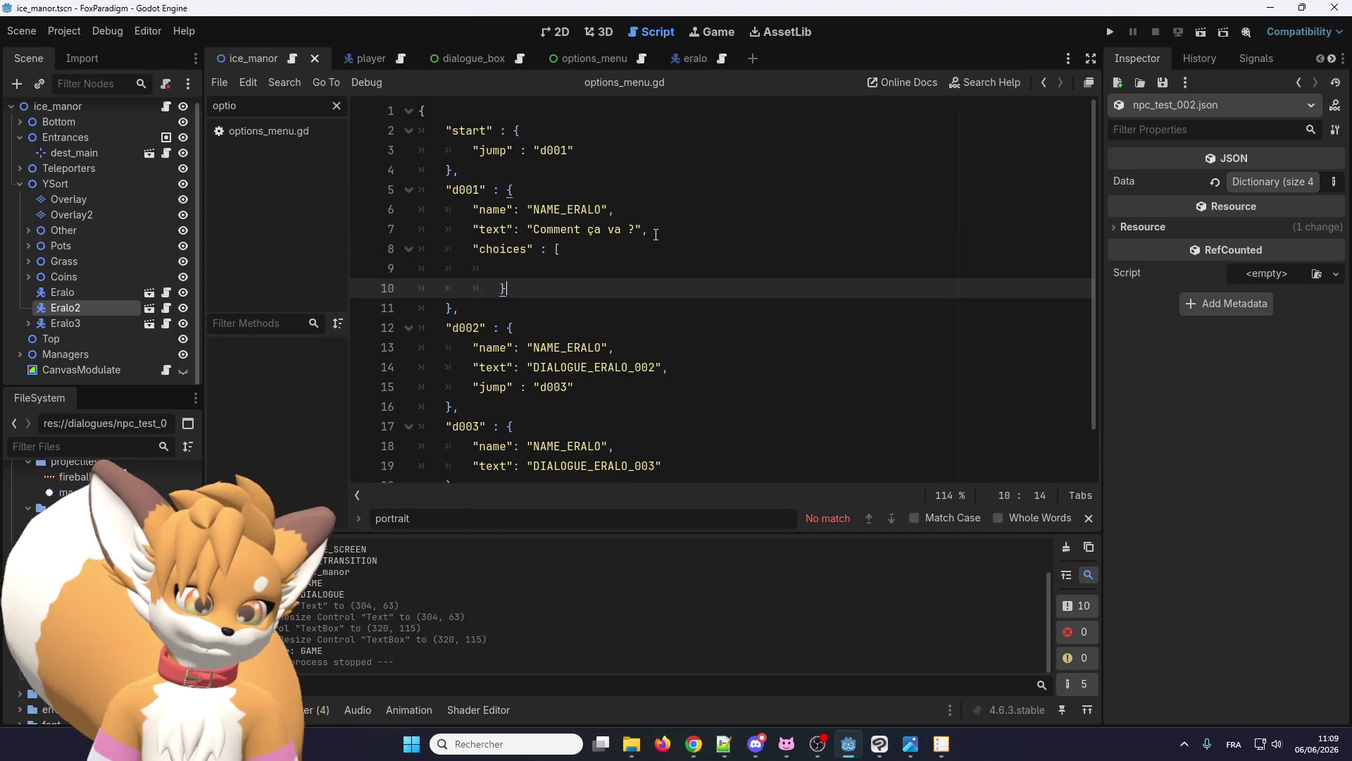
pyautogui.press('BackSpace')
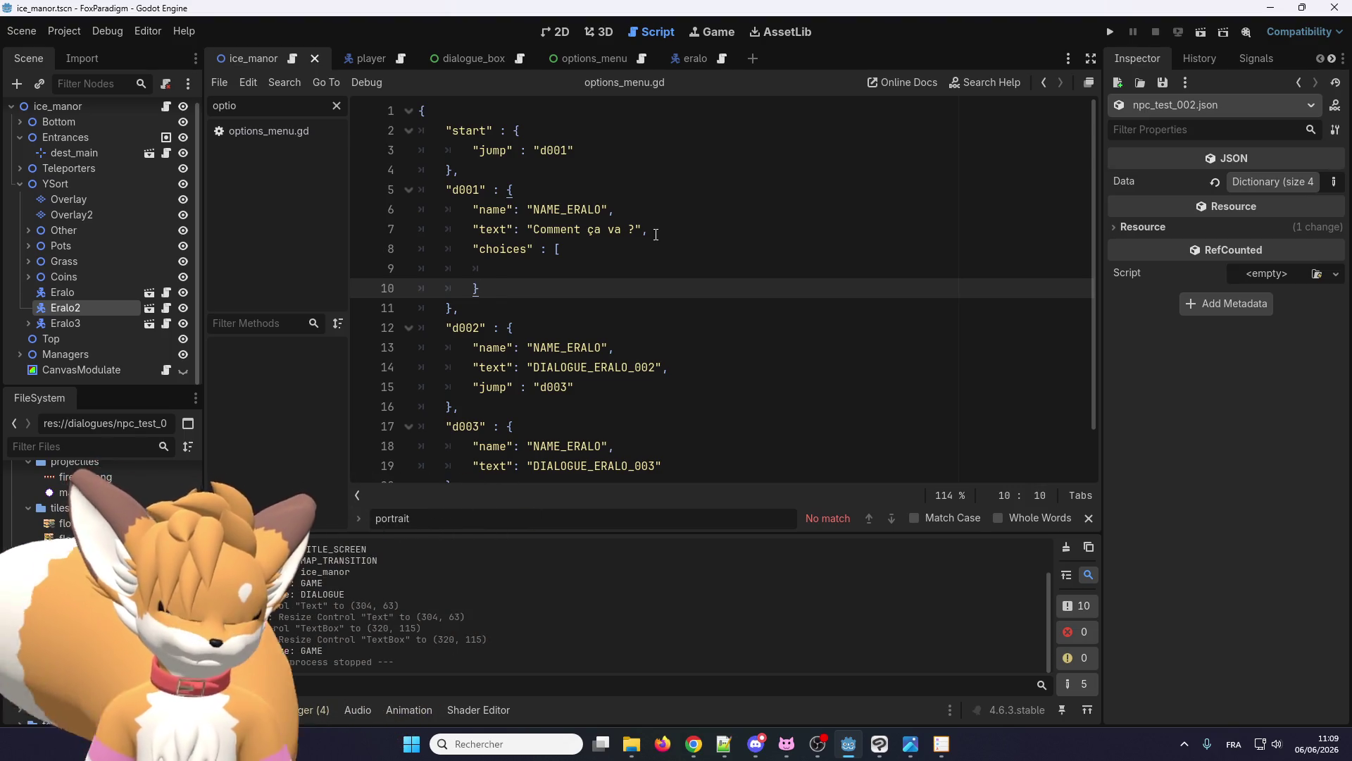
# - Begin the first choices entry on line 9 with an opening double quote
pyautogui.click(568, 267)
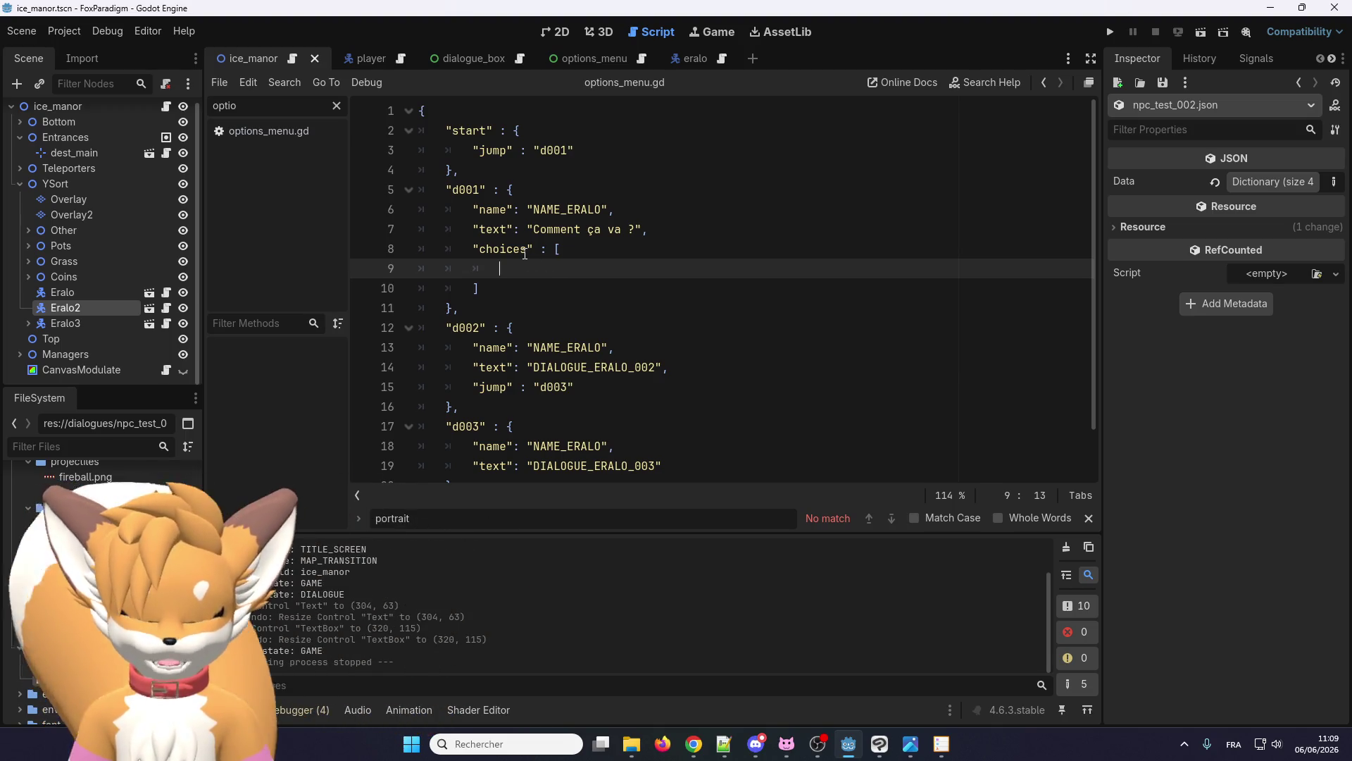
pyautogui.write('"')
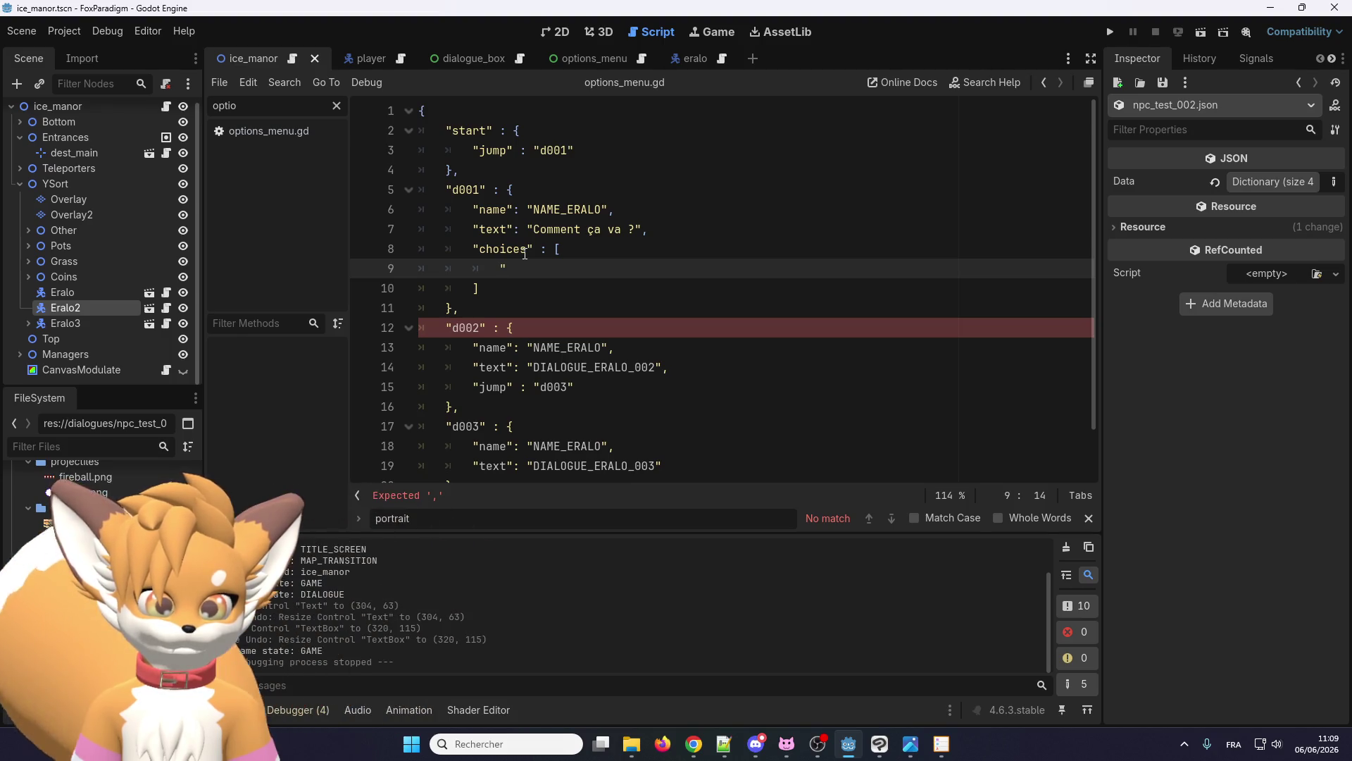
pyautogui.click(508, 190)
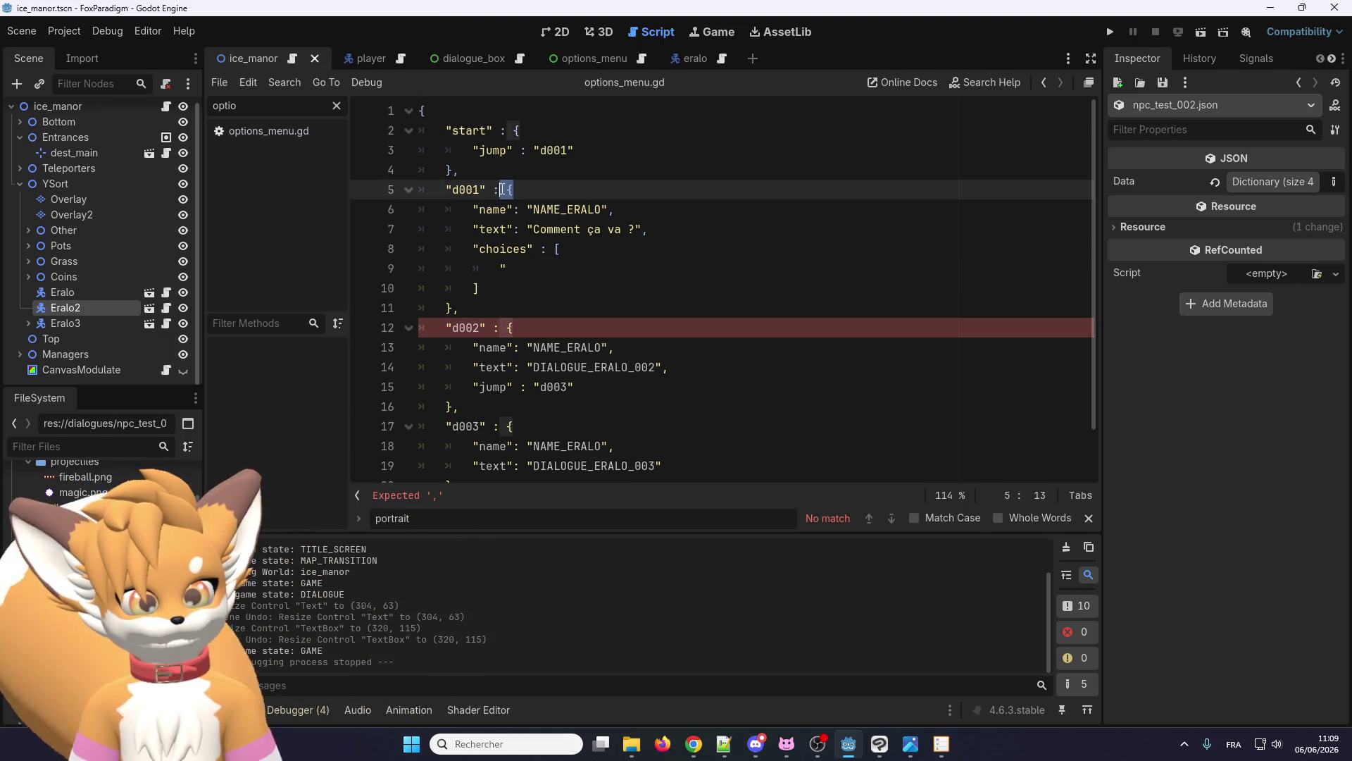
pyautogui.click(557, 249)
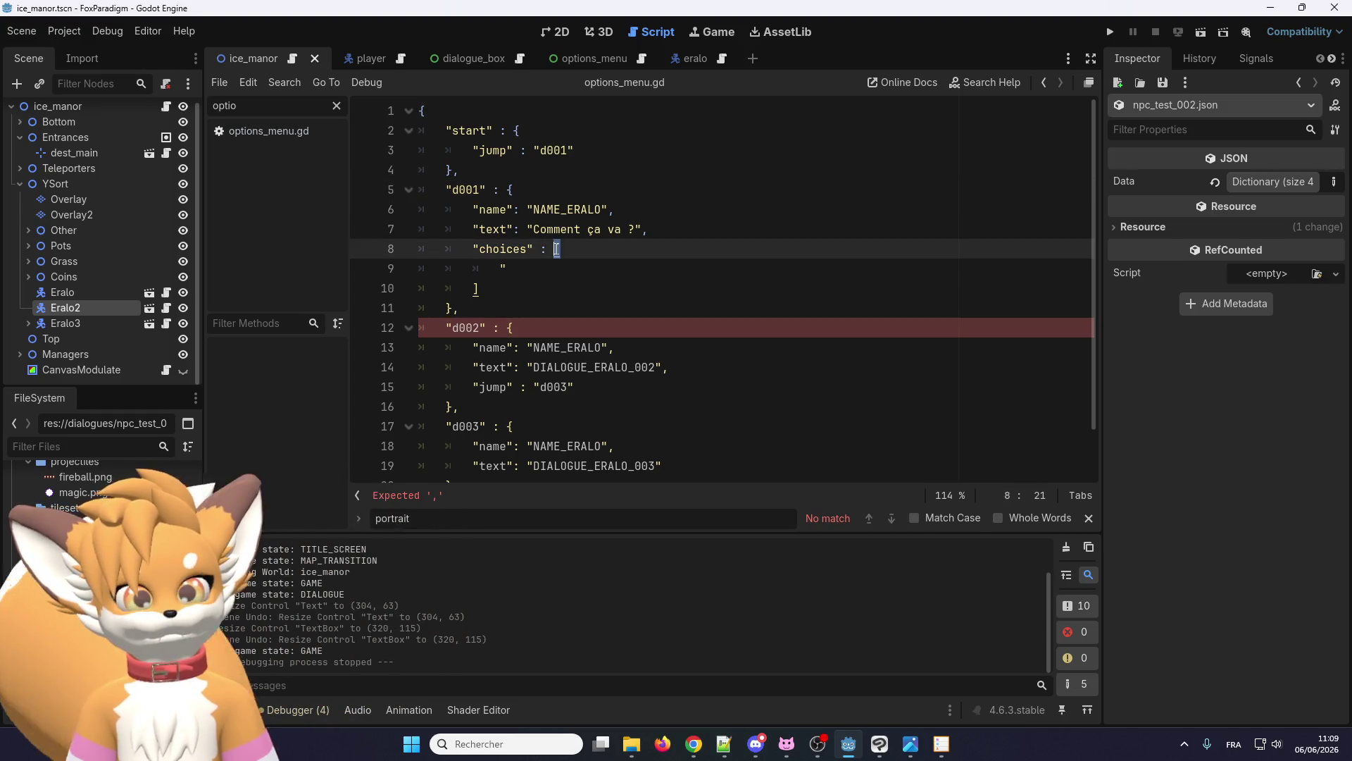
pyautogui.write('{')
# - Remove the closing square bracket of choices and write the entry "d002" : "Ça va bien."
pyautogui.click(524, 282)
pyautogui.press('BackSpace')
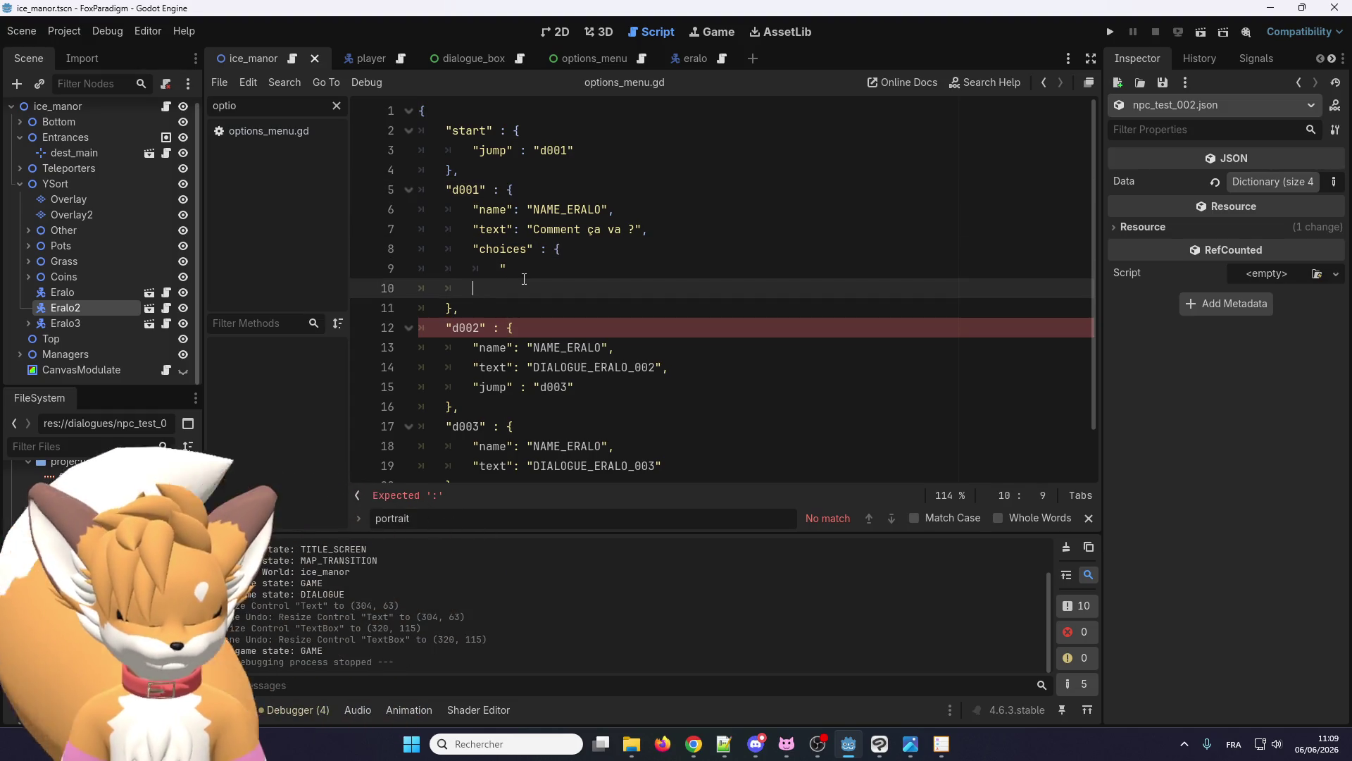
pyautogui.write('}')
pyautogui.click(535, 269)
pyautogui.write('d')
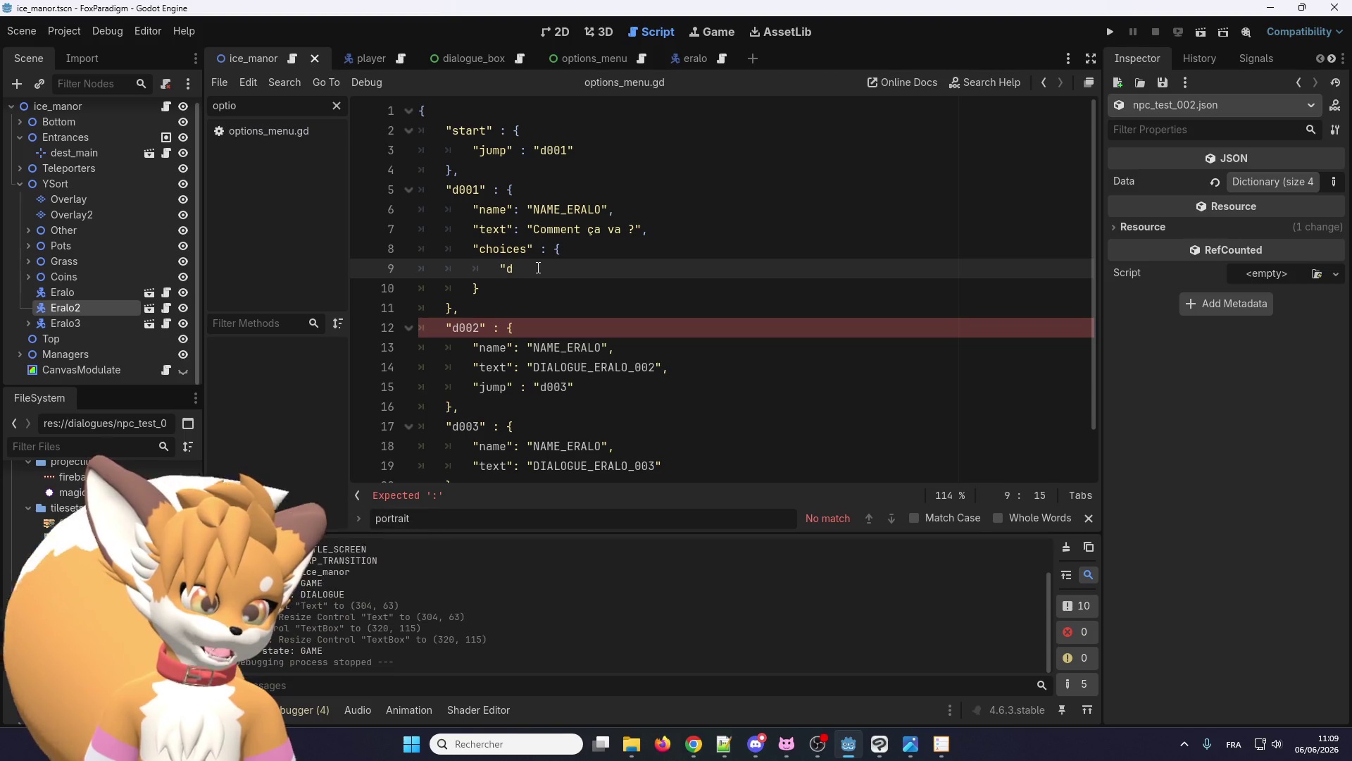
pyautogui.write('002')
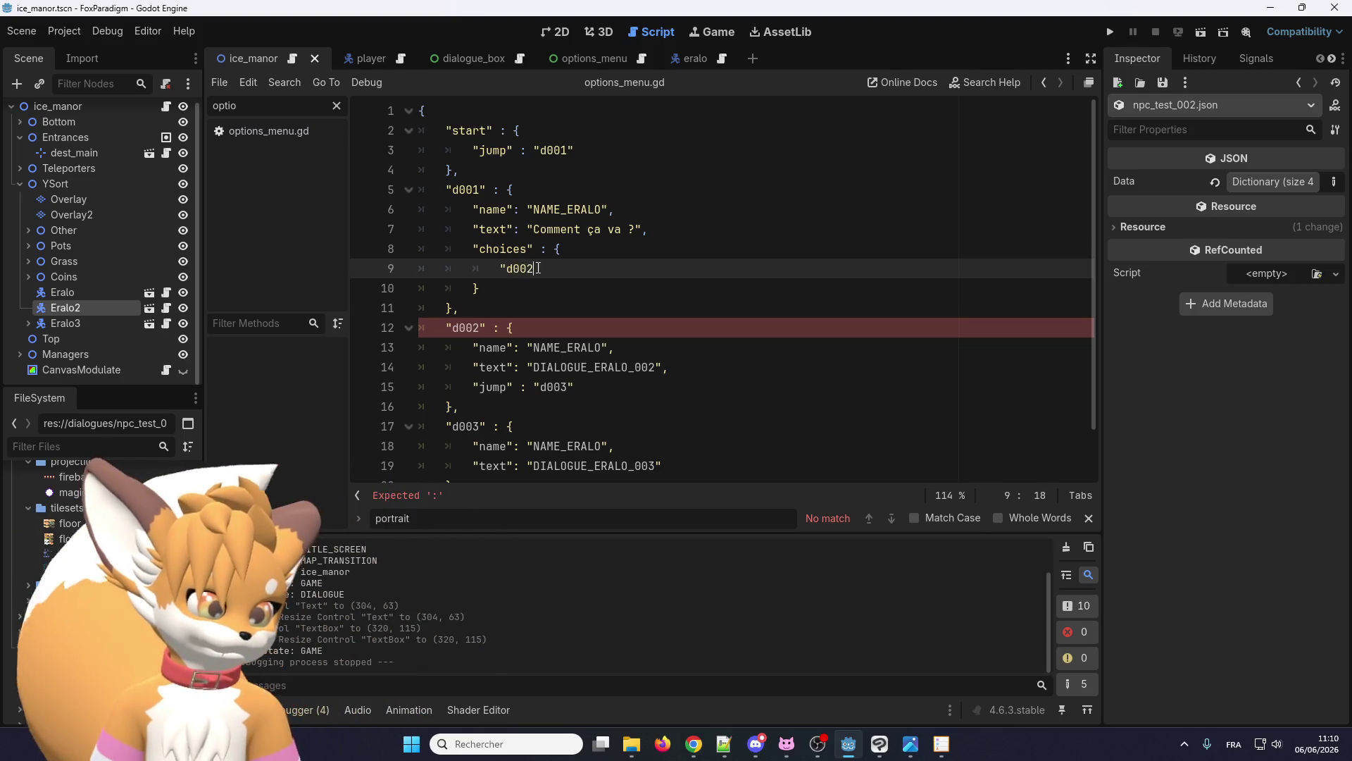
pyautogui.write('" : "')
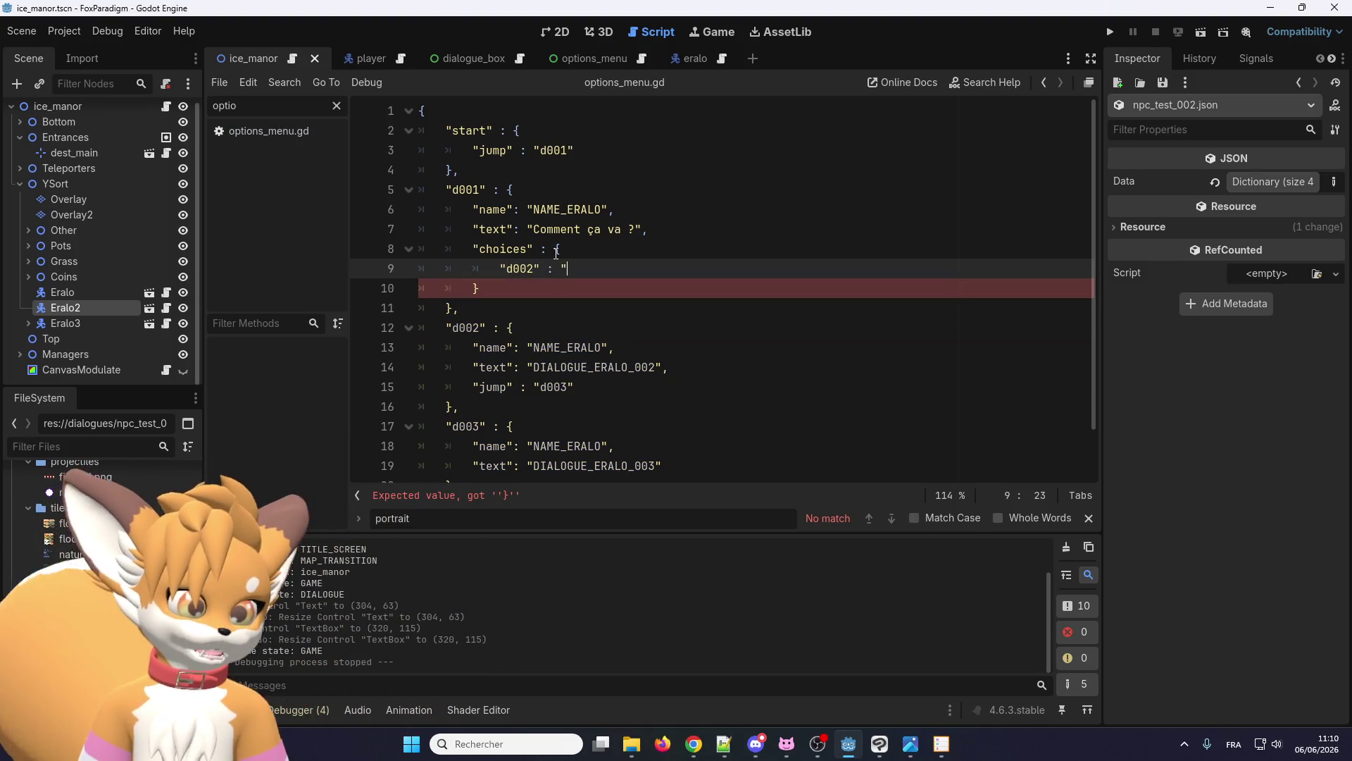
pyautogui.write('Oui')
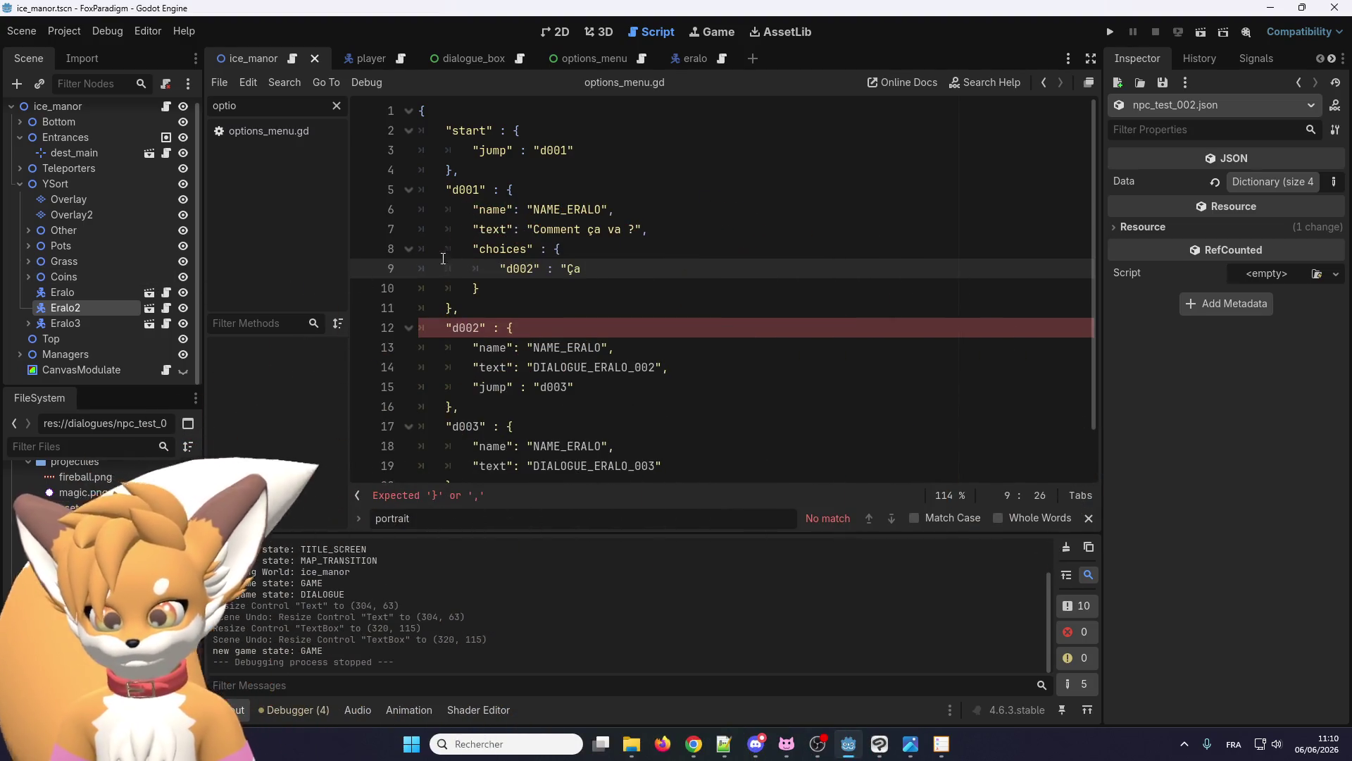
pyautogui.write('va bien')
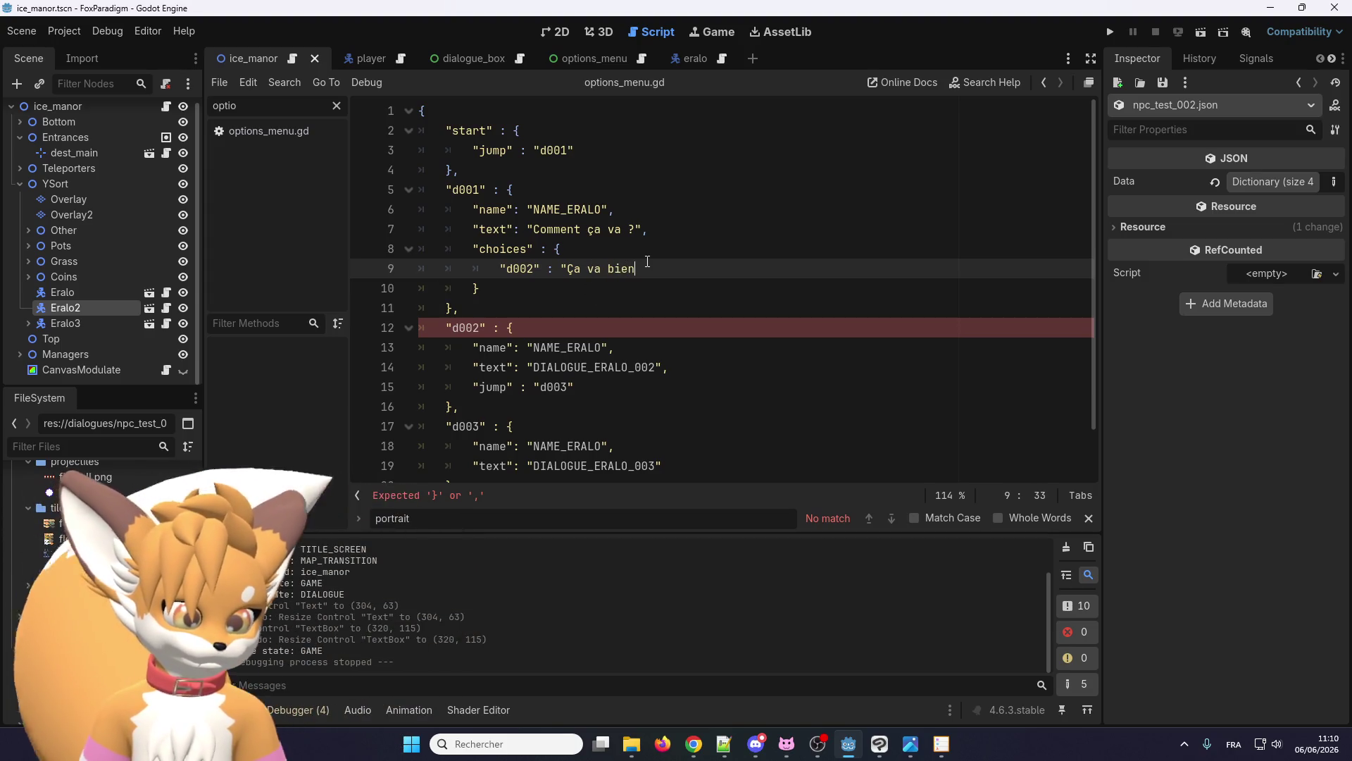
pyautogui.write('.",')
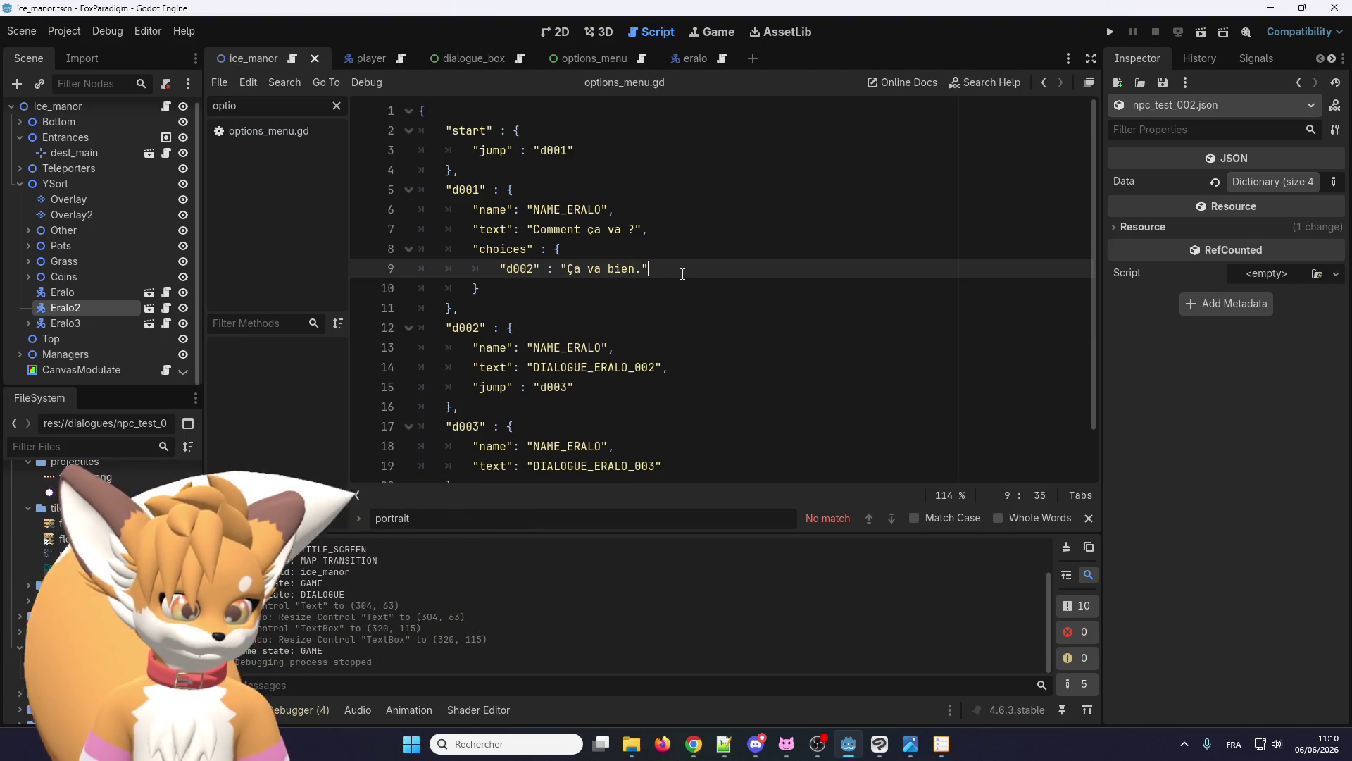
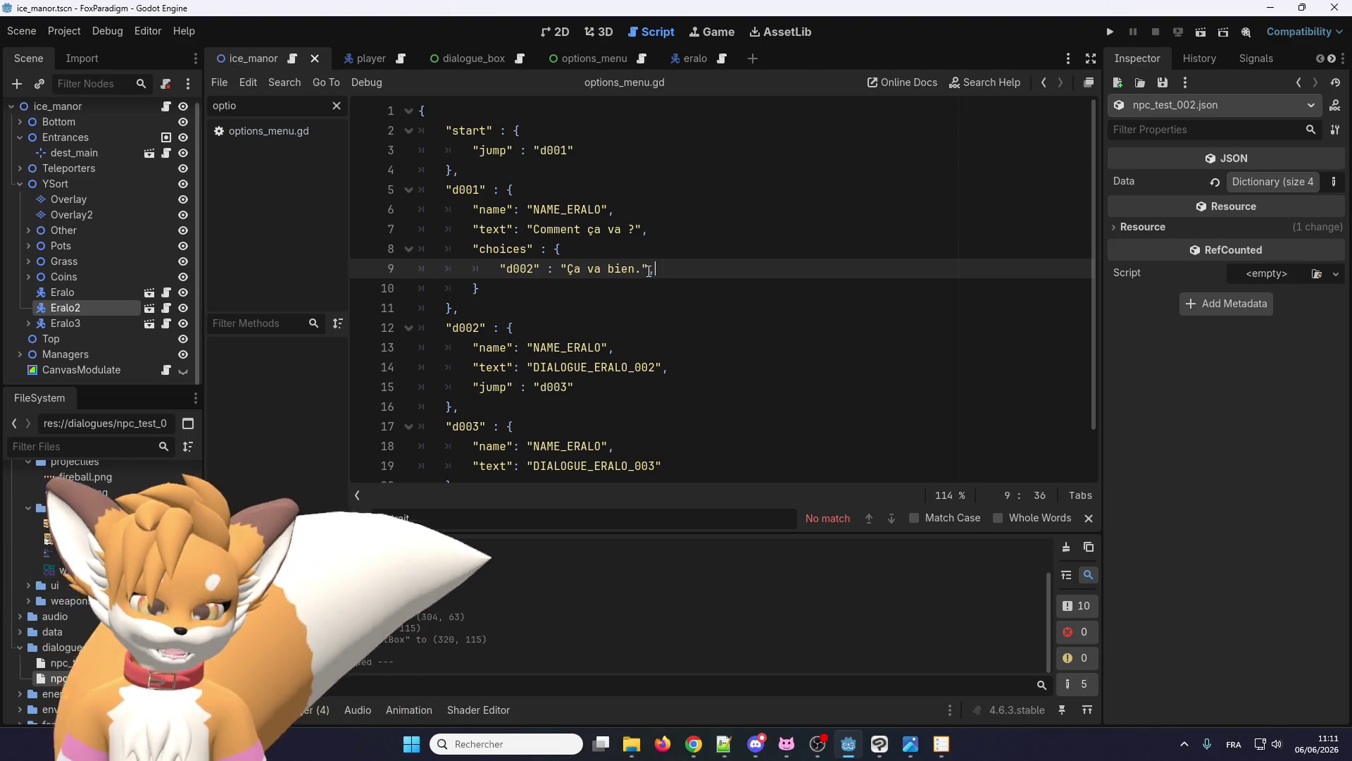
# - Duplicate the d002 choice line after a trailing comma and change its key to d003
pyautogui.write(',')
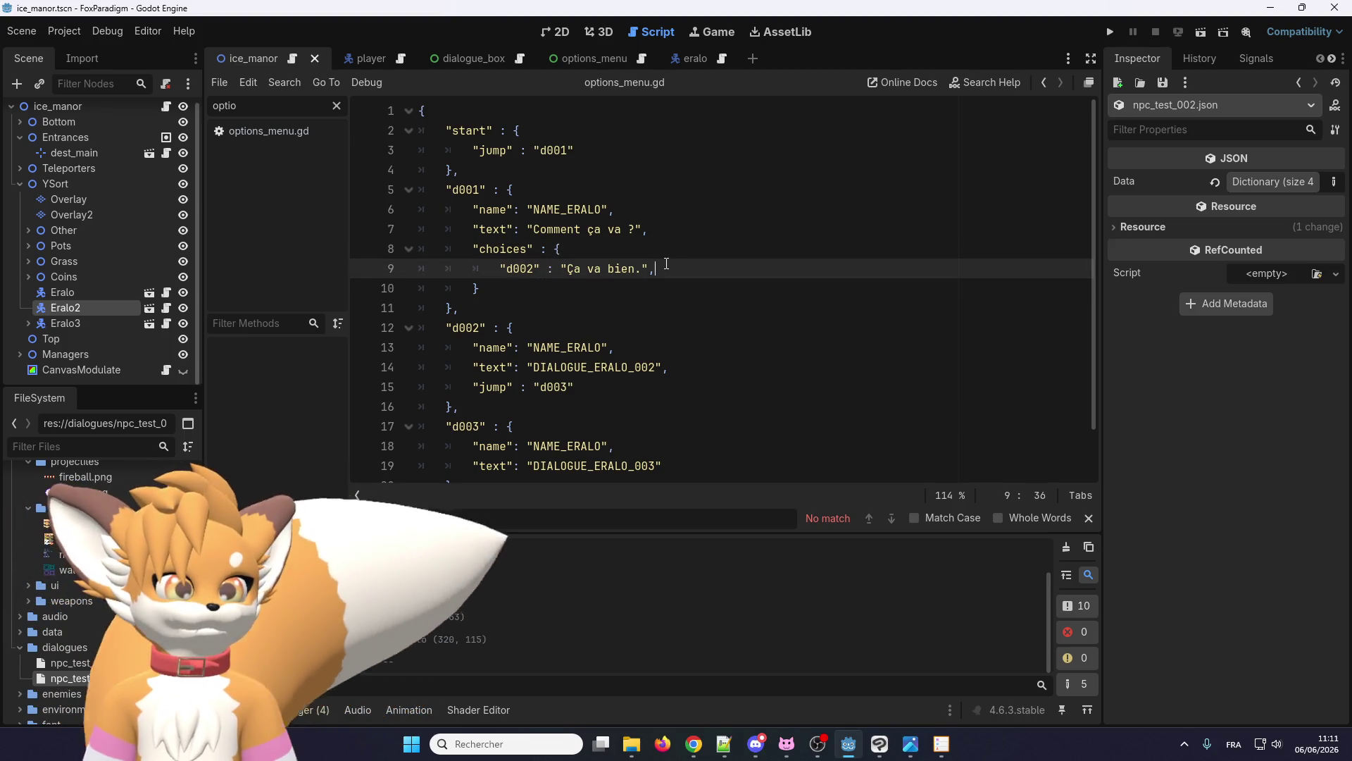
pyautogui.hotkey('ctrl', 'shift', 'd')
pyautogui.write('3')
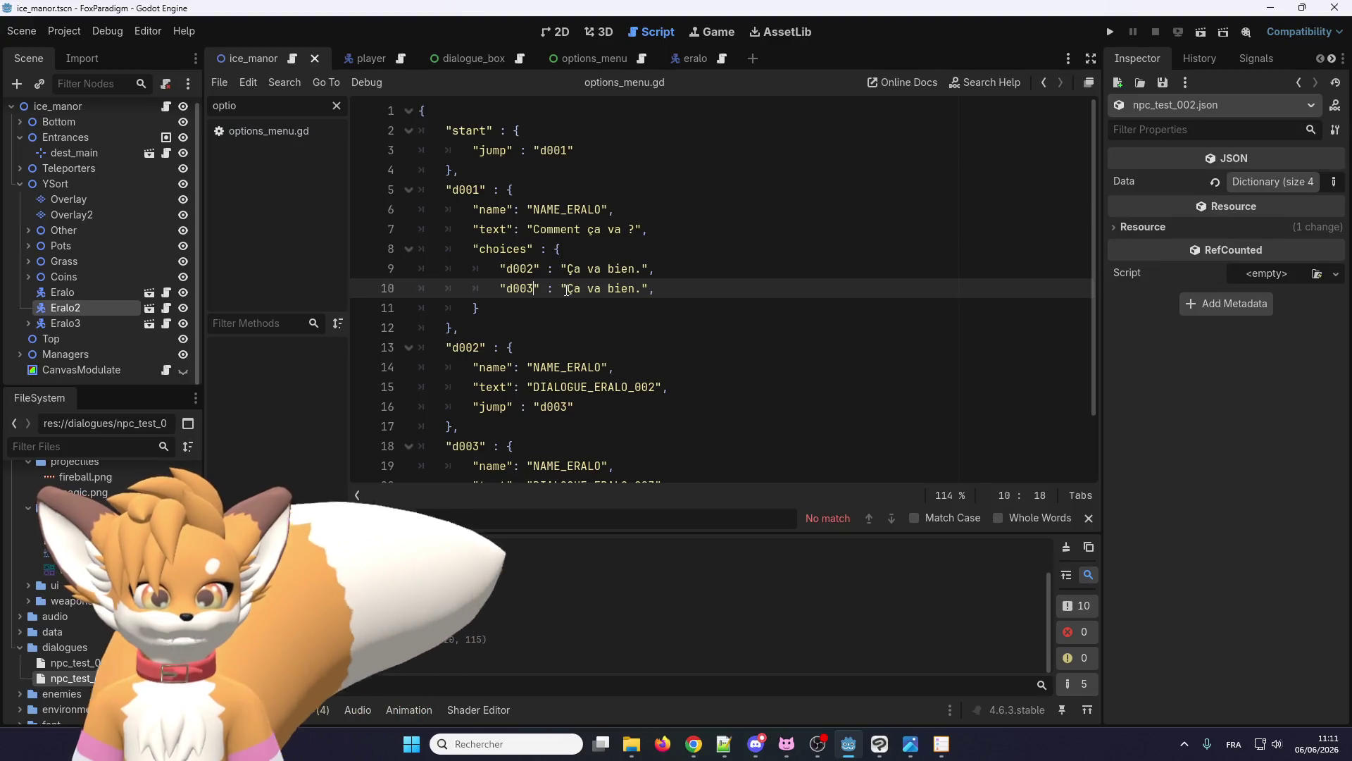
pyautogui.click(541, 288)
pyautogui.press('BackSpace')
pyautogui.write('3')
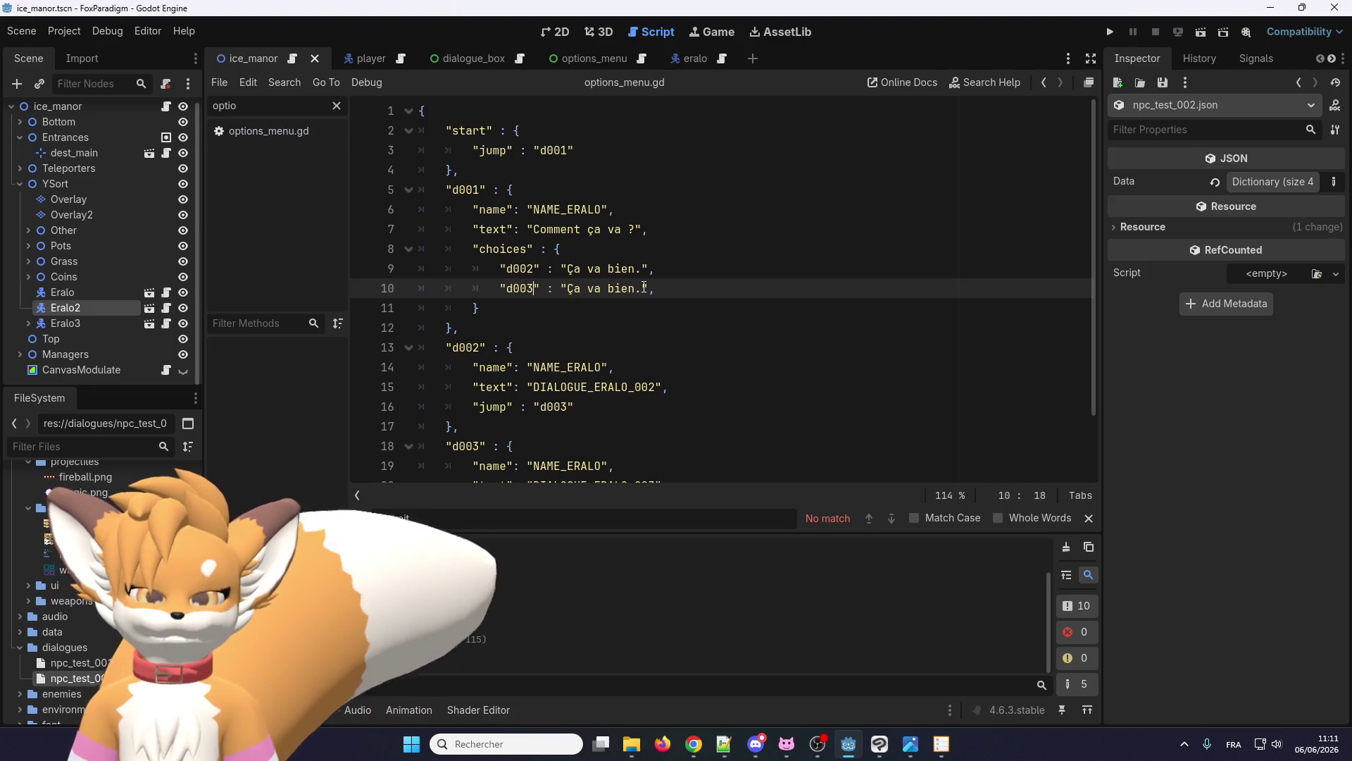
# - Replace the copied choice's text 'Ça va bien.' with 'Bof.'
pyautogui.moveTo(636, 288); pyautogui.dragTo(563, 288)
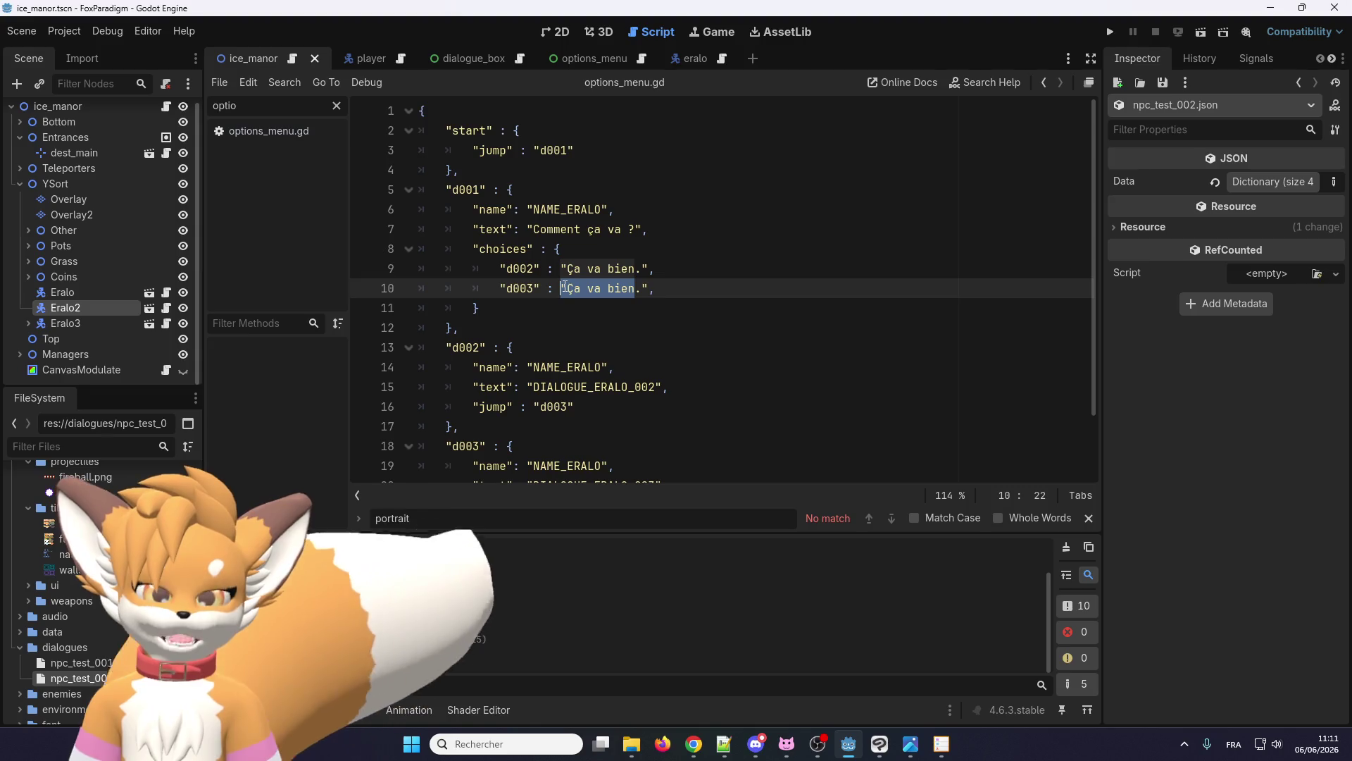
pyautogui.moveTo(564, 288); pyautogui.dragTo(569, 288)
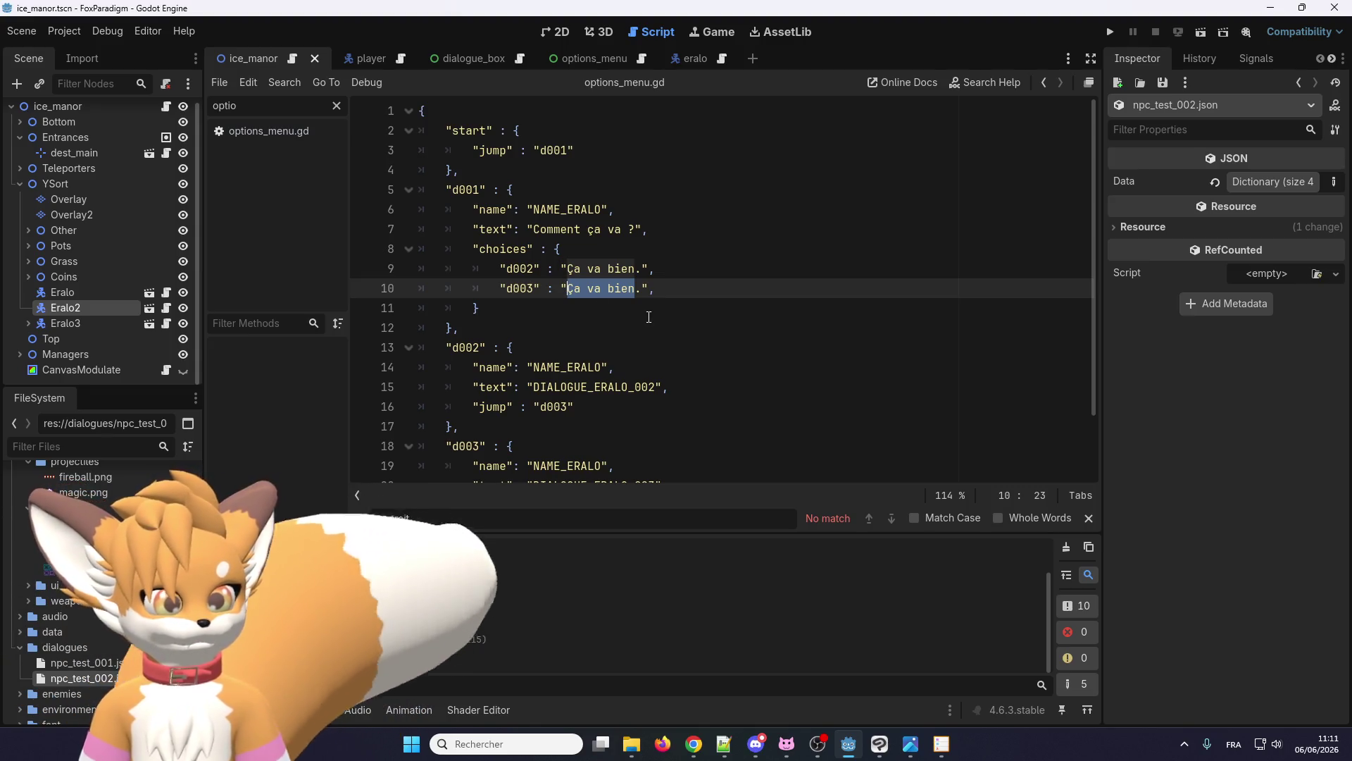
pyautogui.write('Bof')
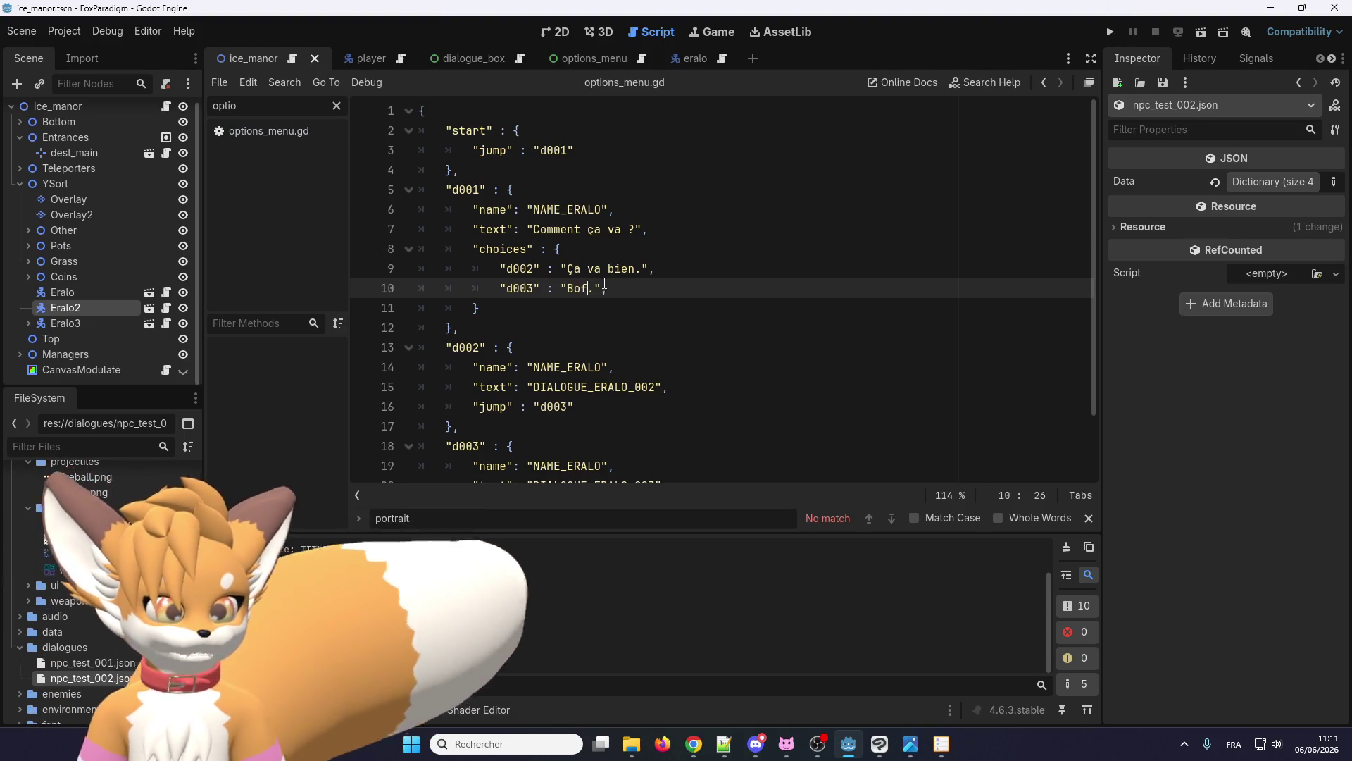
pyautogui.scroll(-1, 554, 279)
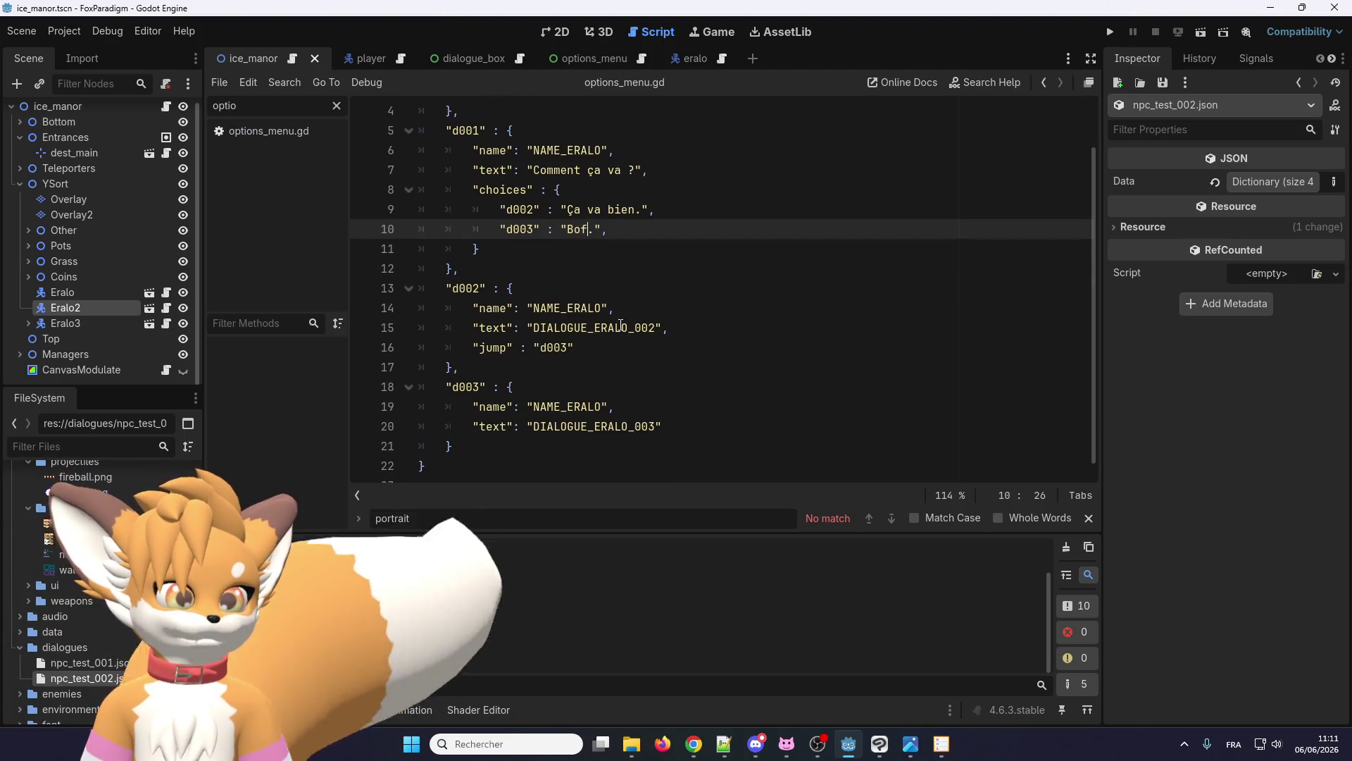
pyautogui.doubleClick(597, 327)
pyautogui.scroll(1, 597, 325)
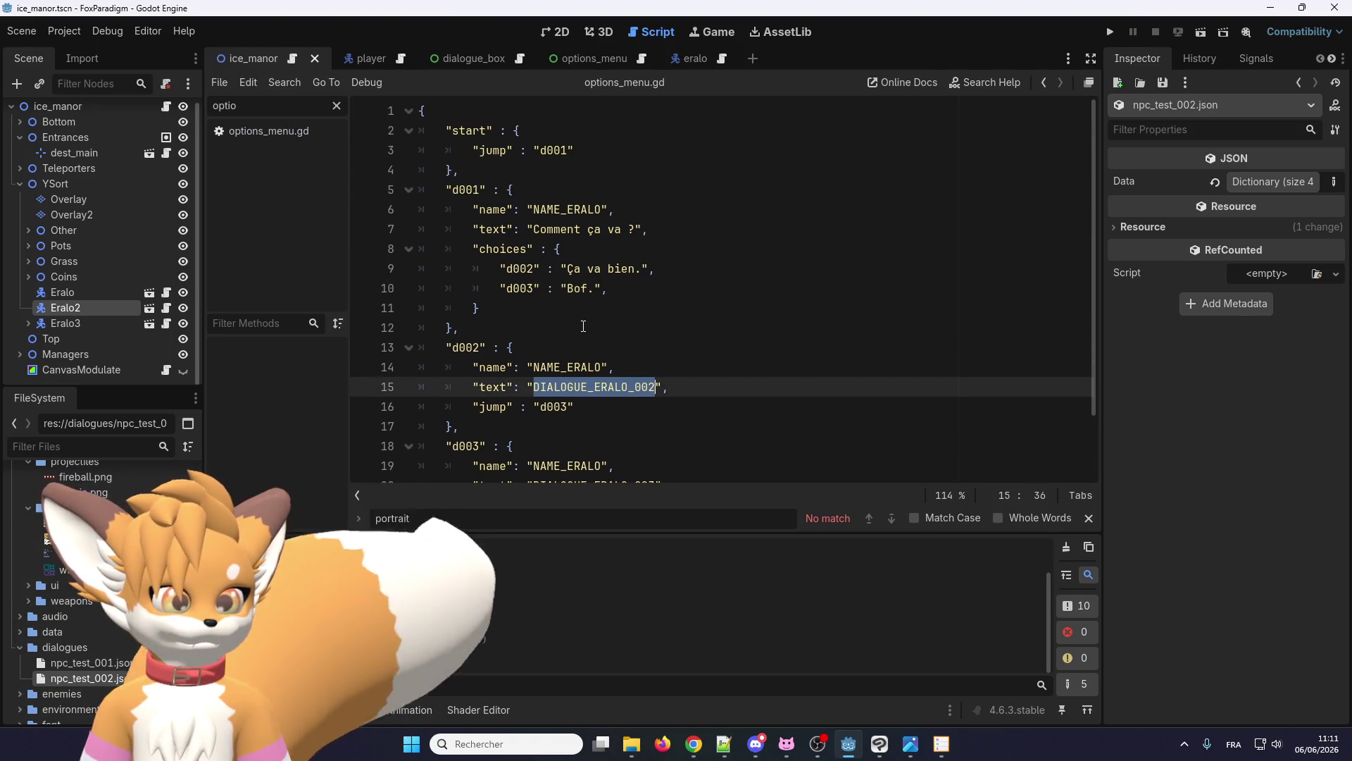
# - Remove d002's jump line and change its text from DIALOGUE_ERALO_002 to 'Chouette !'
pyautogui.tripleClick(586, 407)
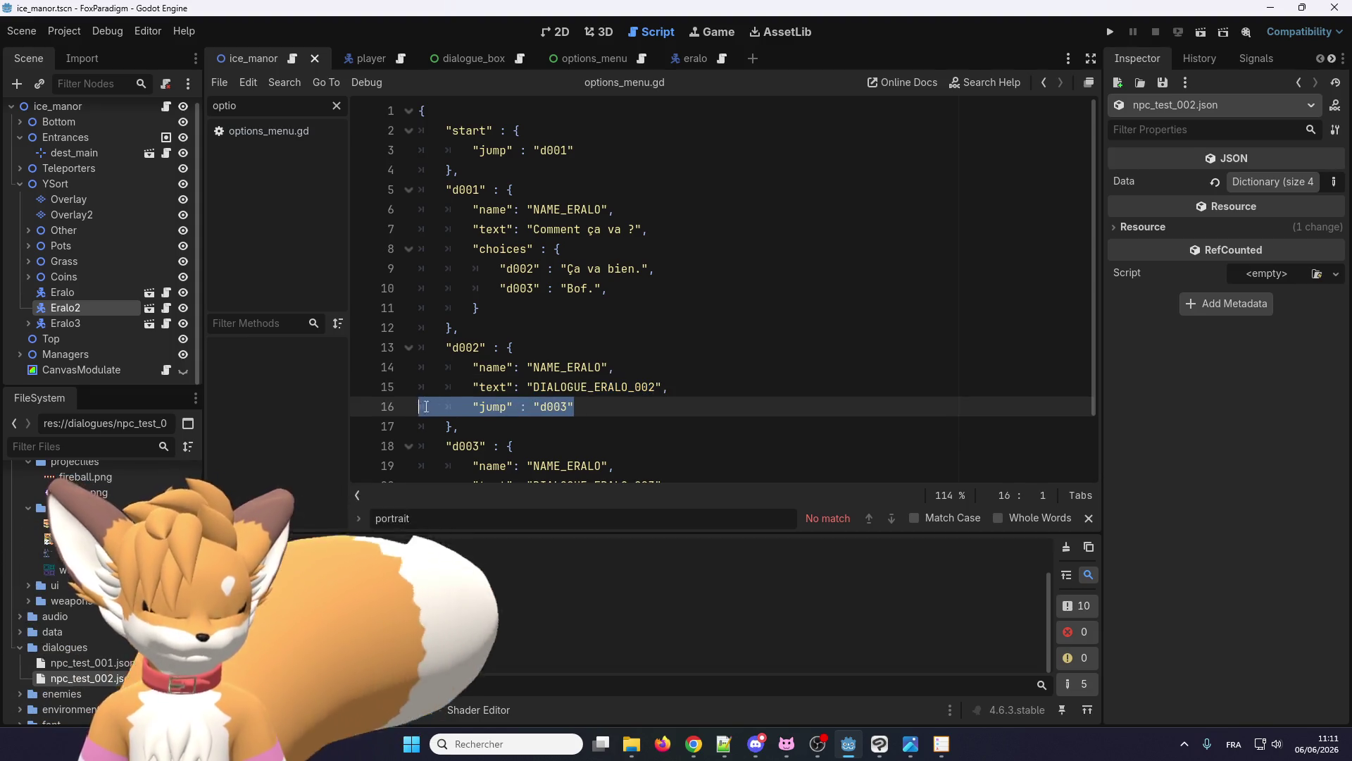
pyautogui.press('BackSpace')
pyautogui.press('BackSpace')
pyautogui.scroll(-1, 594, 374)
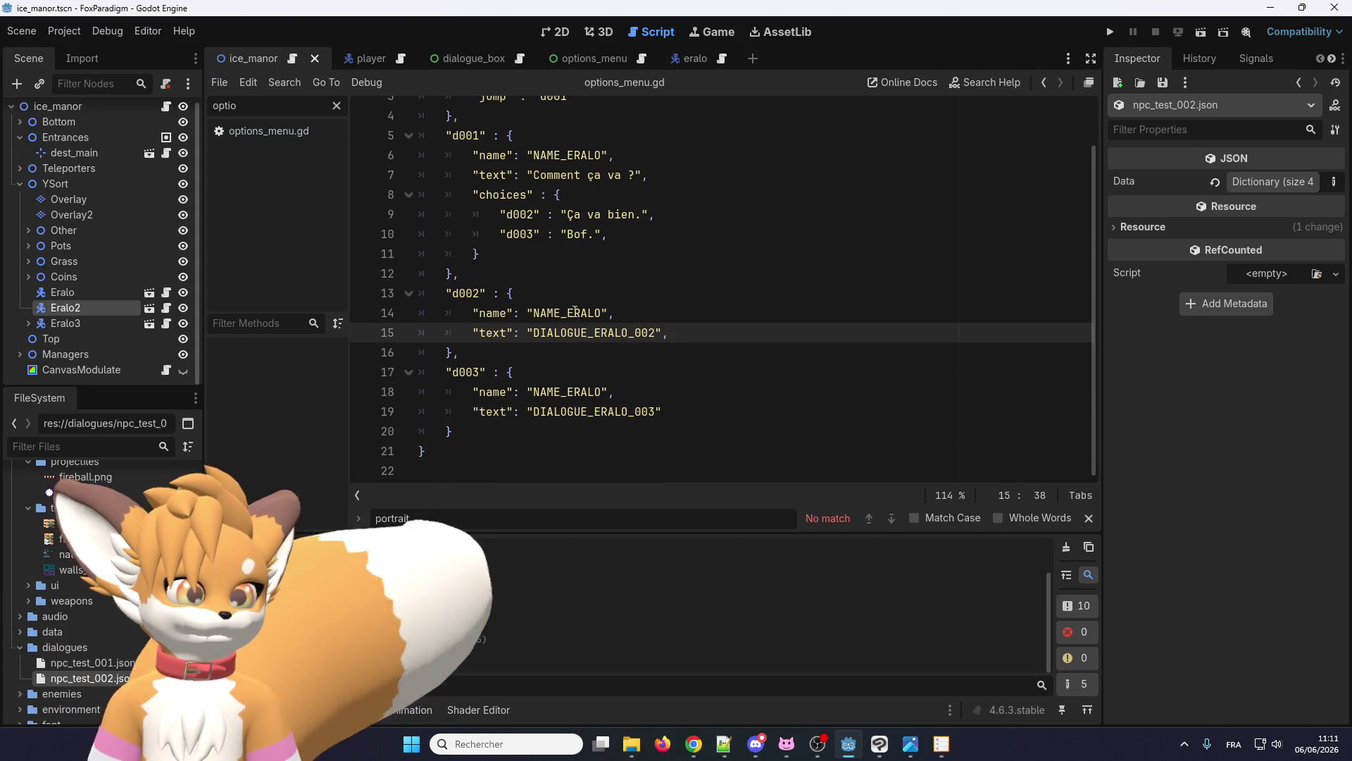
pyautogui.doubleClick(565, 333)
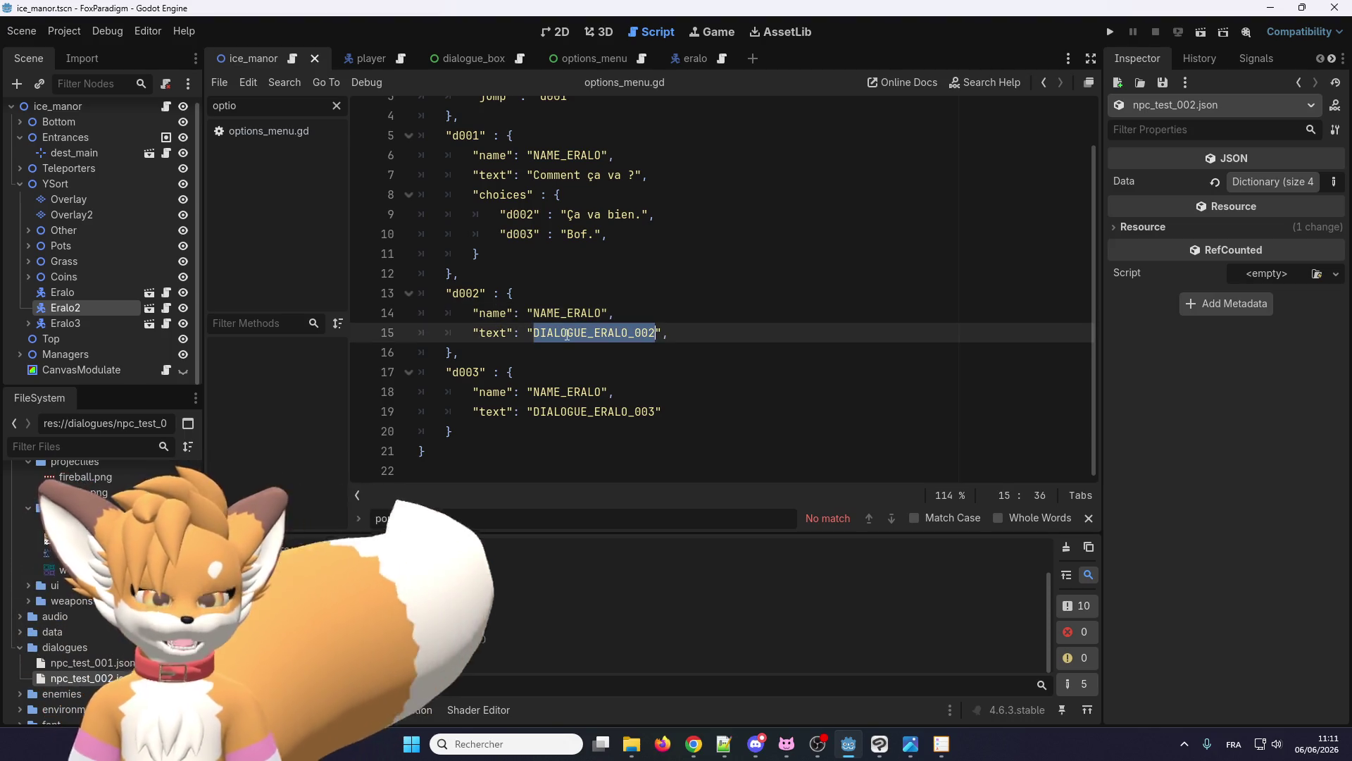
pyautogui.press('BackSpace')
pyautogui.write('houette"')
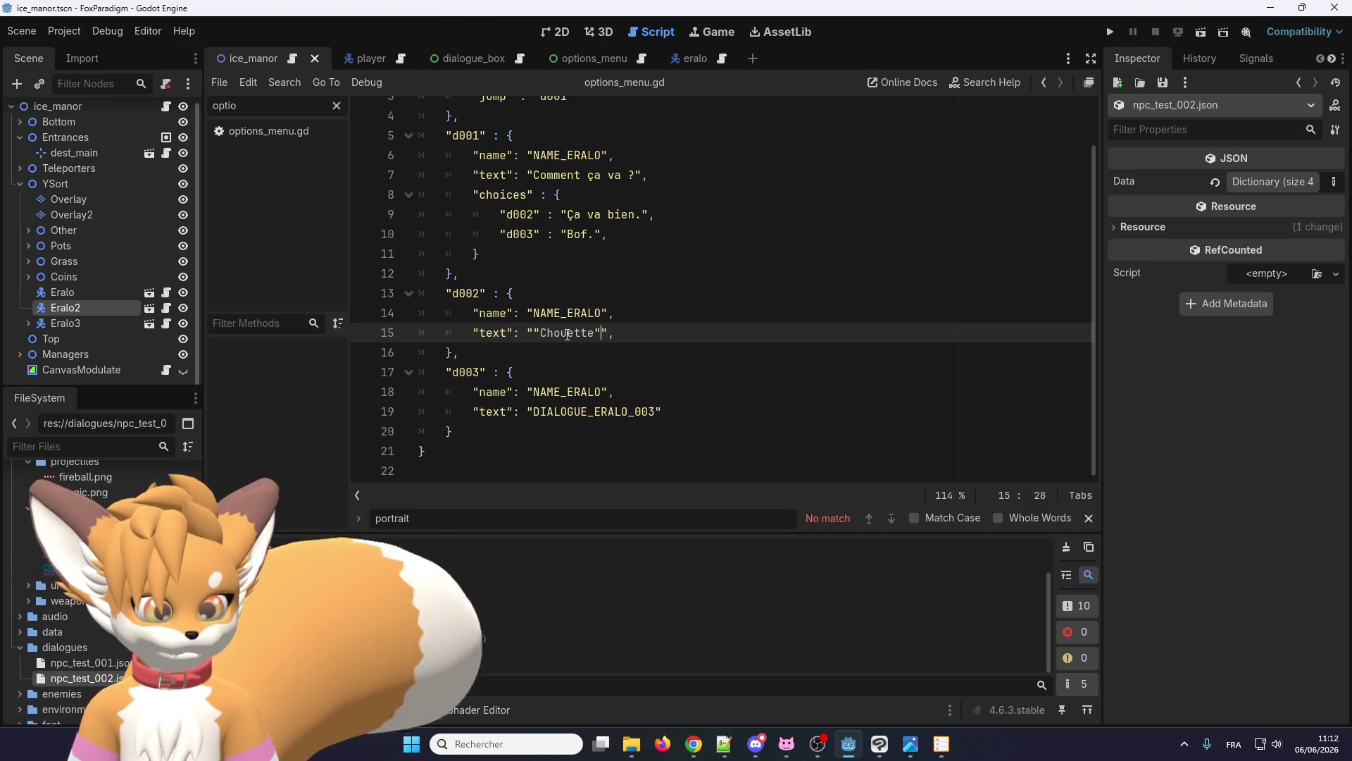
pyautogui.press('BackSpace')
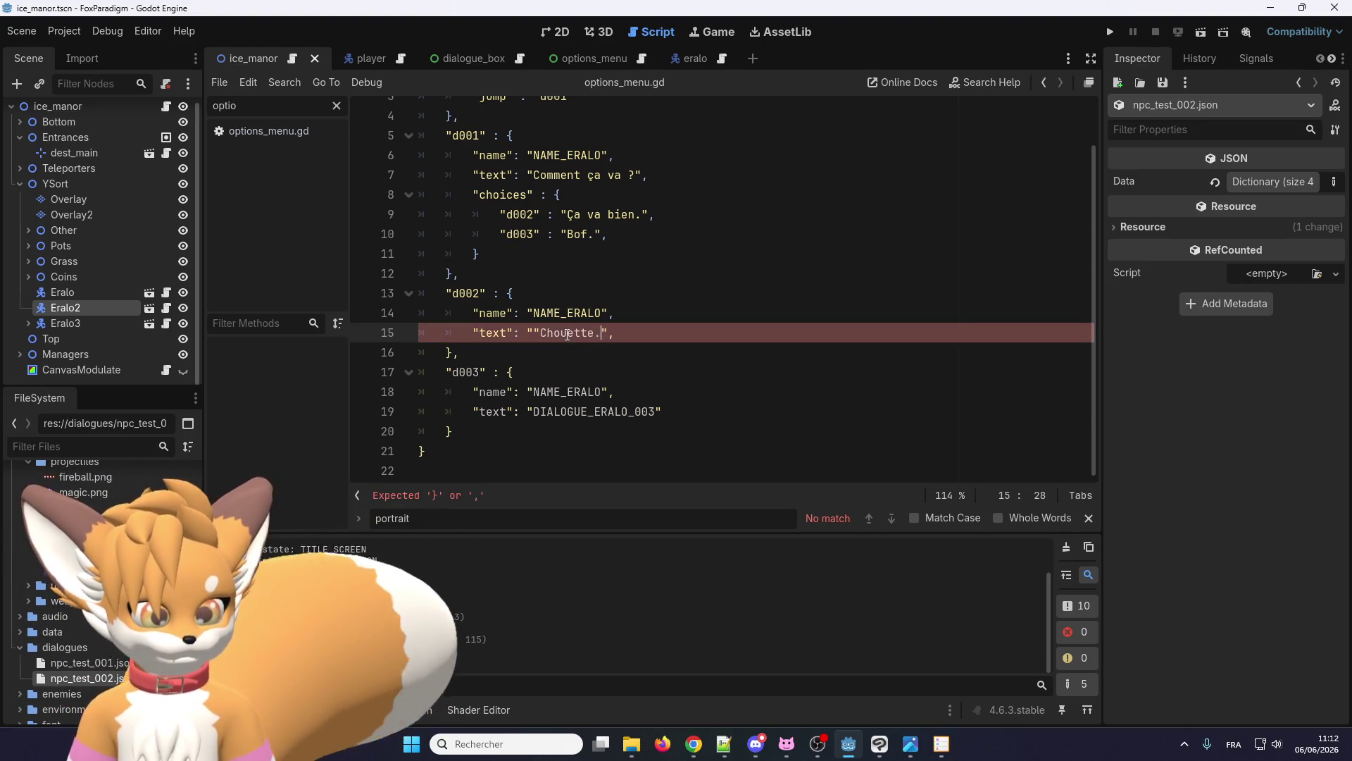
pyautogui.write('!')
pyautogui.click(533, 332)
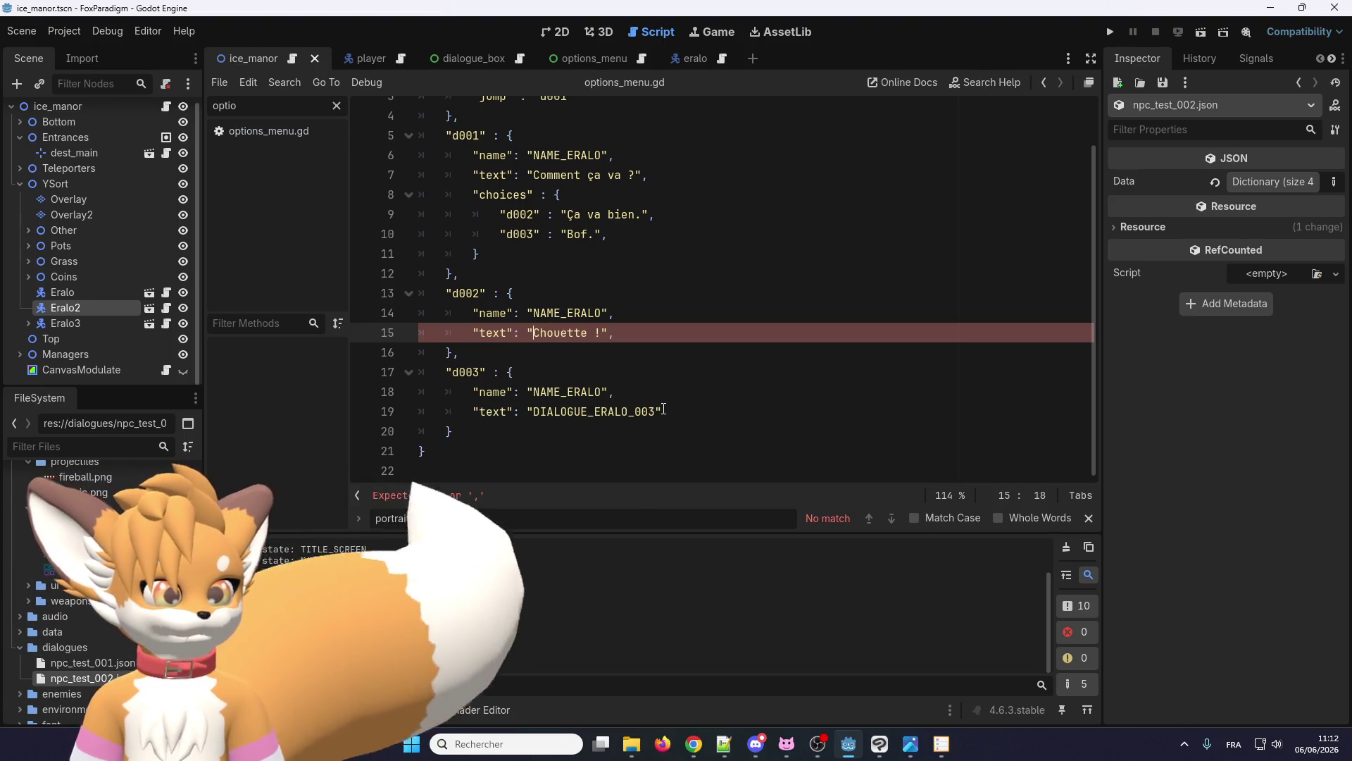
# - Replace DIALOGUE_ERALO_003 with 'Oh non. Qu'est ce qui ne vas pas ?'
pyautogui.moveTo(655, 412); pyautogui.dragTo(534, 412)
pyautogui.press('BackSpace')
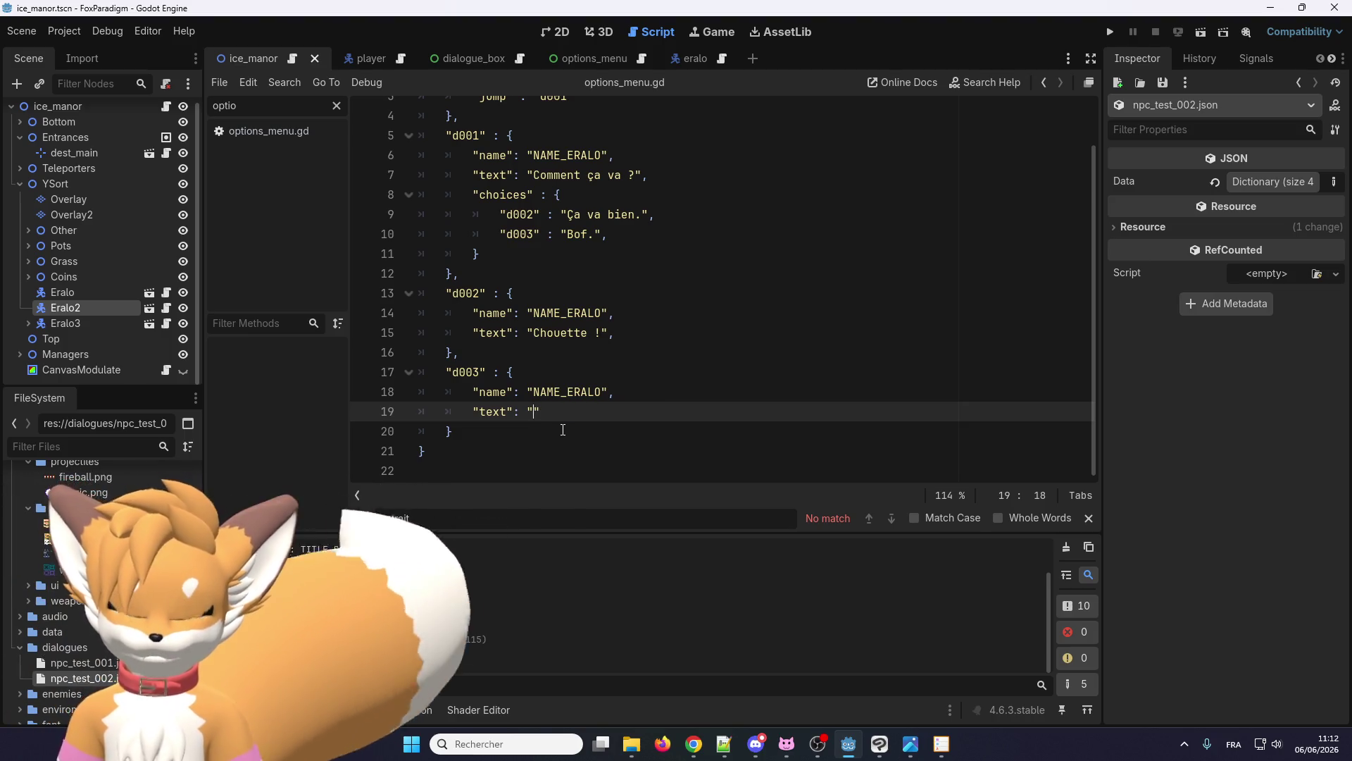
pyautogui.write('Oh non')
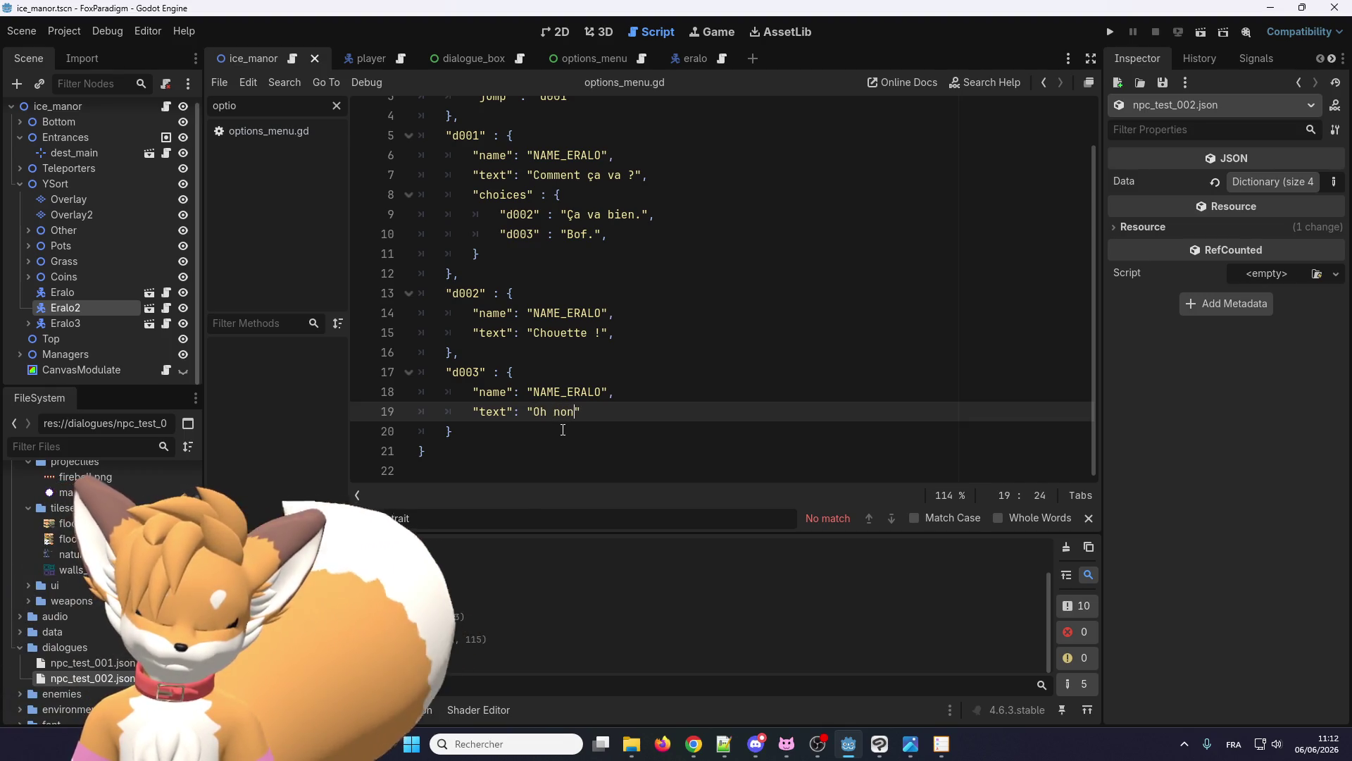
pyautogui.write('. Qu')
pyautogui.write("'est ce q")
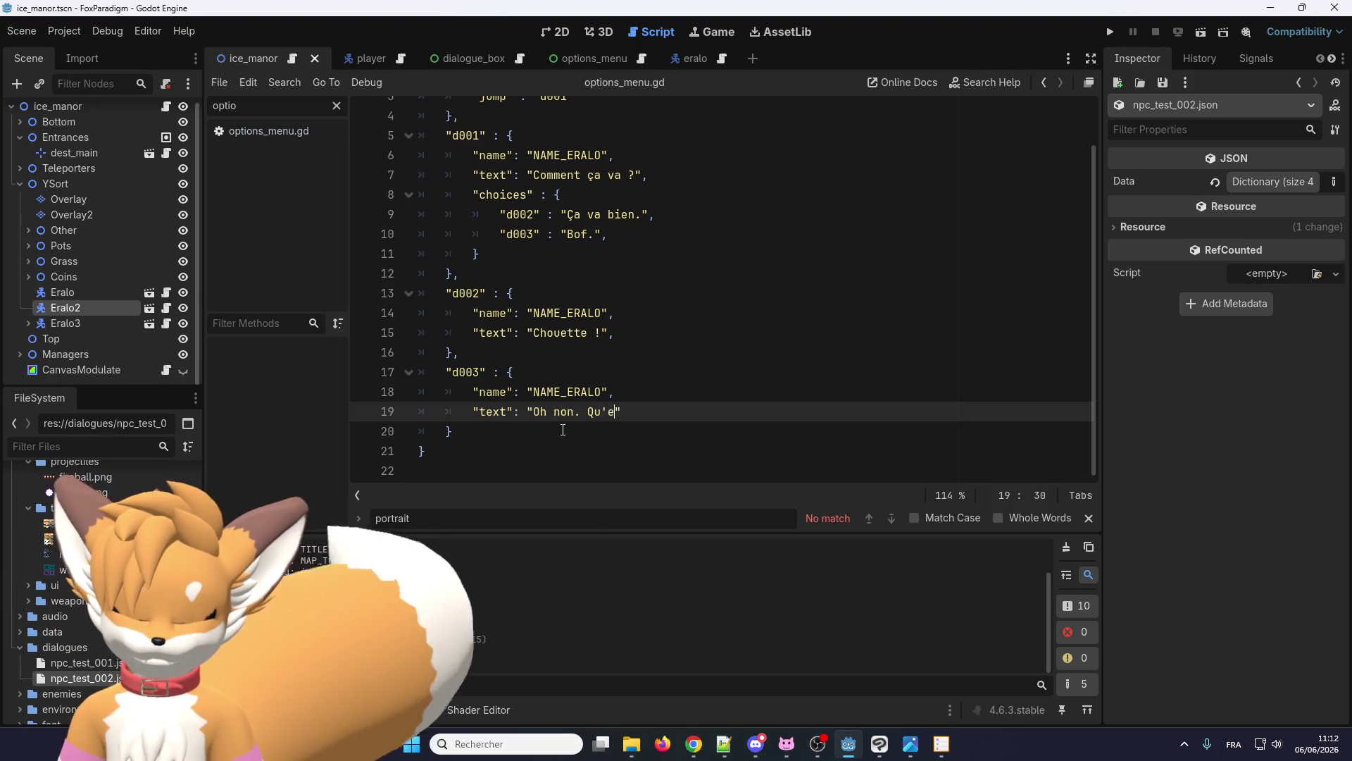
pyautogui.write('ui ne vas ')
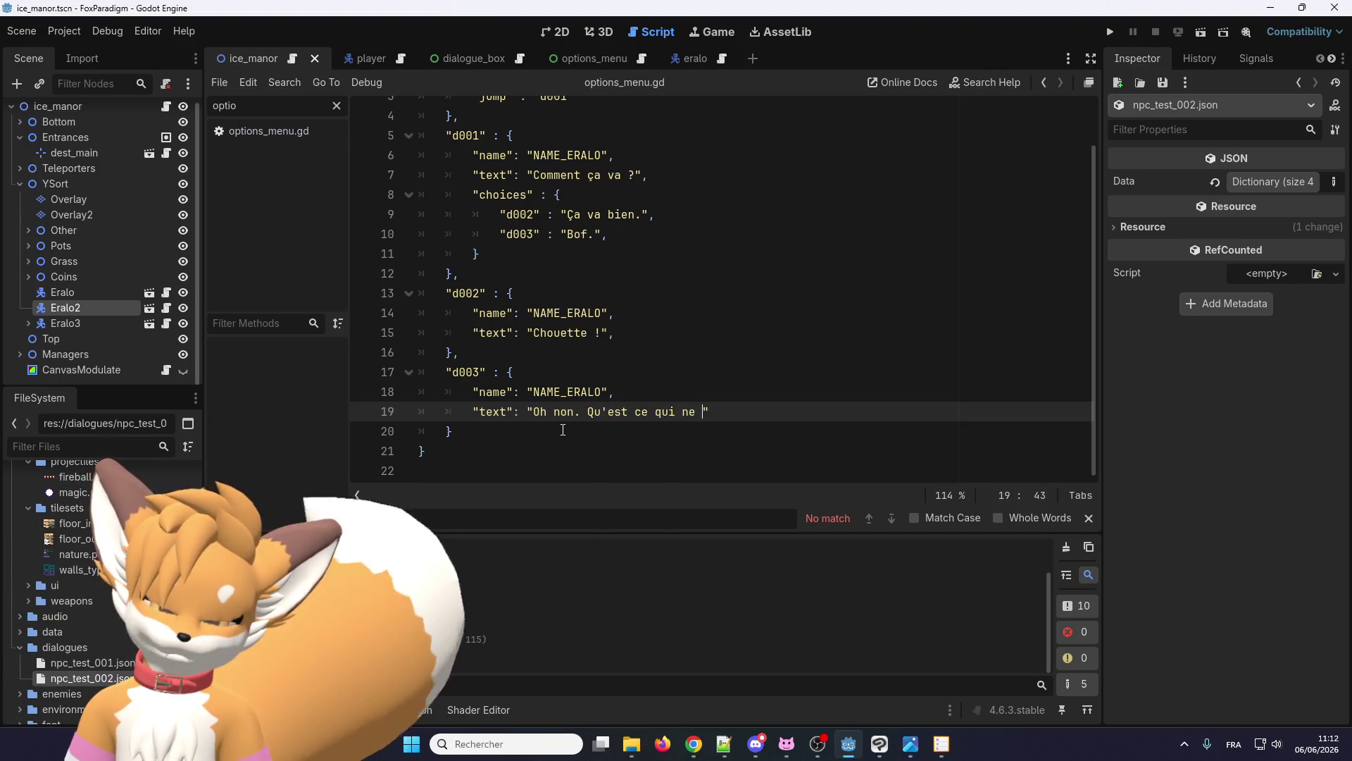
pyautogui.write('pas ?')
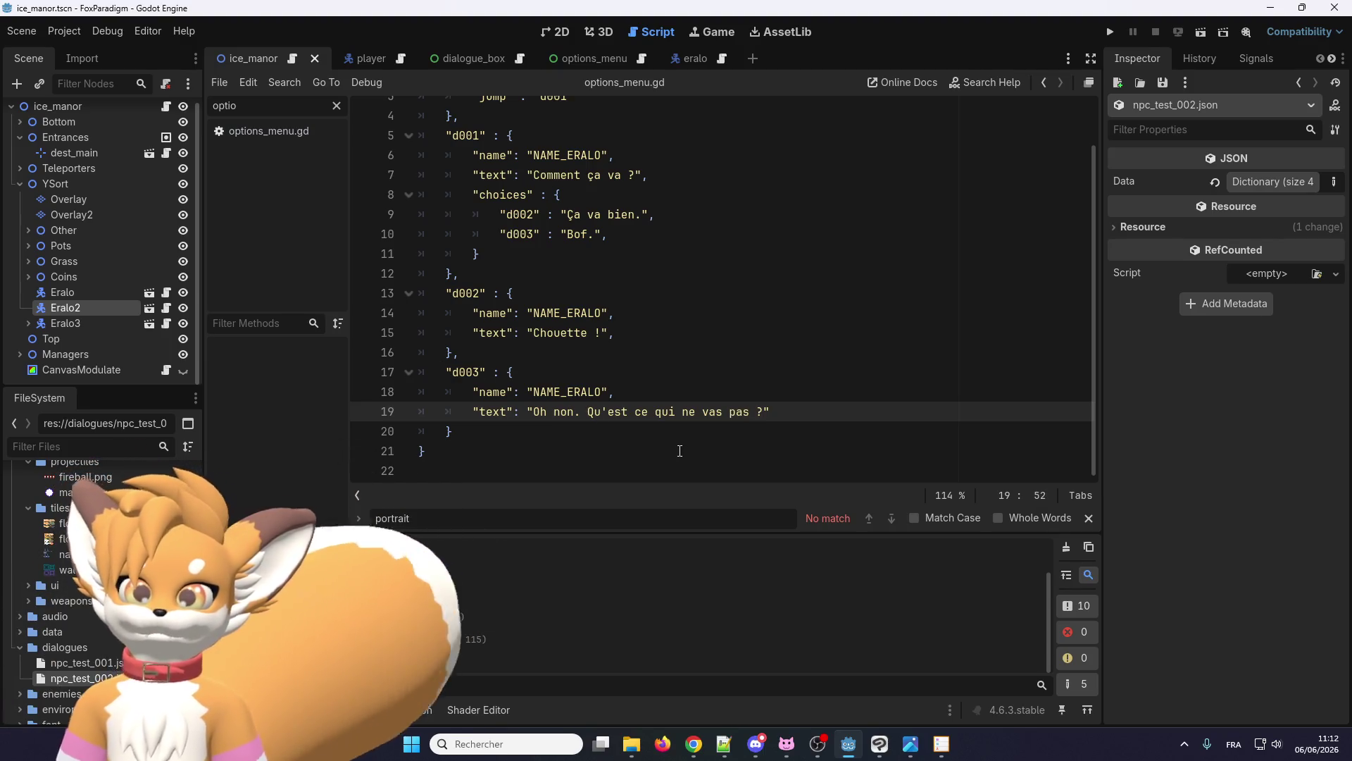
pyautogui.click(581, 434)
pyautogui.scroll(1, 553, 419)
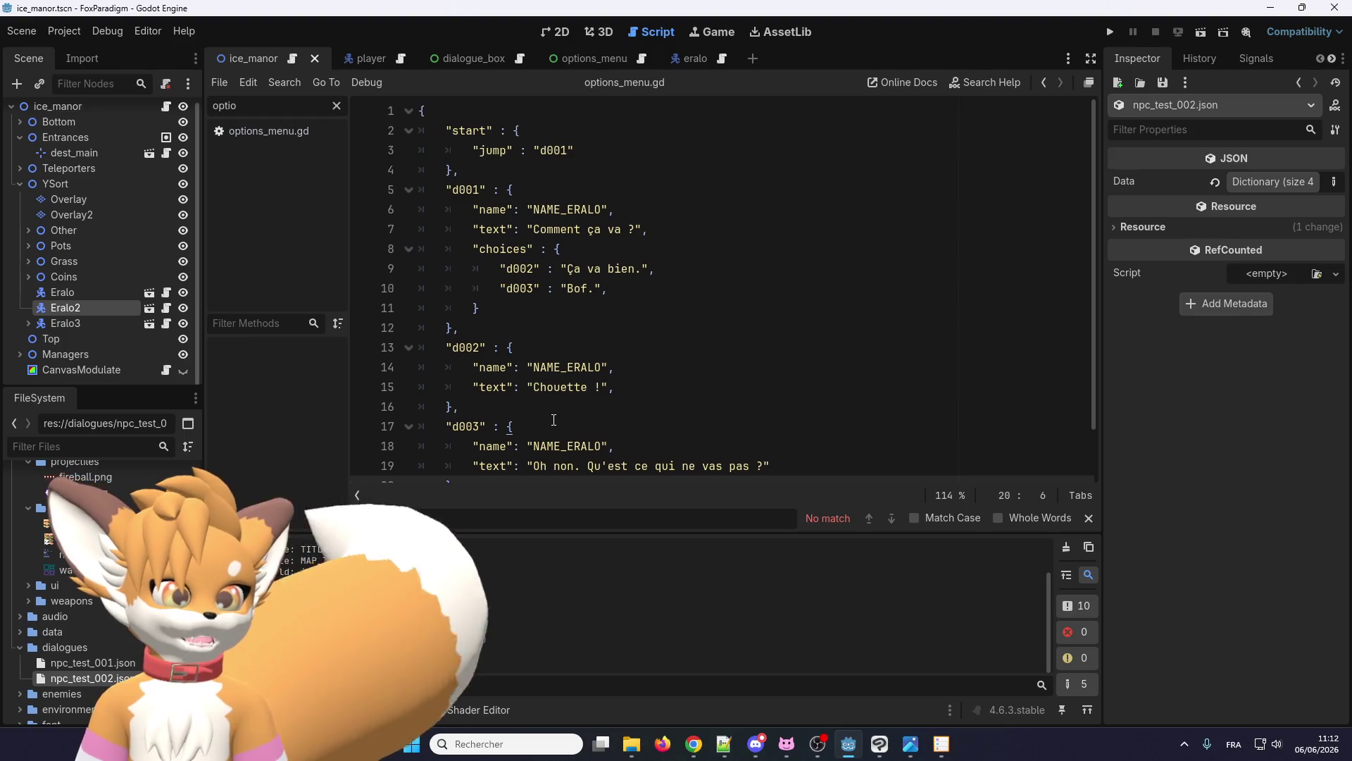
pyautogui.doubleClick(486, 247)
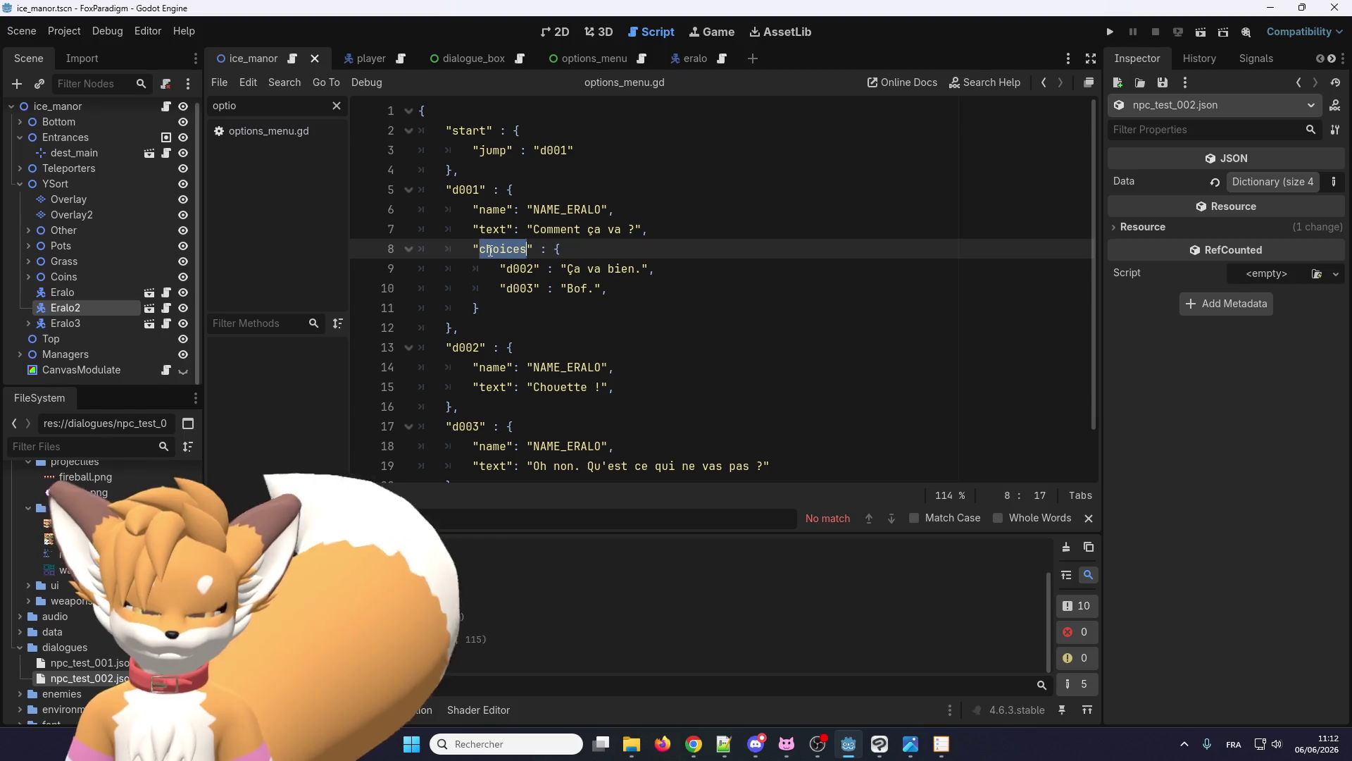
# - Save the dialogue JSON and copy the key name 'choices'
pyautogui.hotkey('ctrl', 's')
pyautogui.rightClick(509, 249)
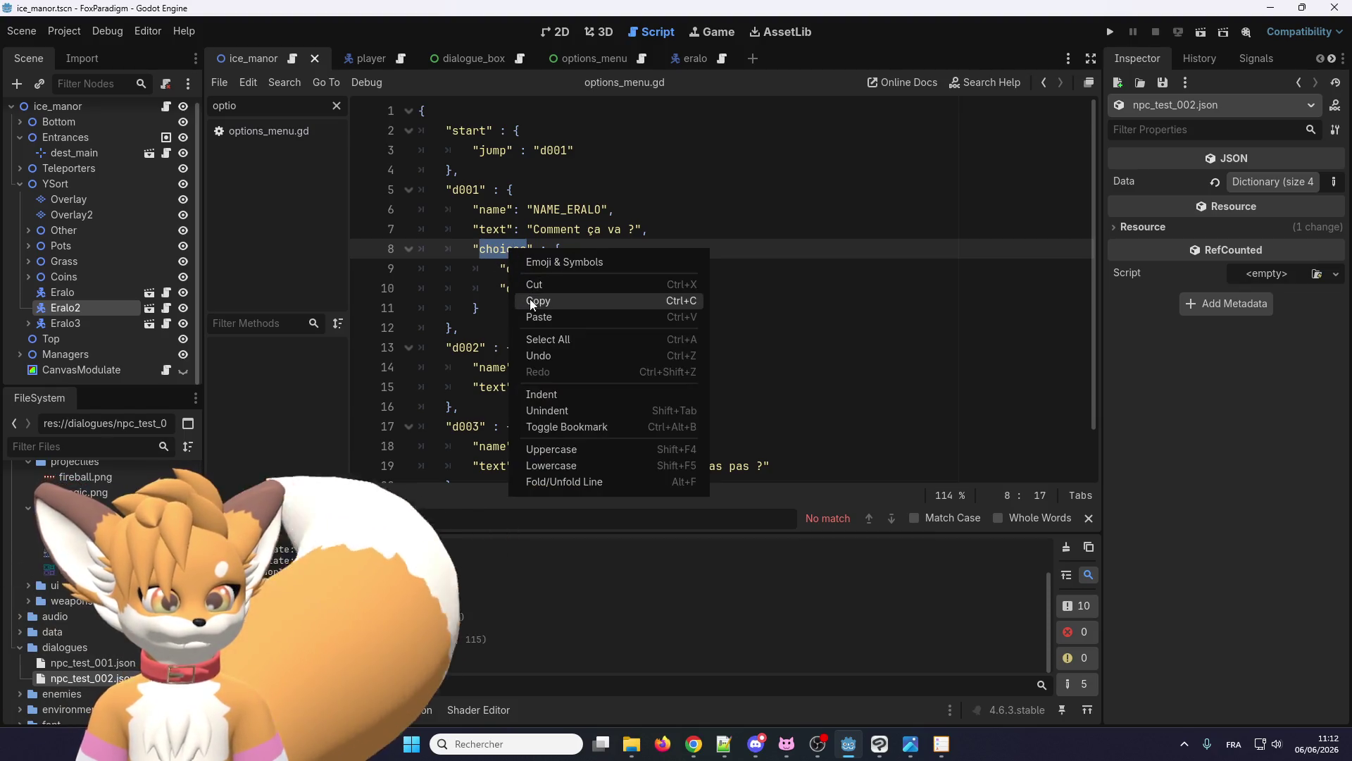
pyautogui.click(534, 303)
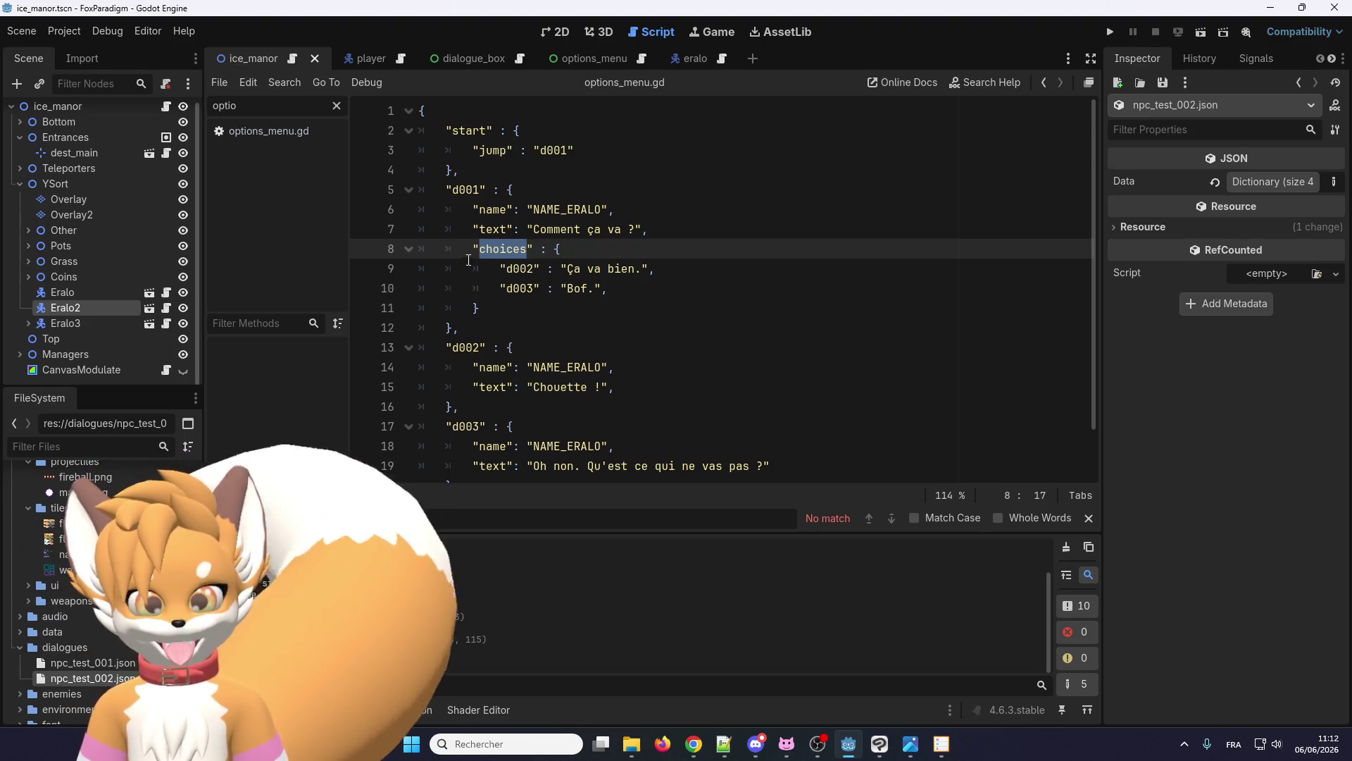
# - Switch to the eralo scene
pyautogui.scroll(-1, 522, 374)
pyautogui.scroll(1, 495, 409)
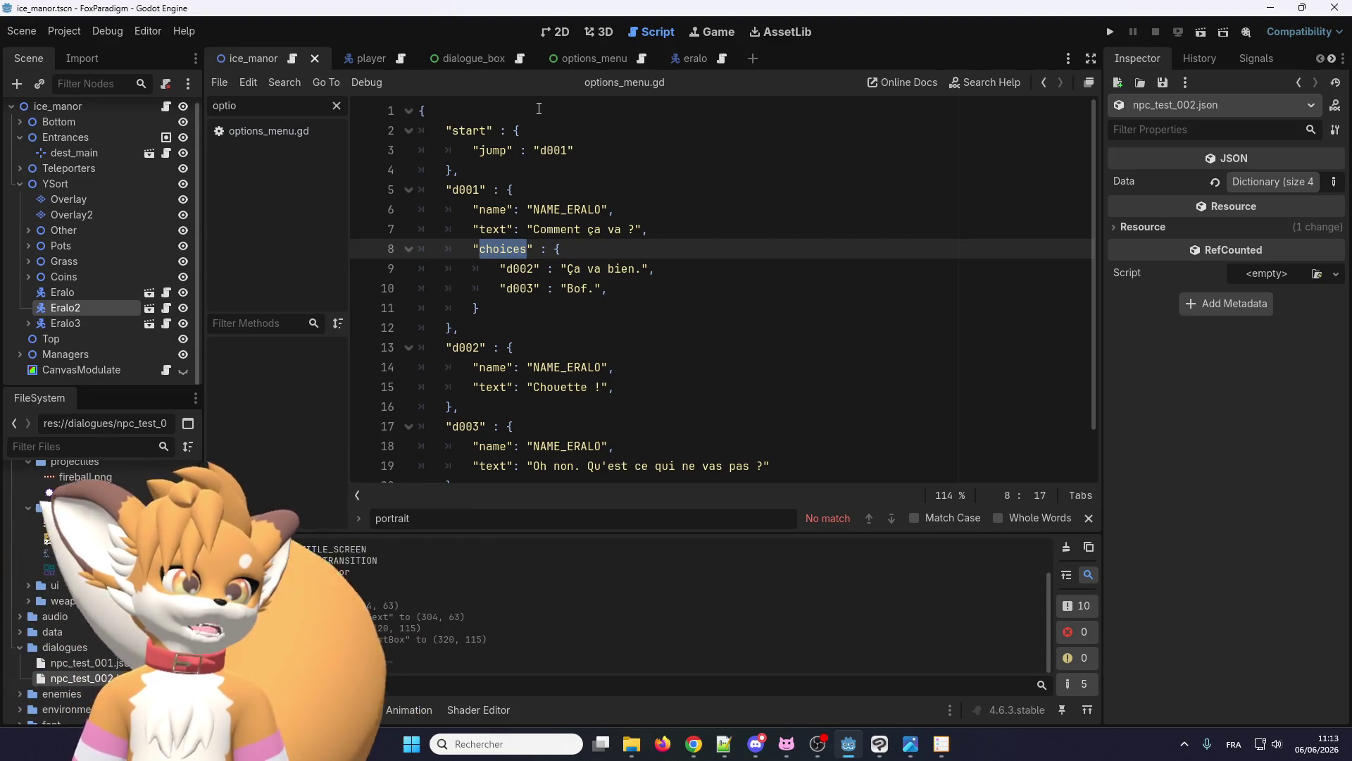
pyautogui.click(682, 59)
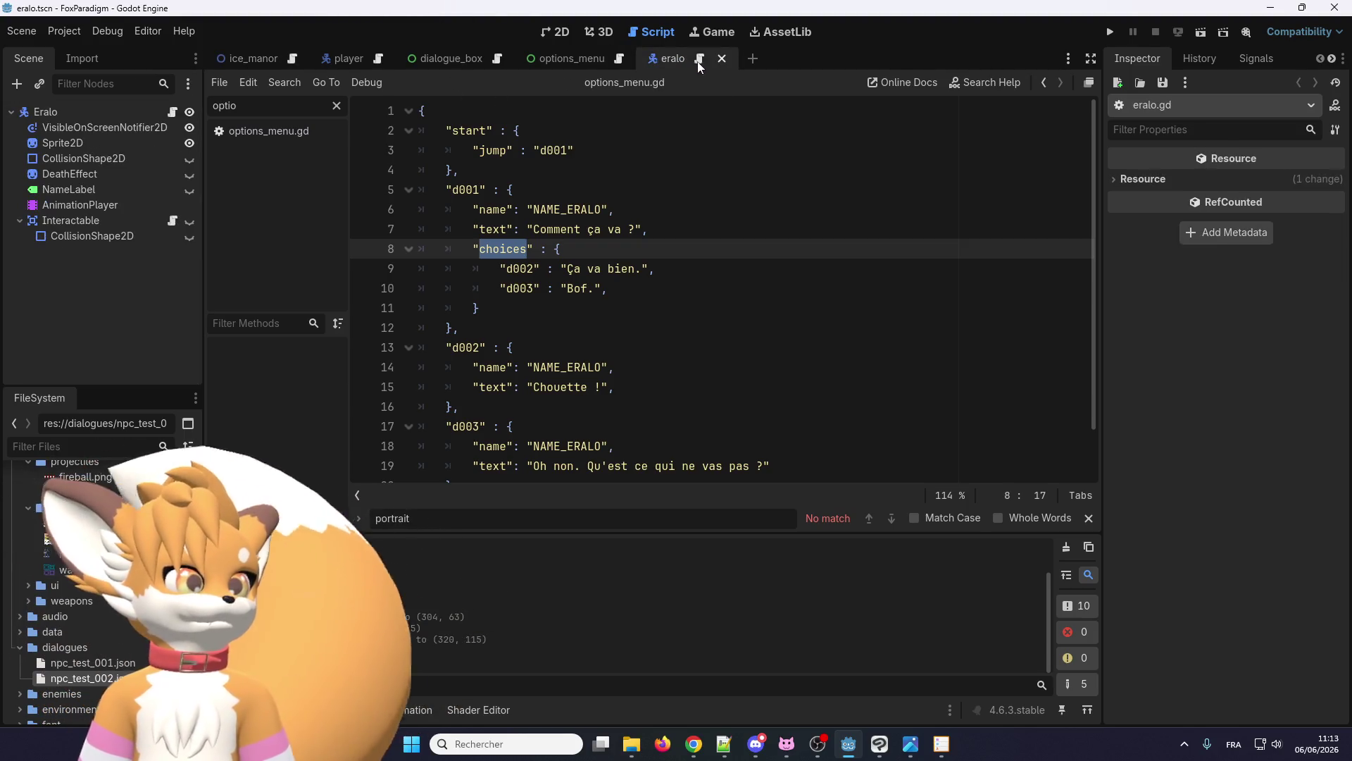
pyautogui.click(487, 62)
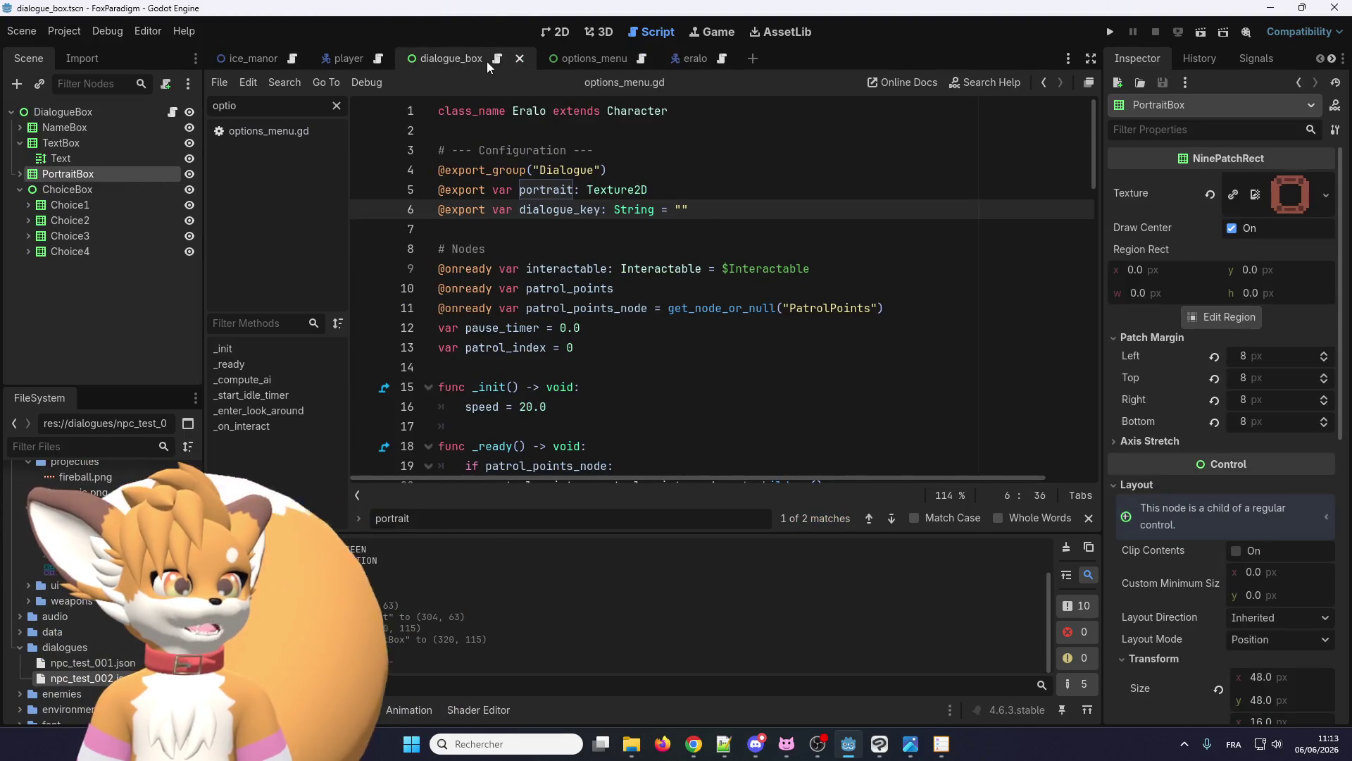
pyautogui.click(552, 32)
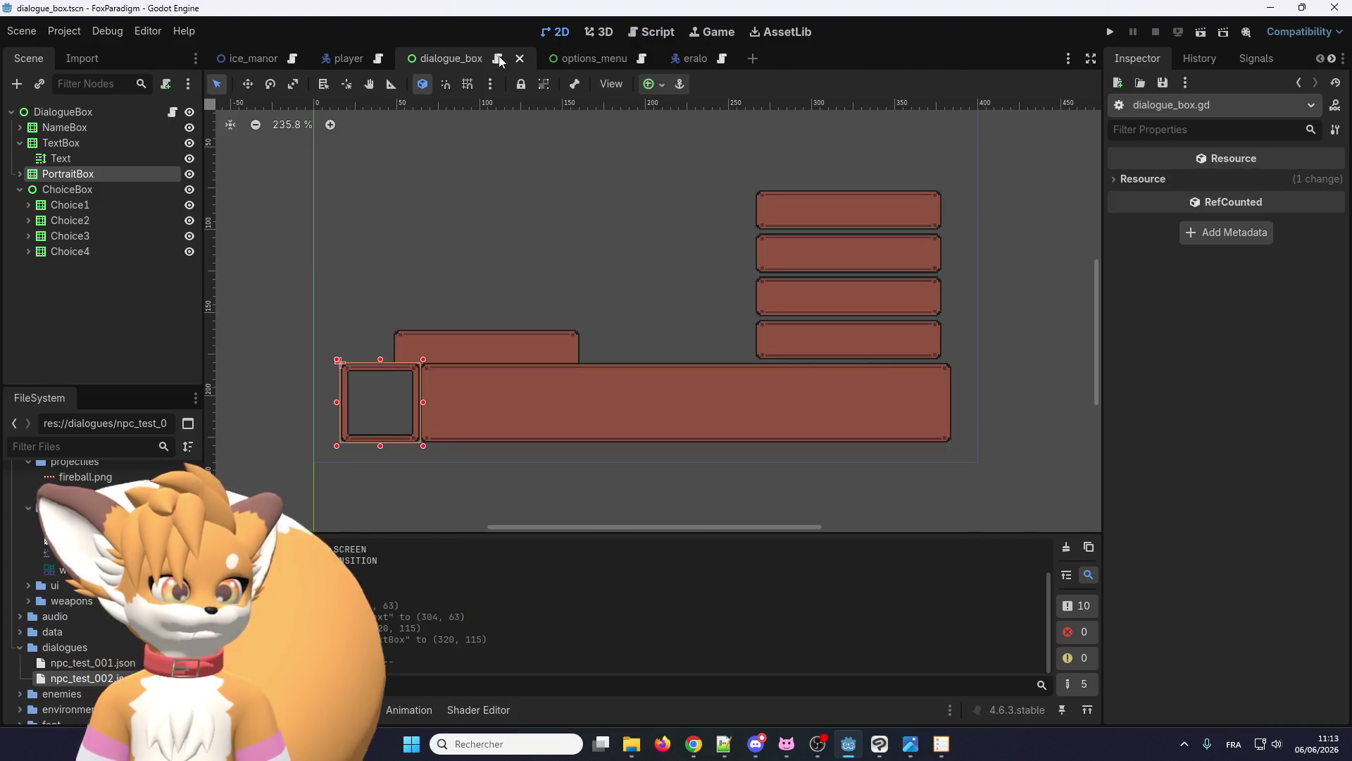
pyautogui.click(500, 61)
pyautogui.scroll(-13, 543, 335)
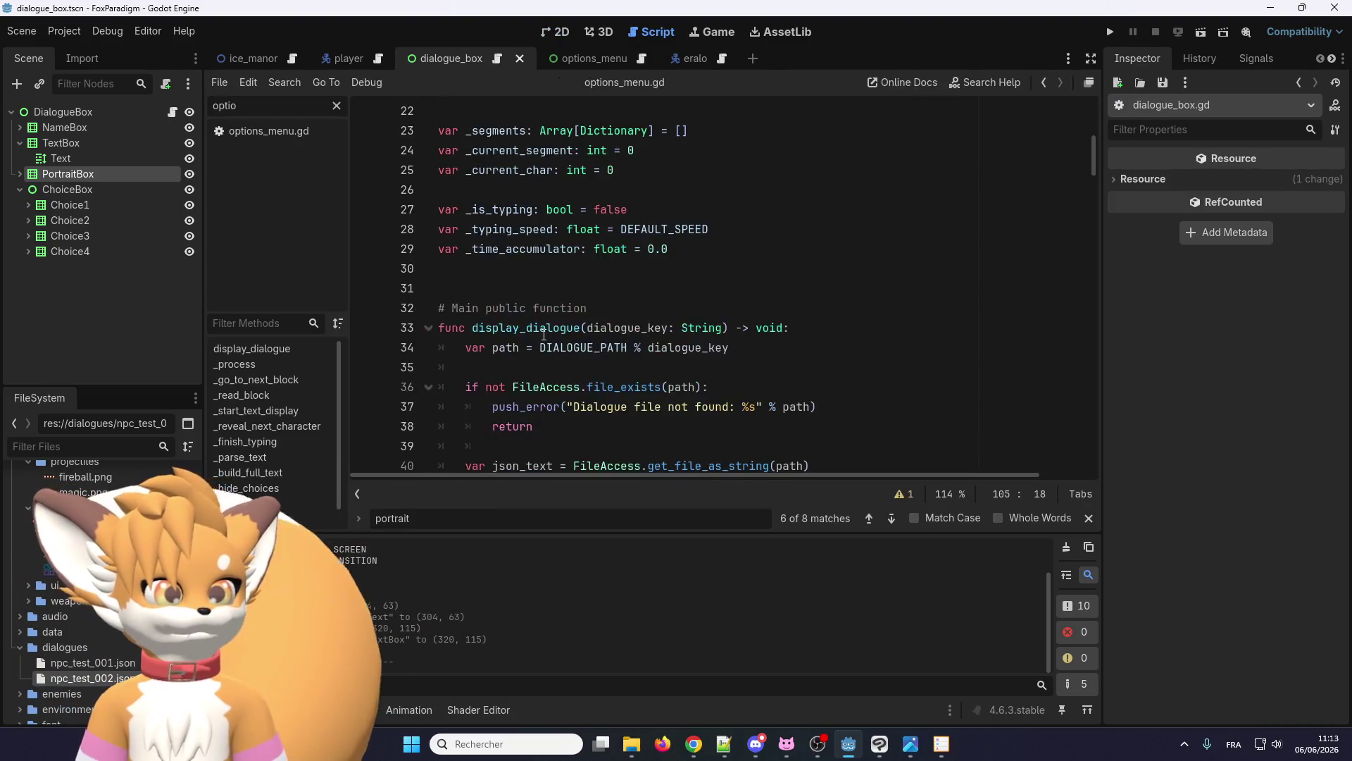
pyautogui.scroll(-6, 555, 298)
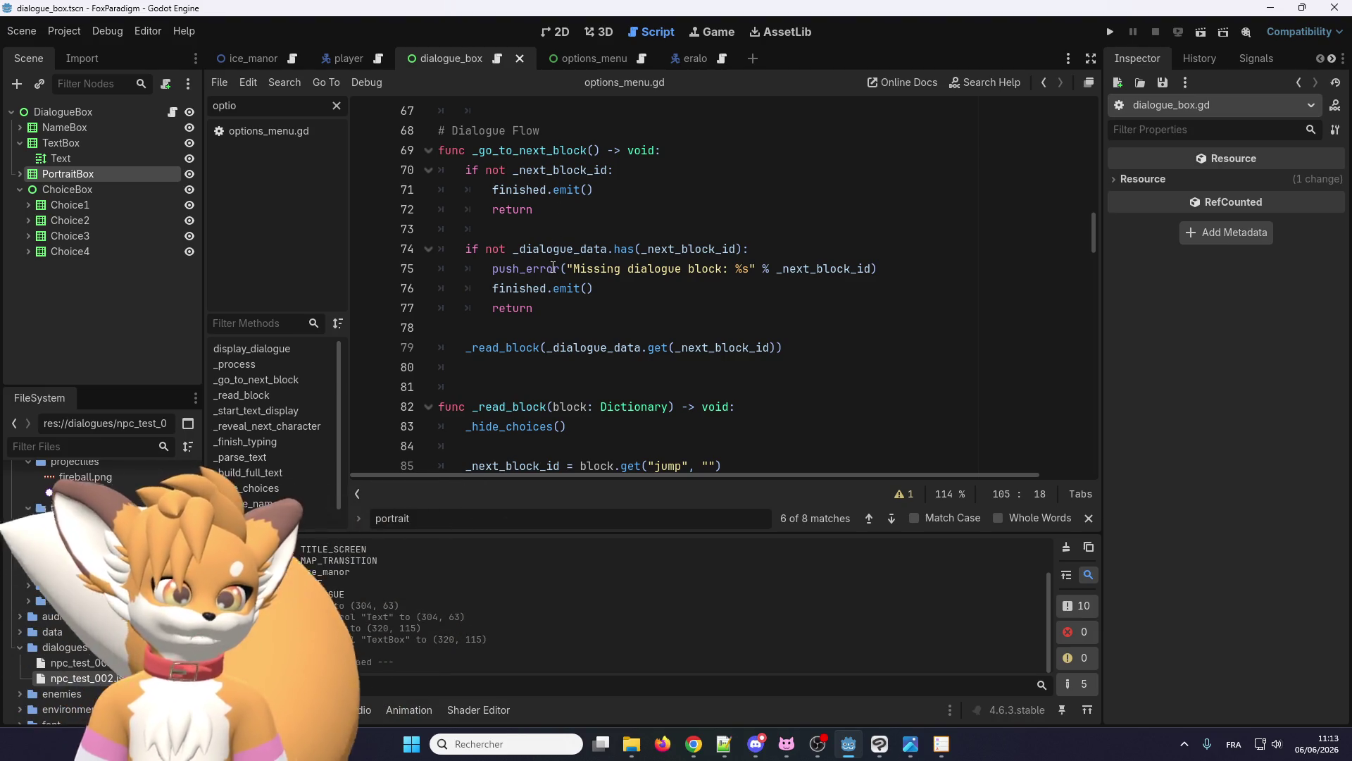
pyautogui.scroll(7, 553, 266)
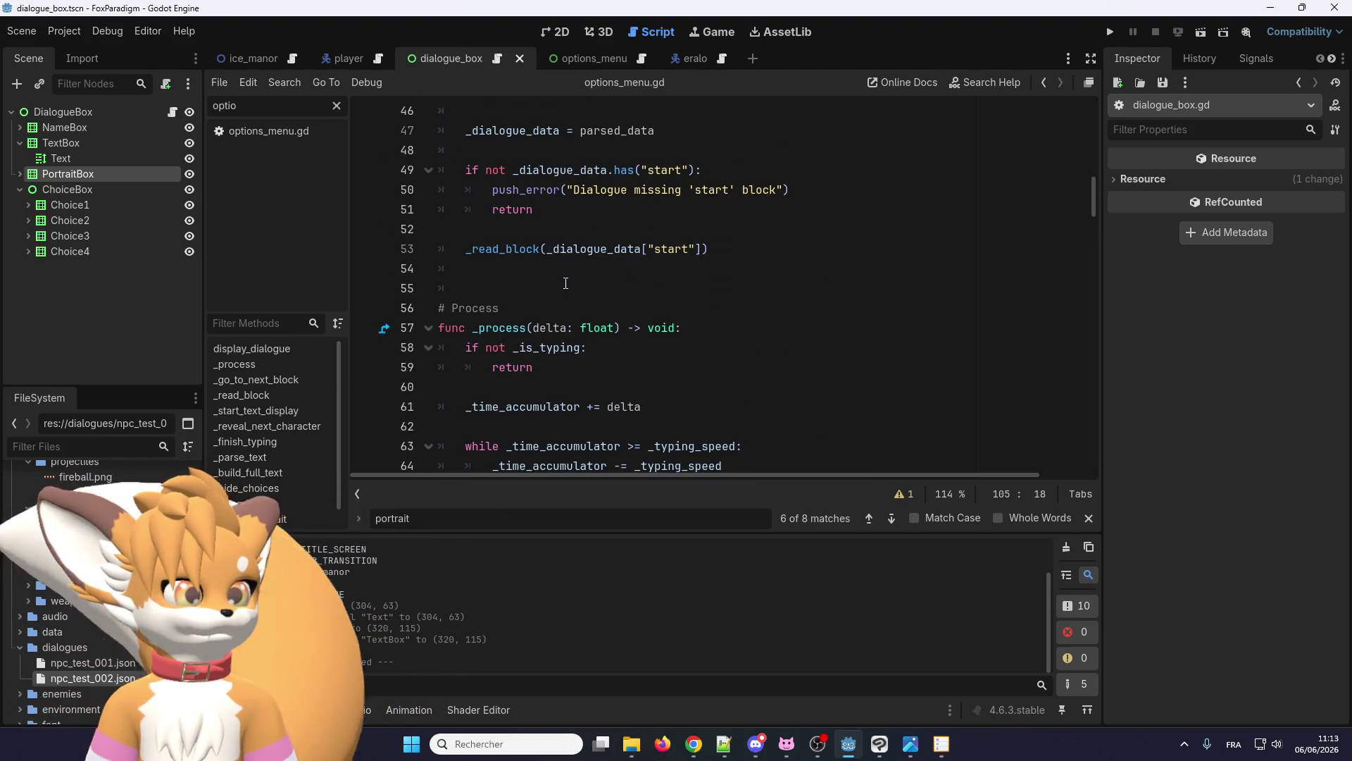
pyautogui.scroll(-12, 517, 226)
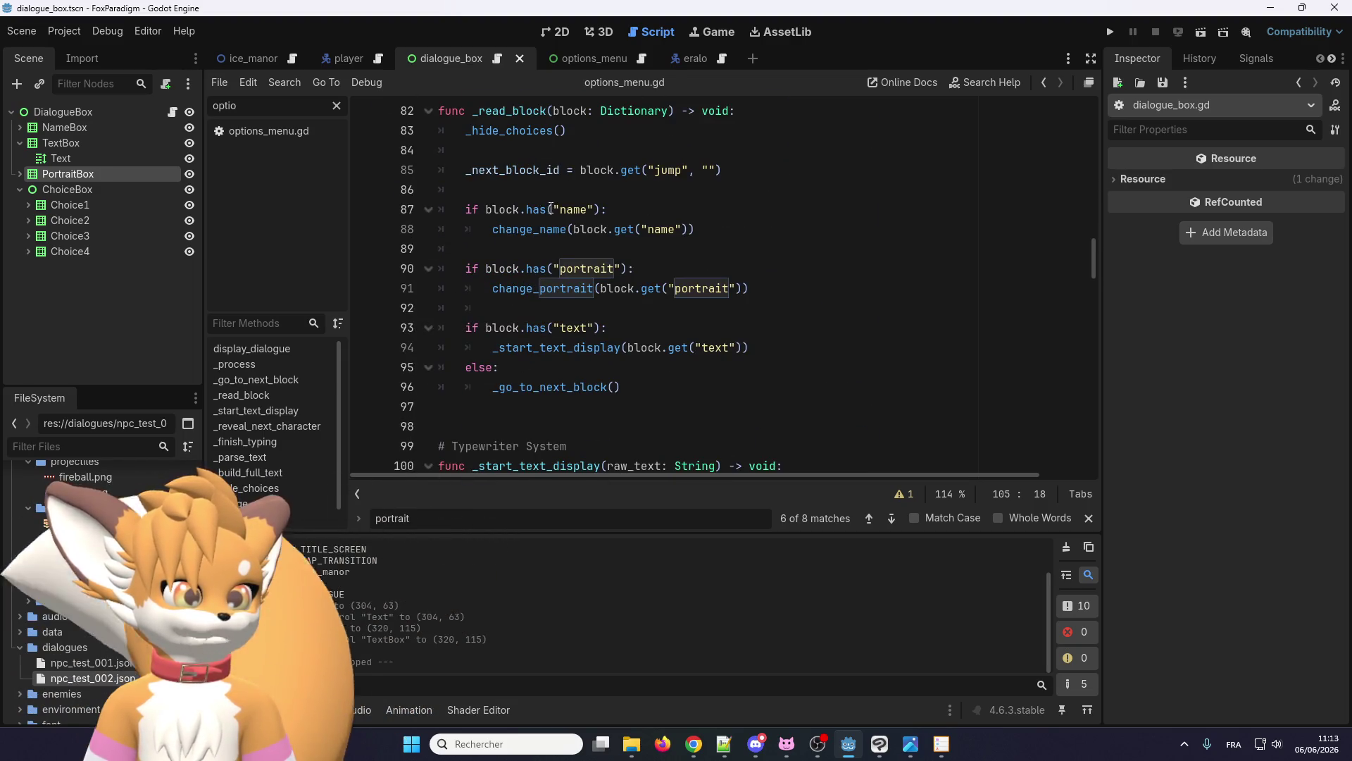
pyautogui.scroll(1, 552, 209)
pyautogui.click(502, 189)
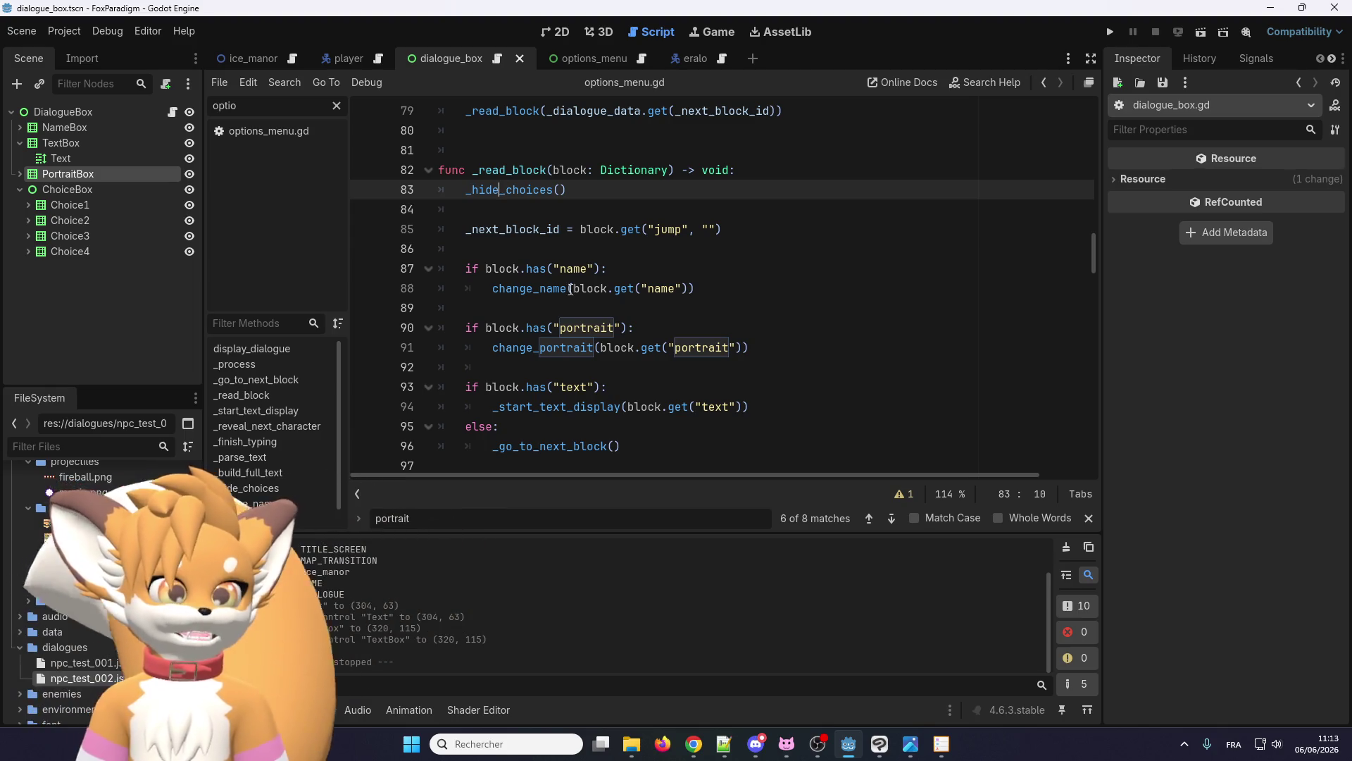
pyautogui.moveTo(695, 288)
pyautogui.mouseDown()
pyautogui.moveTo(464, 264)
pyautogui.moveTo(695, 288)
pyautogui.mouseUp()
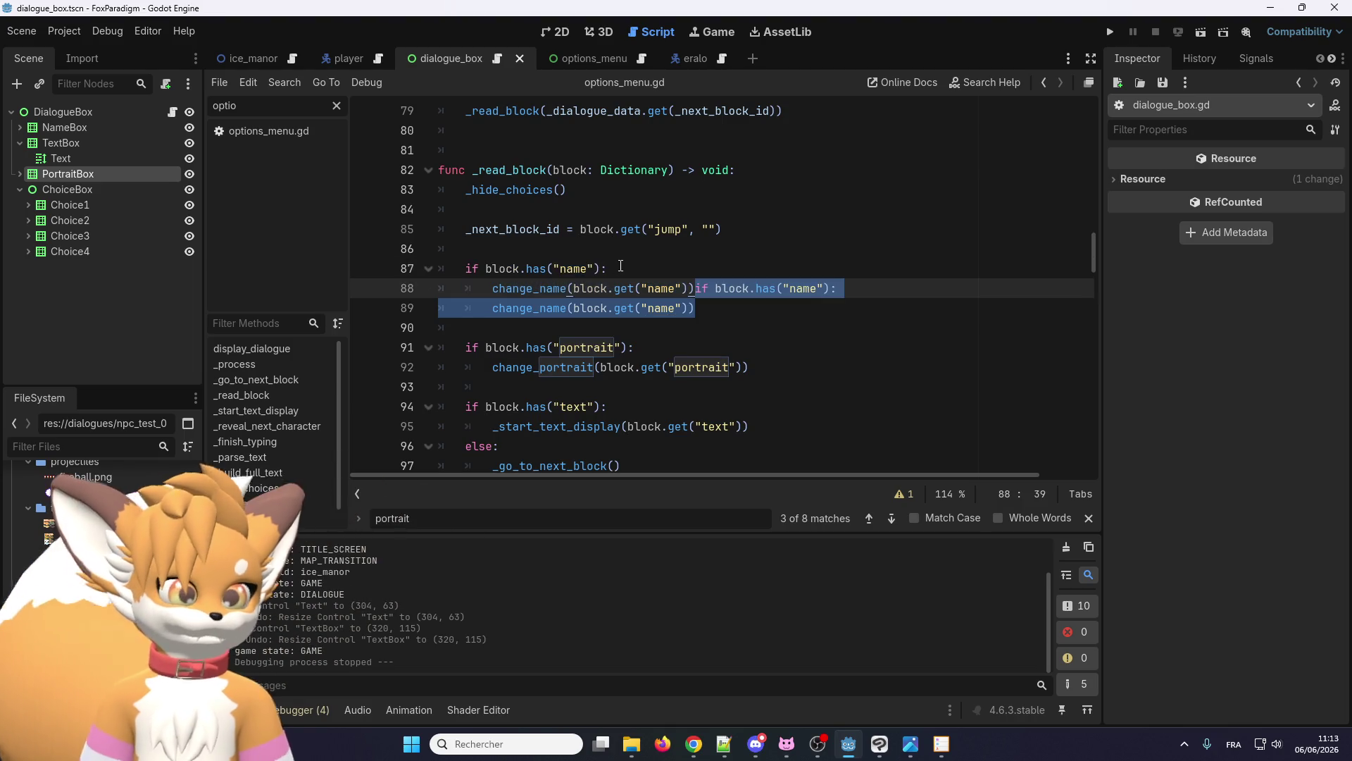
# - Paste a copy of the name check below it and change its key to 'choices'
pyautogui.click(696, 290)
pyautogui.press('Return')
pyautogui.press('Return')
pyautogui.press('BackSpace')
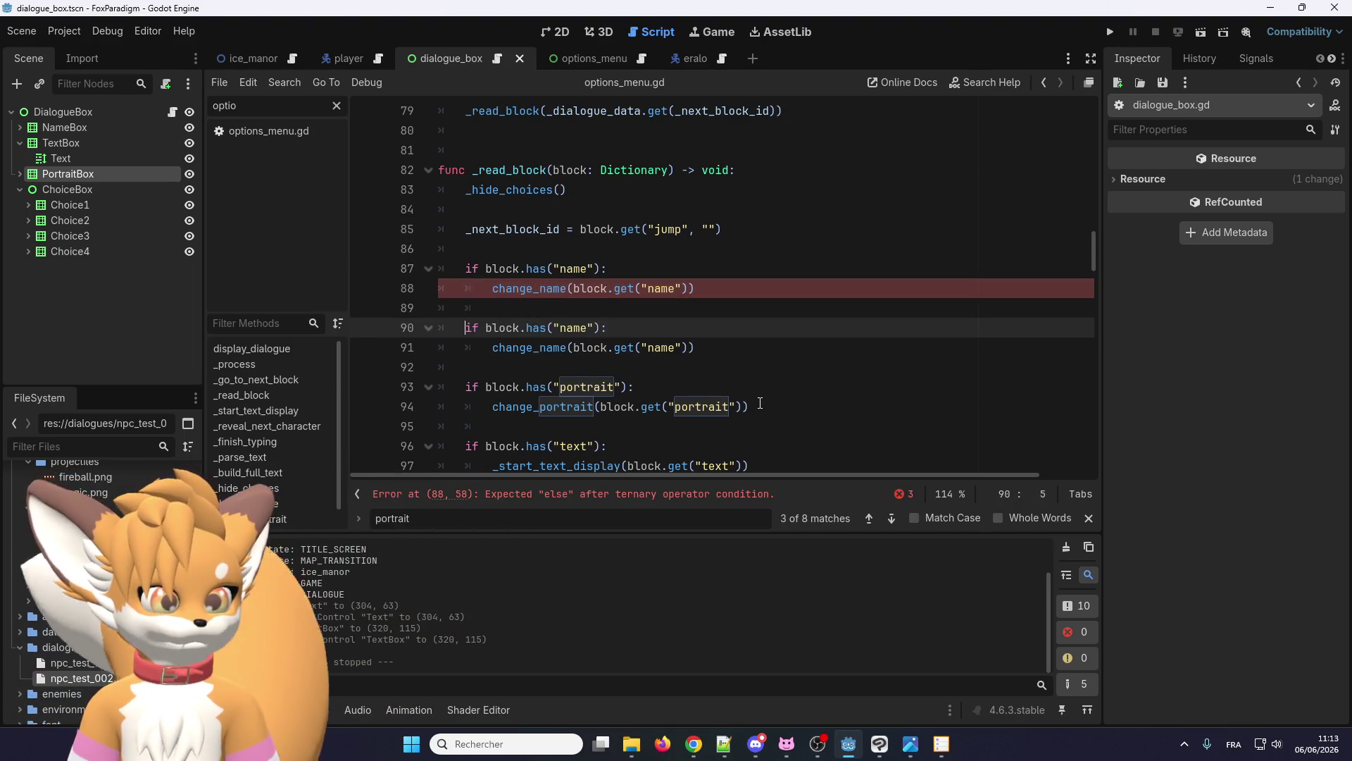
pyautogui.doubleClick(574, 327)
pyautogui.write('choices')
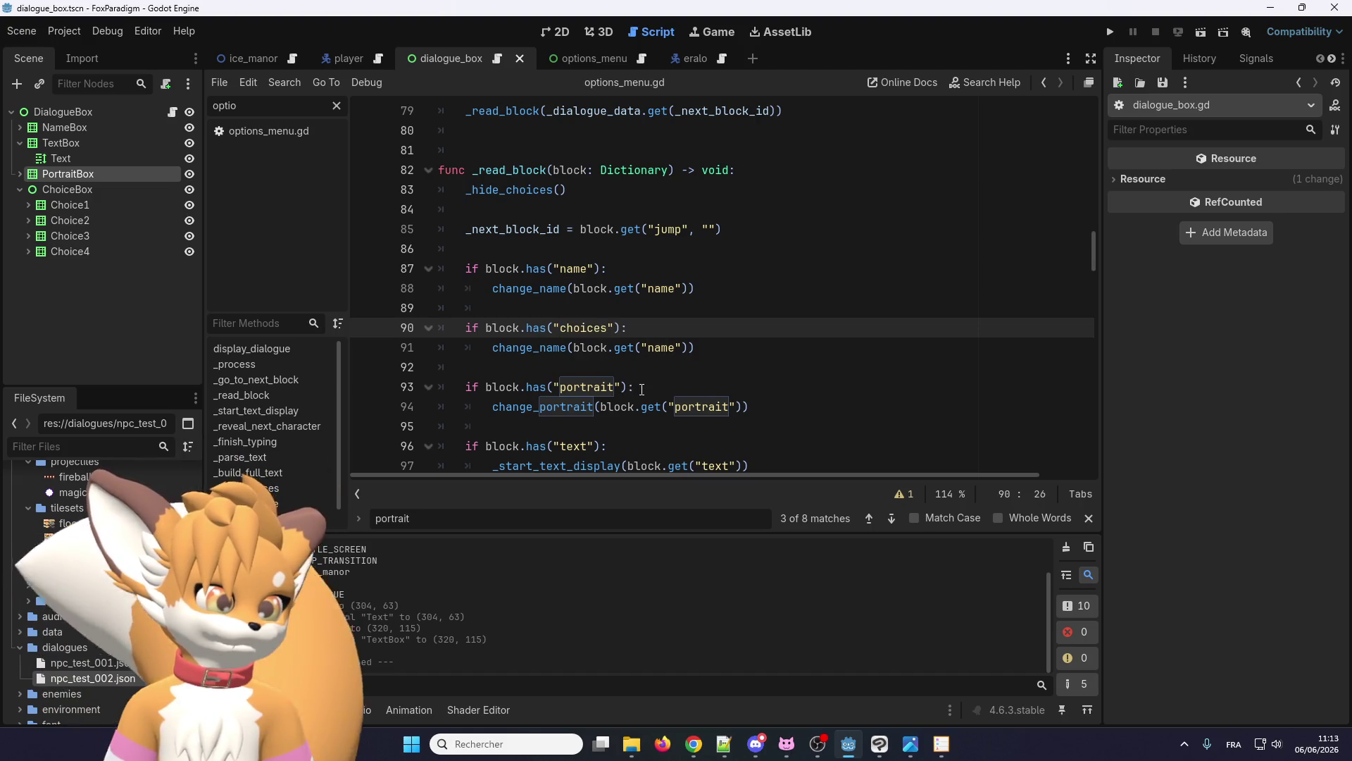
# - Rename the copied check's change_name call to _display_choices
pyautogui.scroll(-1, 626, 328)
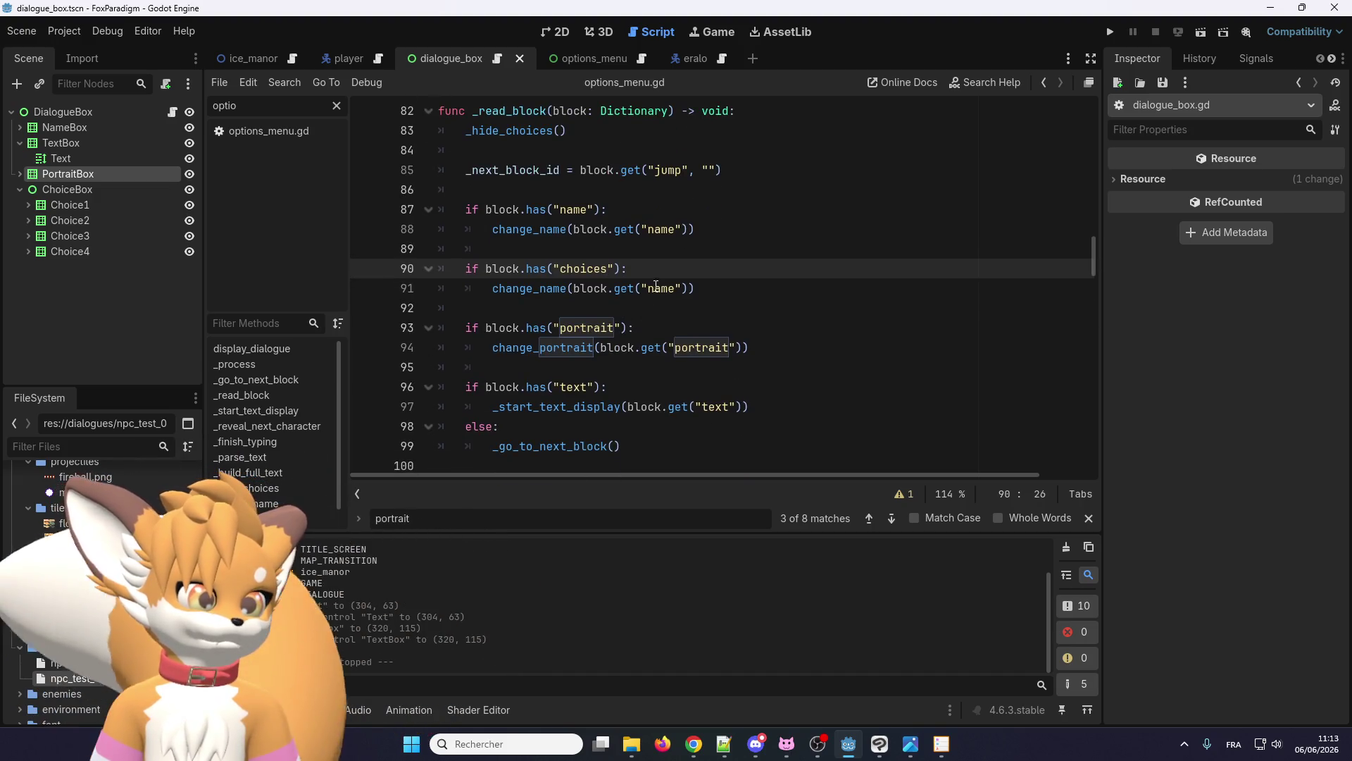
pyautogui.scroll(1, 656, 285)
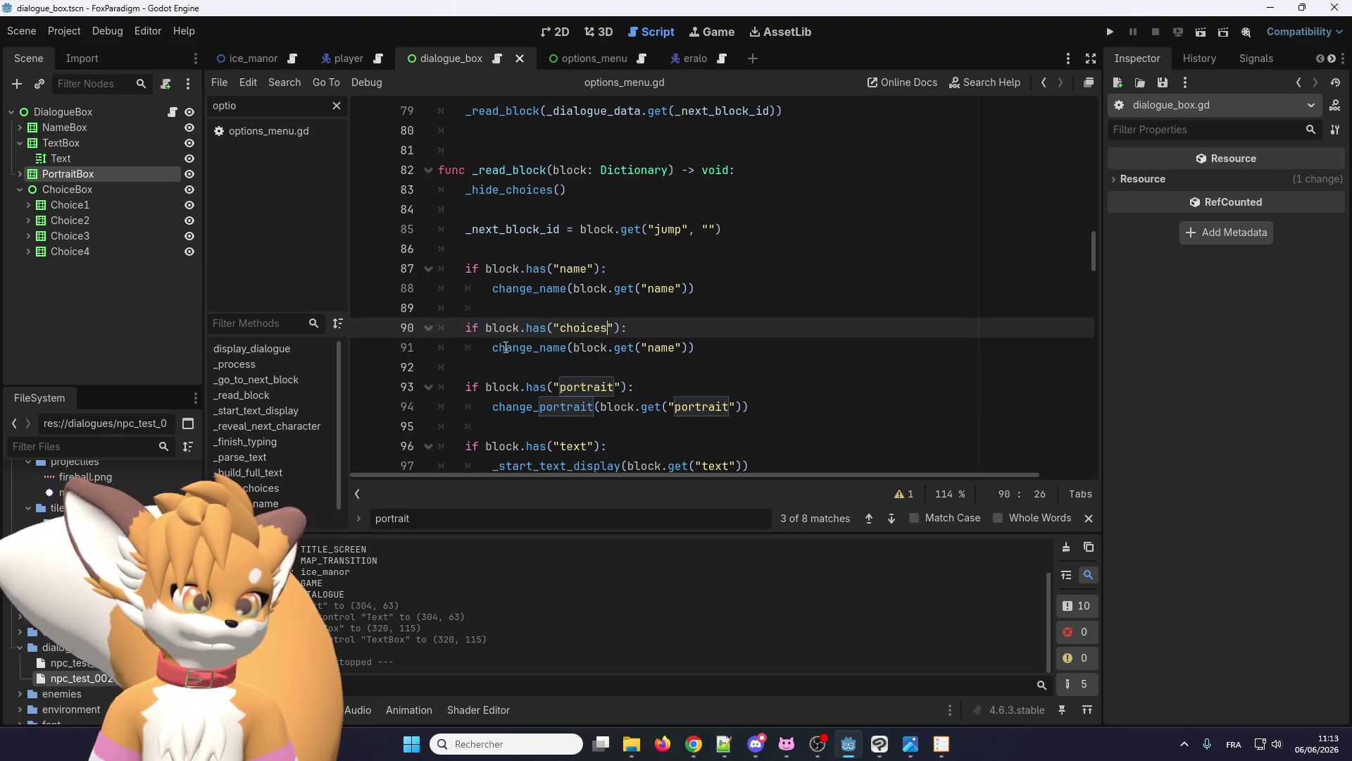
pyautogui.moveTo(603, 348)
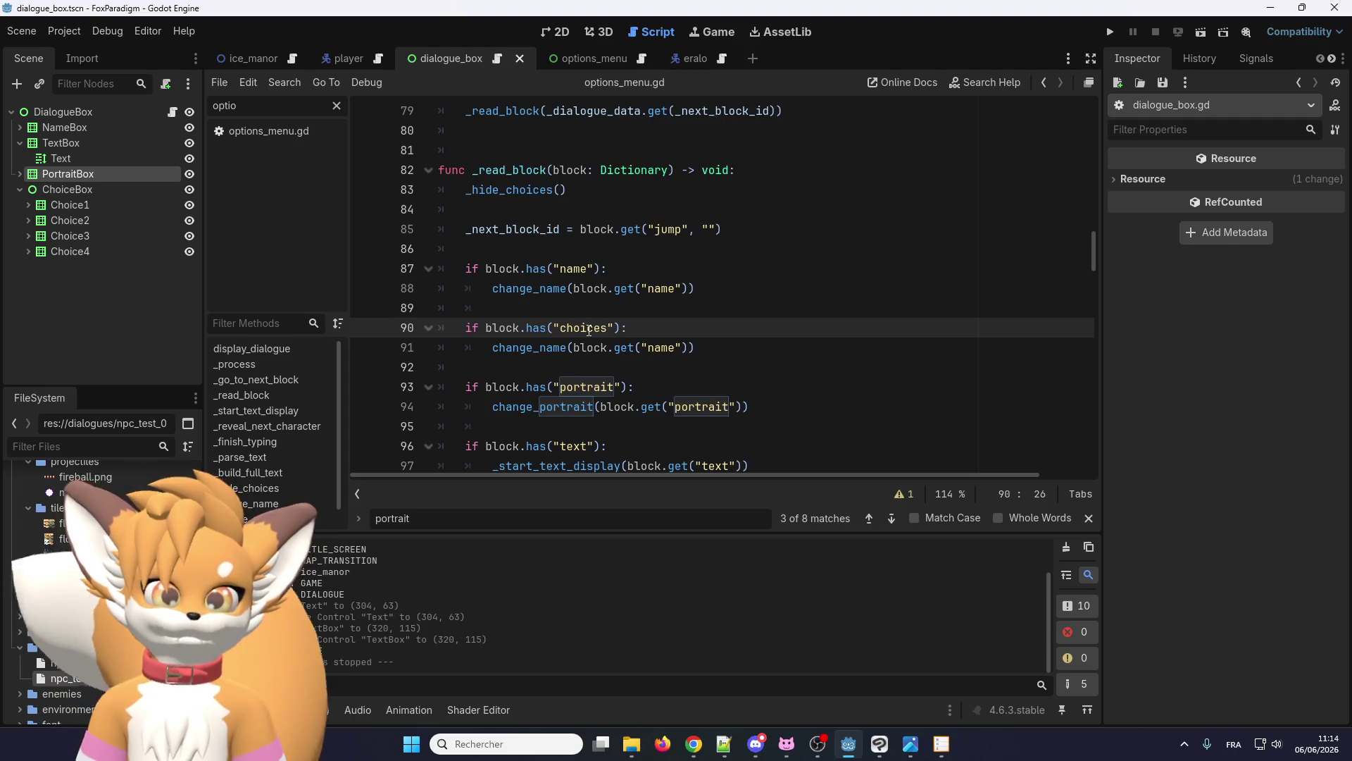
pyautogui.moveTo(705, 345); pyautogui.dragTo(497, 343)
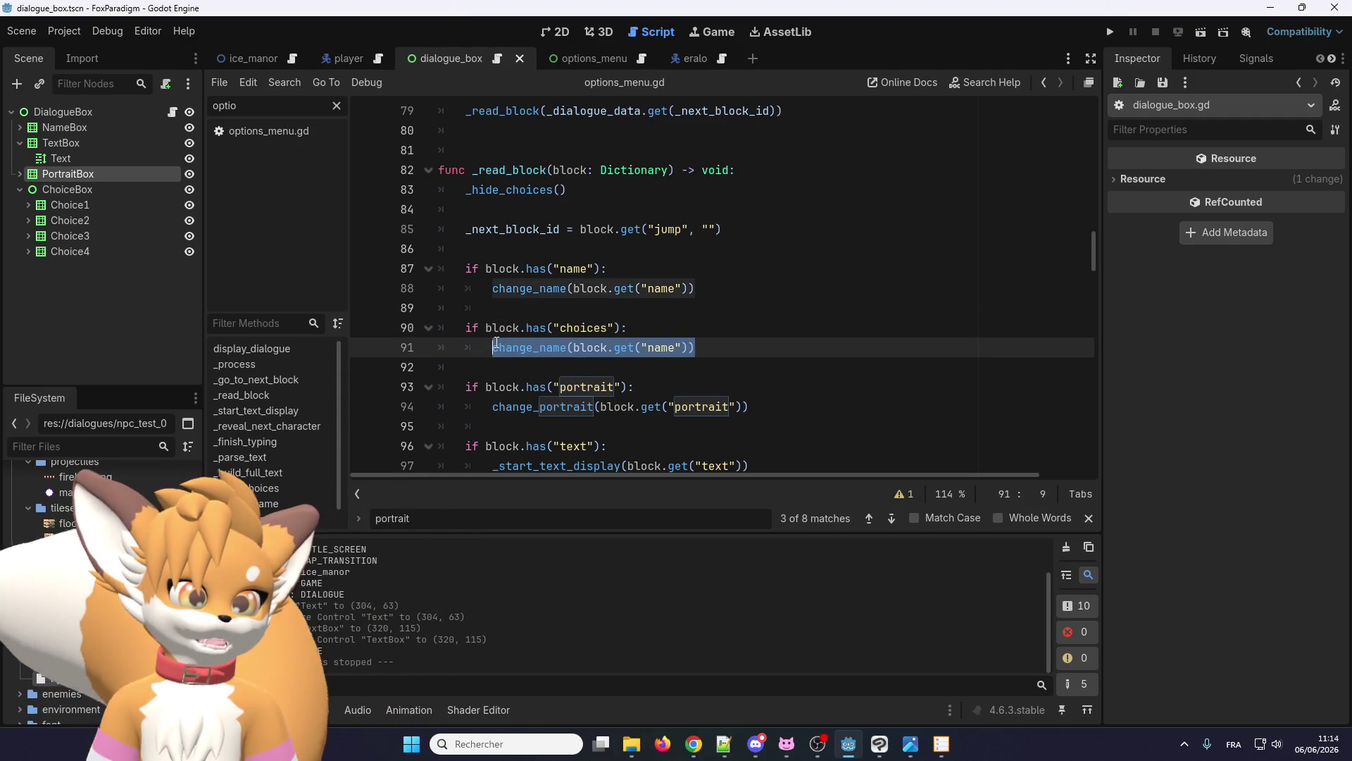
pyautogui.doubleClick(510, 346)
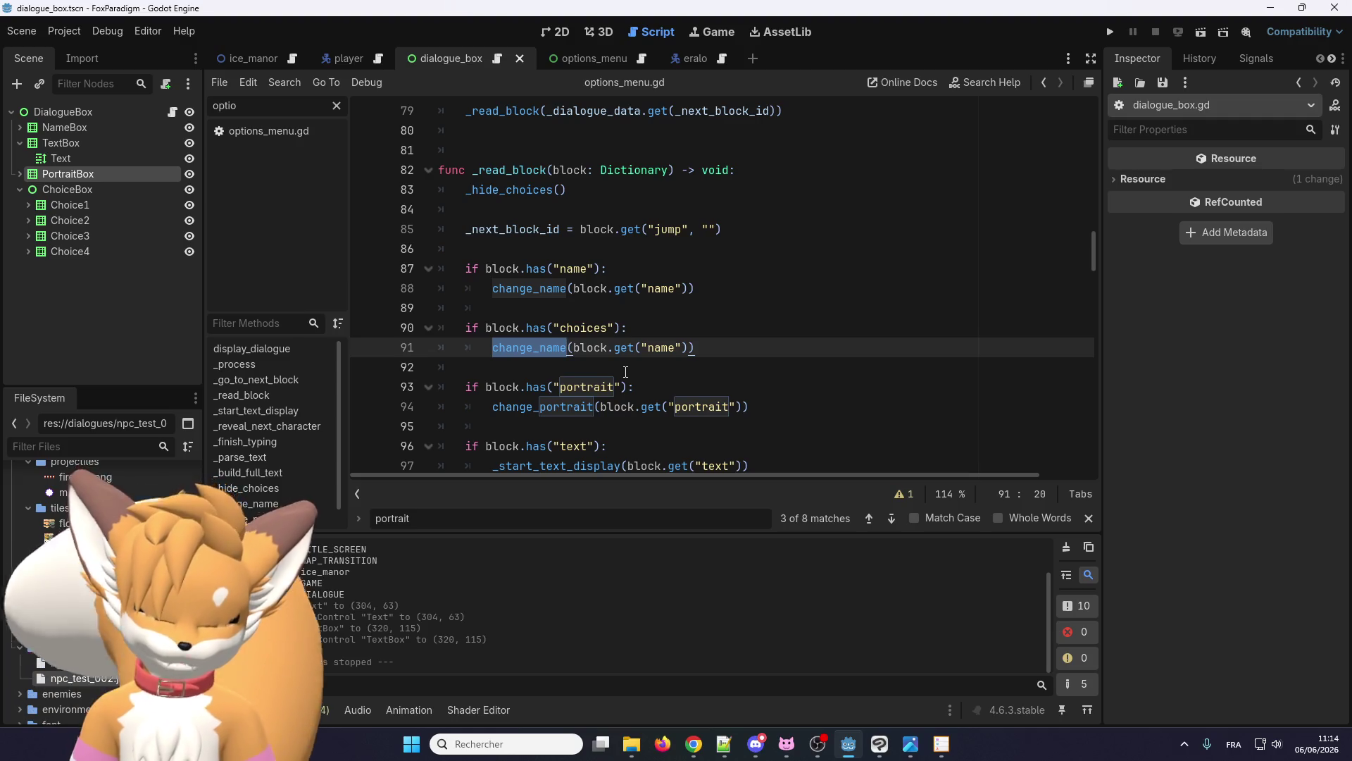
pyautogui.write('display_choic')
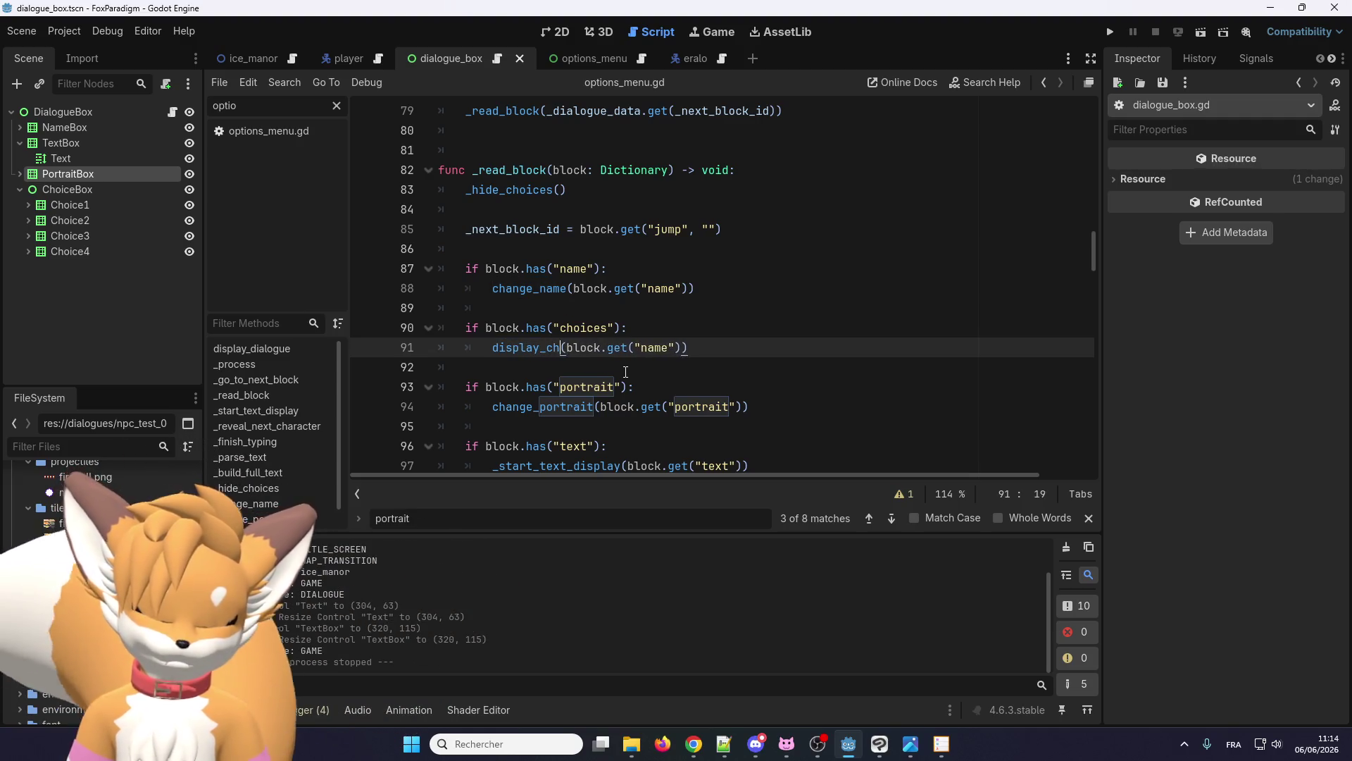
pyautogui.write('es')
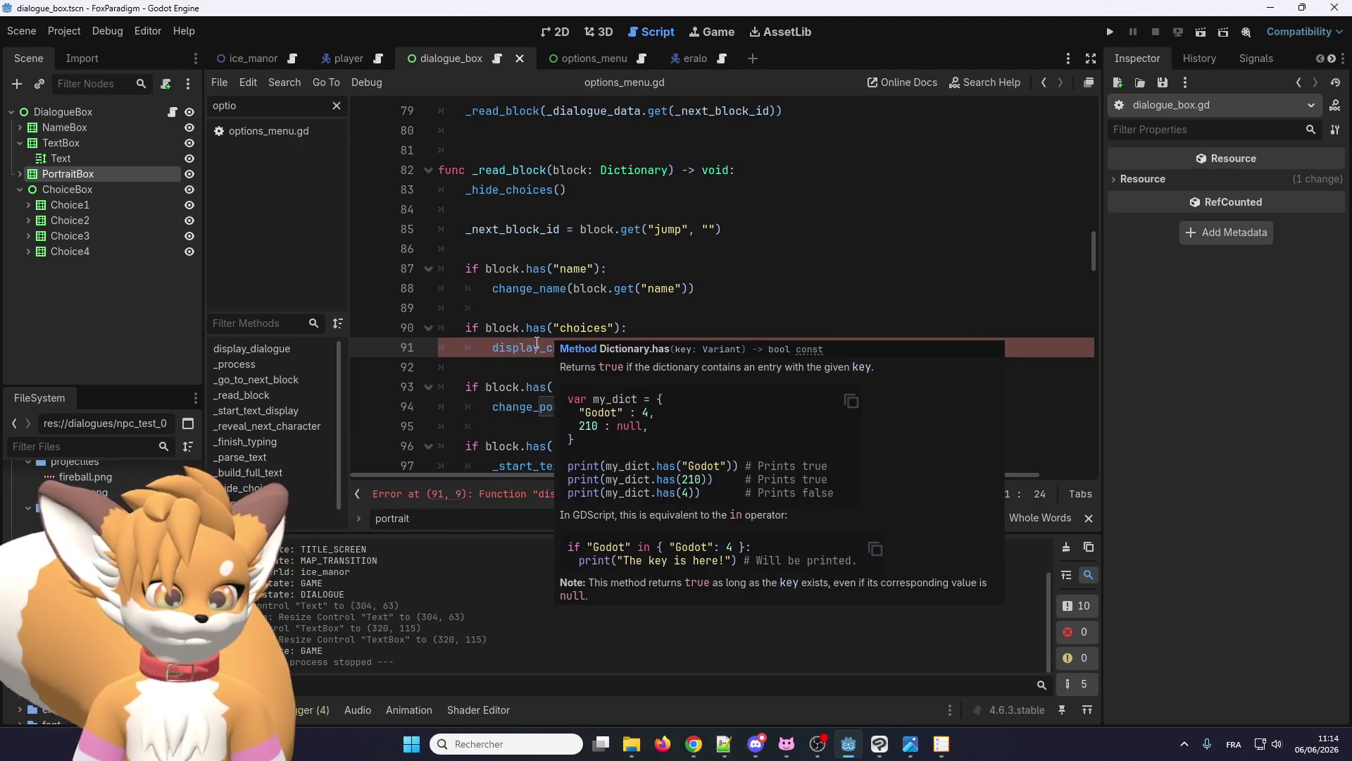
pyautogui.doubleClick(536, 347)
pyautogui.click(489, 348)
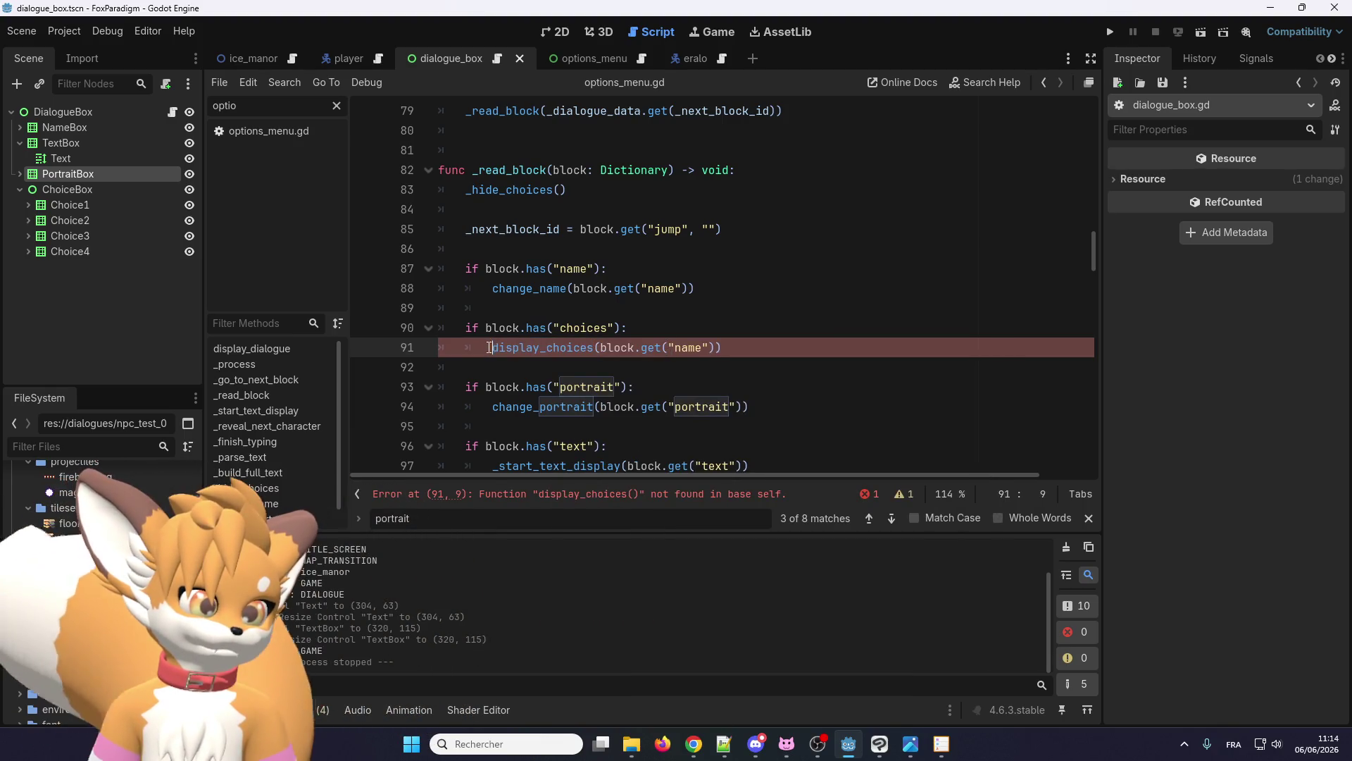
pyautogui.write('_')
pyautogui.doubleClick(546, 347)
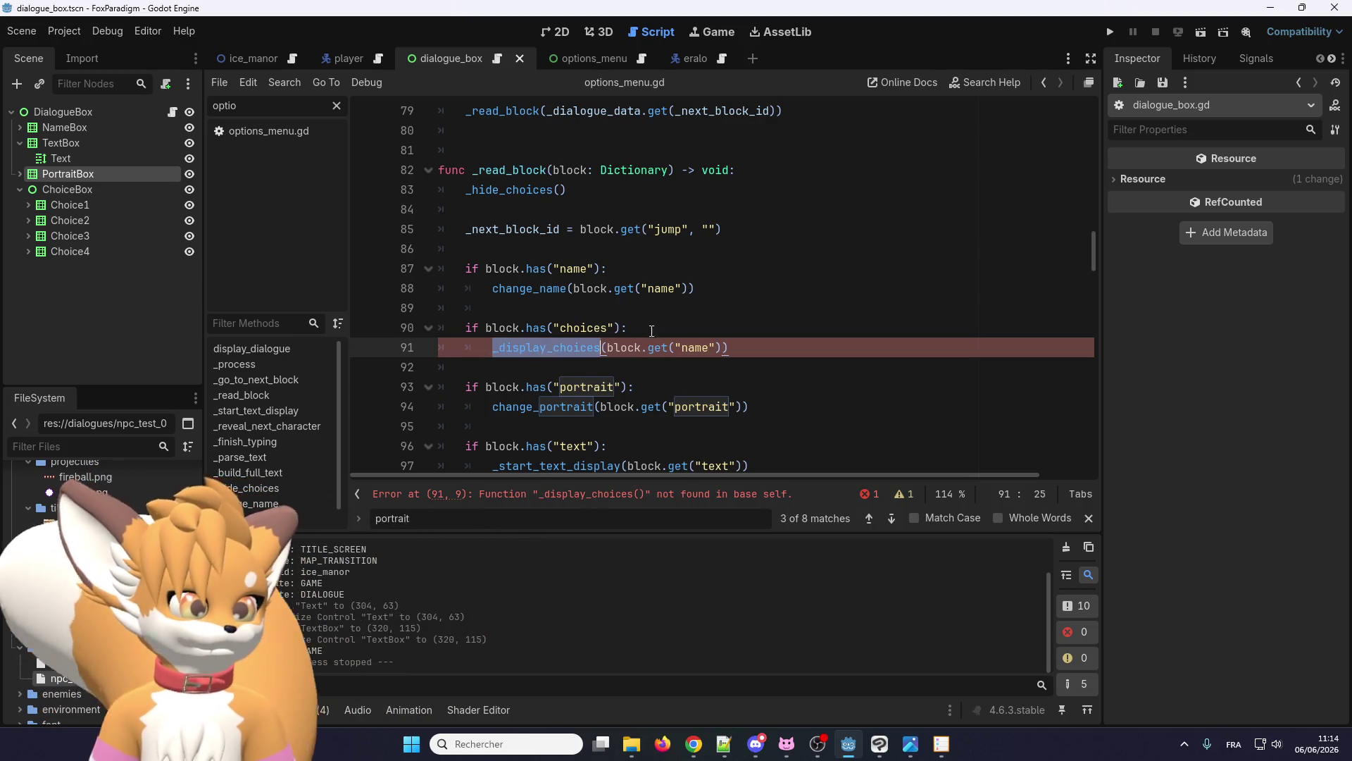
pyautogui.click(669, 326)
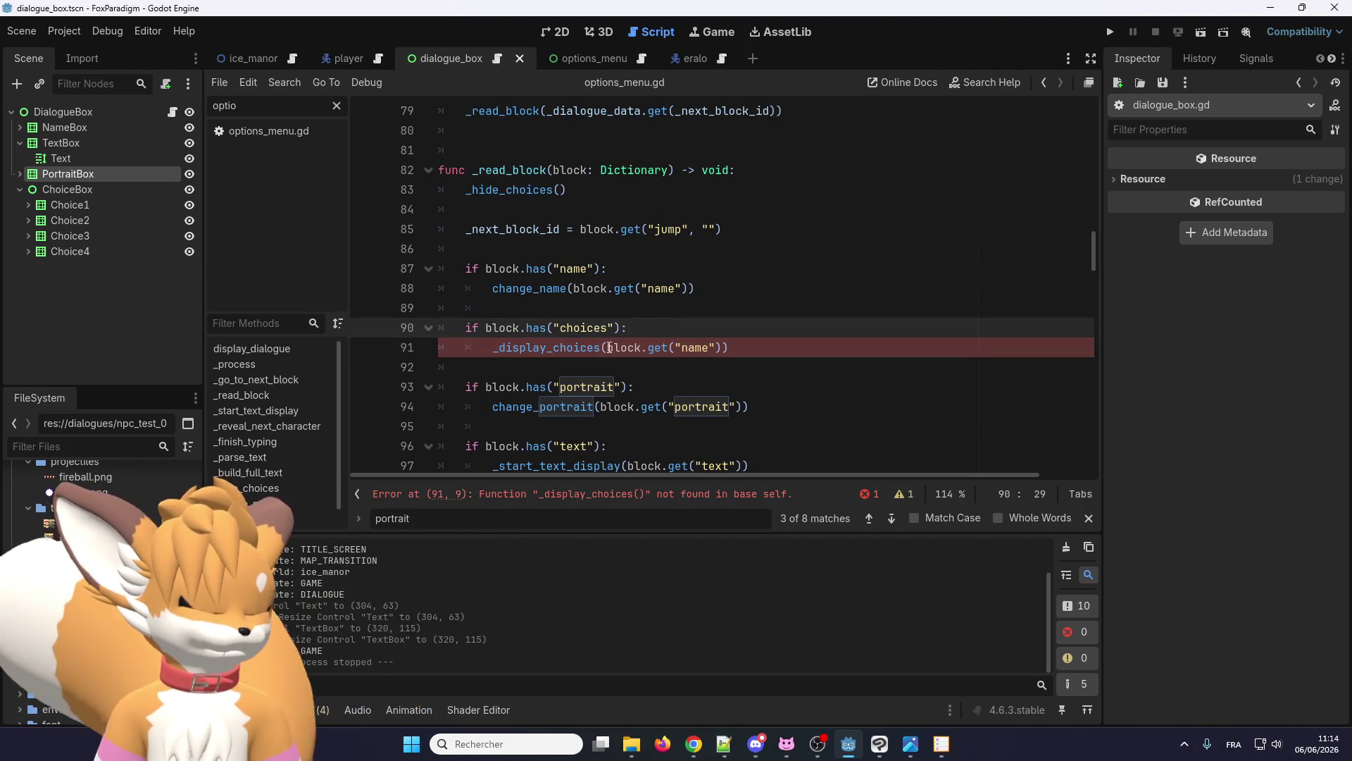
# - Pass block.get("choices") as the _display_choices argument instead of name
pyautogui.doubleClick(579, 329)
pyautogui.hotkey('ctrl', 'c')
pyautogui.doubleClick(695, 347)
pyautogui.hotkey('ctrl', 'v')
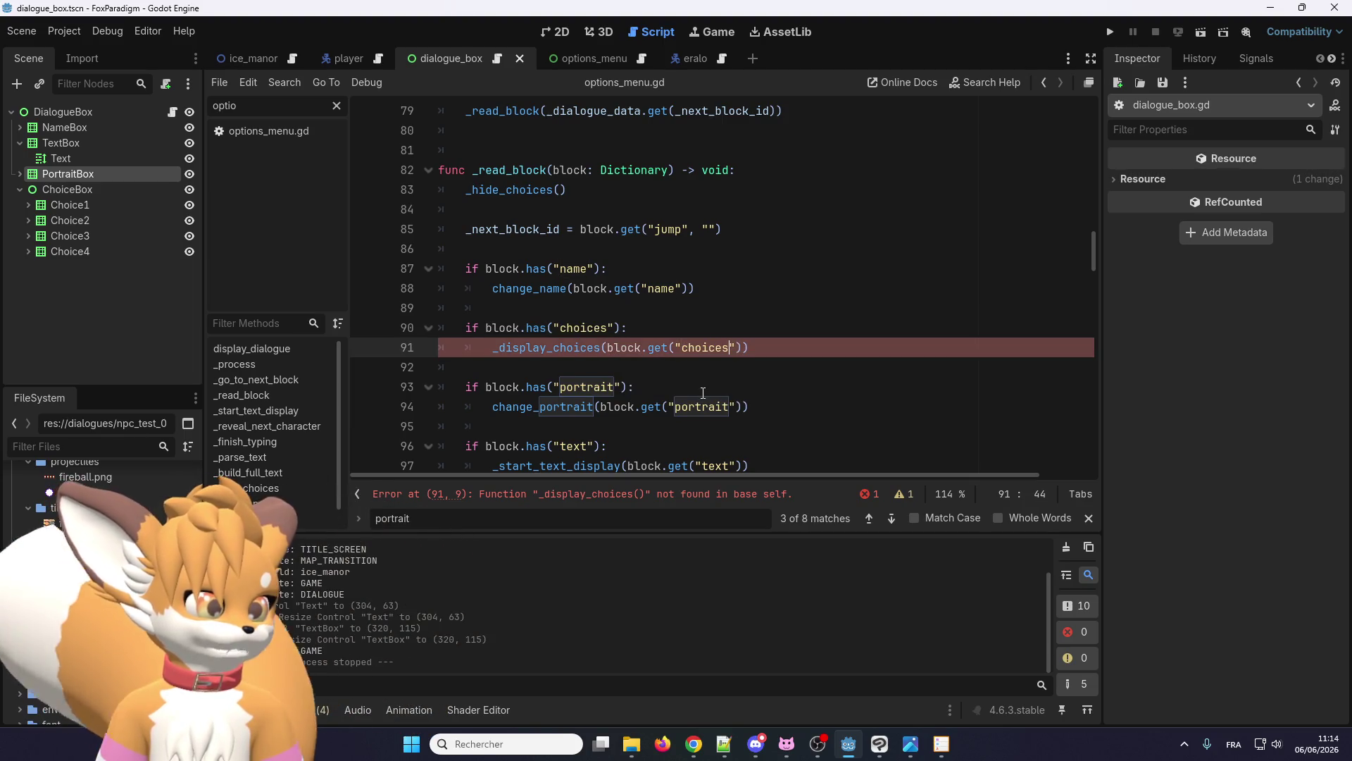
pyautogui.doubleClick(563, 352)
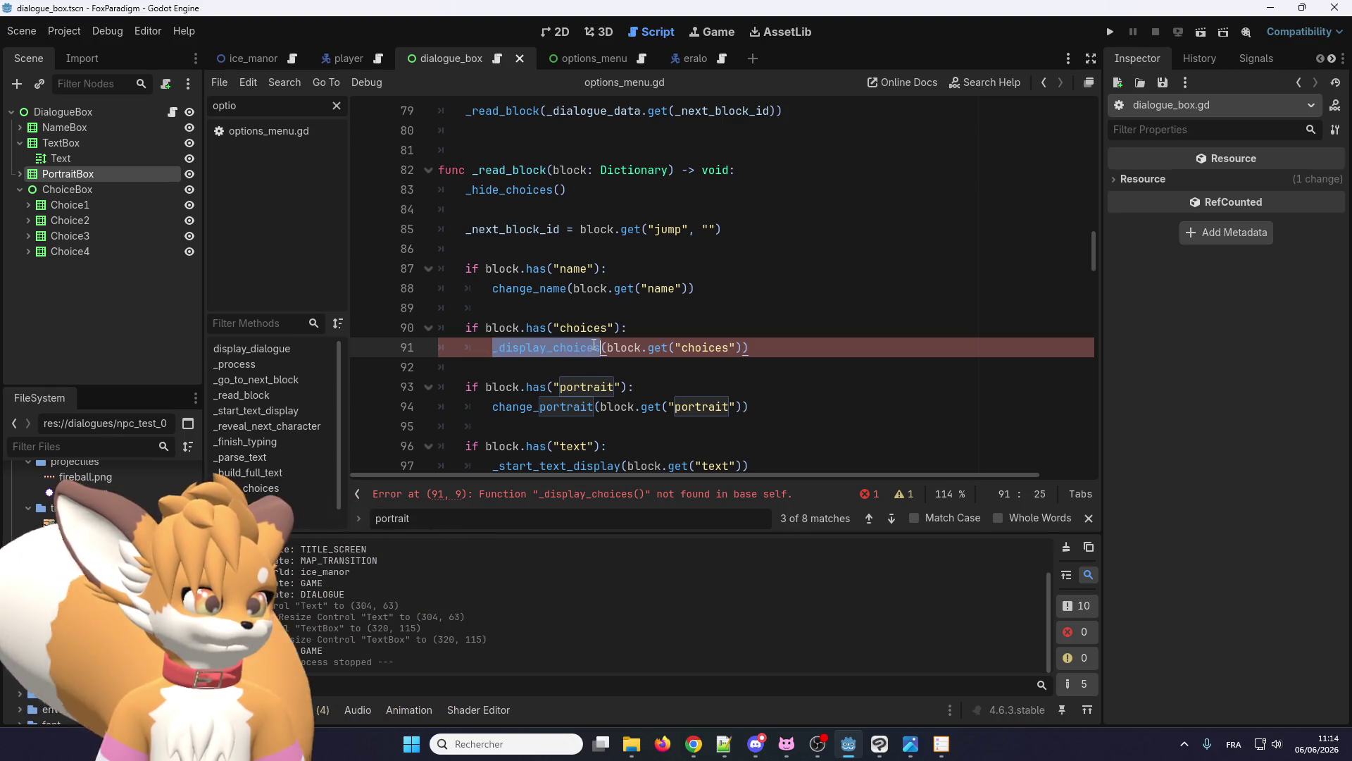
pyautogui.press('Down')
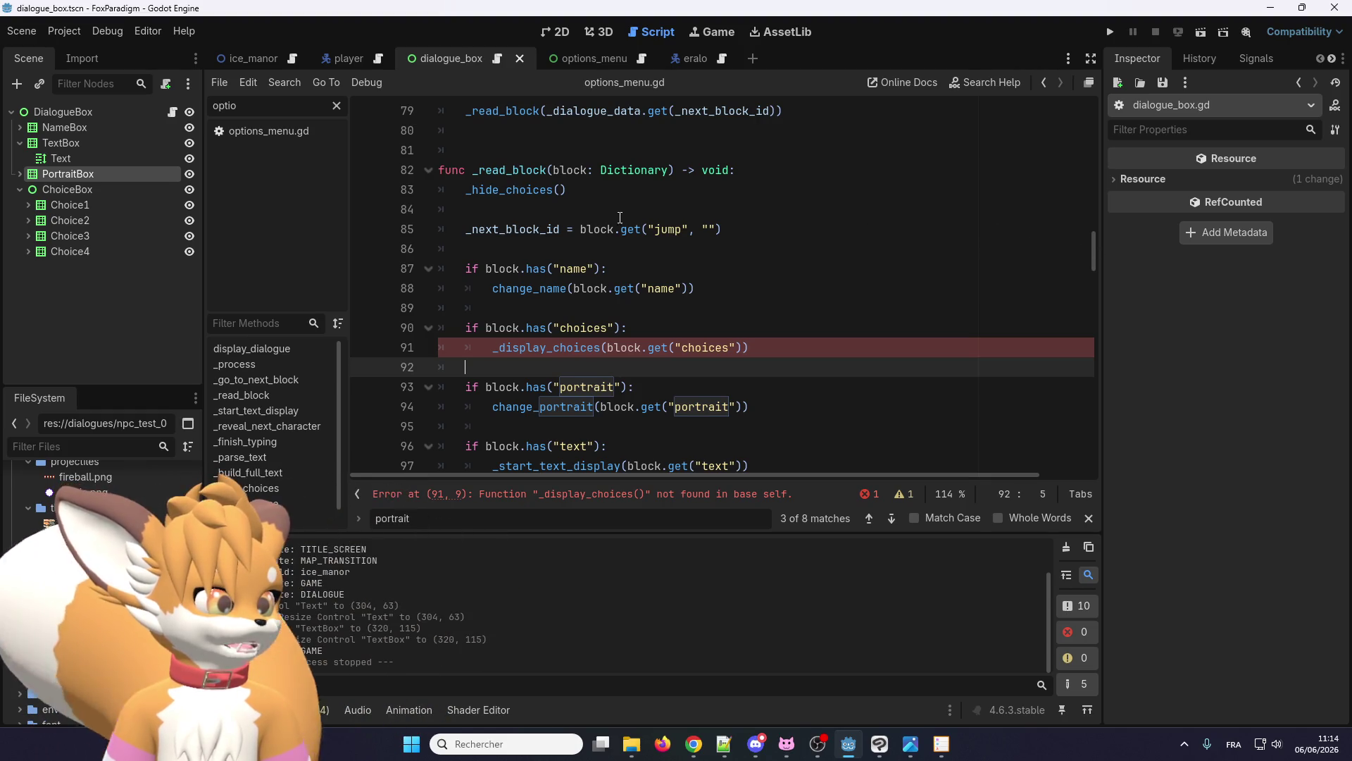
# - Search for _hide_choices and jump to its function definition
pyautogui.doubleClick(527, 191)
pyautogui.hotkey('ctrl', 'f')
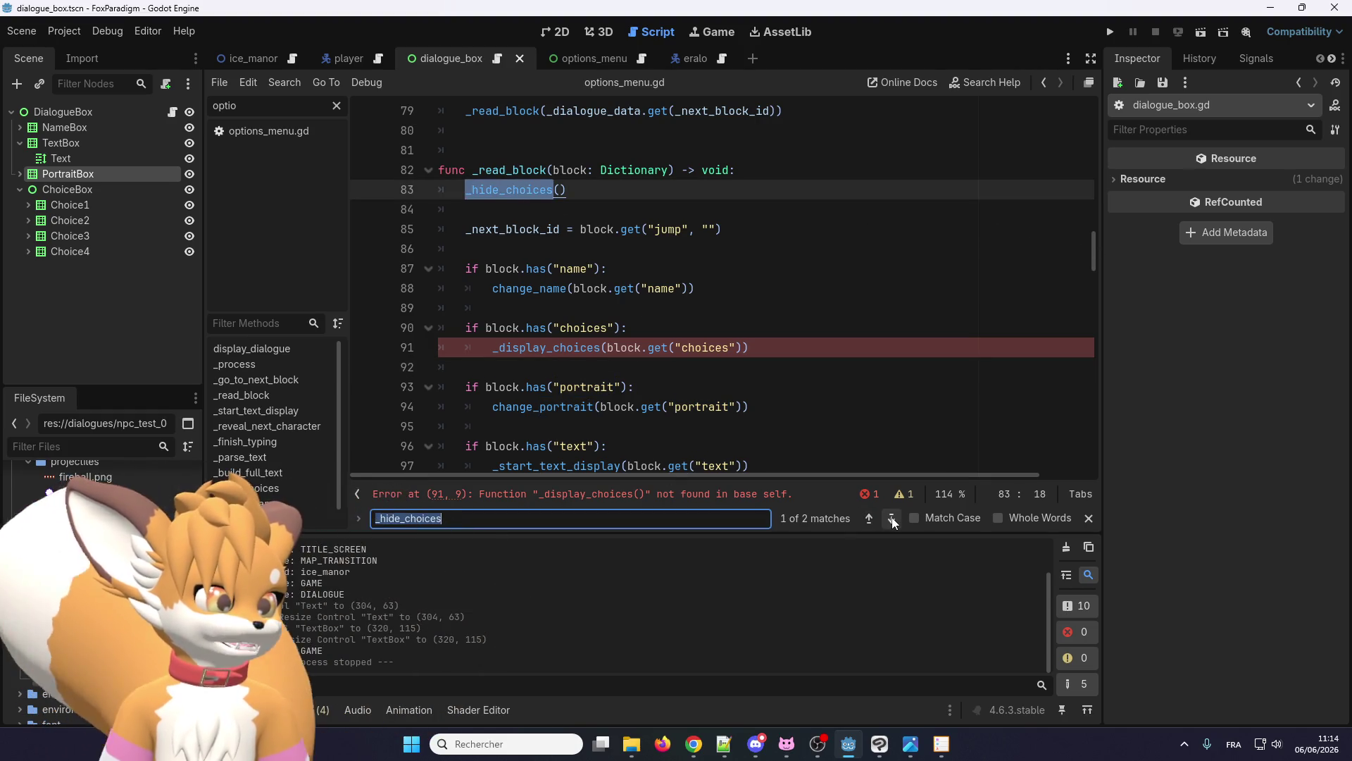
pyautogui.click(892, 519)
pyautogui.click(574, 277)
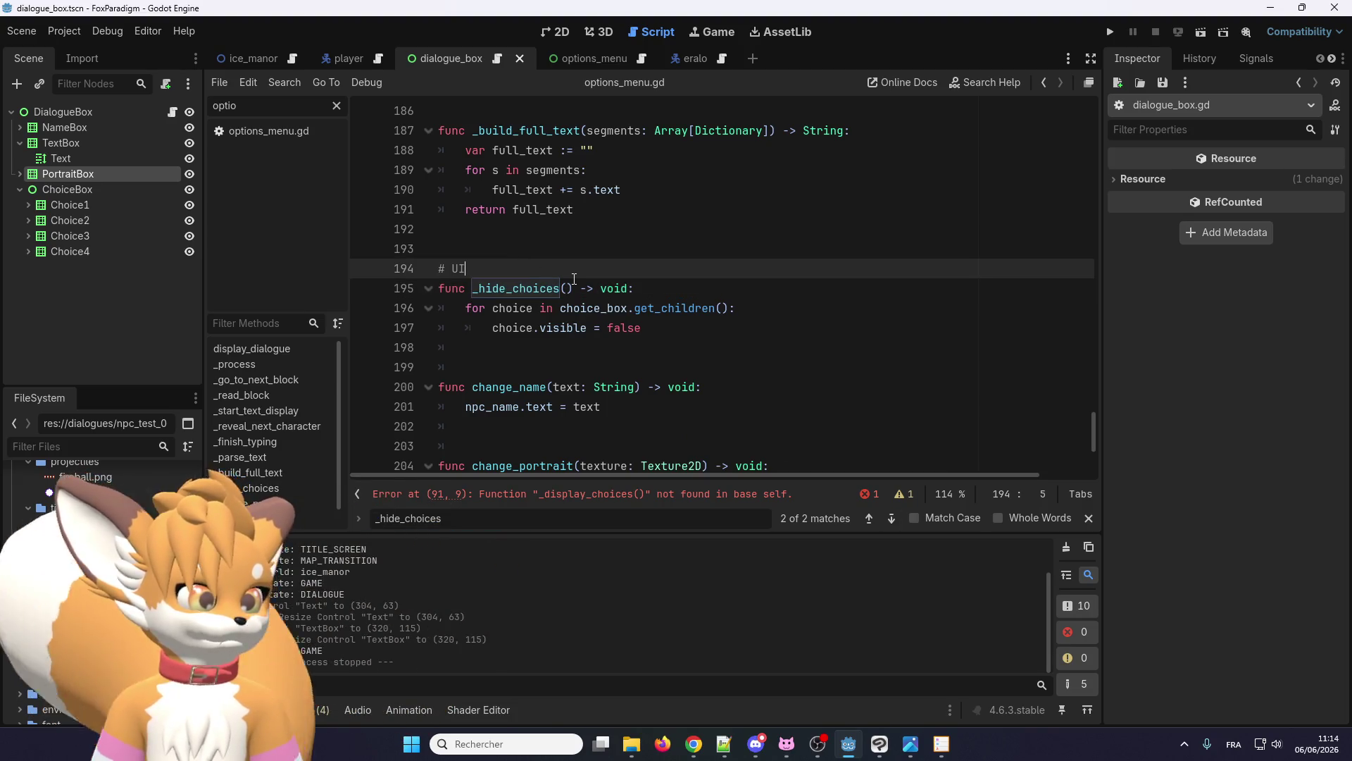
# - Duplicate the _hide_choices function and rename the first copy to _display_choices
pyautogui.moveTo(575, 348)
pyautogui.mouseDown()
pyautogui.moveTo(465, 271)
pyautogui.moveTo(403, 281)
pyautogui.mouseUp()
pyautogui.hotkey('ctrl', 'shift', 'd')
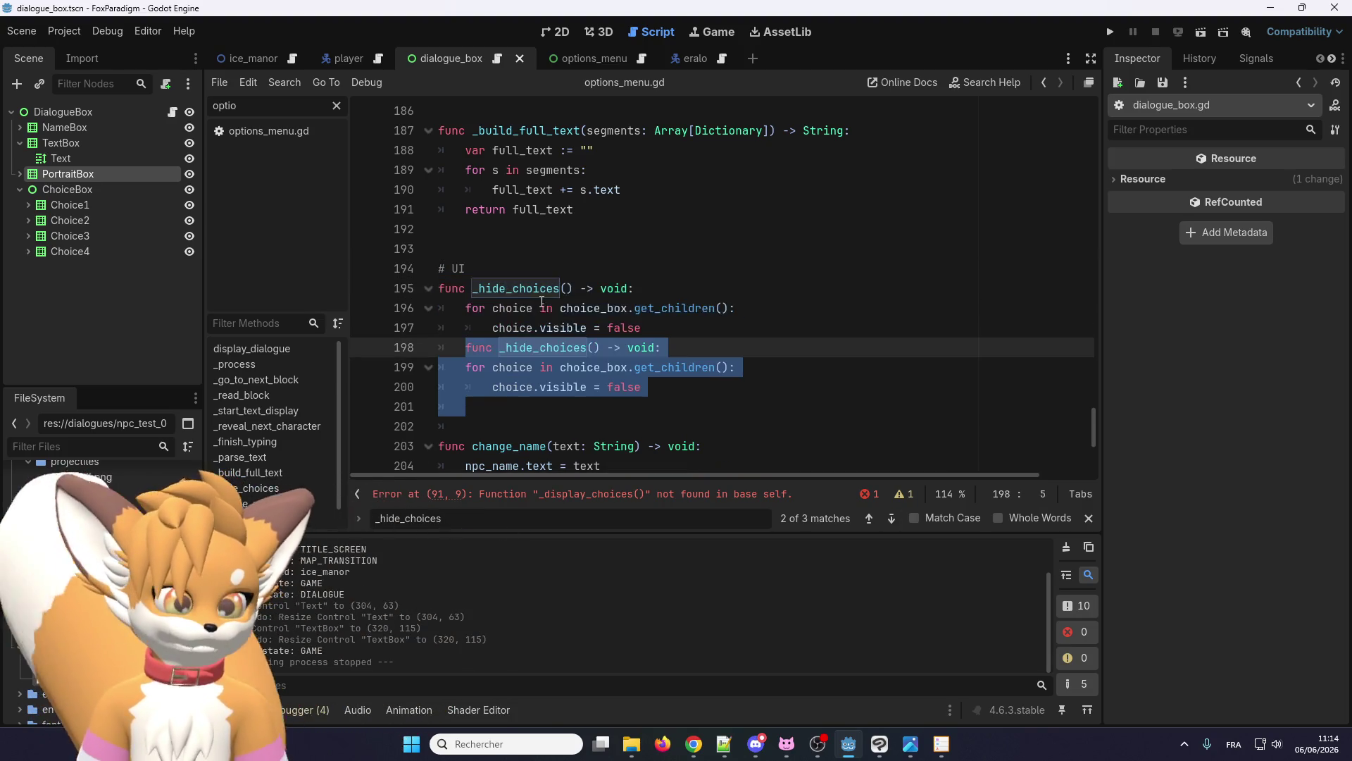
pyautogui.click(678, 326)
pyautogui.press('Return')
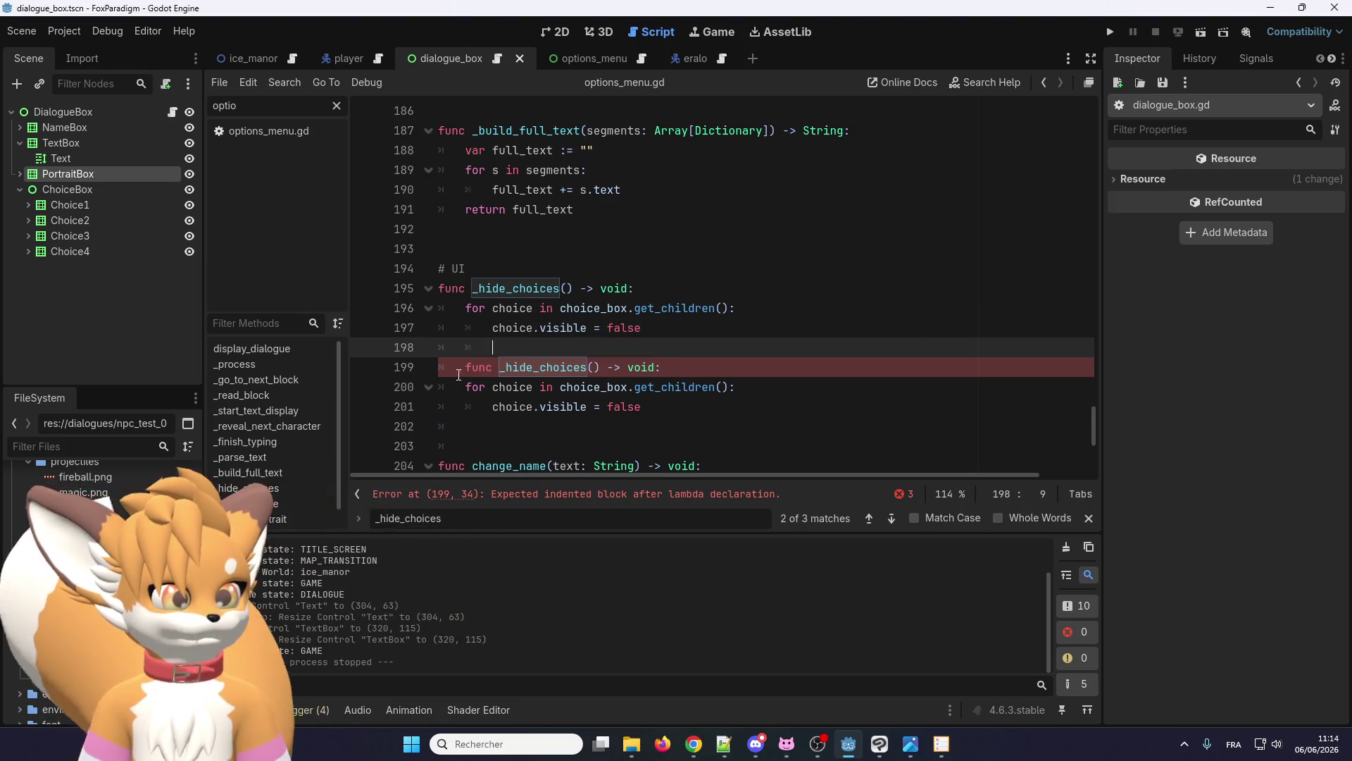
pyautogui.click(460, 372)
pyautogui.press('BackSpace')
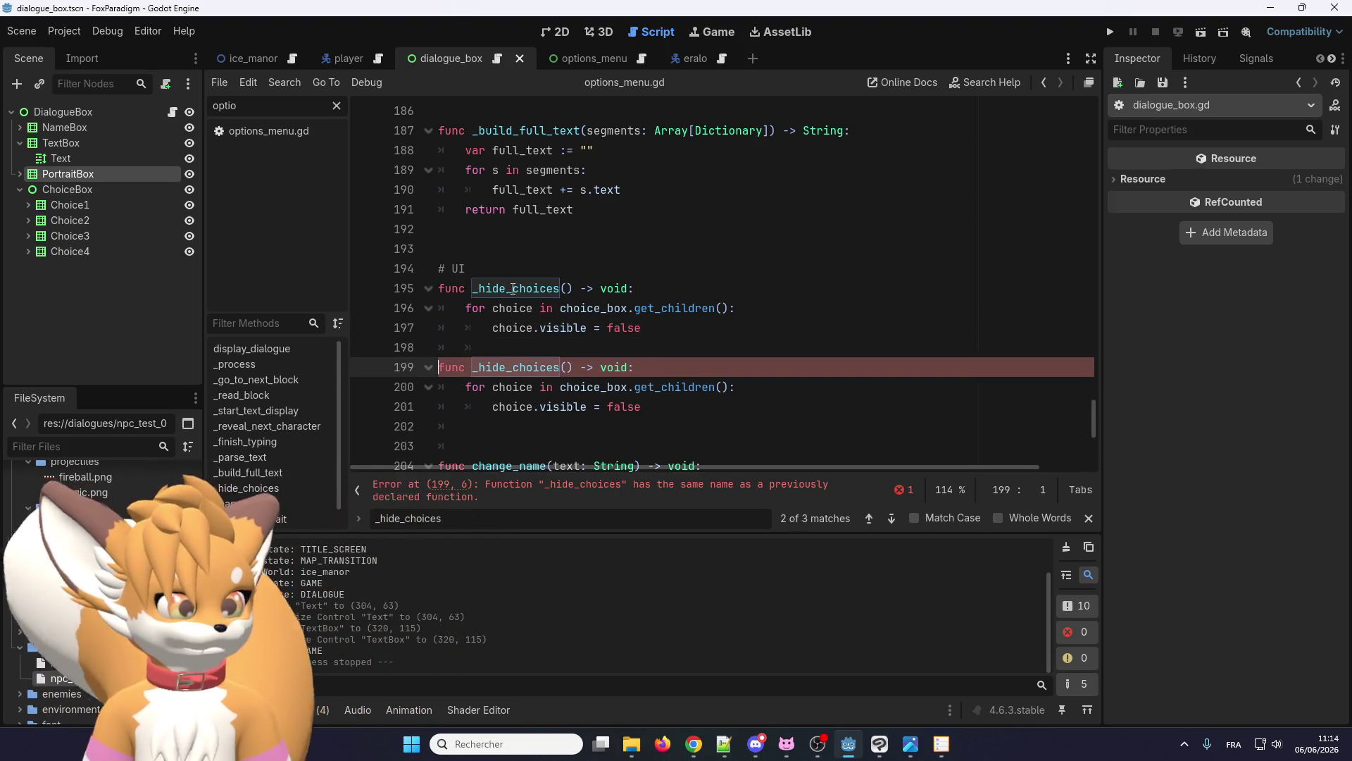
pyautogui.doubleClick(514, 288)
pyautogui.write('_display_choices')
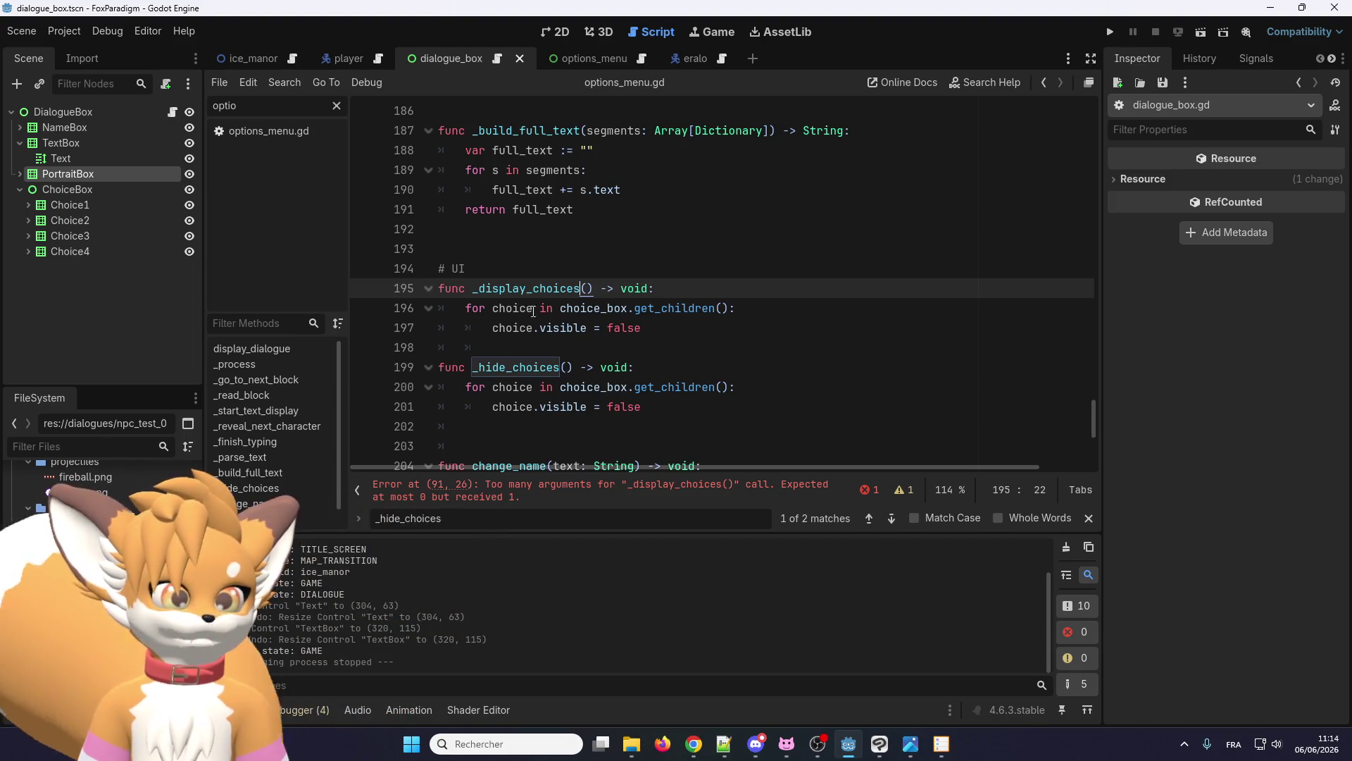
# - Make the loop iterate over choices and set each choice visible to true
pyautogui.click(483, 308)
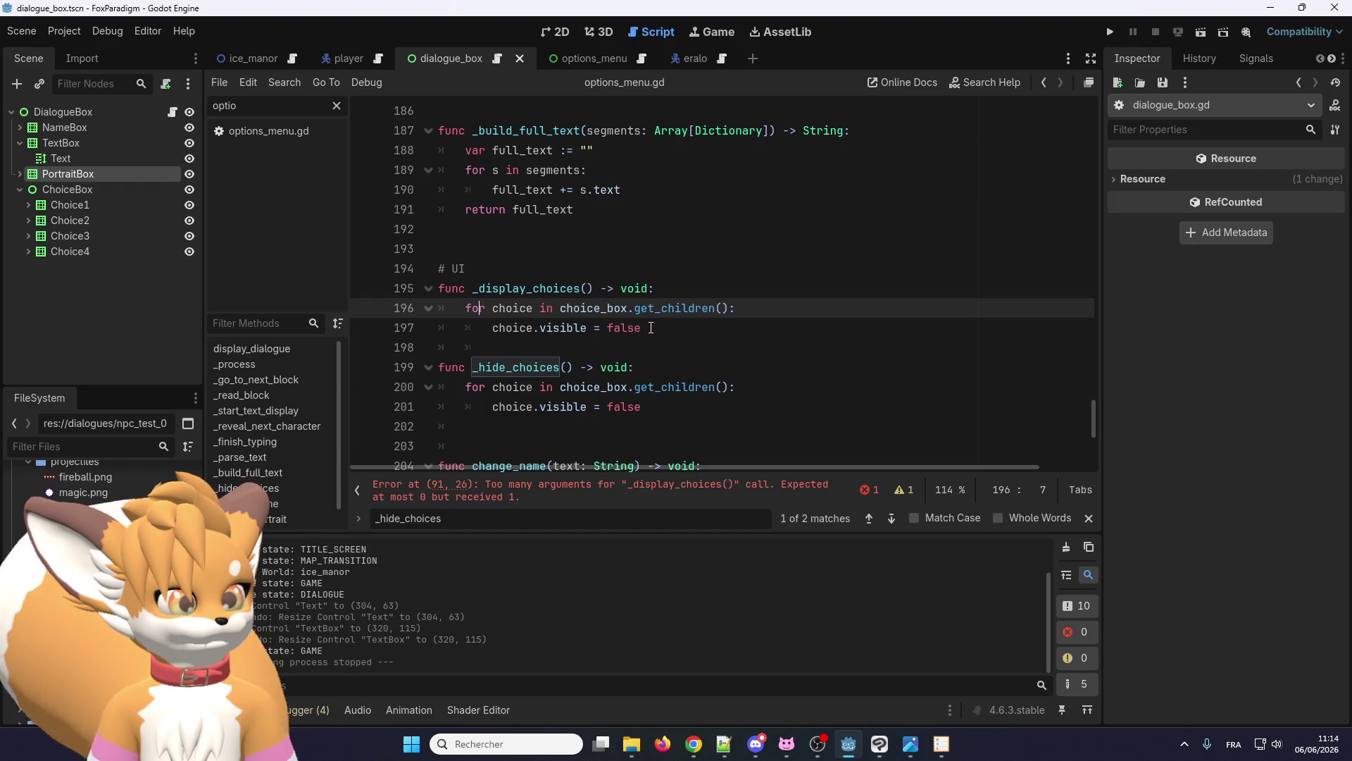
pyautogui.doubleClick(624, 329)
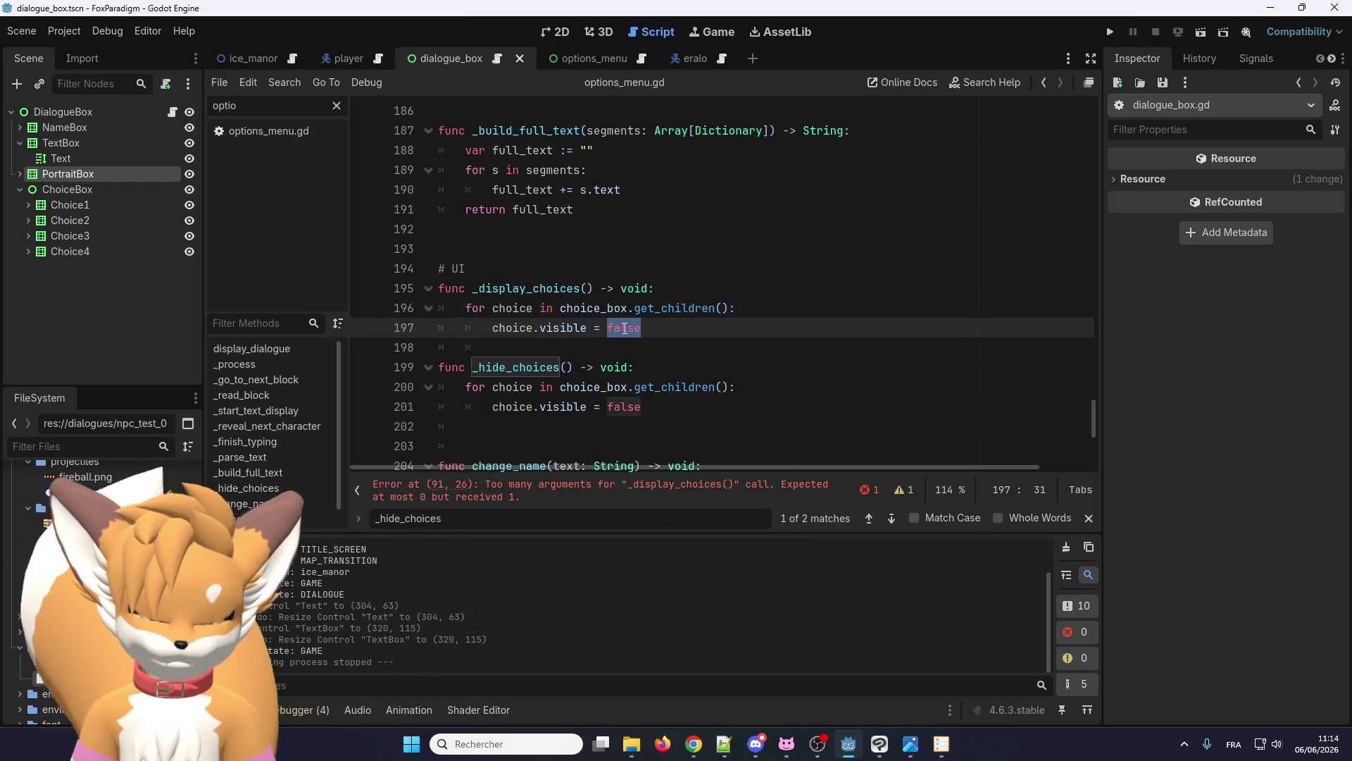
pyautogui.write('tru')
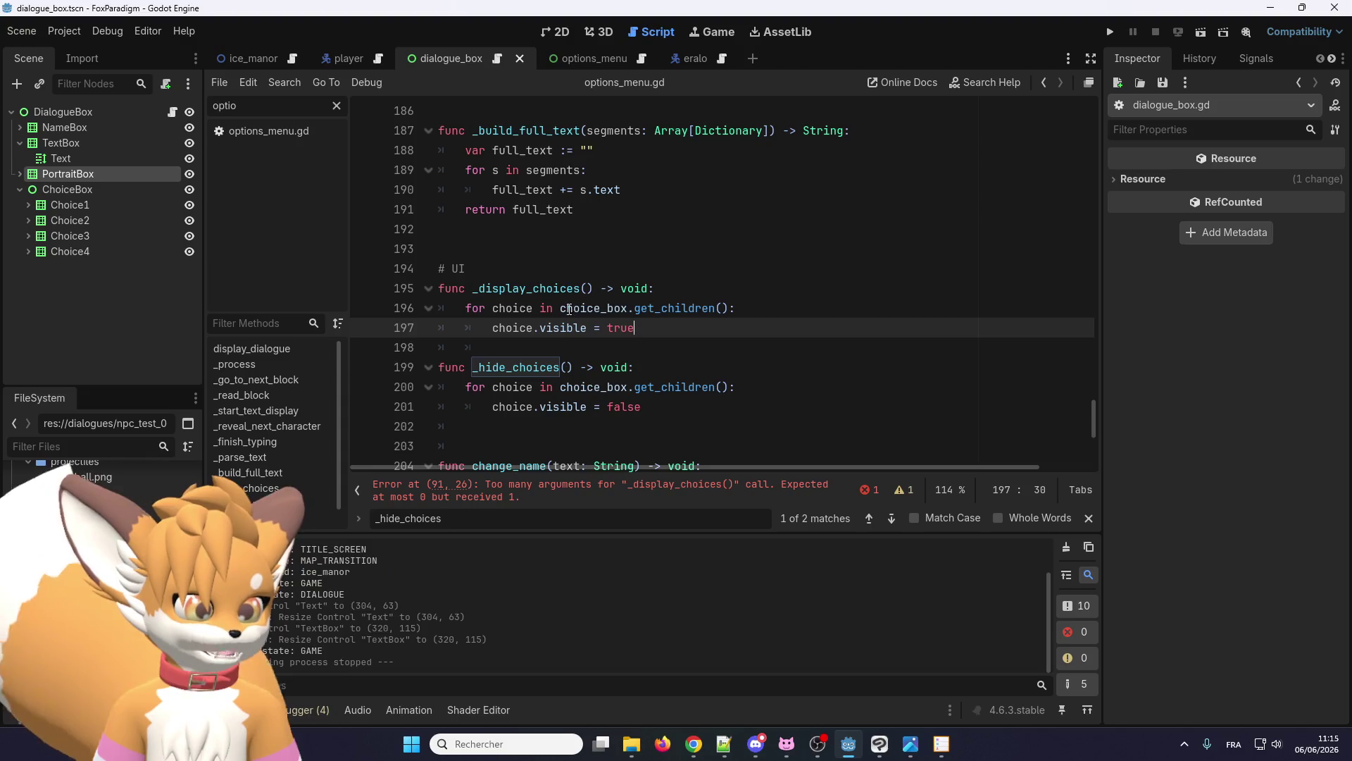
pyautogui.doubleClick(569, 310)
pyautogui.keyDown('shift'); pyautogui.click(728, 309); pyautogui.keyUp('shift')
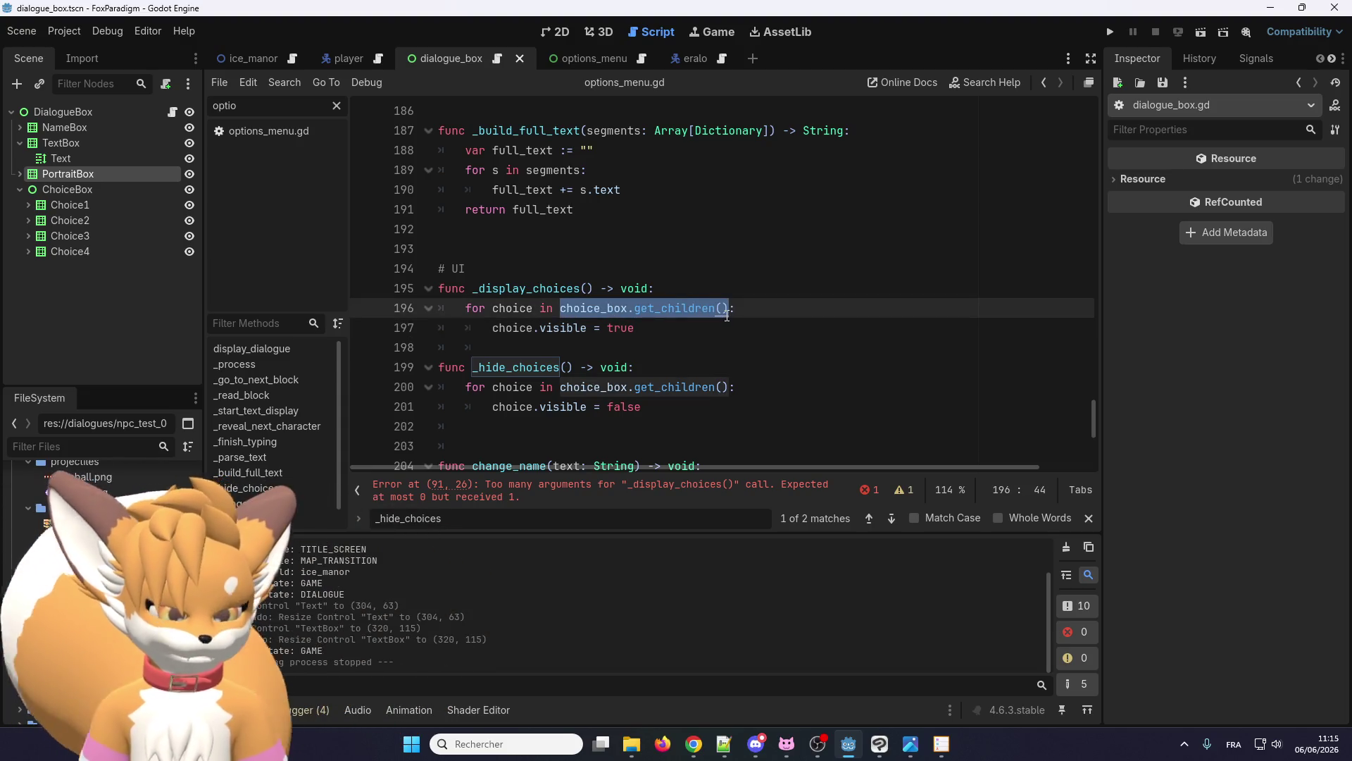
pyautogui.write('ce')
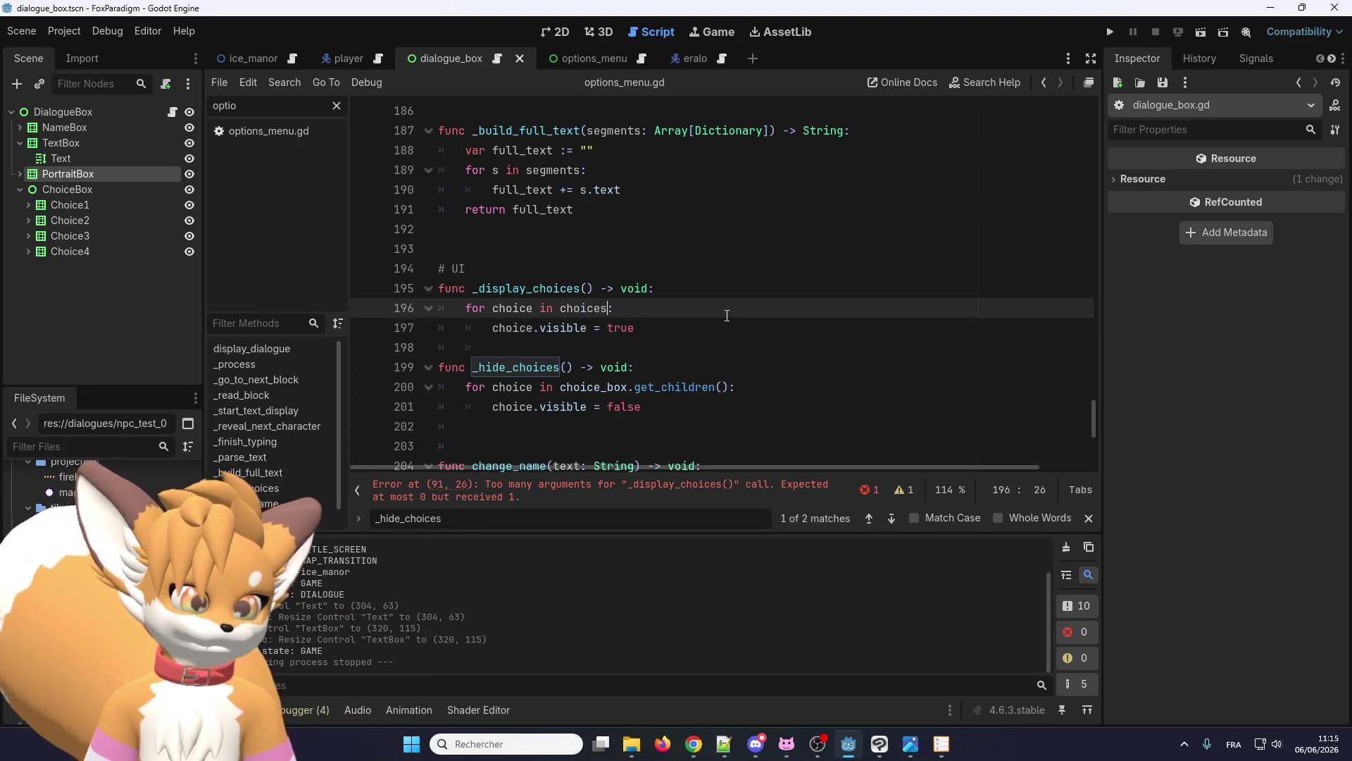
pyautogui.doubleClick(590, 308)
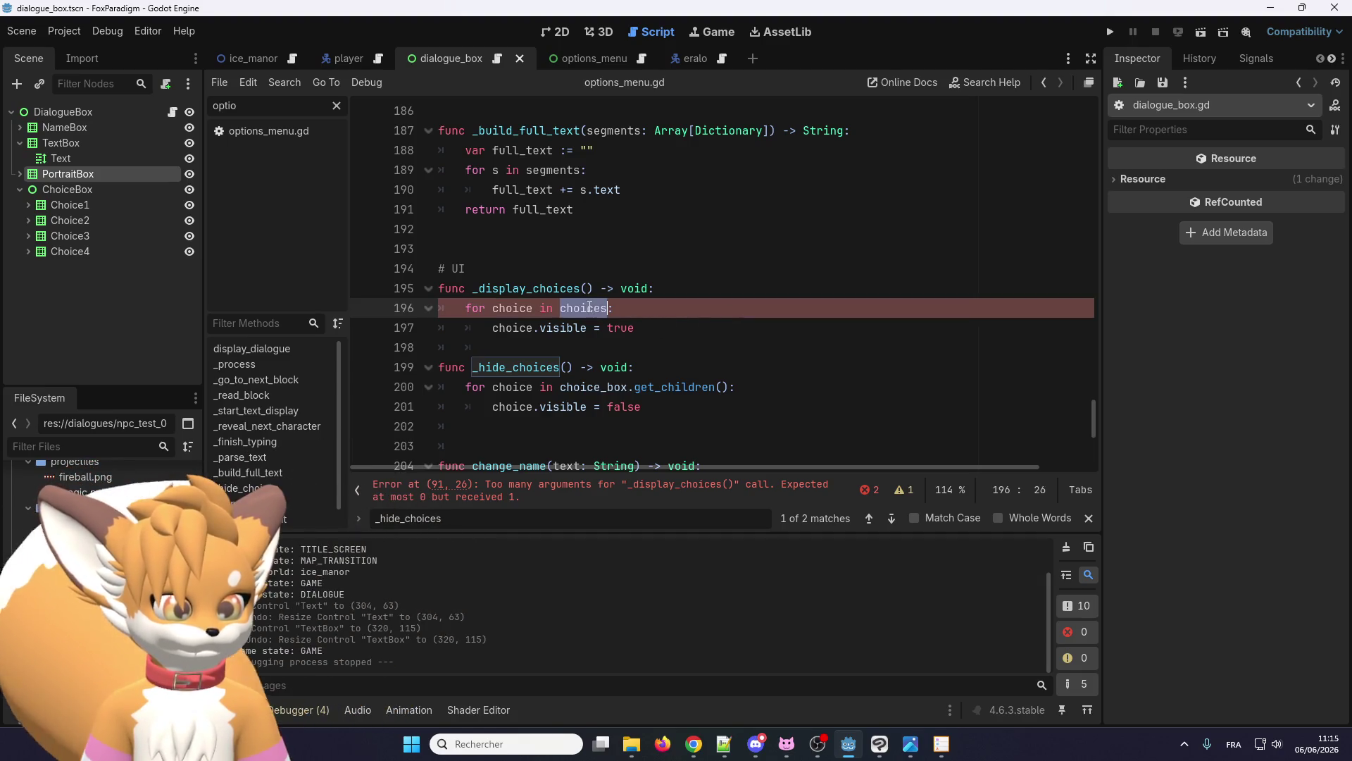
# - Add a choices: Dictionary parameter to the _display_choices signature
pyautogui.click(588, 288)
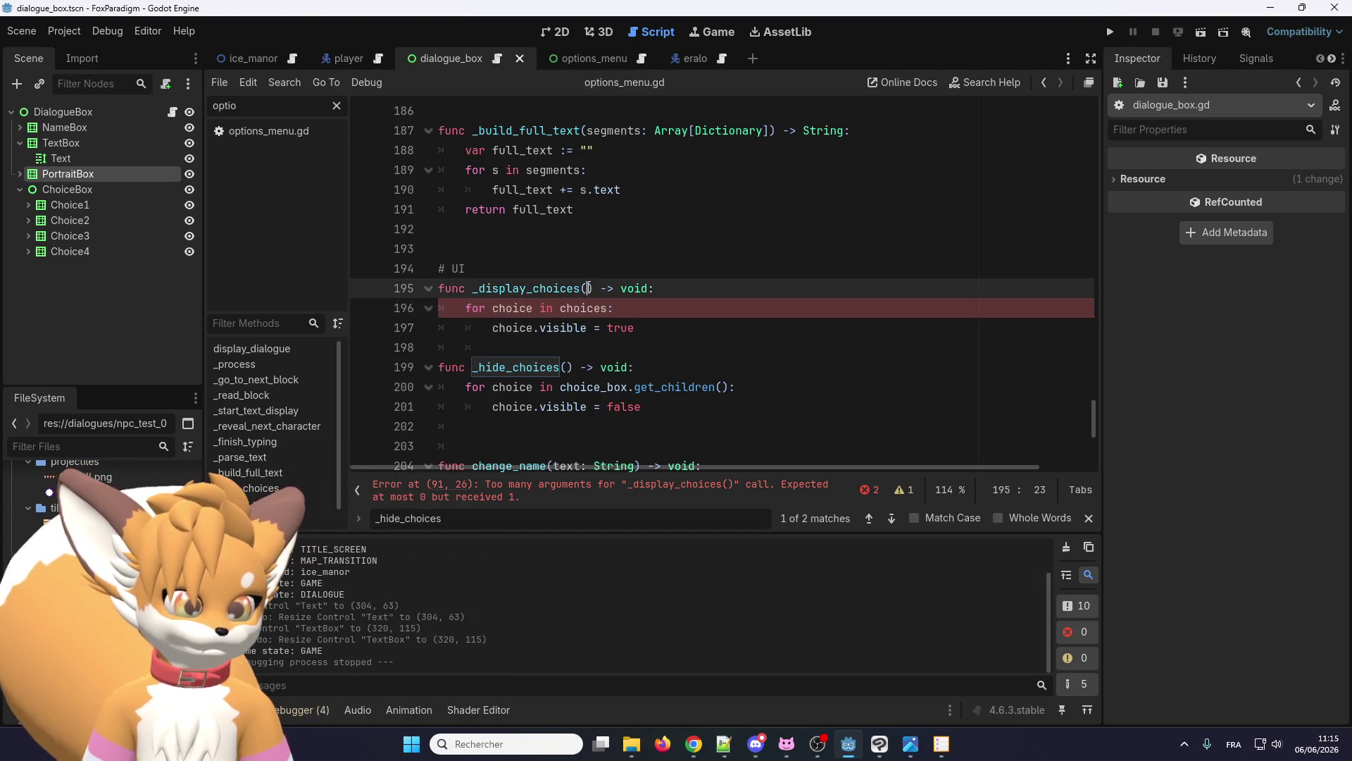
pyautogui.write('choices')
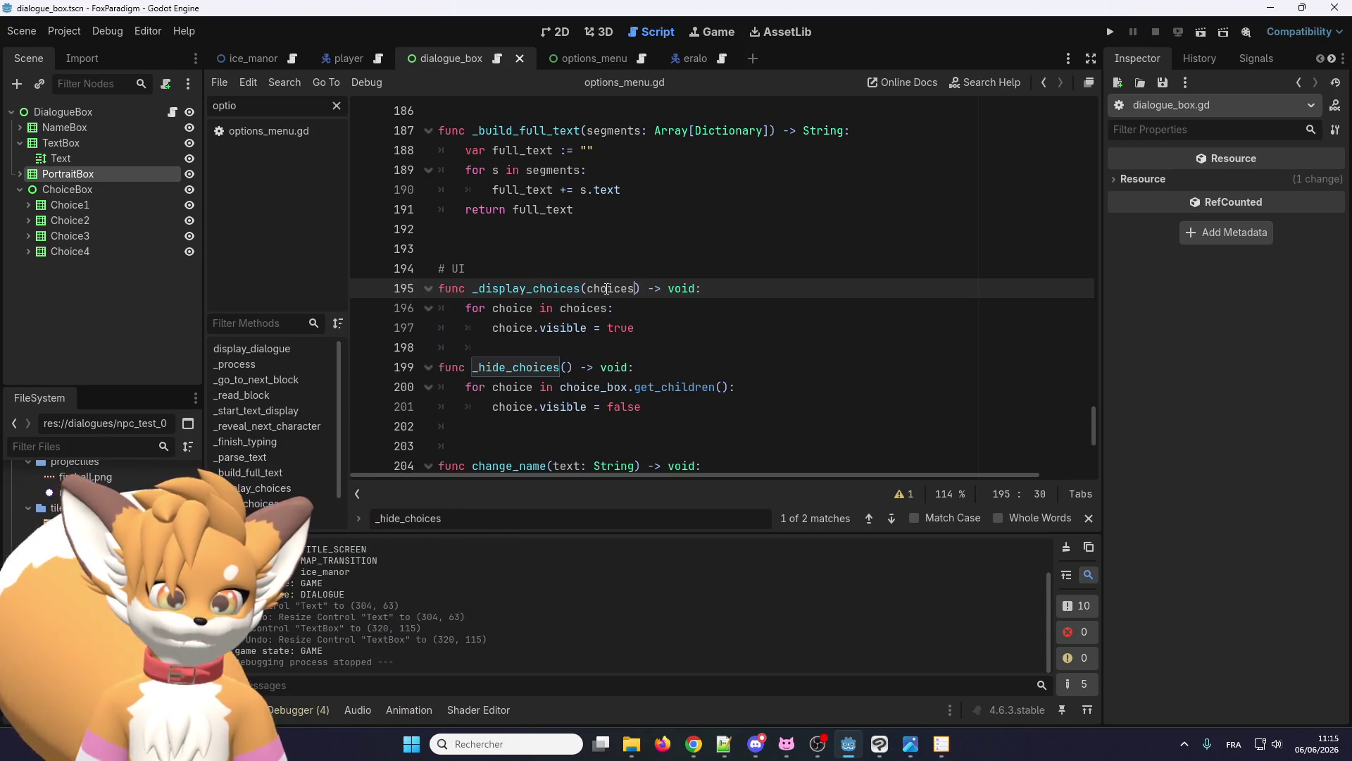
pyautogui.click(726, 288)
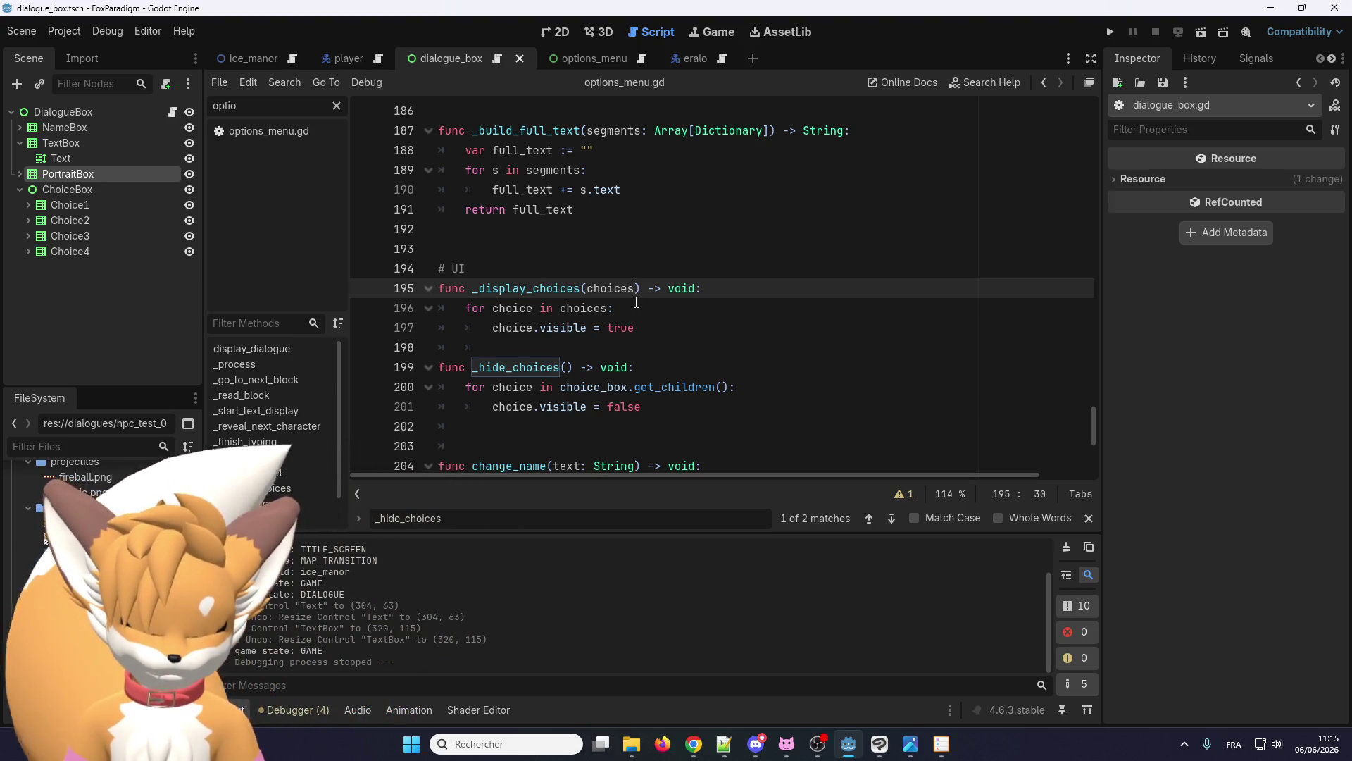
pyautogui.write(': Dictionary')
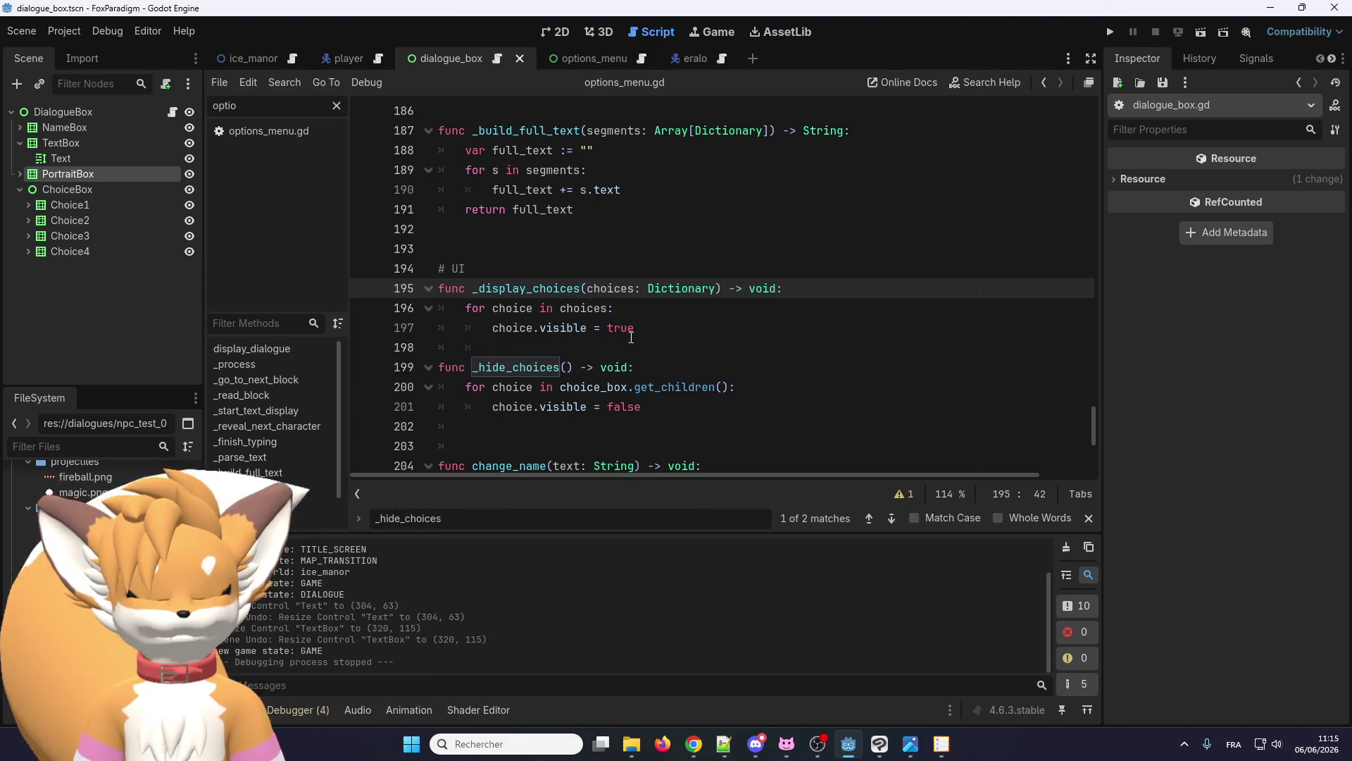
pyautogui.click(655, 313)
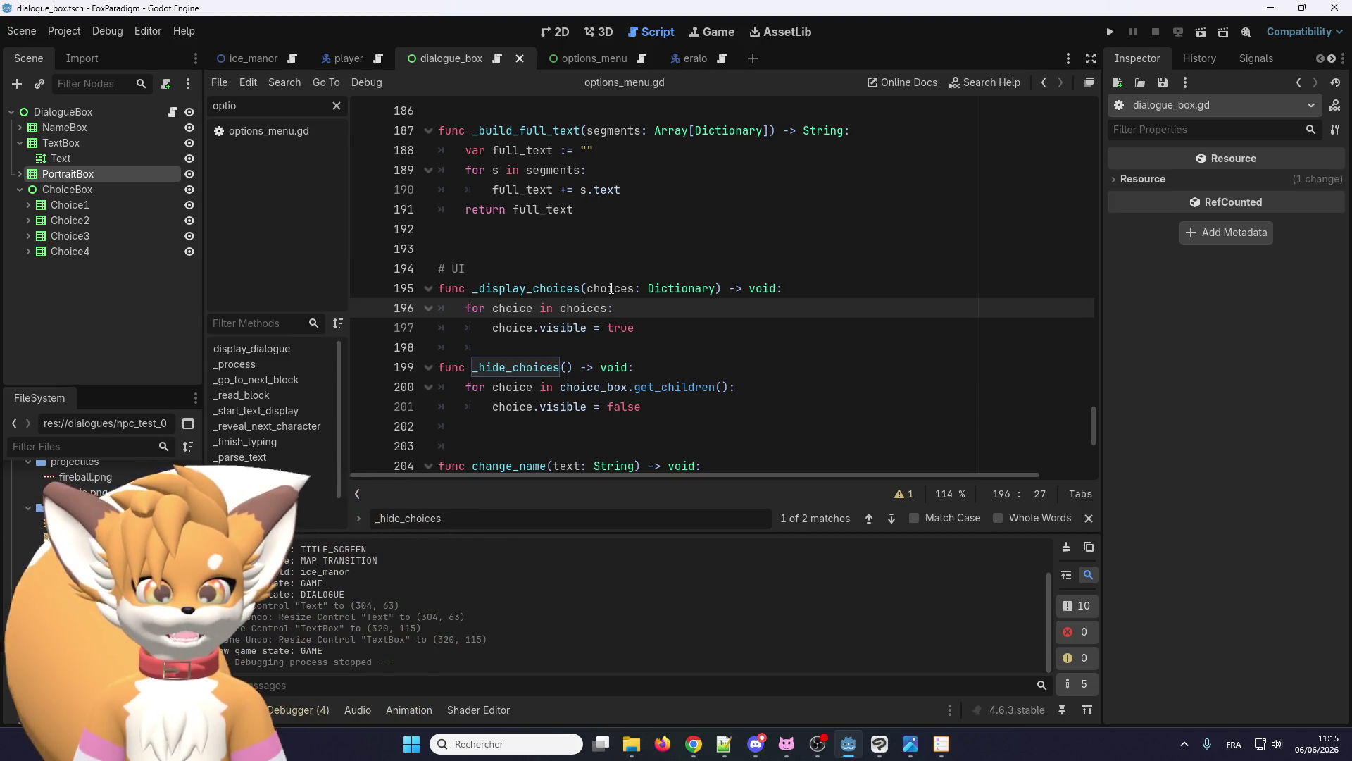
# - Inspect the Choice1 and Choice2 boxes in the dialogue box scene's 2D view
pyautogui.click(549, 32)
pyautogui.click(98, 219)
pyautogui.click(95, 210)
pyautogui.click(94, 220)
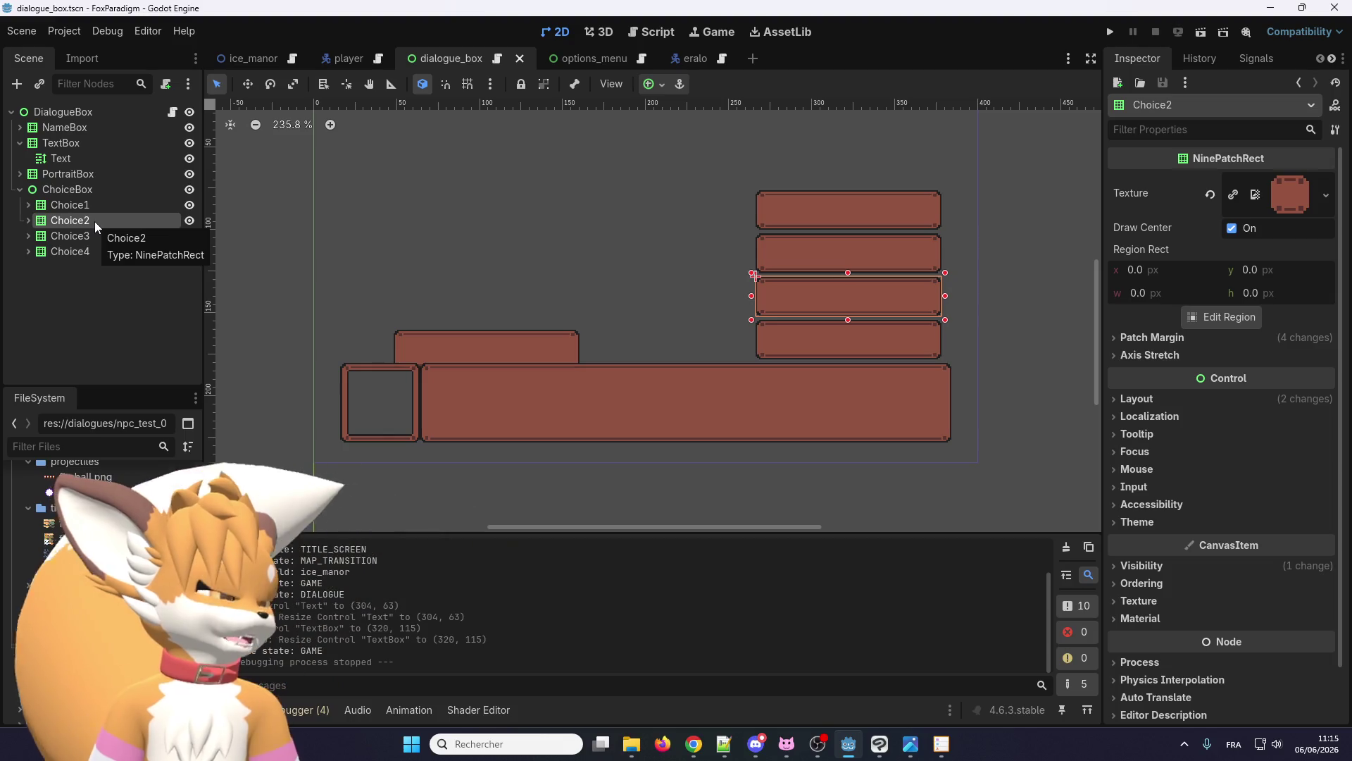
pyautogui.click(89, 208)
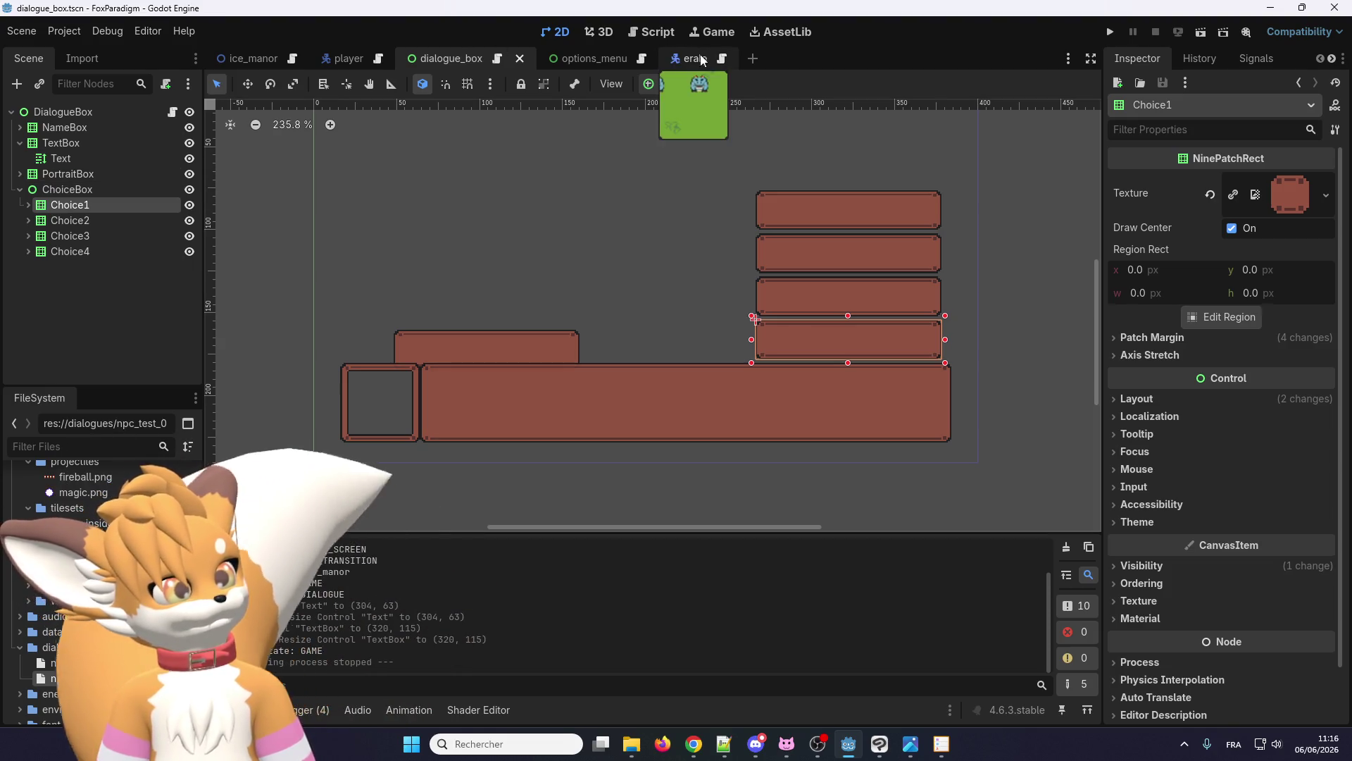
# - Close the eralo and options_menu scenes and go back to the dialogue_box script
pyautogui.click(682, 62)
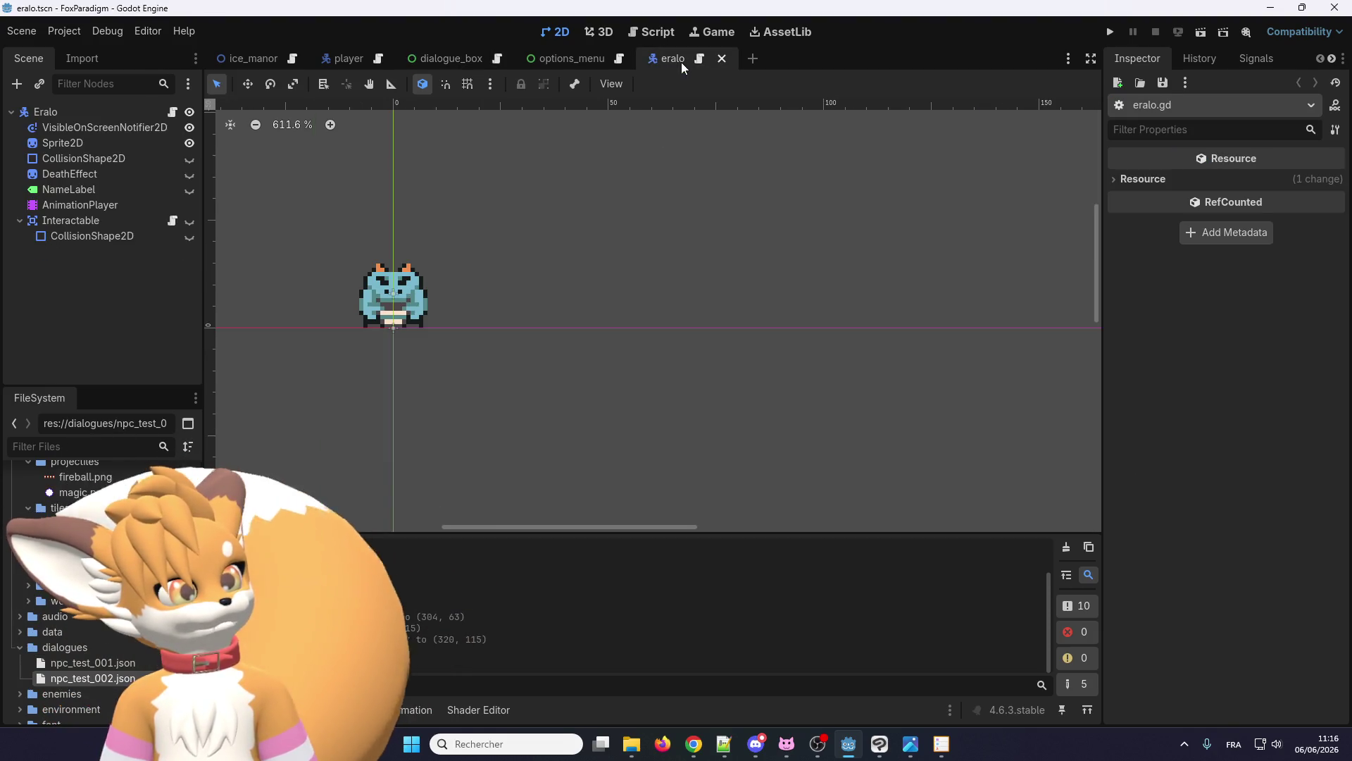
pyautogui.click(597, 62)
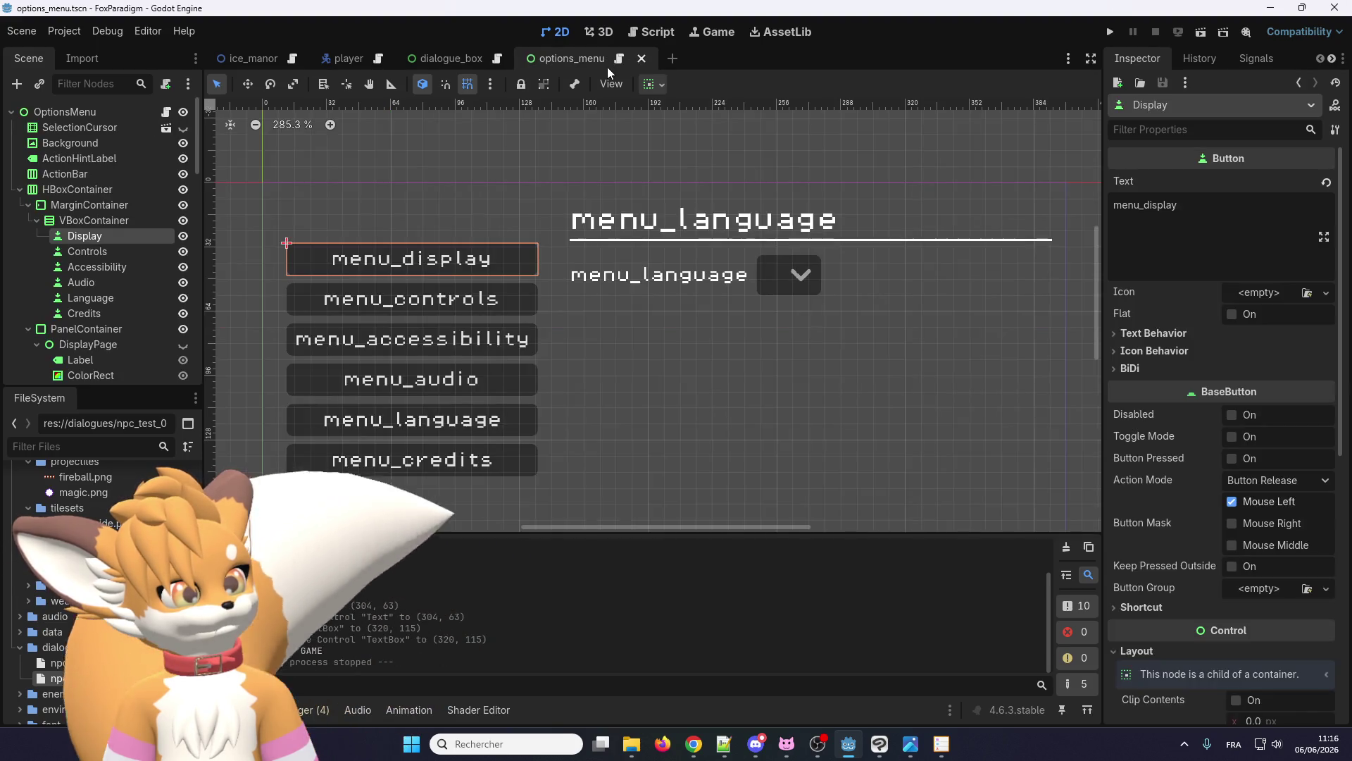
pyautogui.click(641, 59)
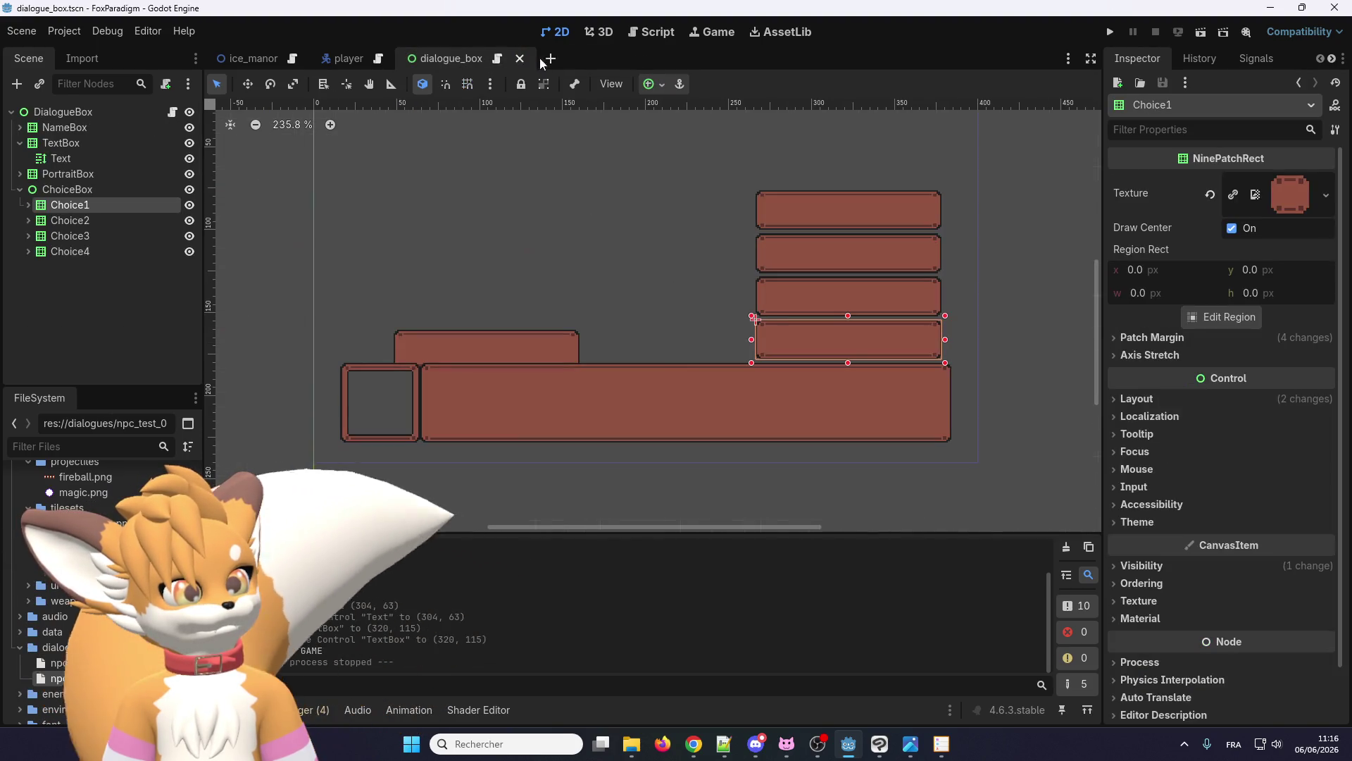
pyautogui.click(653, 31)
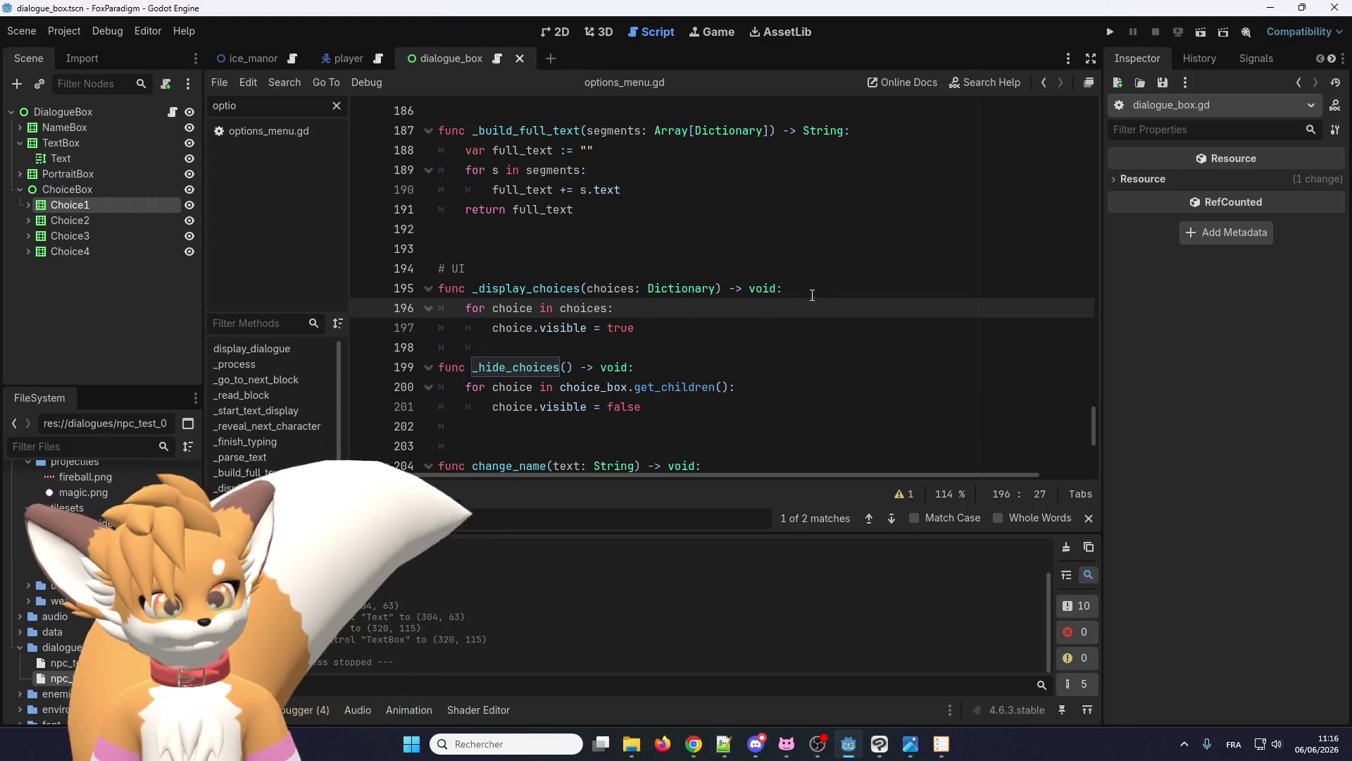
# - Insert a blank indented line right below the _display_choices(choices: Dictionary) signature
pyautogui.doubleClick(608, 288)
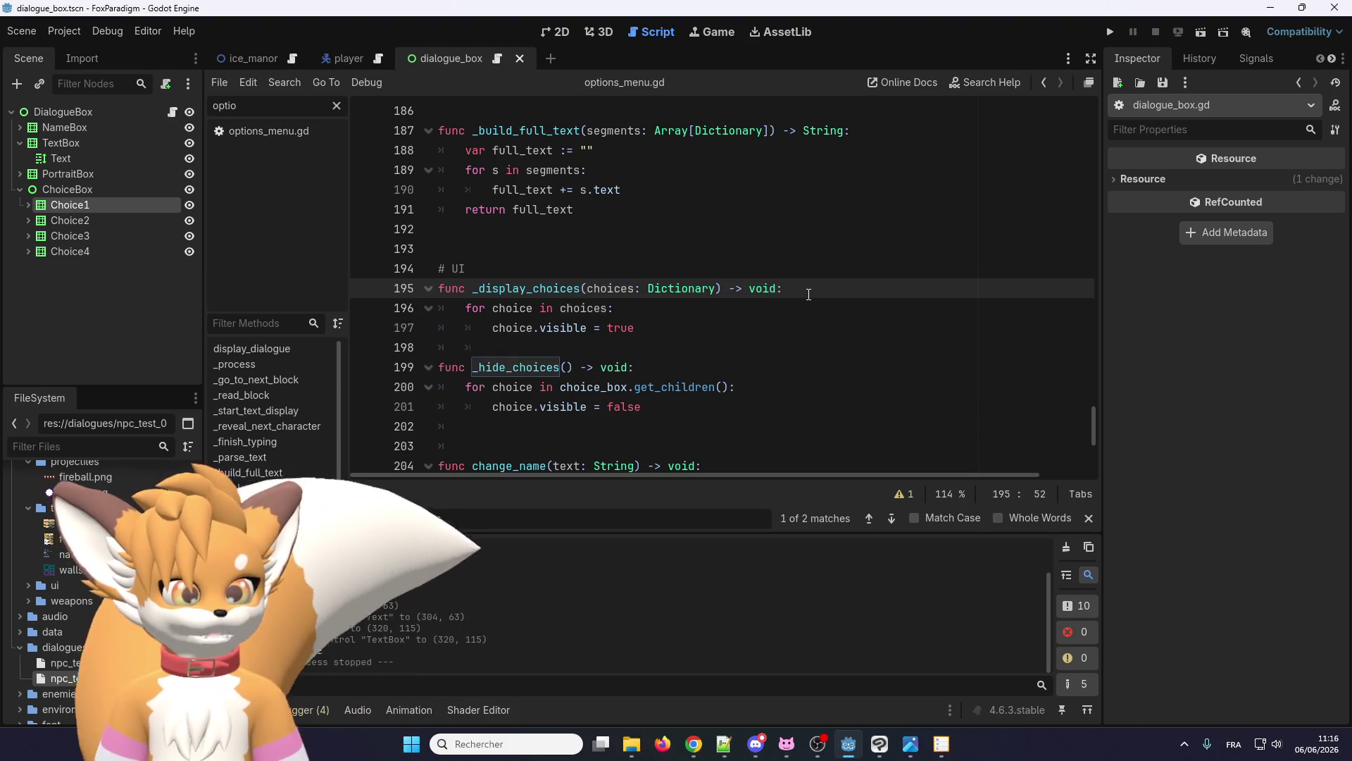
pyautogui.click(783, 288)
pyautogui.press('Return')
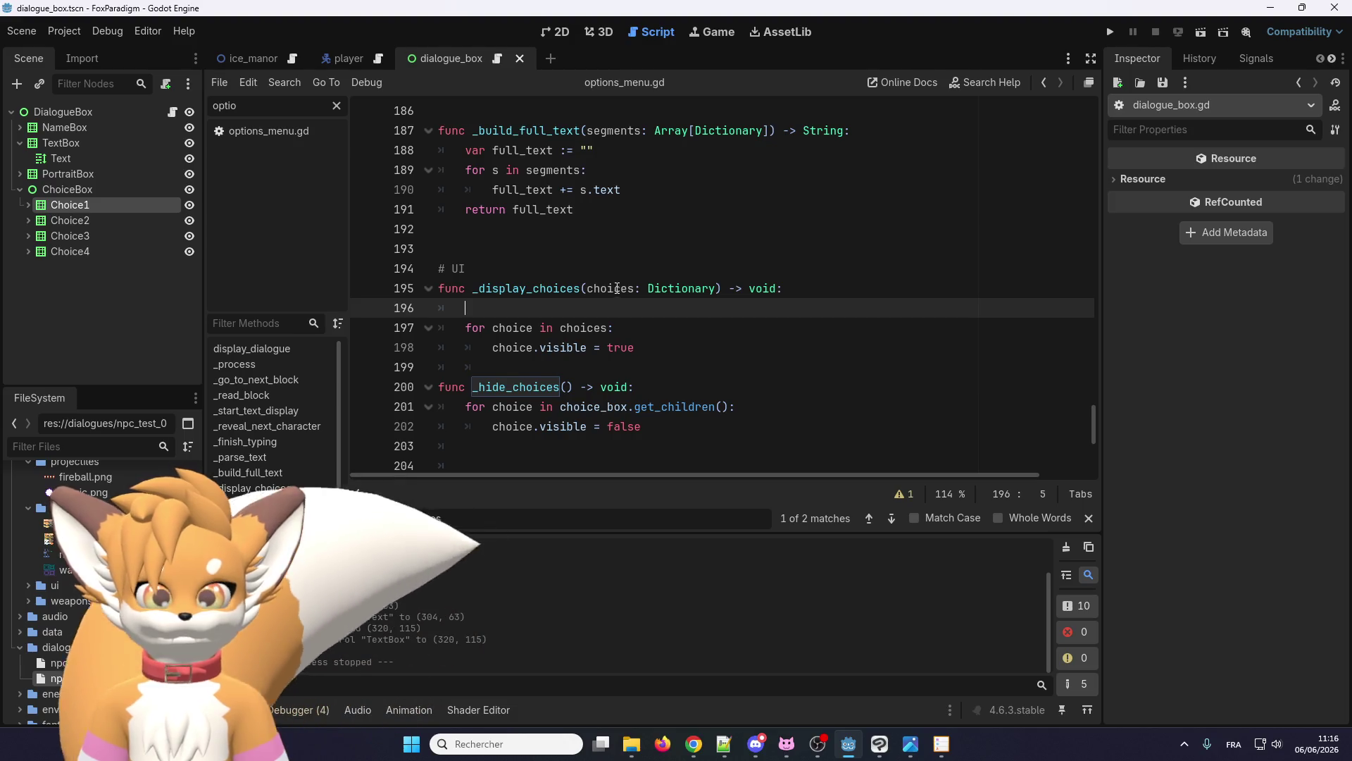
pyautogui.doubleClick(611, 289)
pyautogui.click(593, 305)
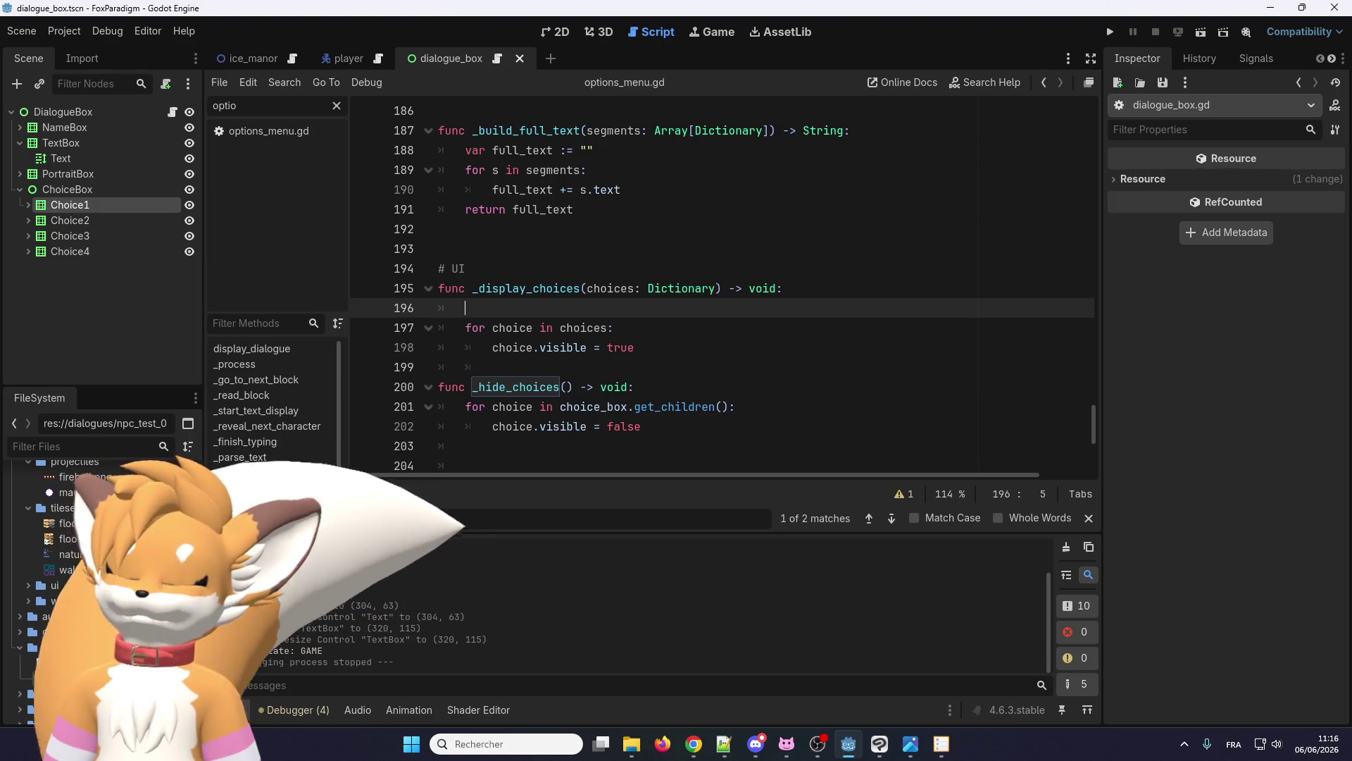
pyautogui.hotkey('alt', 'Tab')
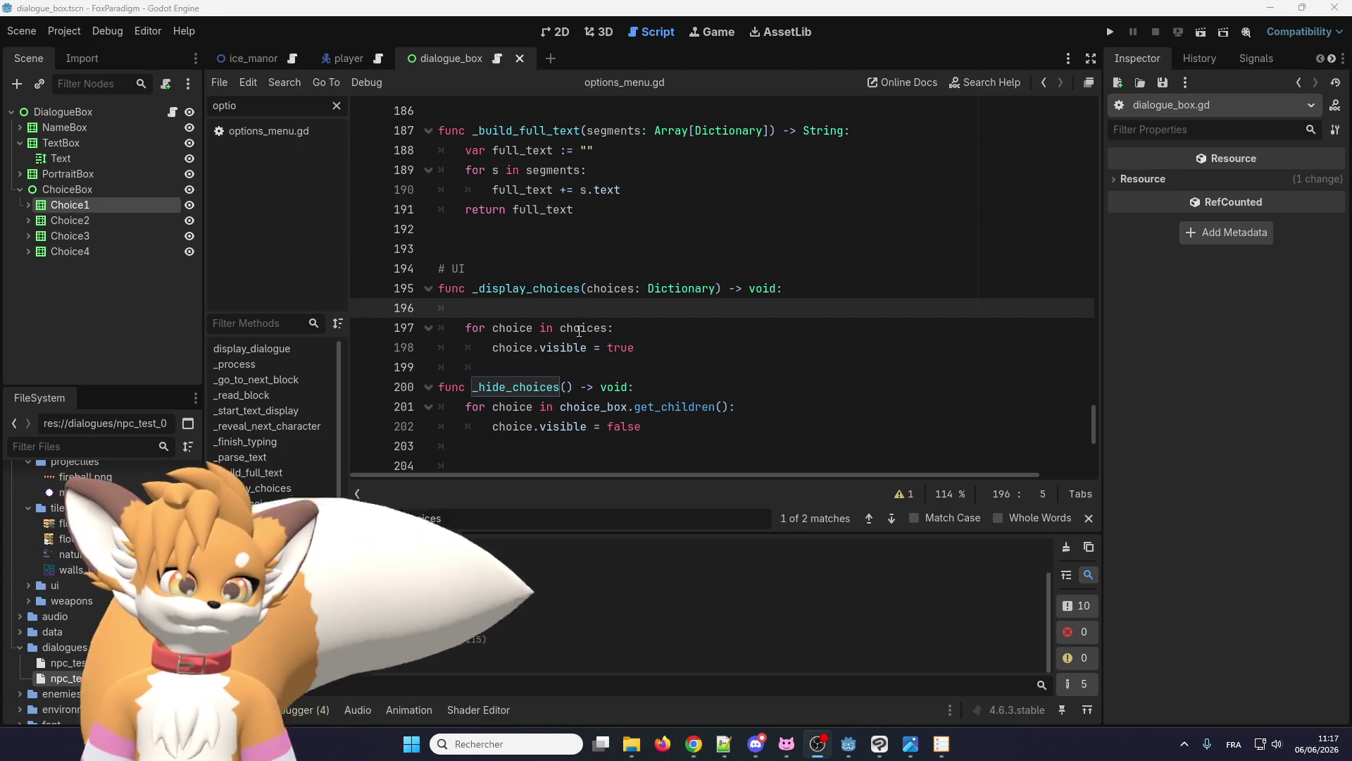
# - Paste a key/value dictionary loop into _display_choices, iterating over choices instead of dict
pyautogui.click(581, 306)
pyautogui.press('Return')
pyautogui.hotkey('ctrl', 'v')
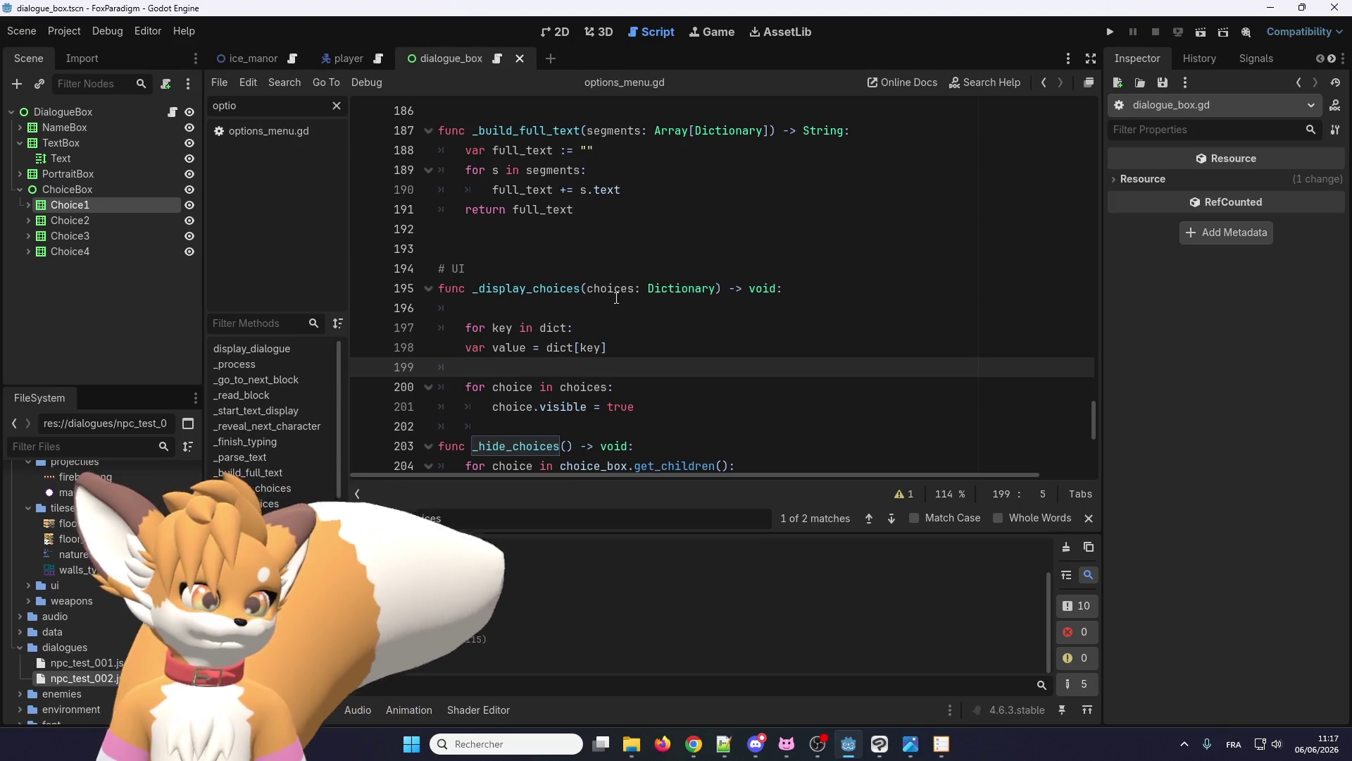
pyautogui.doubleClick(609, 288)
pyautogui.click(639, 288)
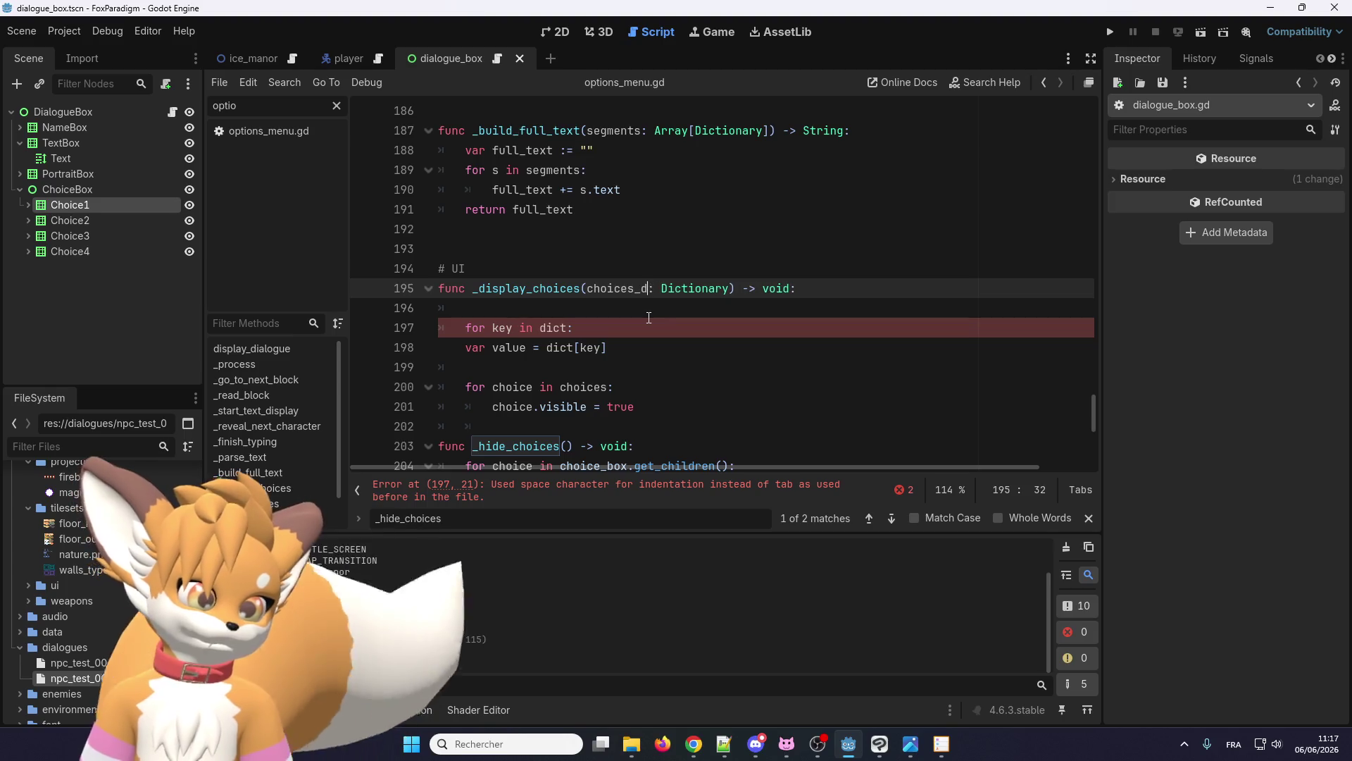
pyautogui.doubleClick(610, 288)
pyautogui.hotkey('ctrl', 'c')
pyautogui.doubleClick(556, 328)
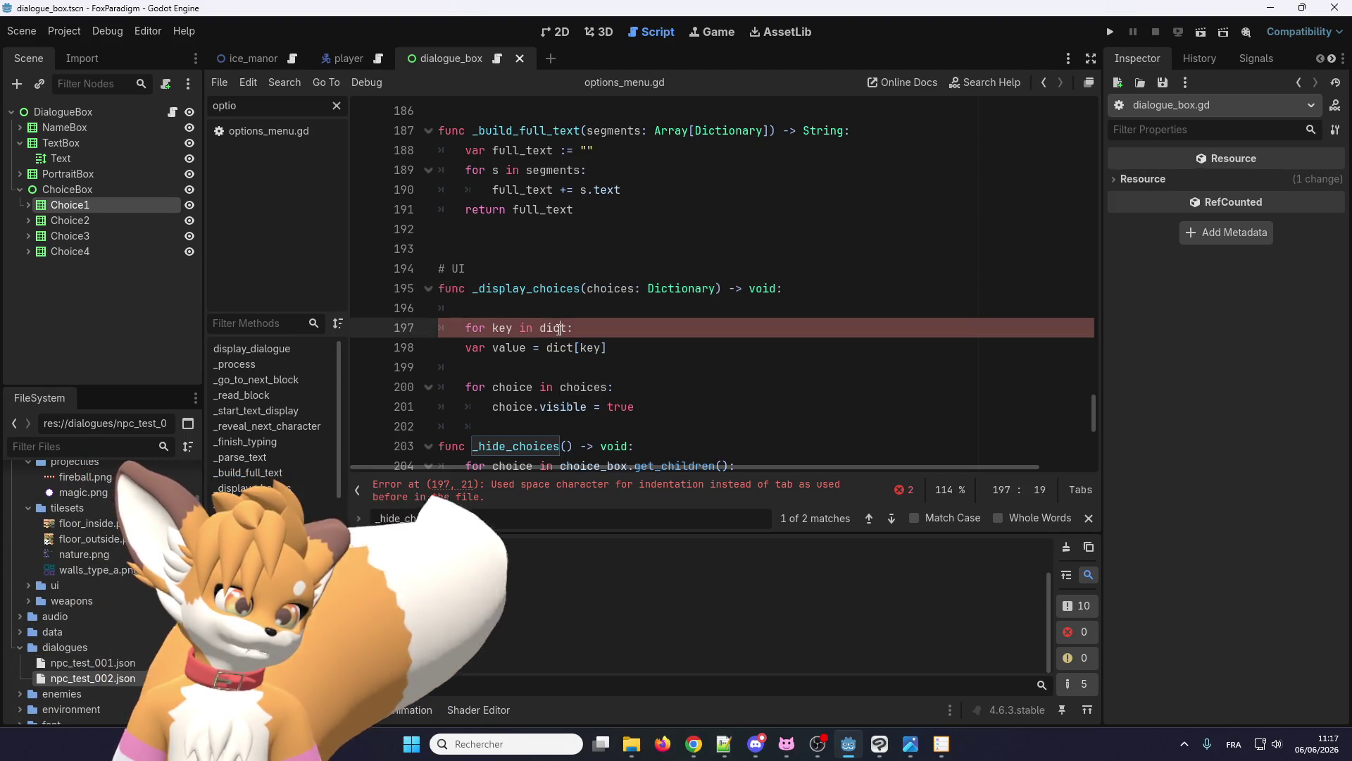
pyautogui.hotkey('ctrl', 'v')
pyautogui.click(460, 350)
pyautogui.press('Tab')
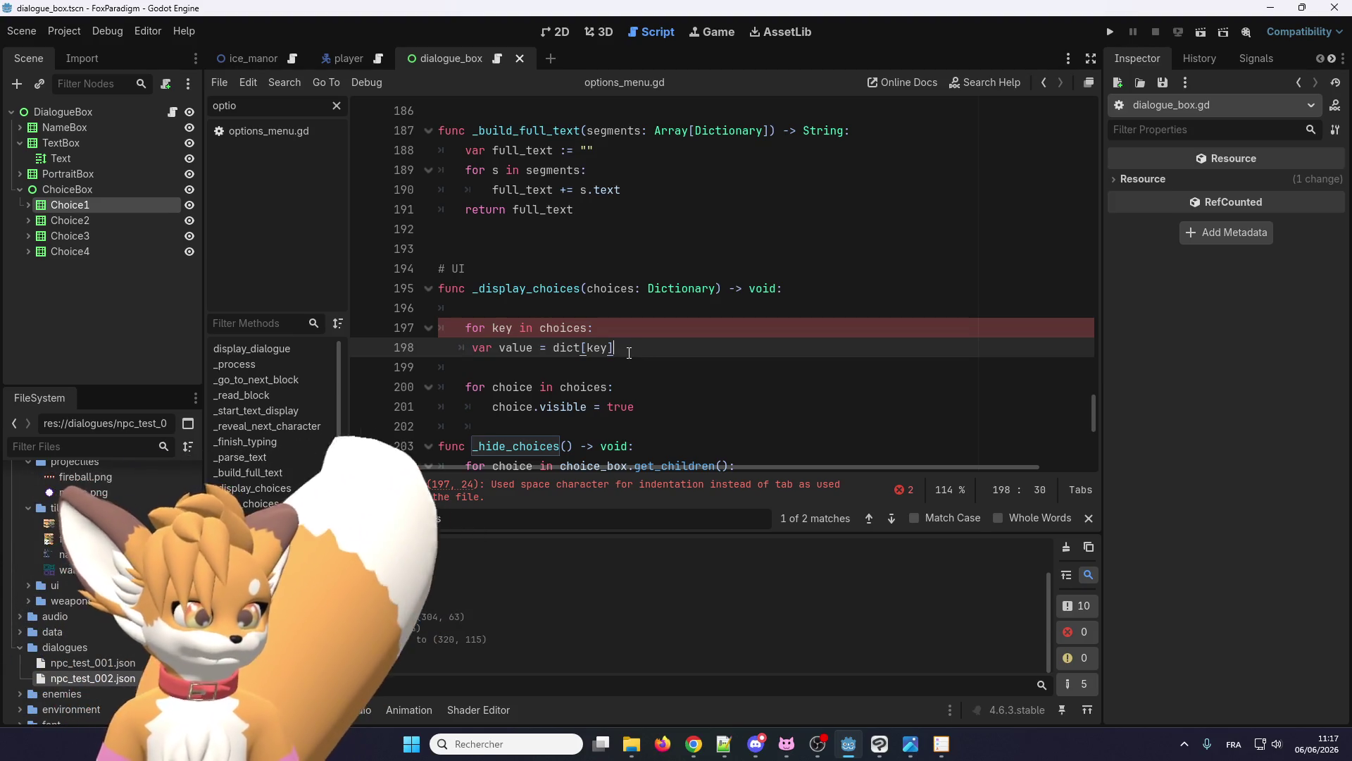
pyautogui.click(567, 303)
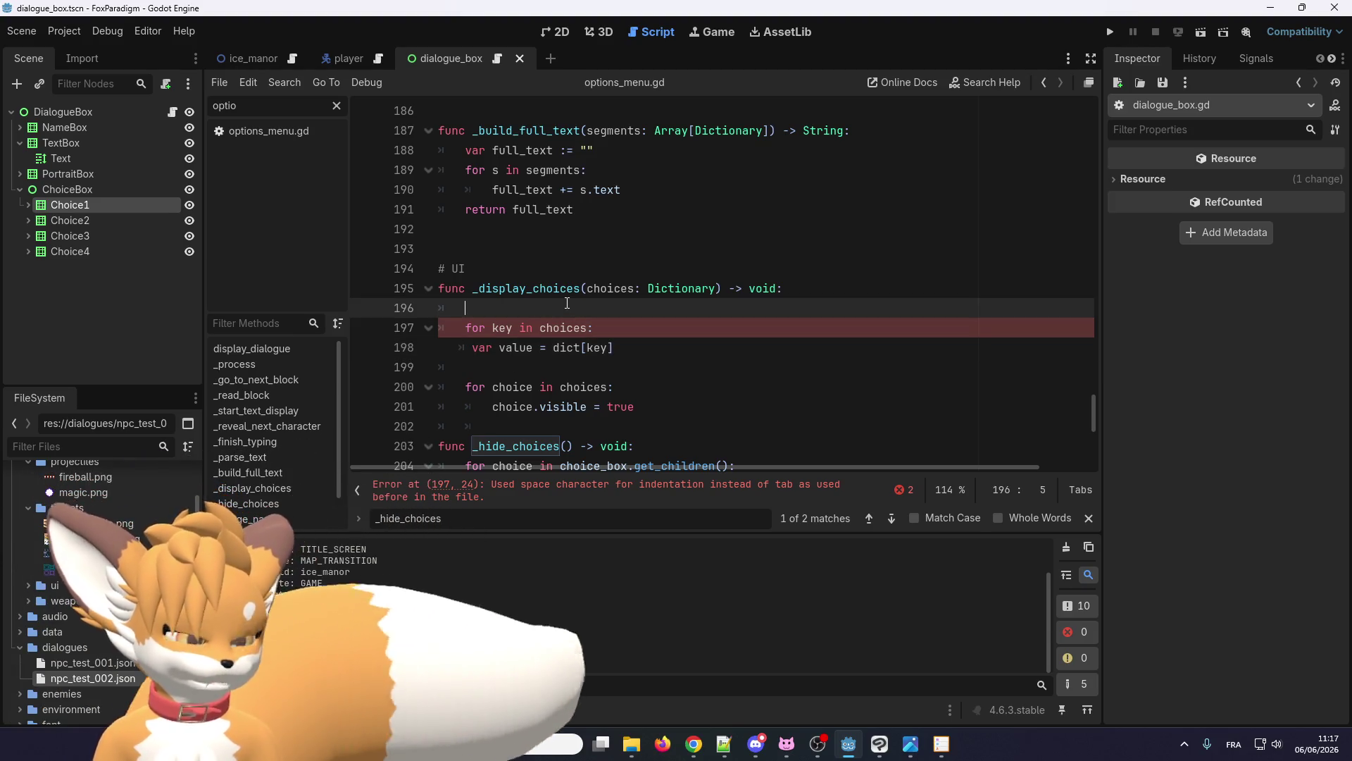
pyautogui.press('BackSpace')
pyautogui.press('BackSpace')
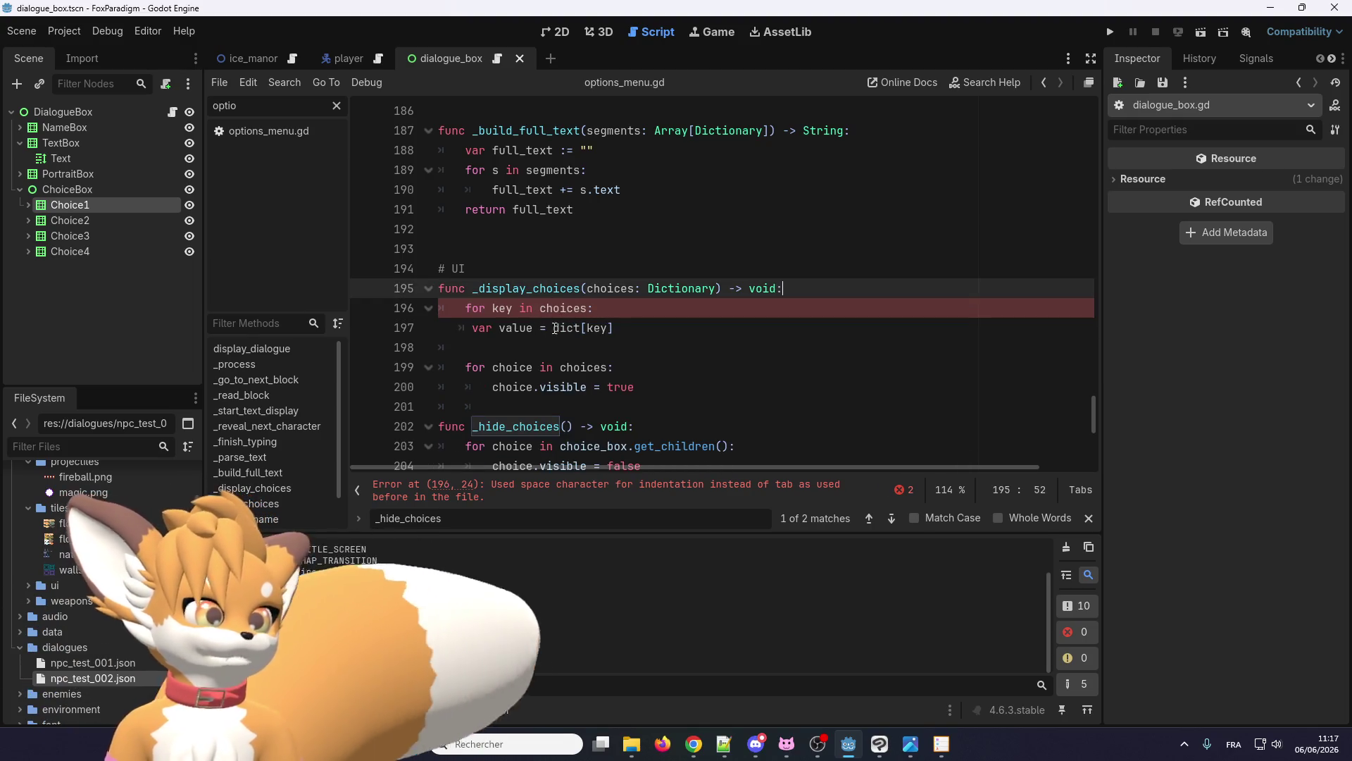
# - Rename the loop variable key to id and the value variable to text
pyautogui.doubleClick(597, 329)
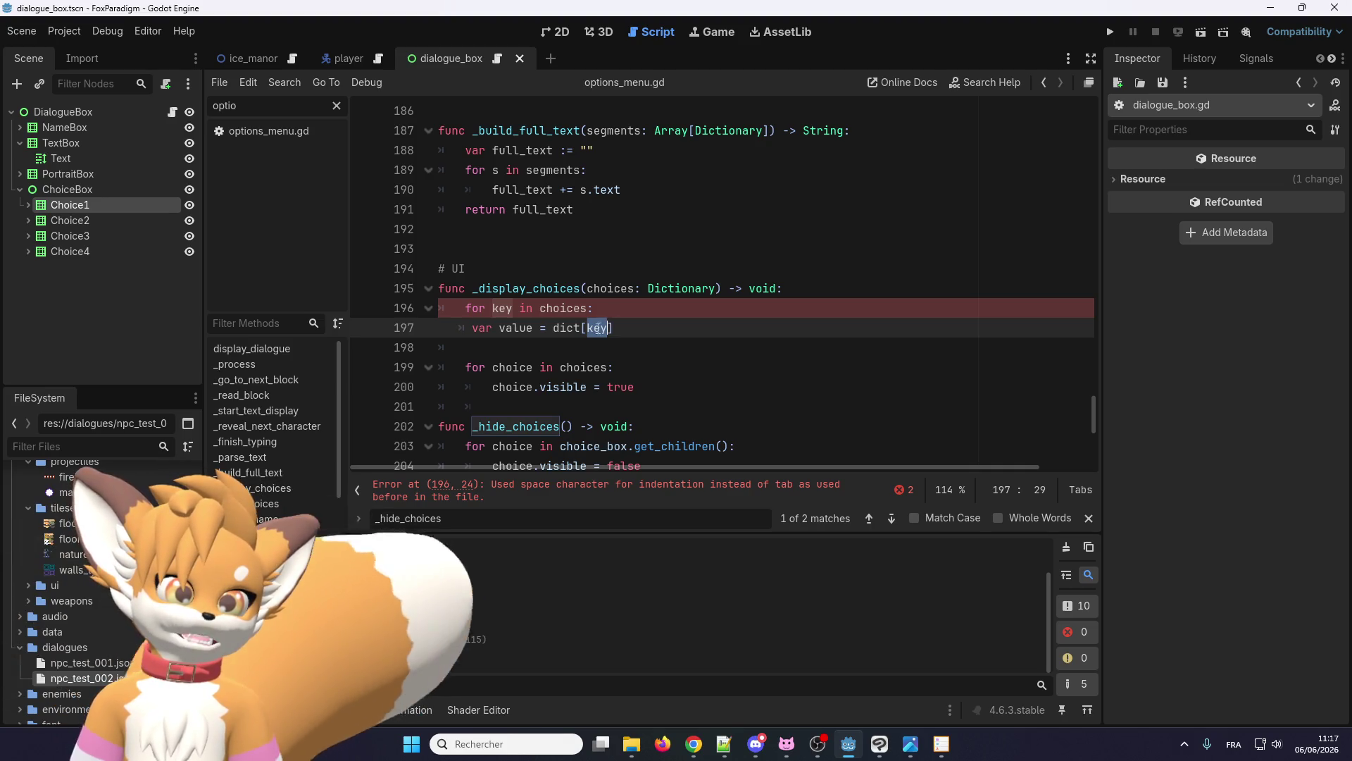
pyautogui.doubleClick(514, 328)
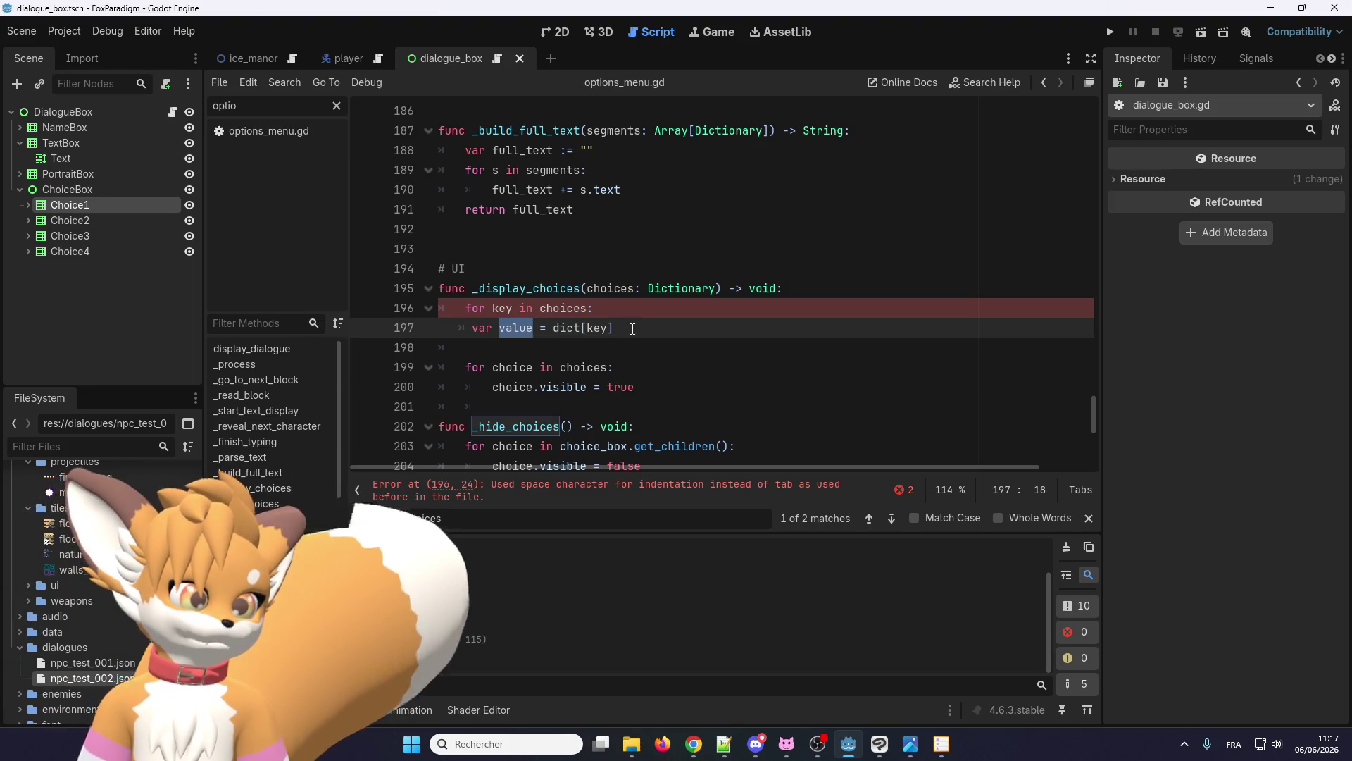
pyautogui.write('text')
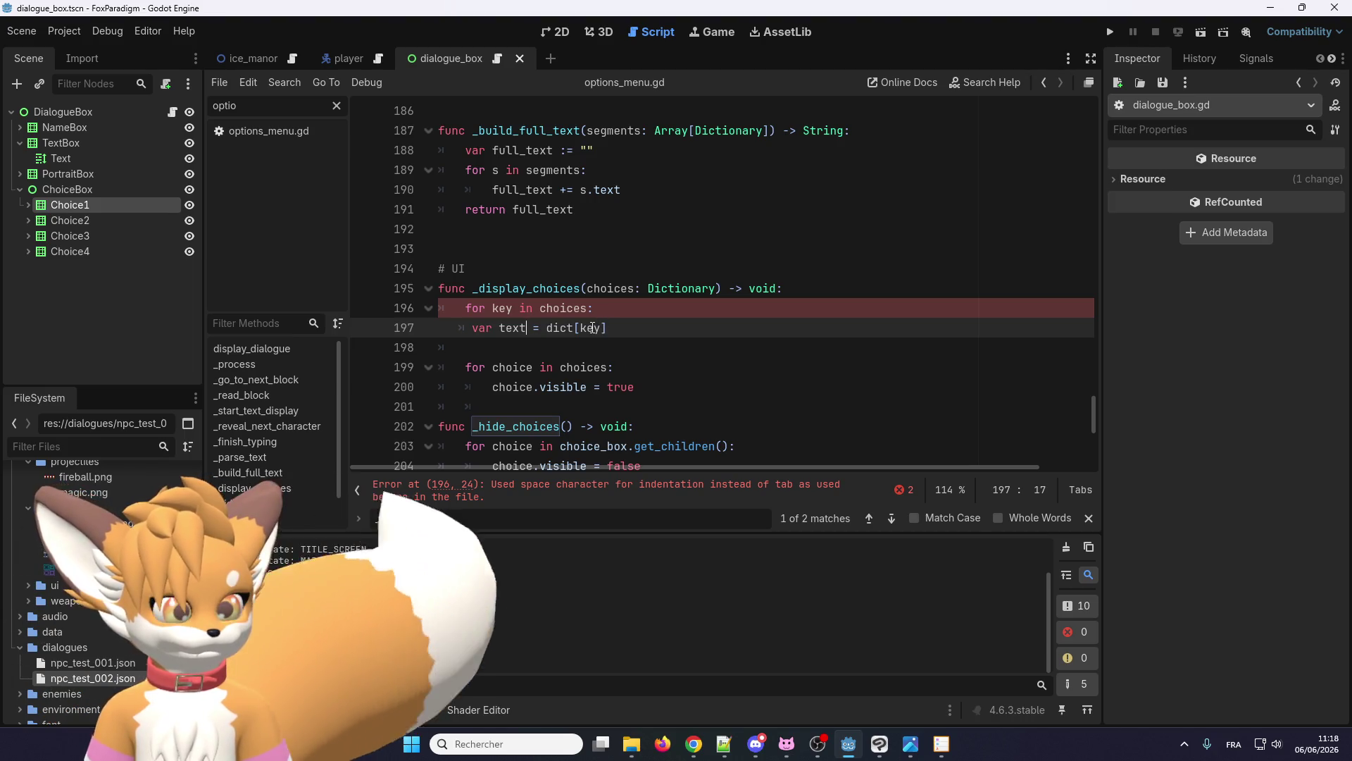
pyautogui.doubleClick(590, 328)
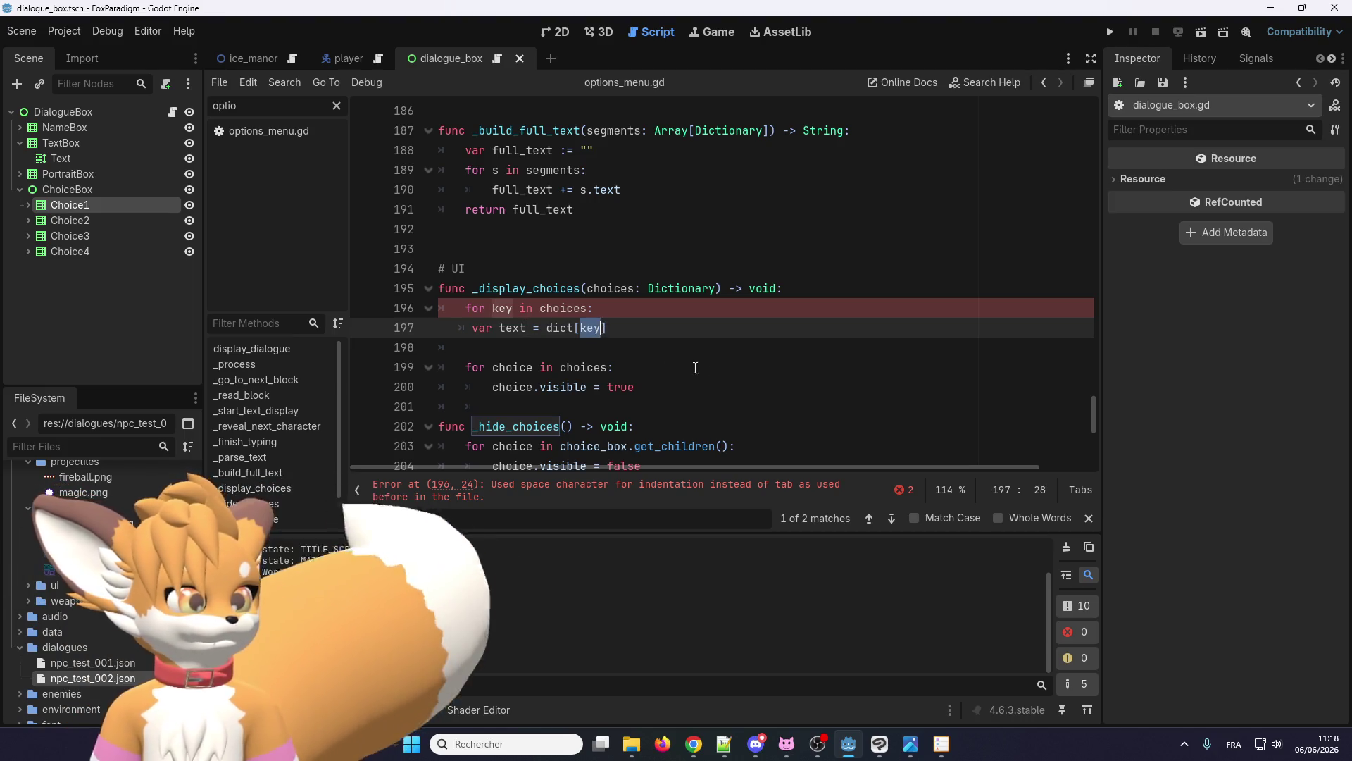
pyautogui.write('id')
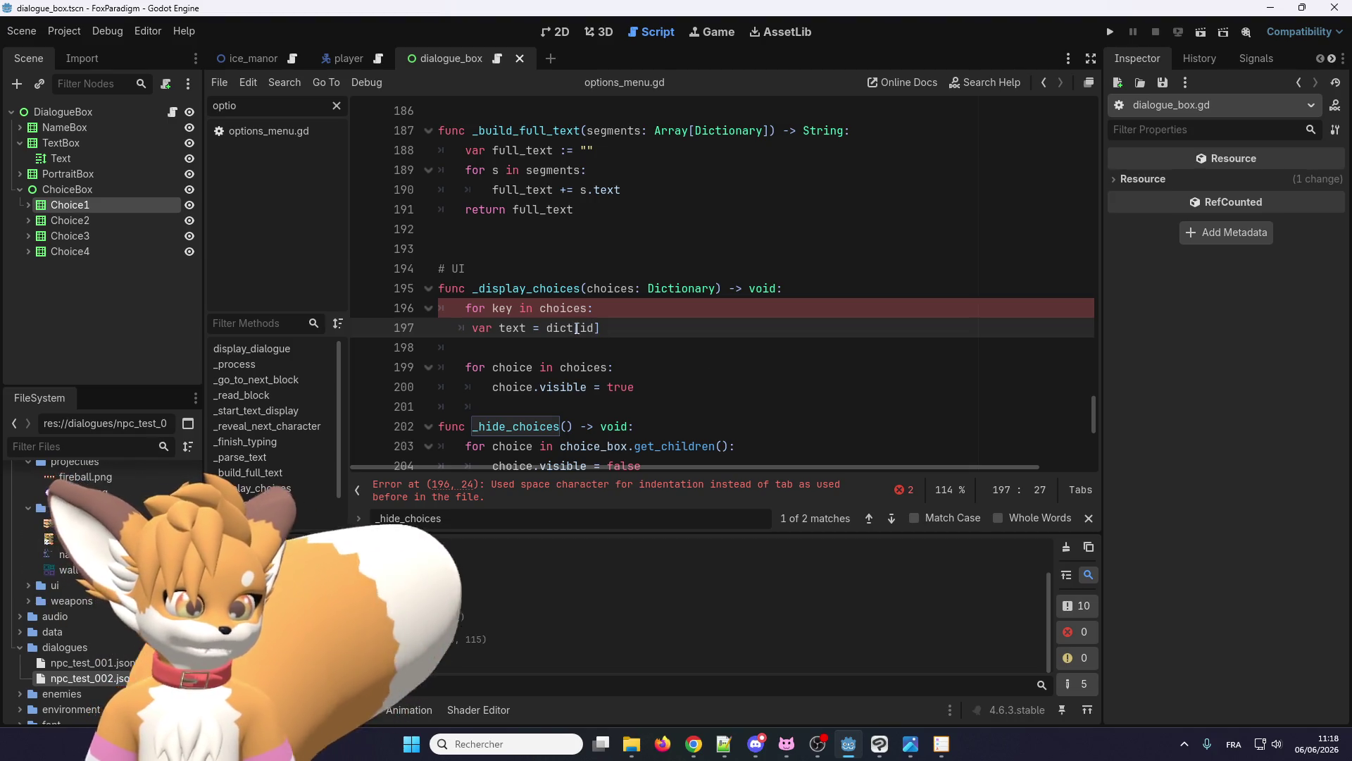
pyautogui.doubleClick(584, 328)
pyautogui.doubleClick(503, 308)
pyautogui.write('id')
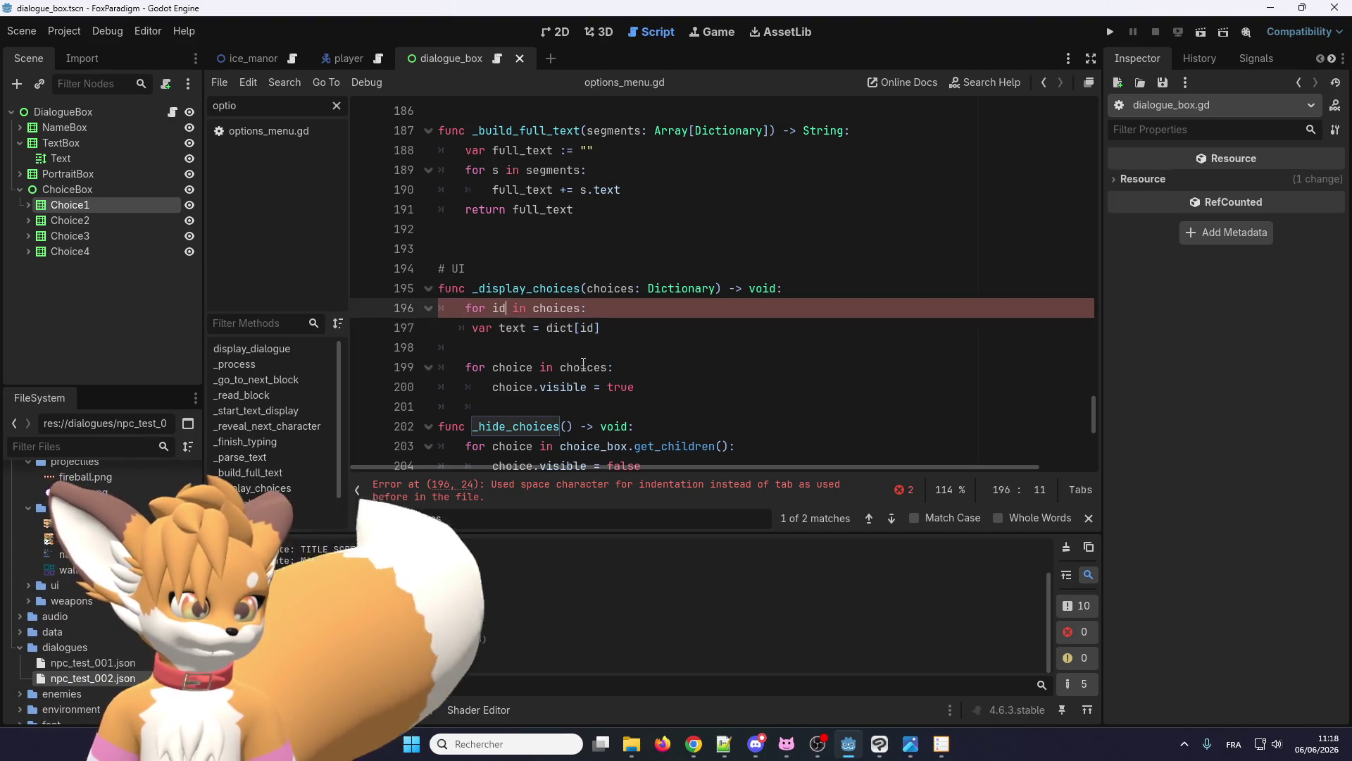
pyautogui.doubleClick(514, 328)
pyautogui.click(559, 349)
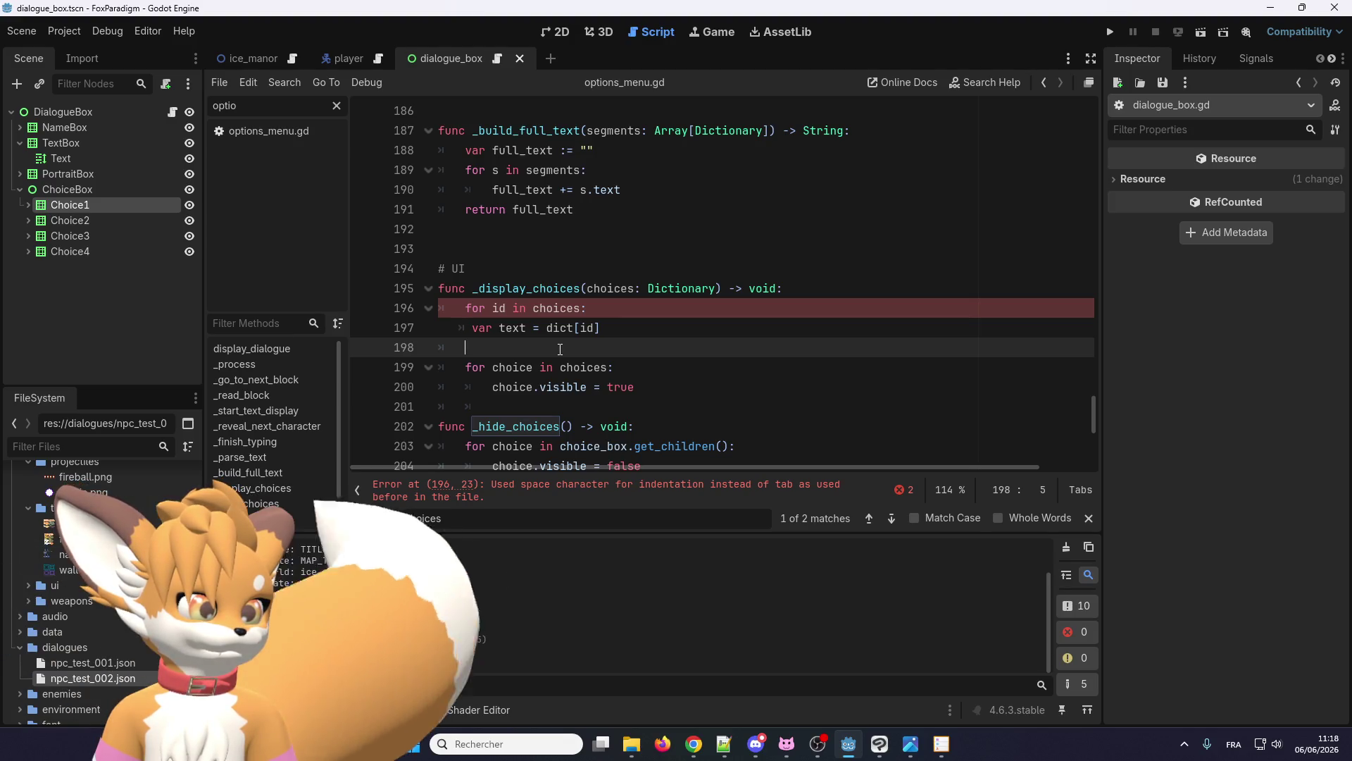
# - Nest var text inside the loop and read it as choices[id]
pyautogui.moveTo(477, 327); pyautogui.dragTo(438, 308)
pyautogui.hotkey('shift', 'Tab')
pyautogui.hotkey('shift', 'Tab')
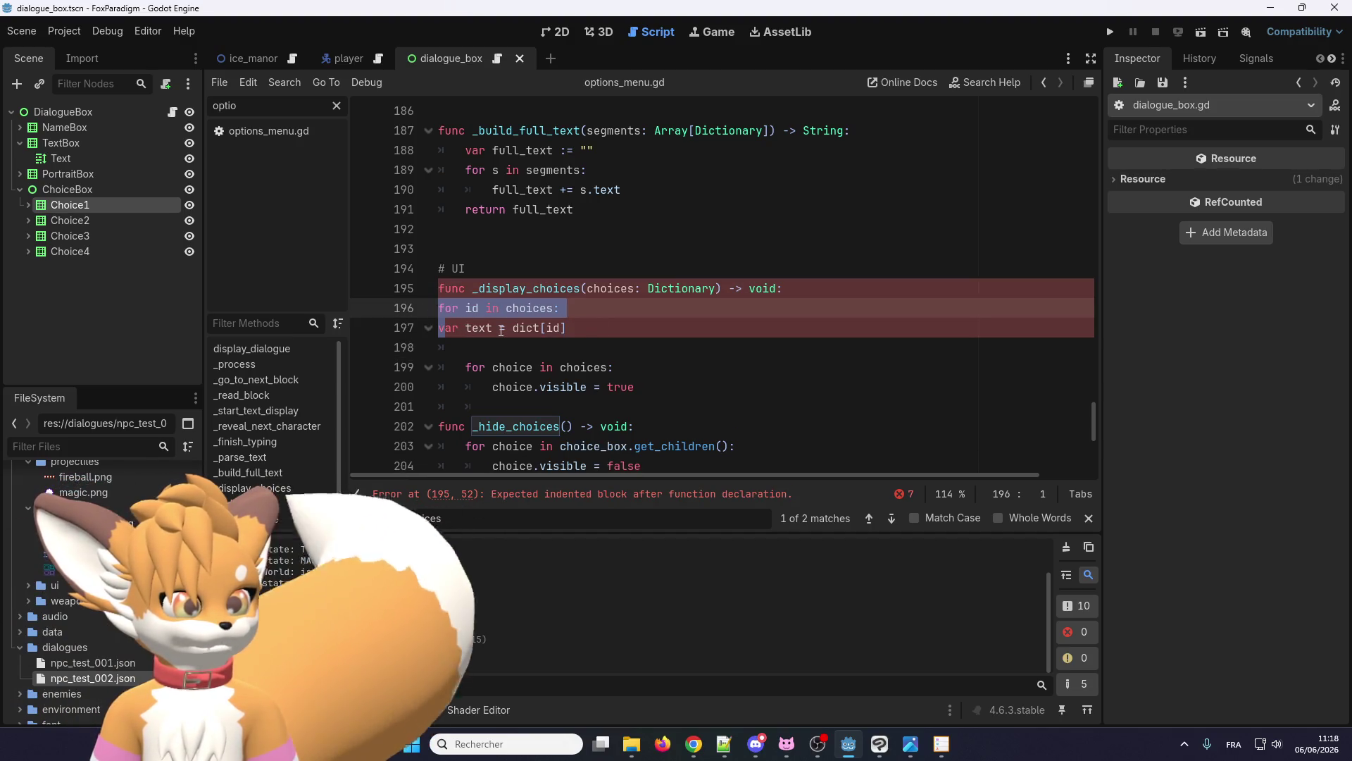
pyautogui.press('Tab')
pyautogui.click(533, 328)
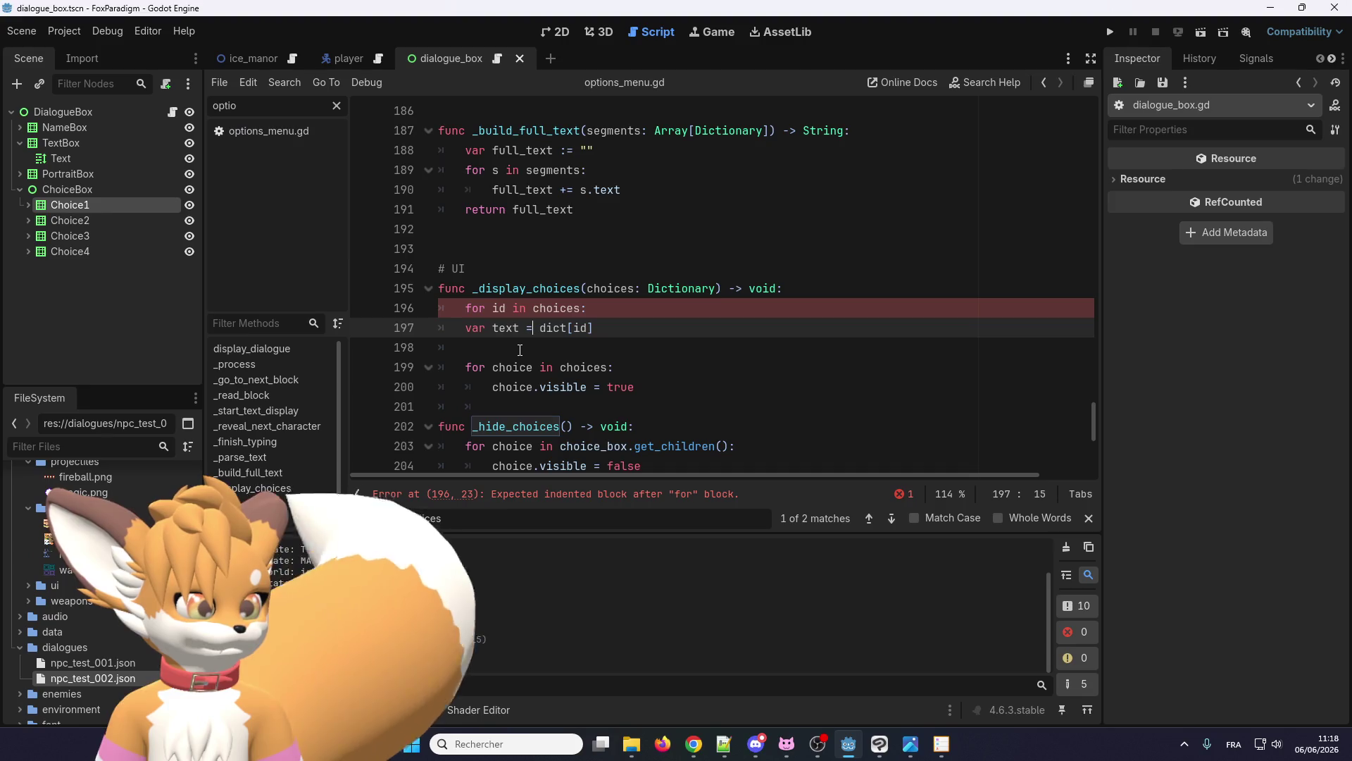
pyautogui.press('Tab')
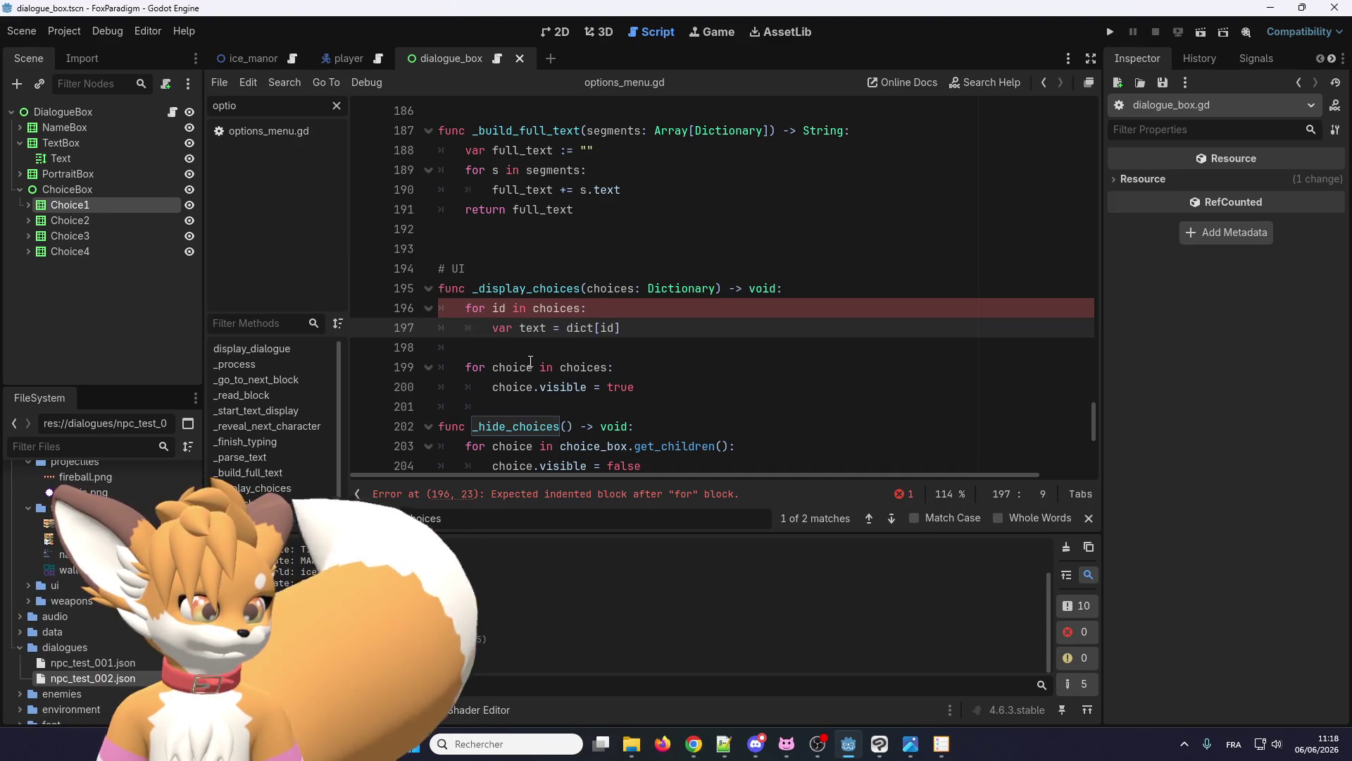
pyautogui.click(637, 329)
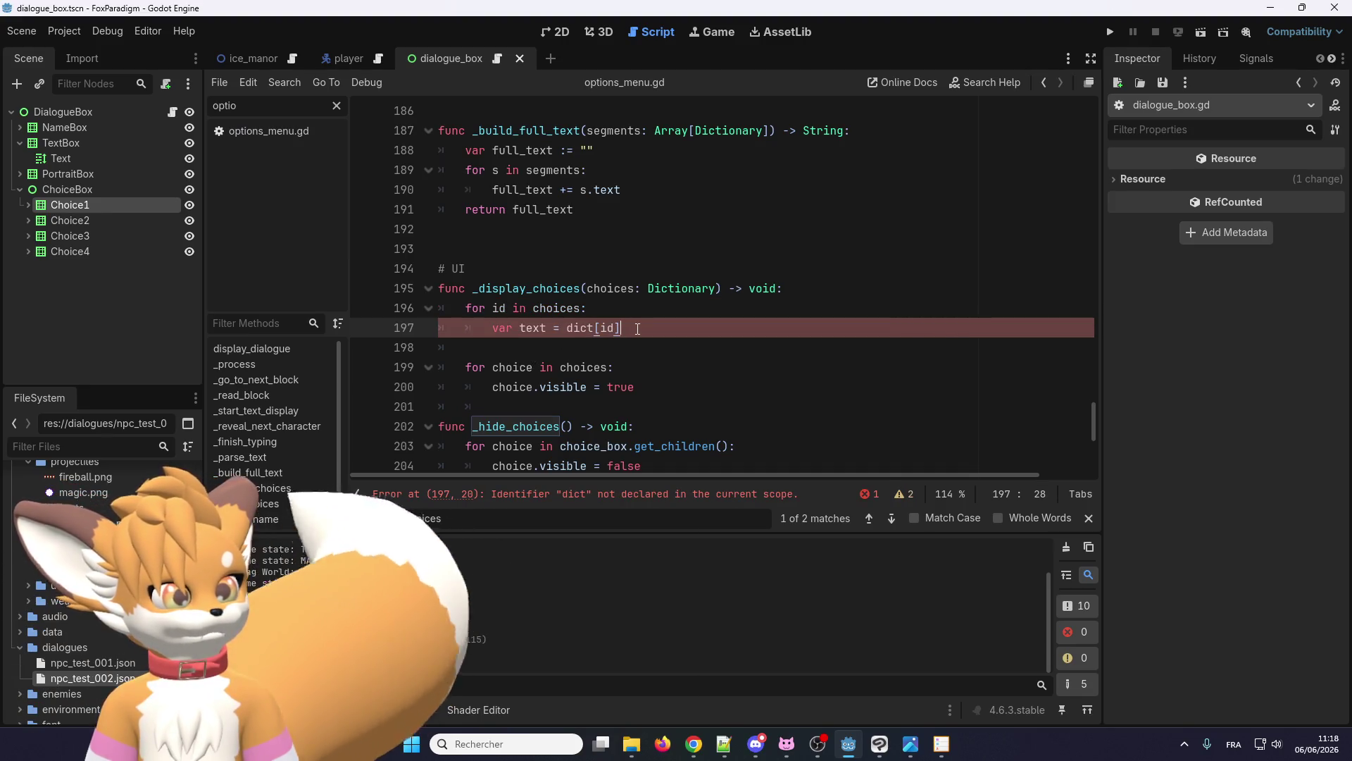
pyautogui.doubleClick(568, 308)
pyautogui.hotkey('ctrl', 'c')
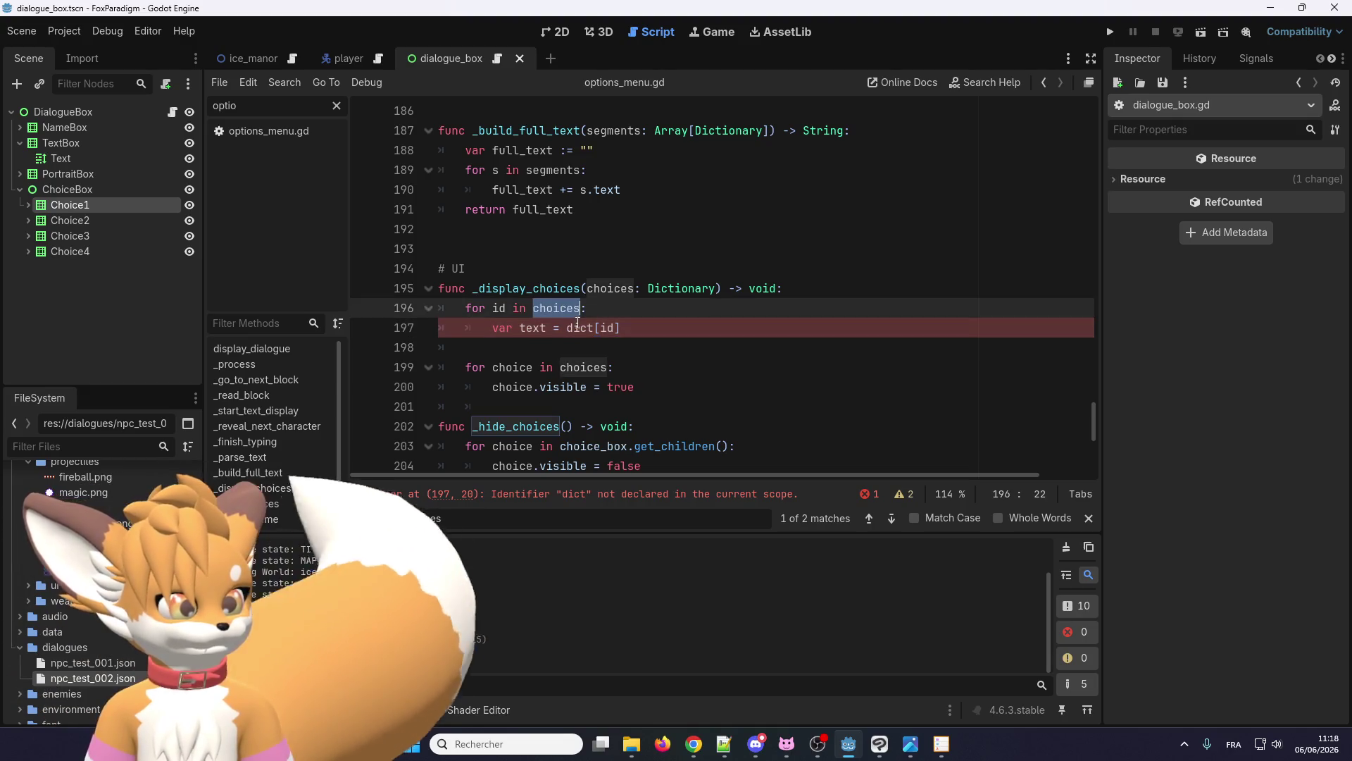
pyautogui.doubleClick(579, 328)
pyautogui.hotkey('ctrl', 'v')
pyautogui.click(662, 329)
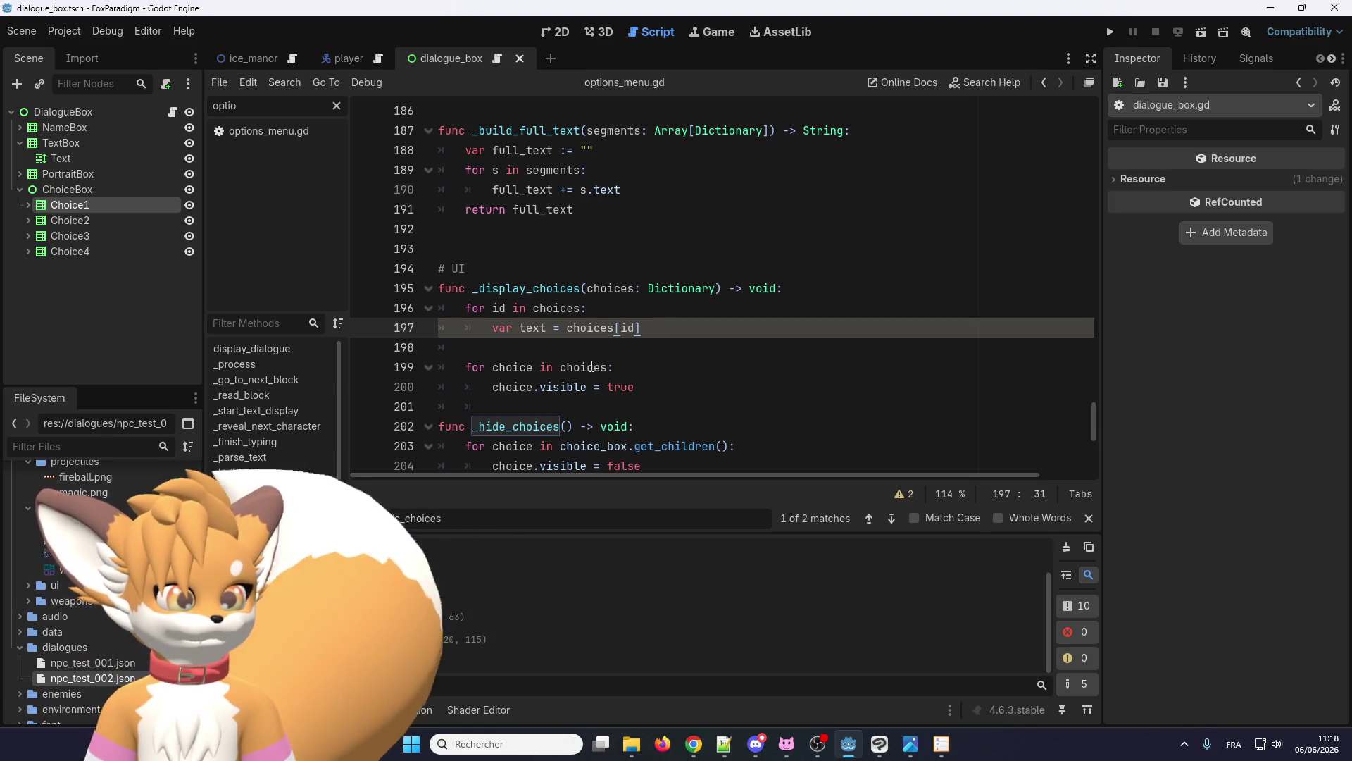
# - Inspect the ChoiceBox and Choice1 NinePatchRect nodes in the Scene dock
pyautogui.click(75, 192)
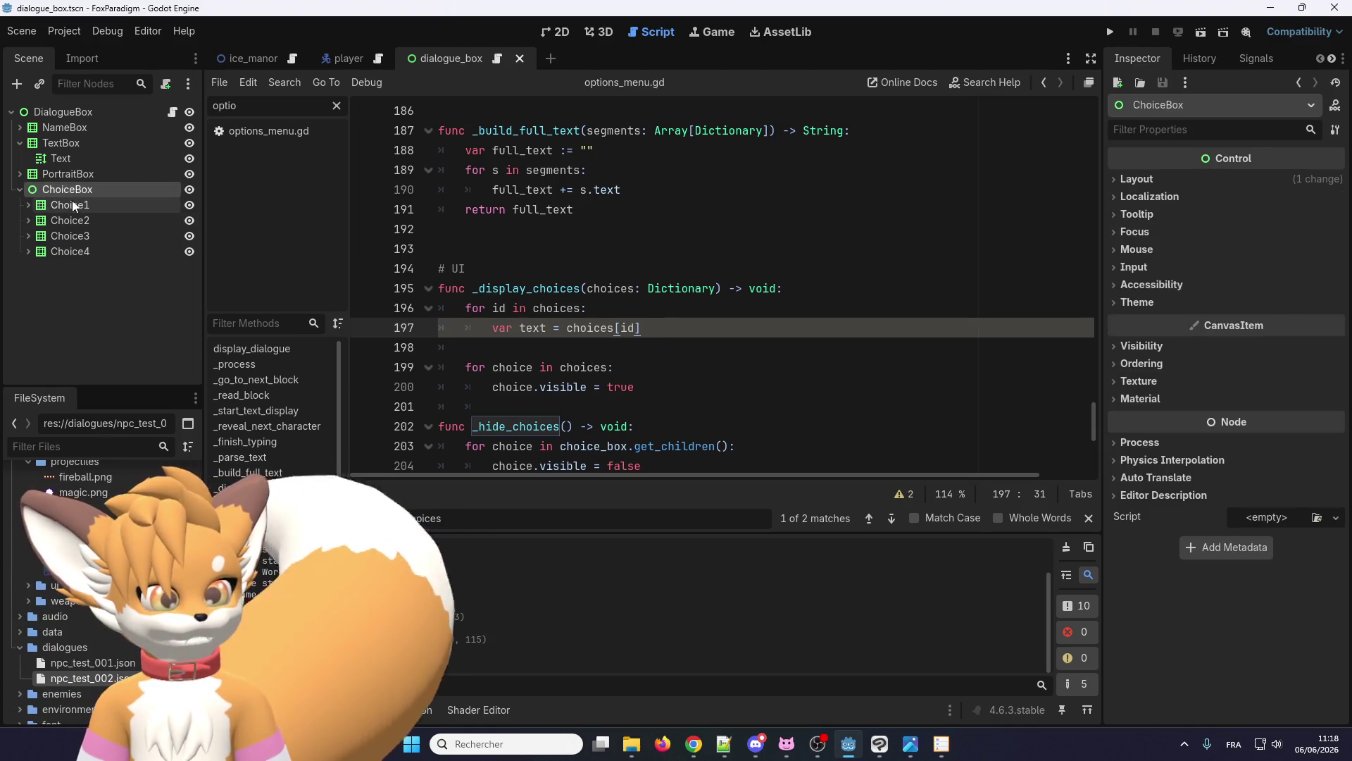
pyautogui.click(75, 206)
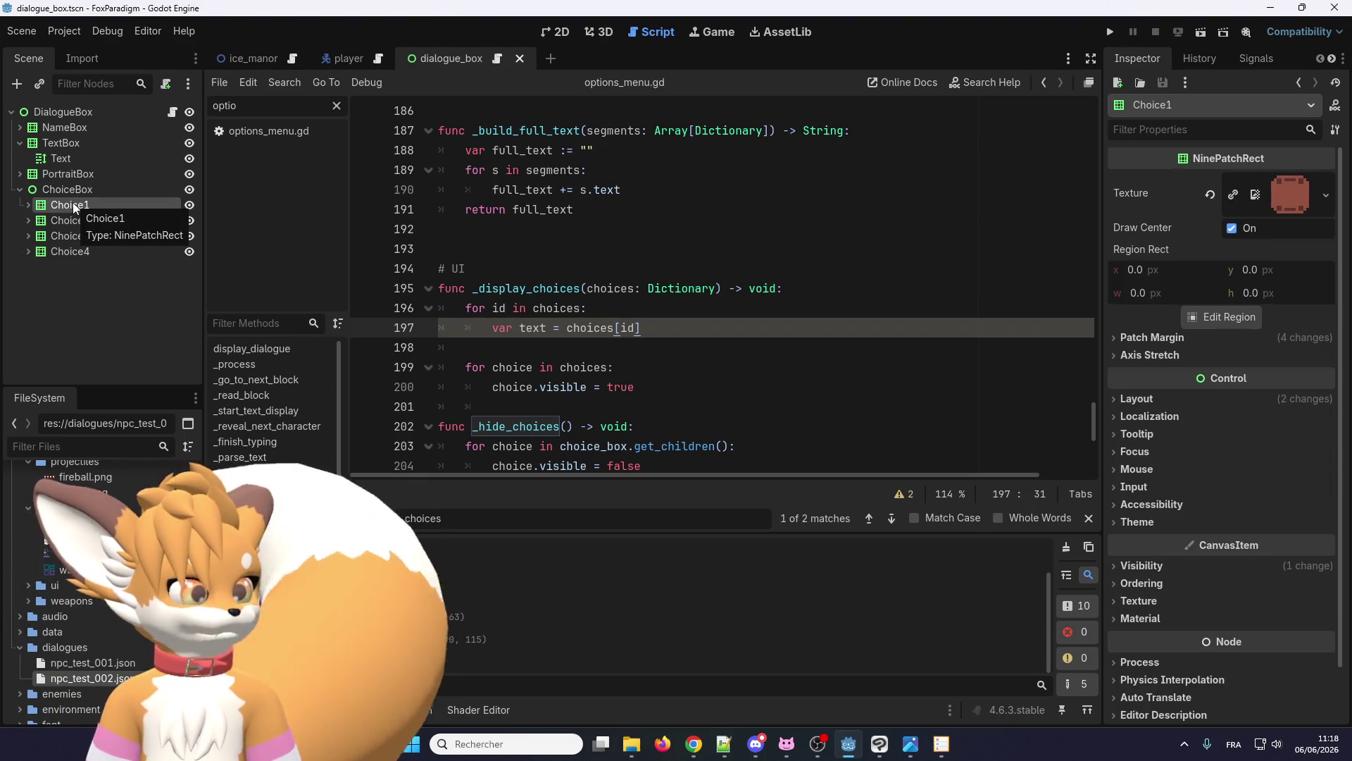
pyautogui.click(621, 366)
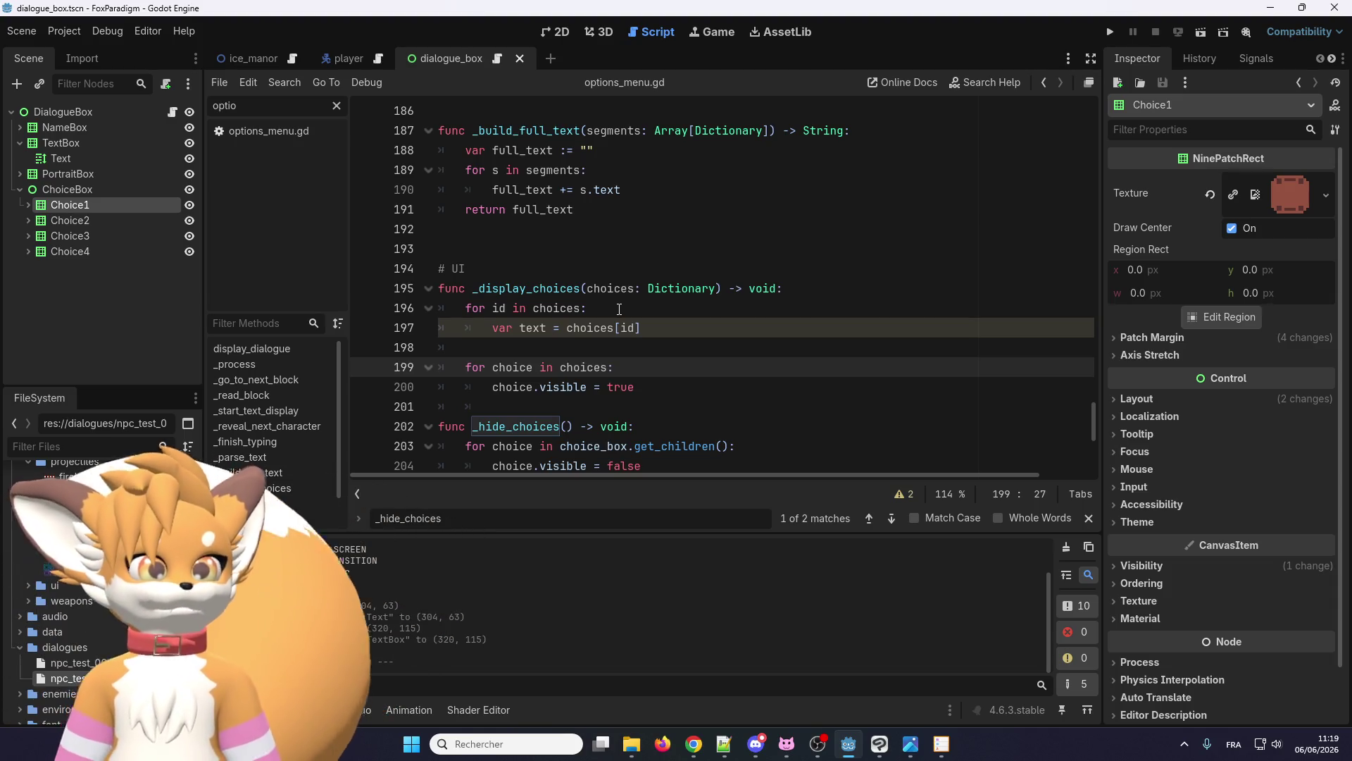
pyautogui.click(665, 331)
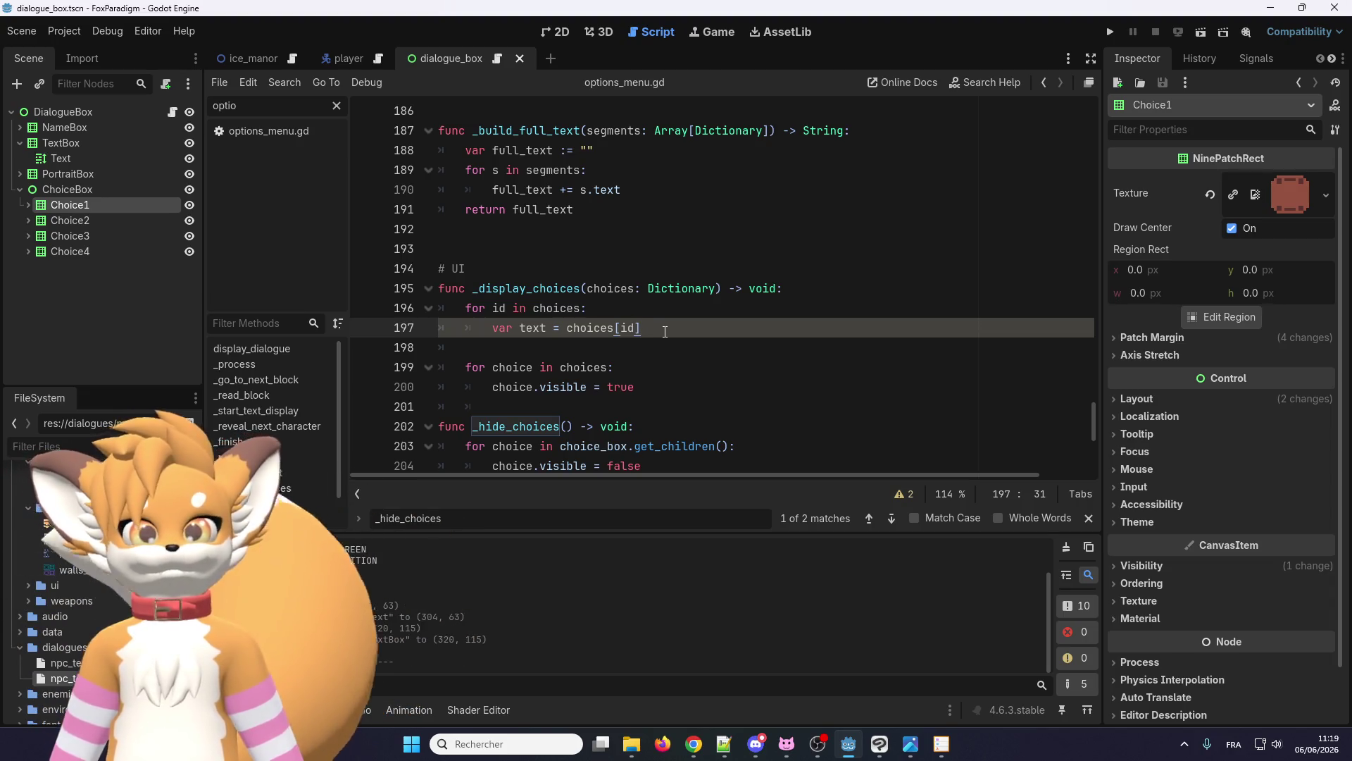
# - Add choice.get_node('Label').text = text in the second loop, after checking Choice1's Label child
pyautogui.click(651, 382)
pyautogui.press('Return')
pyautogui.write('ch')
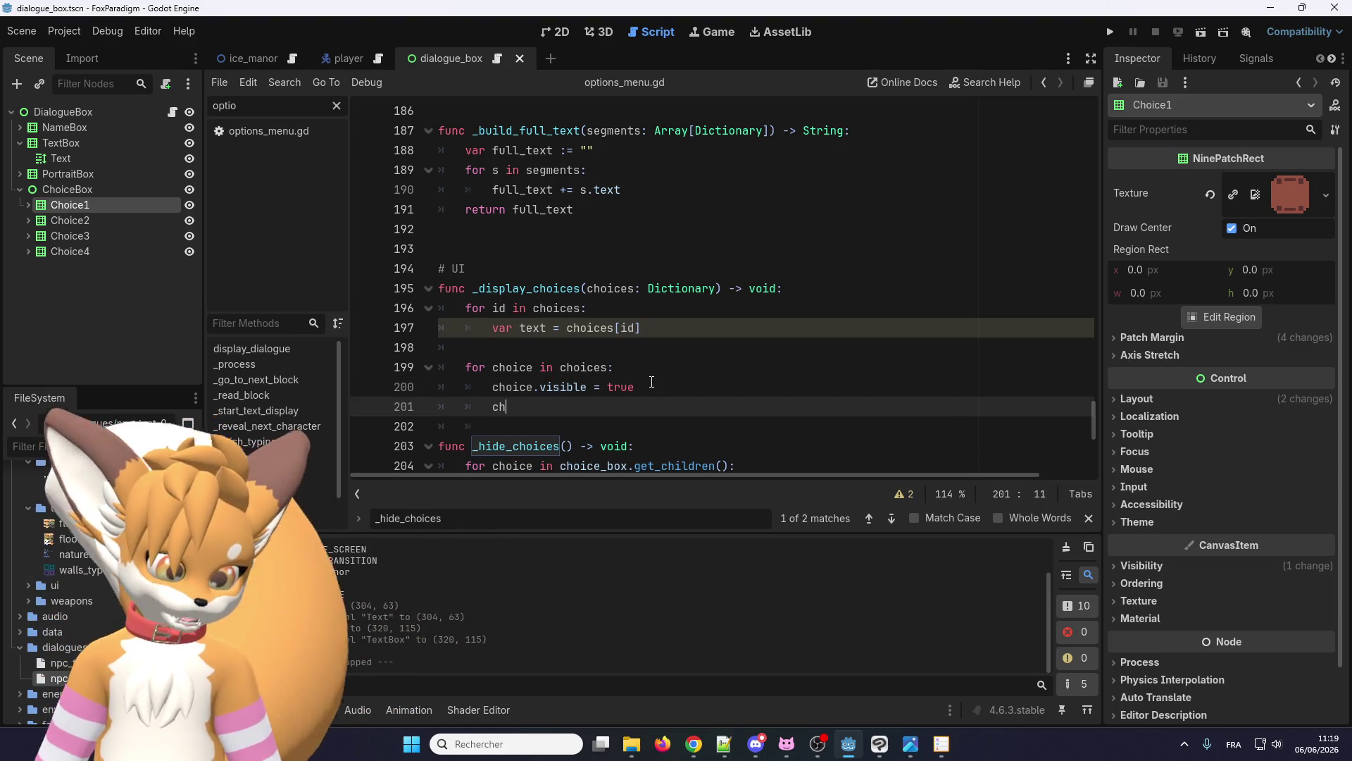
pyautogui.write('oice.')
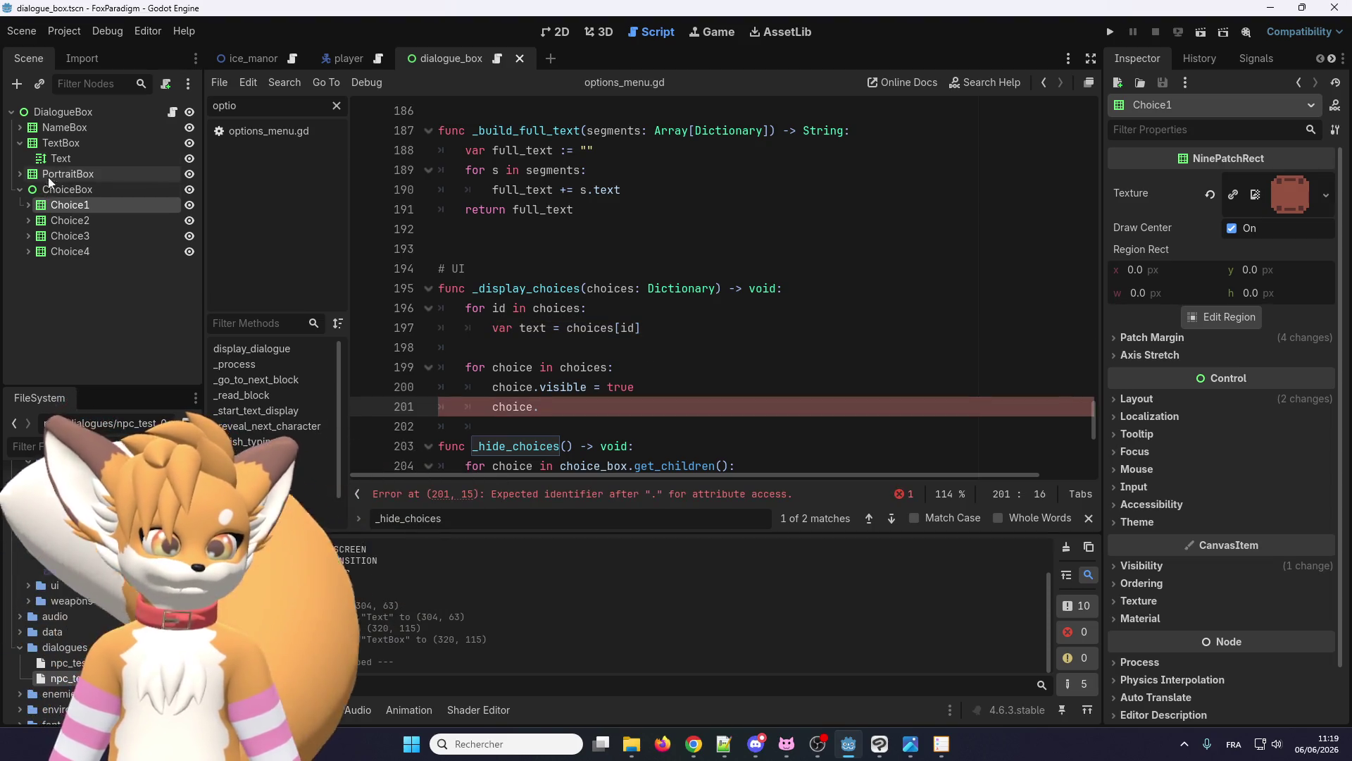
pyautogui.click(28, 205)
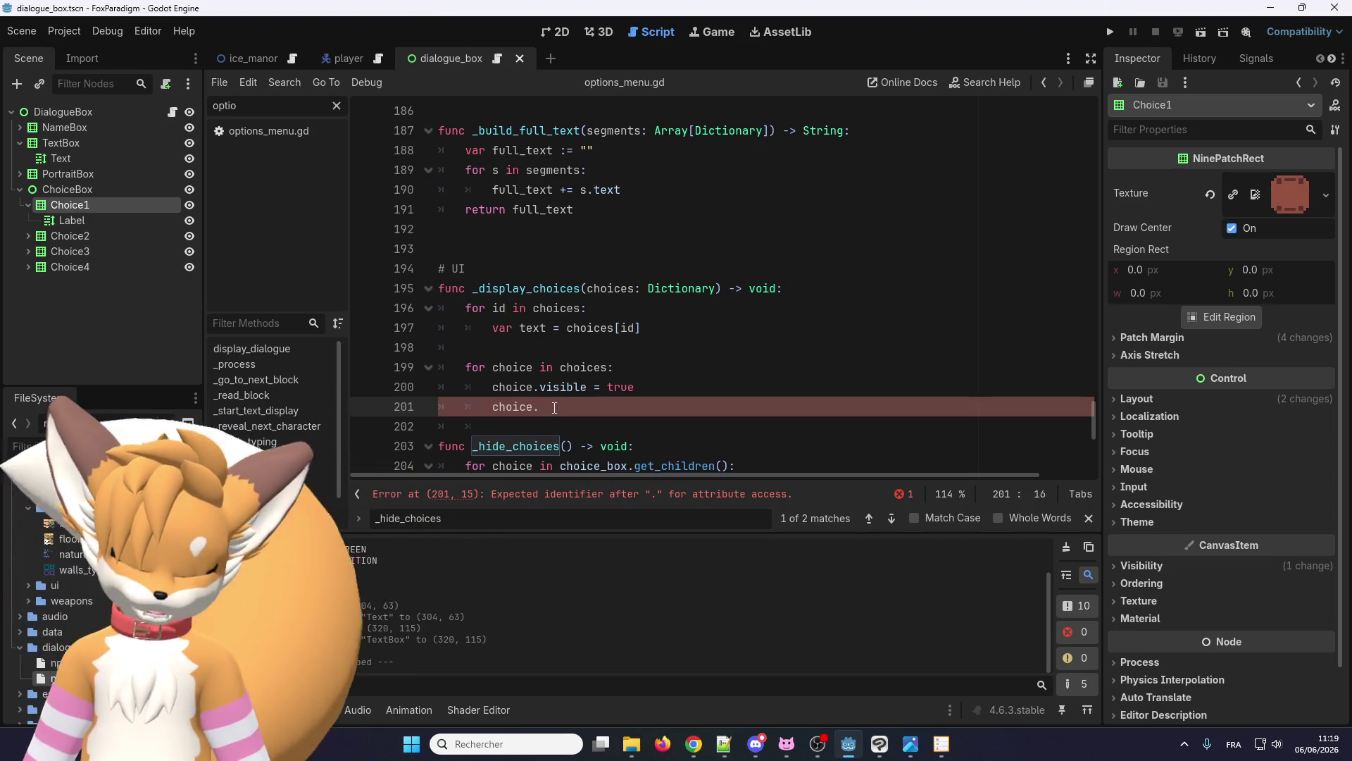
pyautogui.click(100, 220)
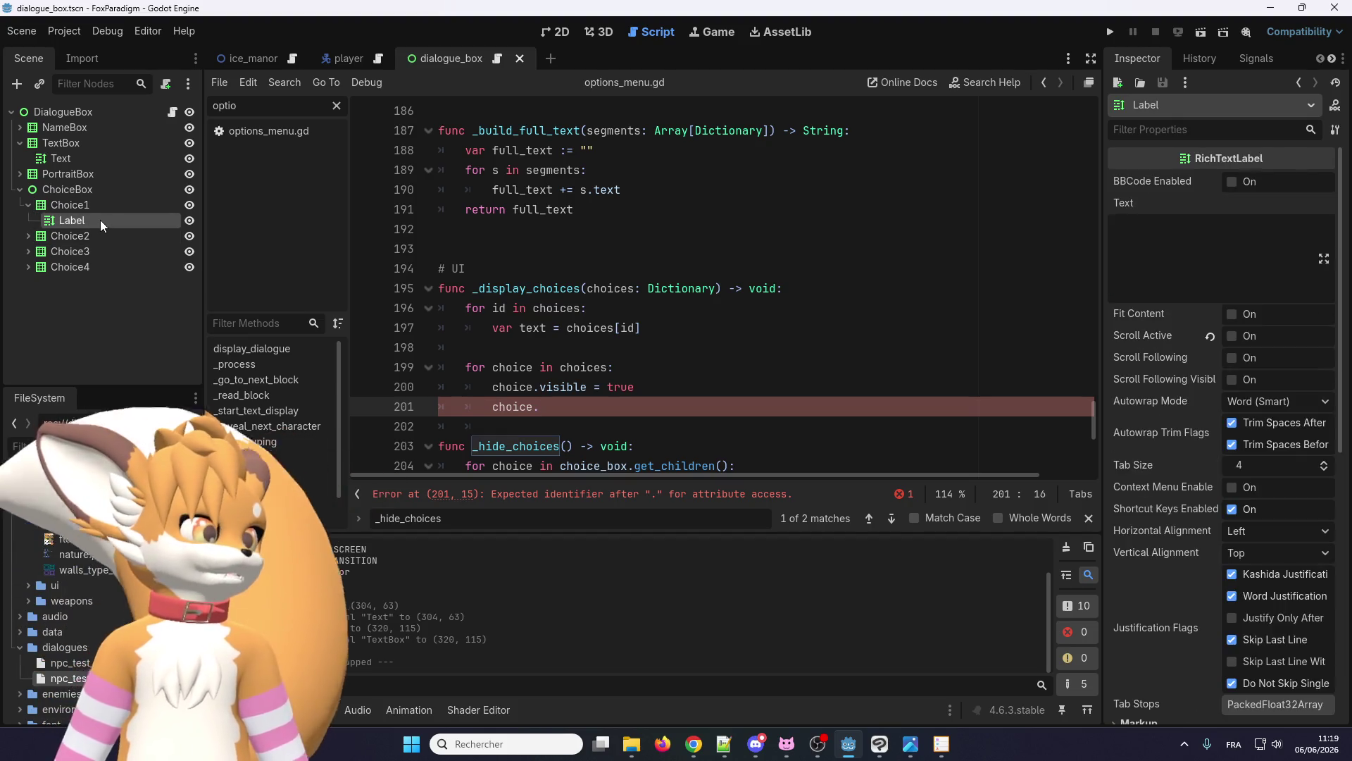
pyautogui.click(103, 209)
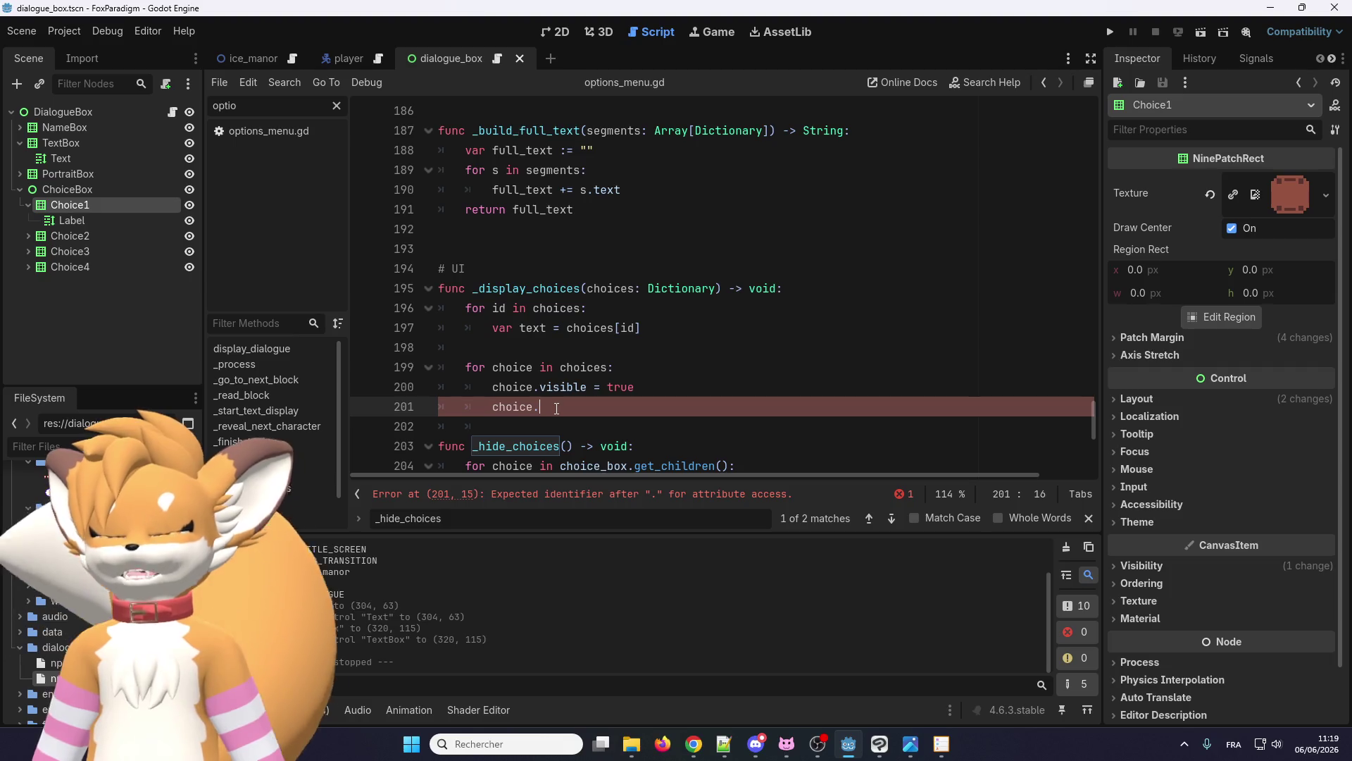
pyautogui.write('get_')
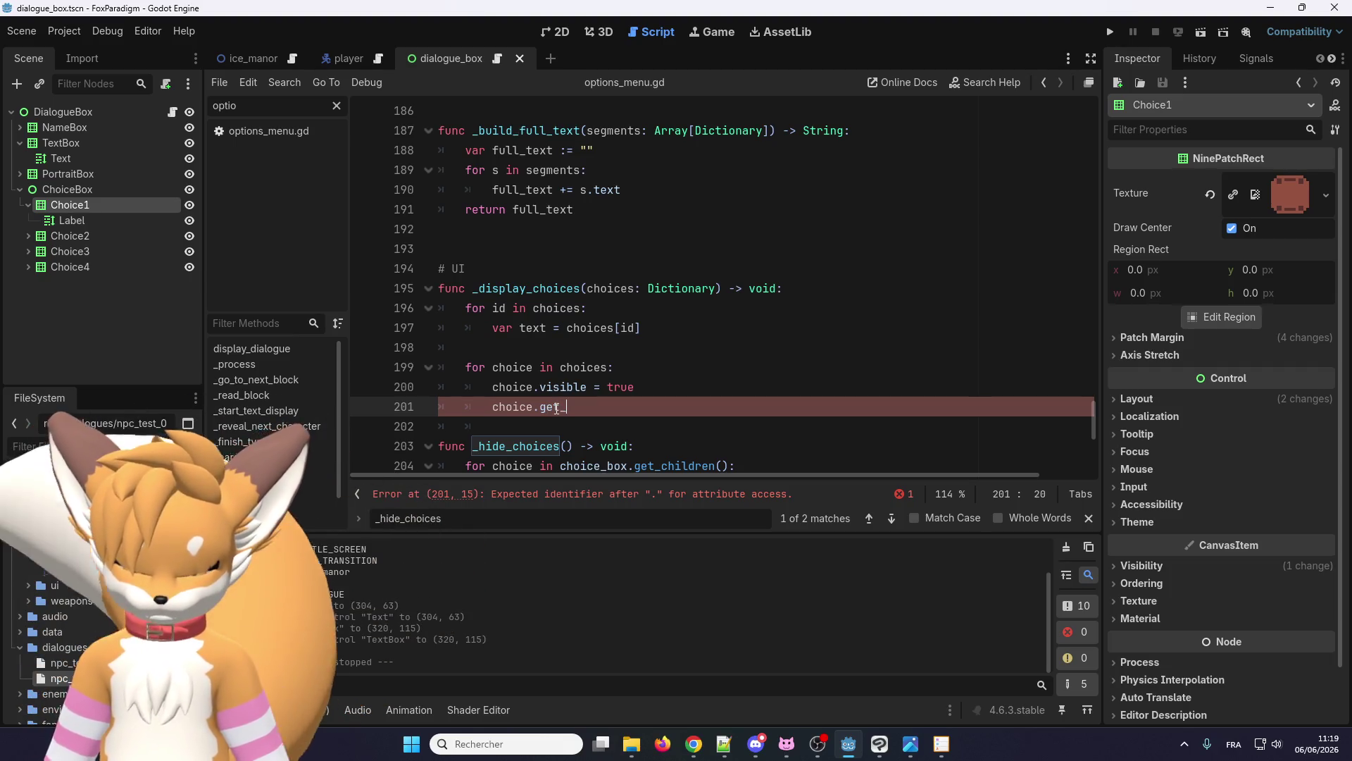
pyautogui.write('node')
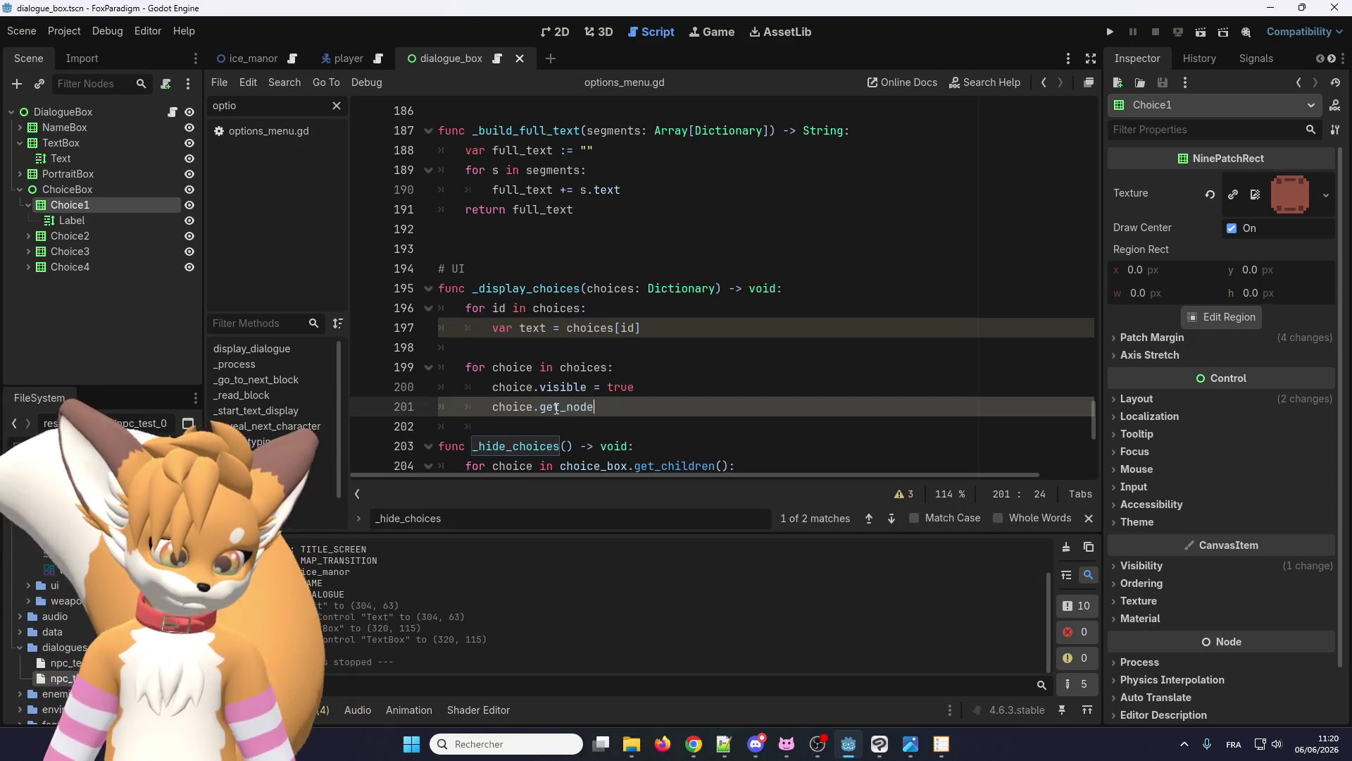
pyautogui.write("('La")
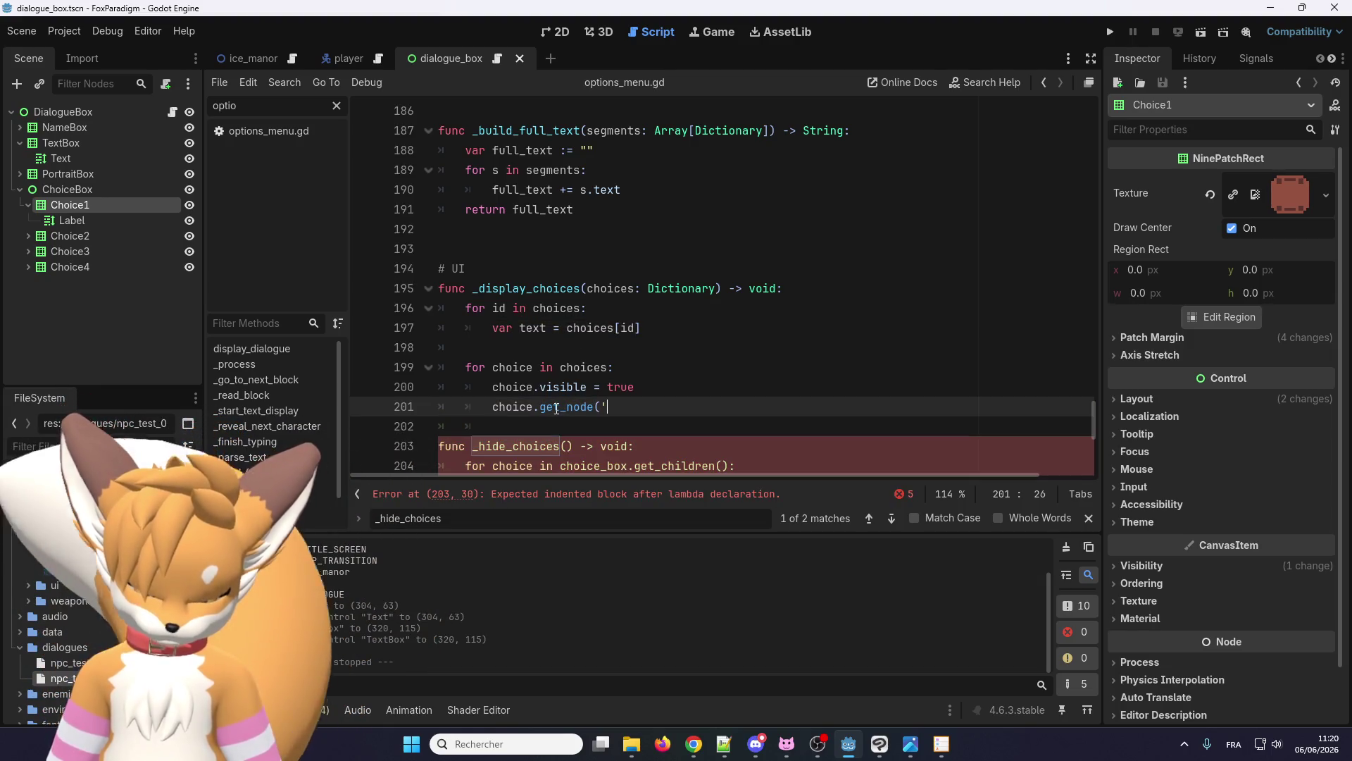
pyautogui.write("bel')")
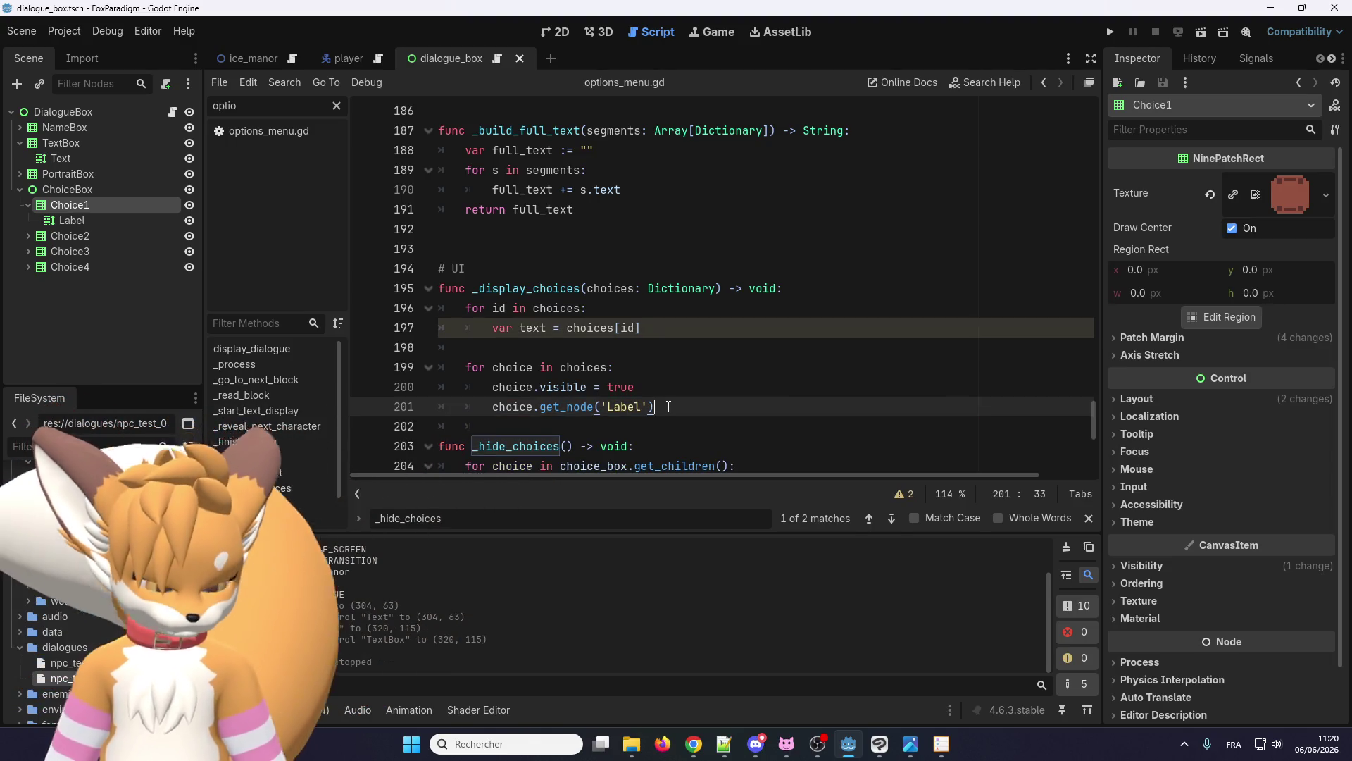
pyautogui.write('.text = ')
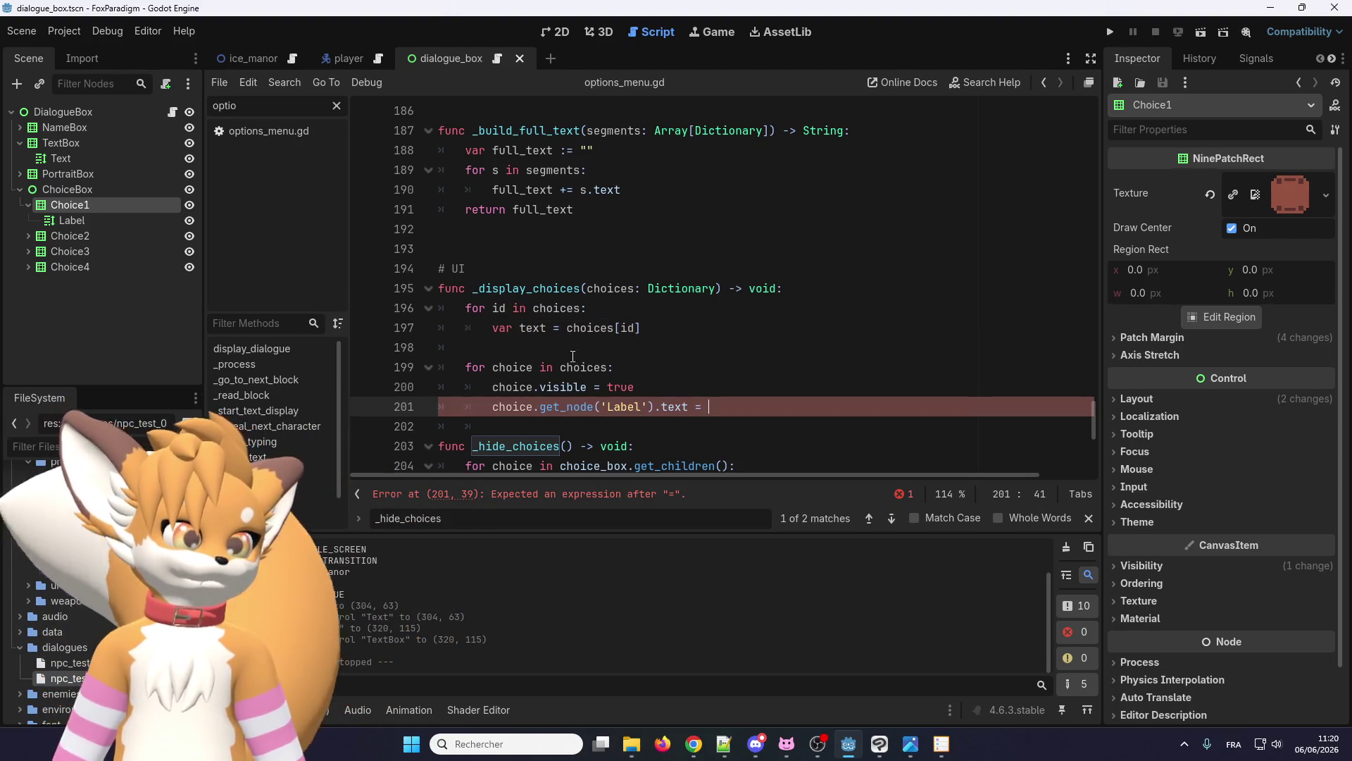
pyautogui.write('text')
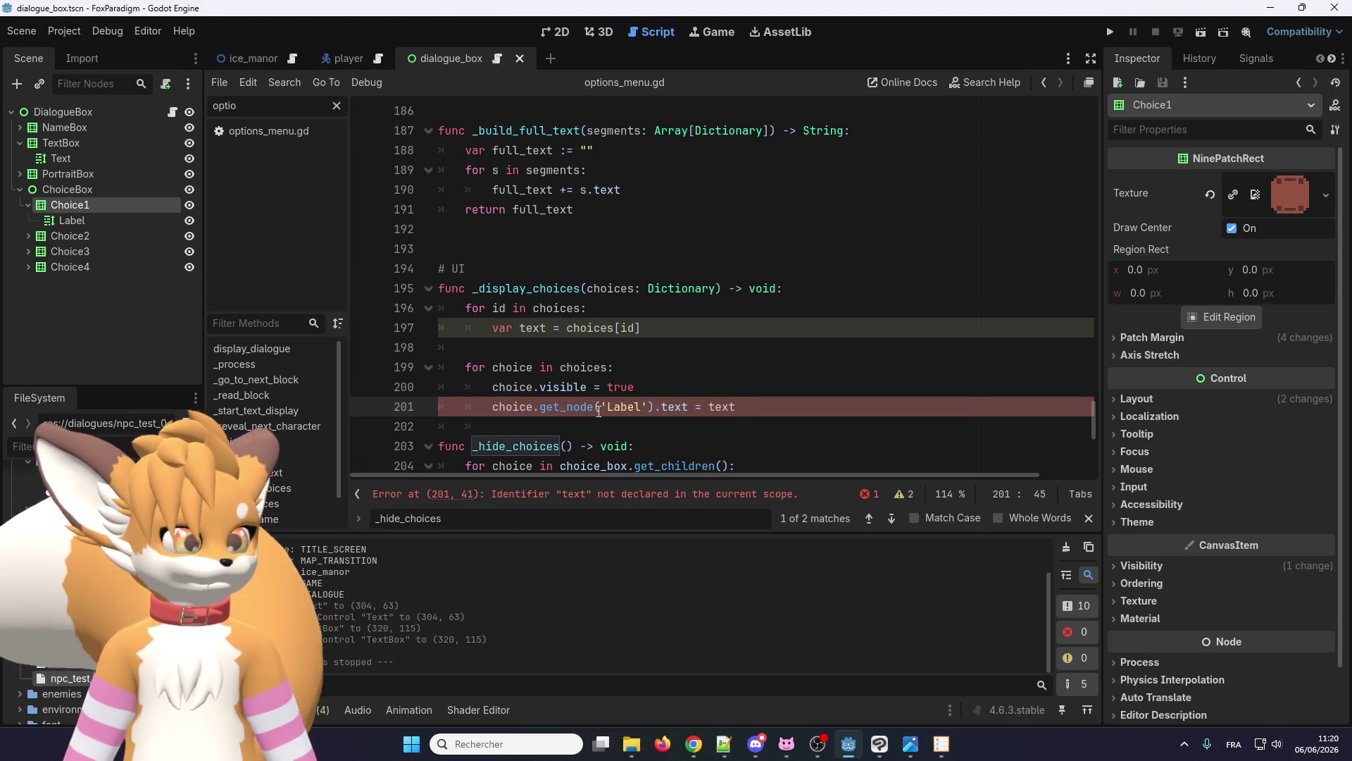
pyautogui.click(526, 338)
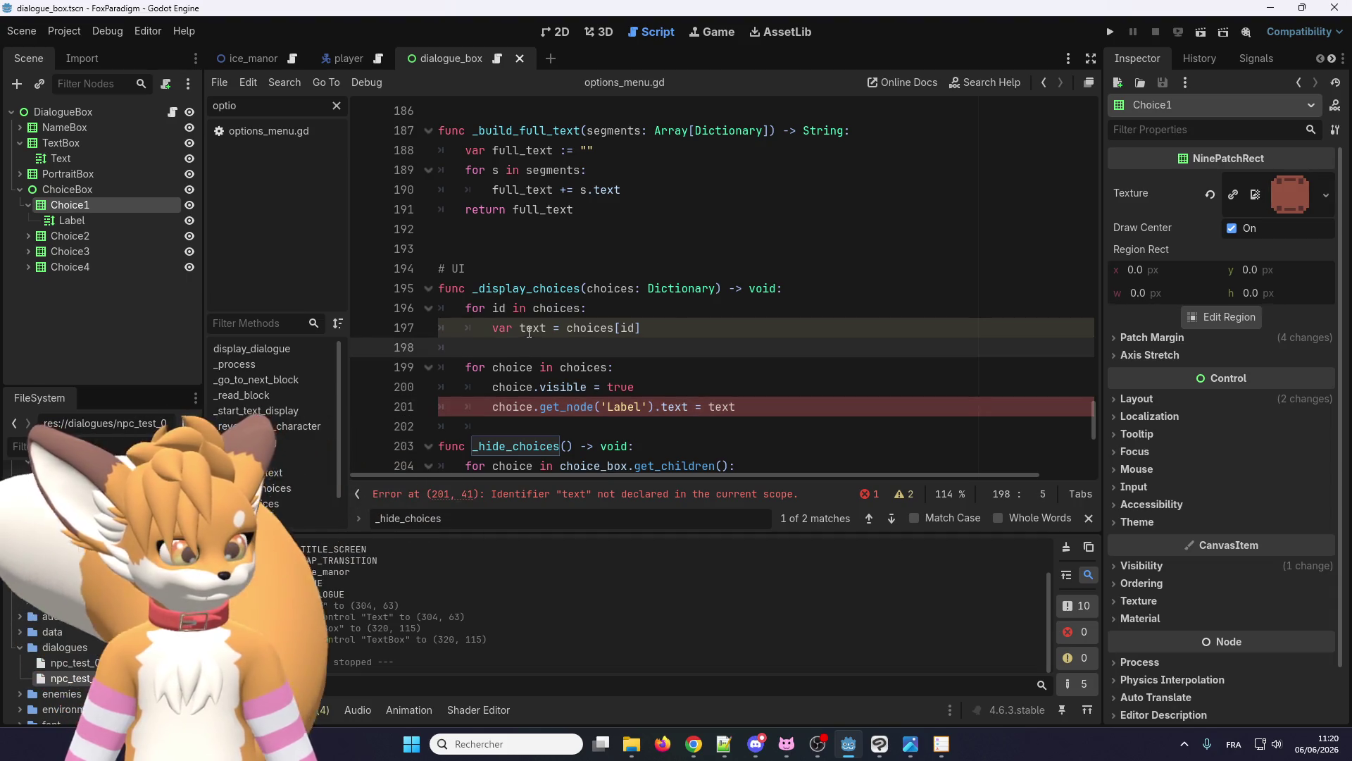
# - Declare var texts = [] as the first line of _display_choices
pyautogui.click(666, 329)
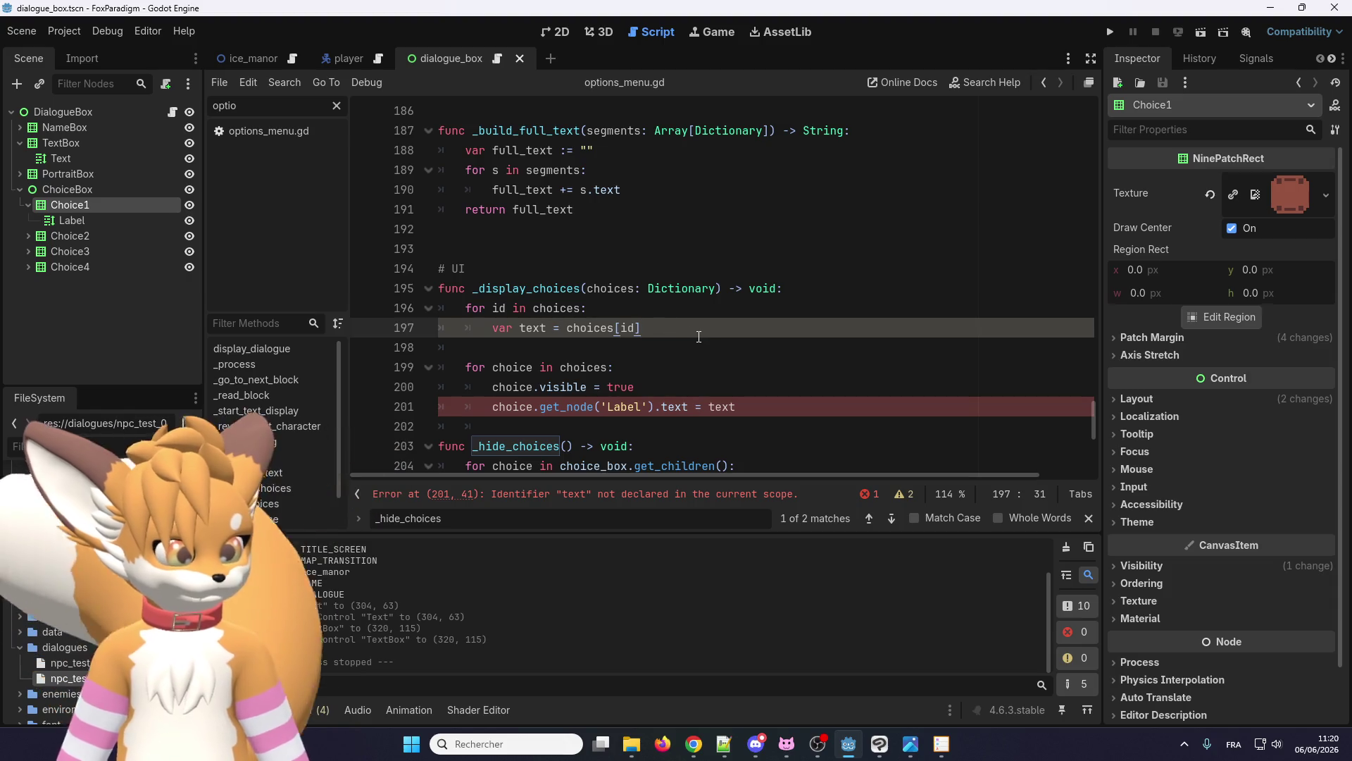
pyautogui.hotkey('ctrl', 'shift', 'Return')
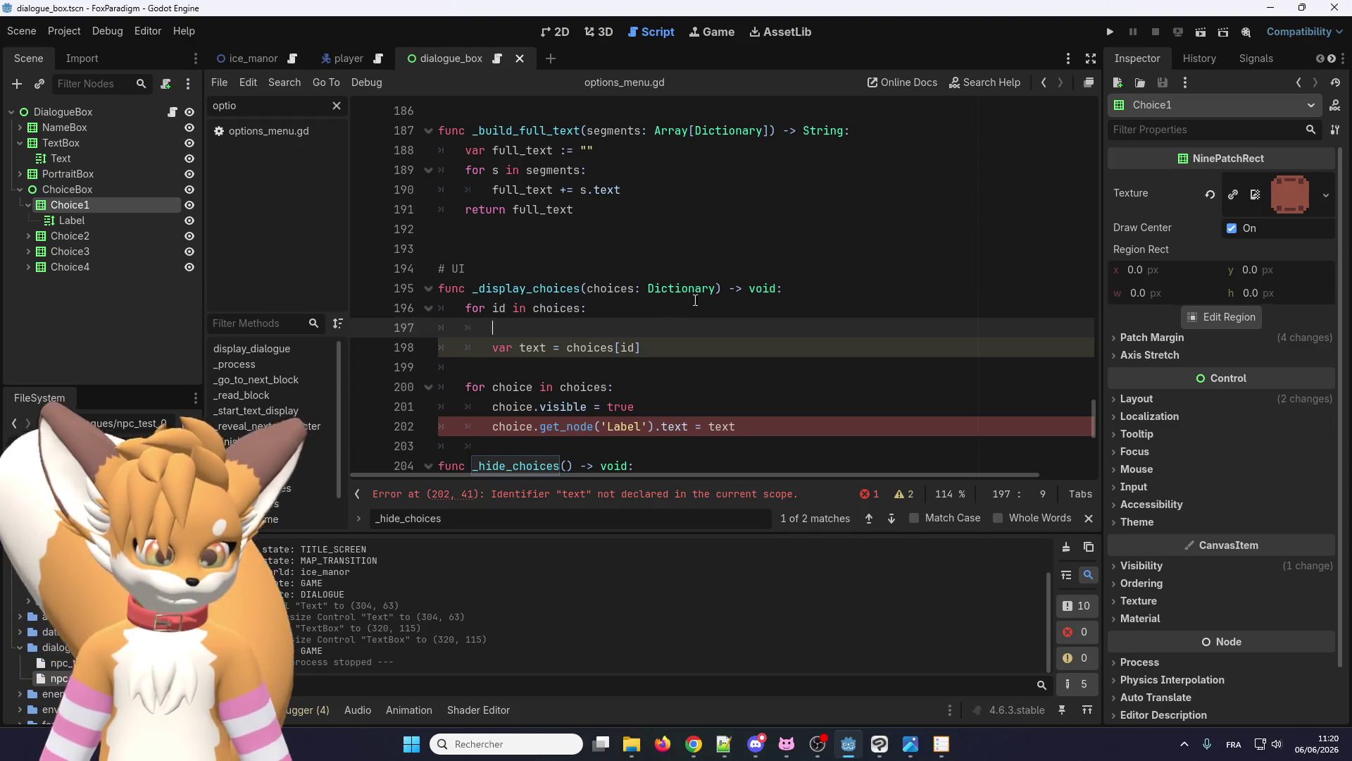
pyautogui.click(840, 287)
pyautogui.press('Return')
pyautogui.write('var ')
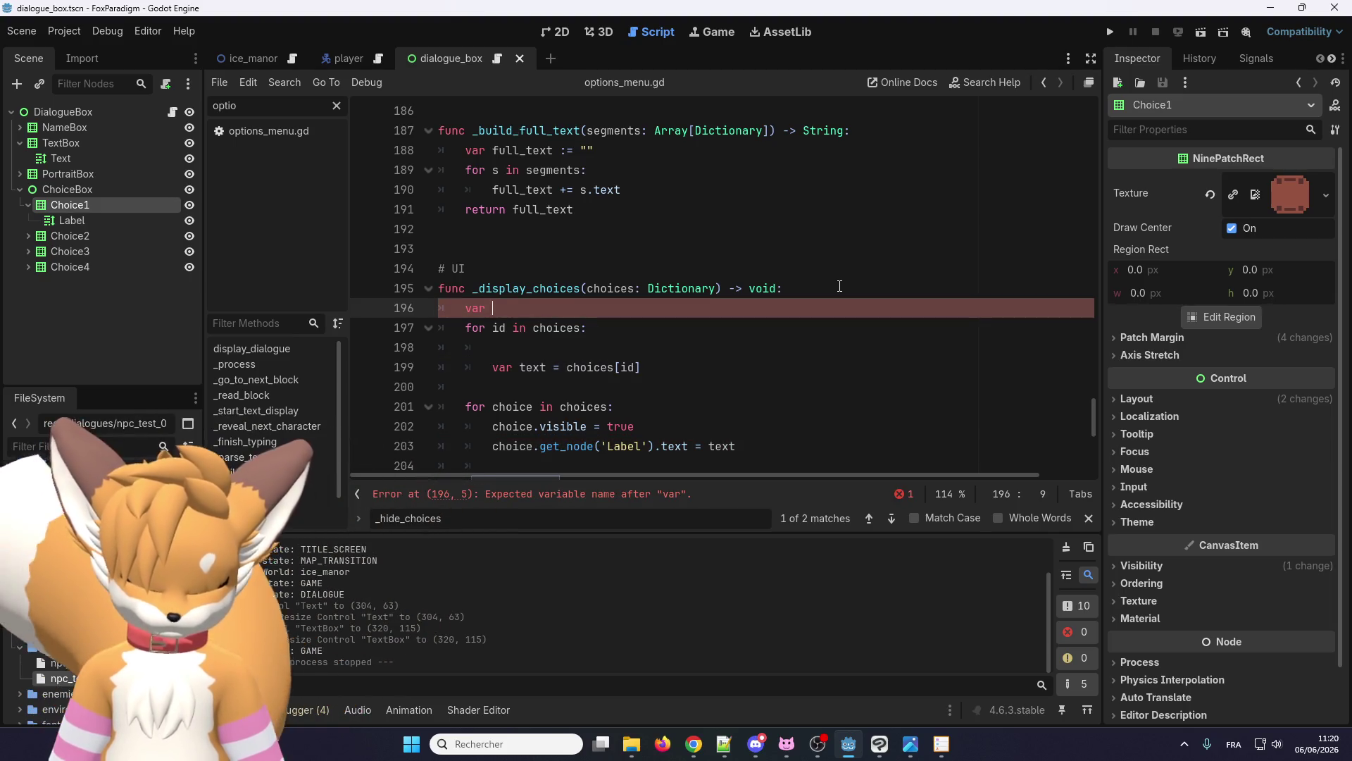
pyautogui.write('texts = ')
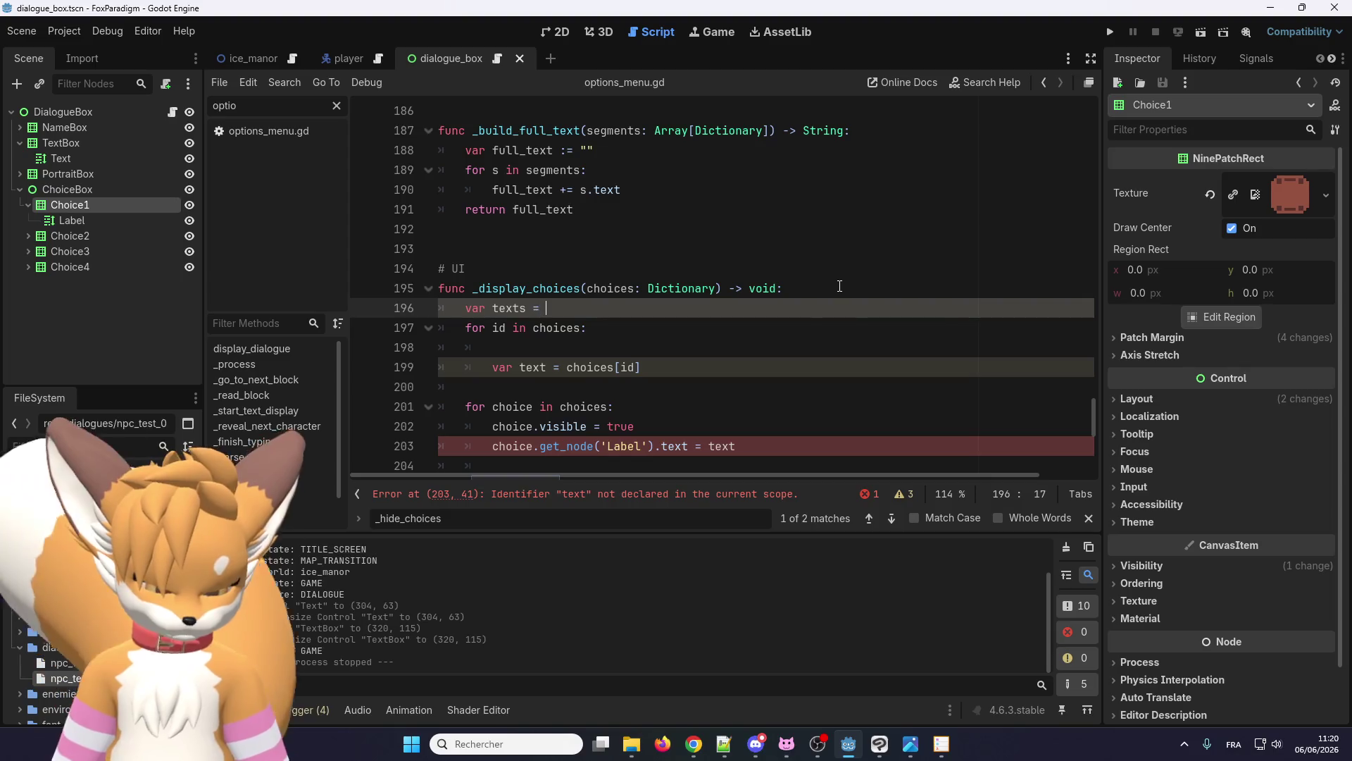
pyautogui.write('[')
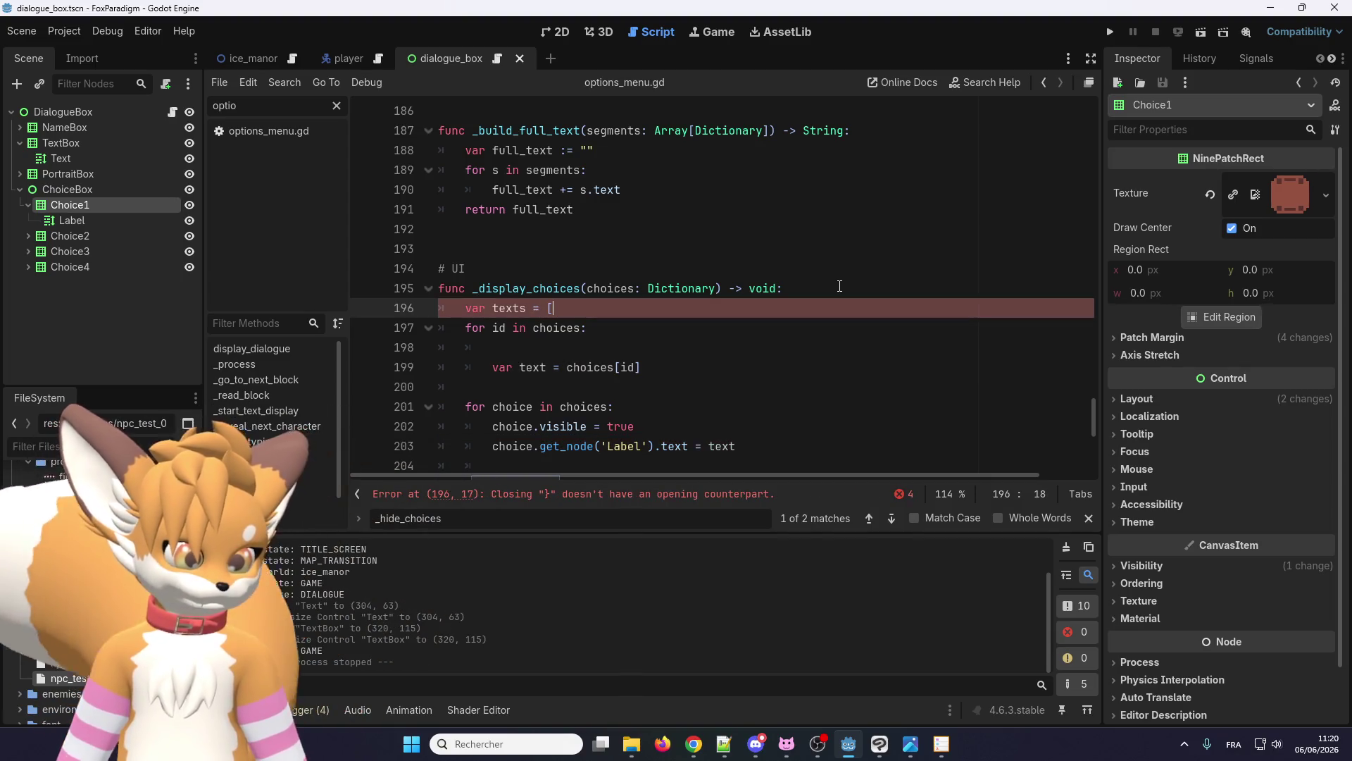
pyautogui.press('BackSpace')
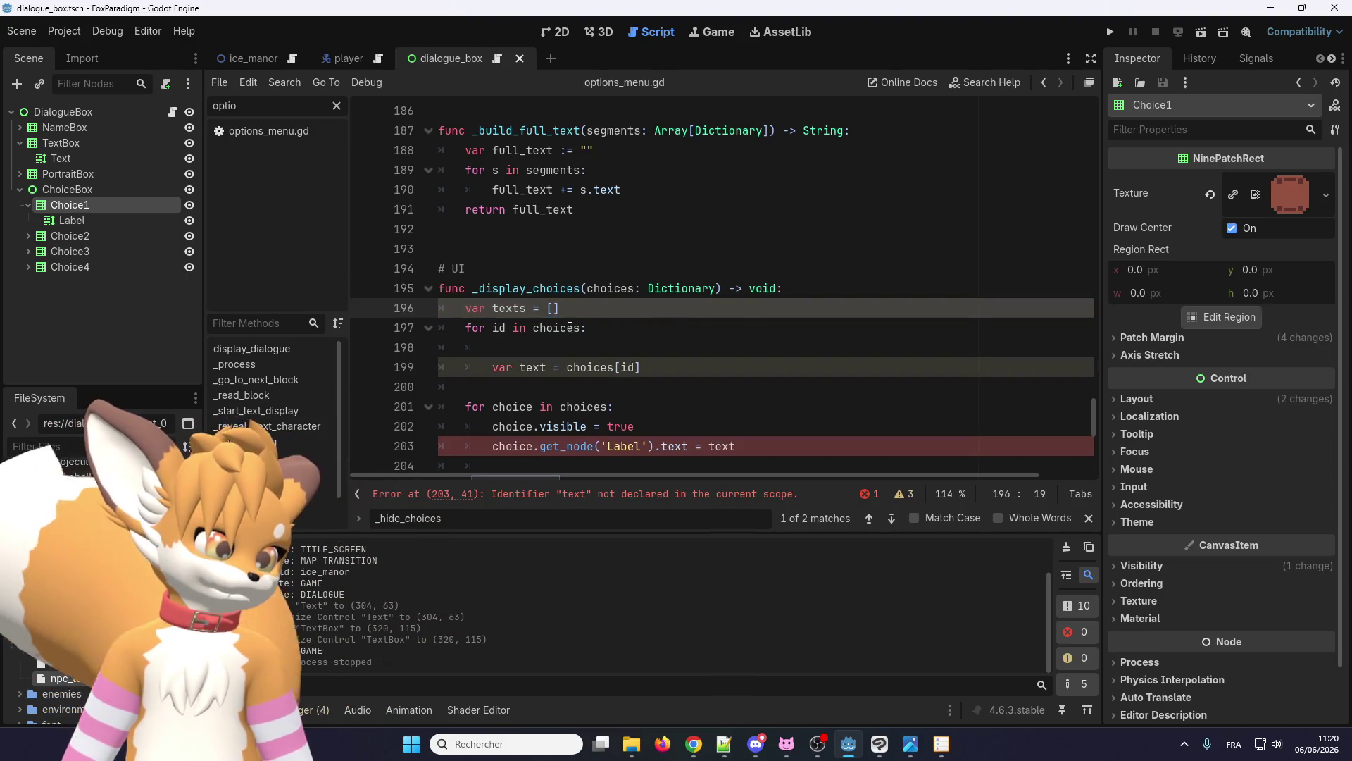
# - Add texts.append(text) directly below var text = choices[id] and remove the leftover blank line
pyautogui.click(559, 350)
pyautogui.doubleClick(508, 308)
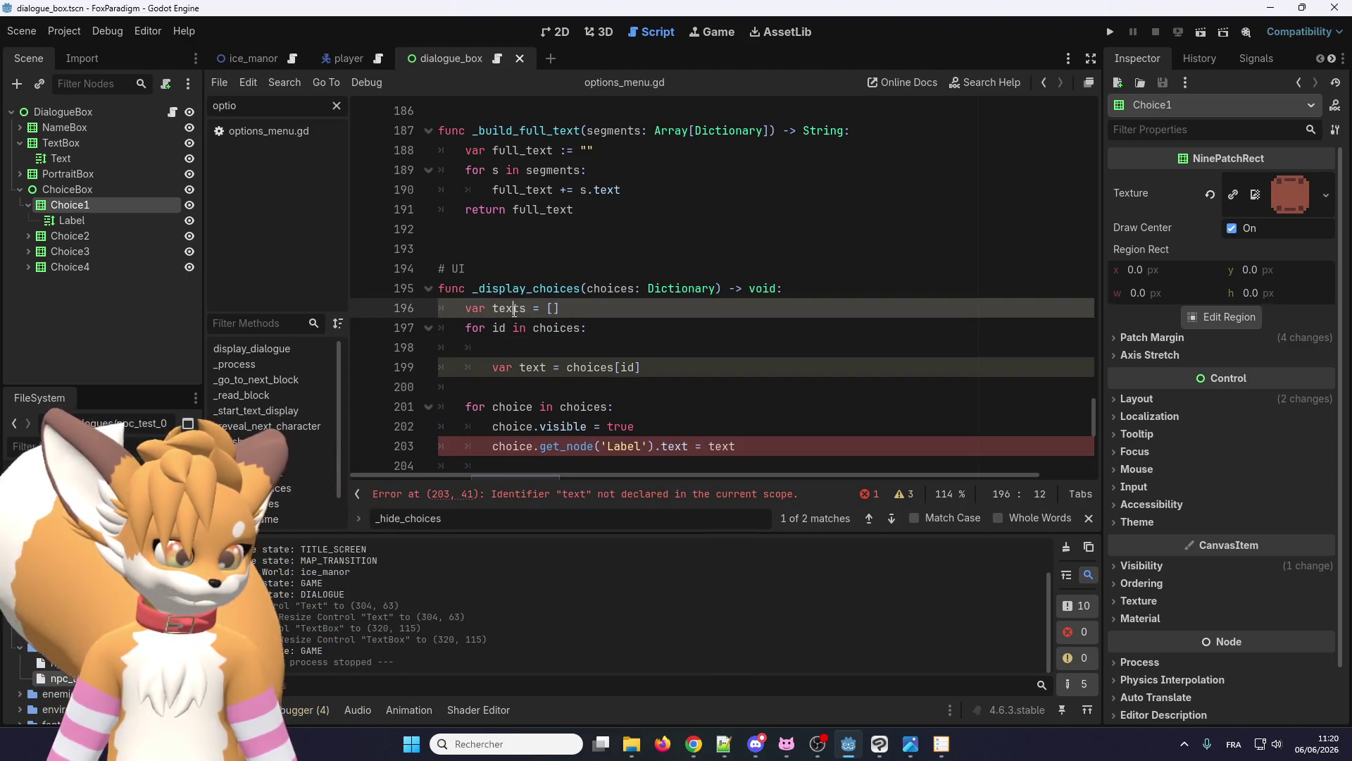
pyautogui.hotkey('ctrl', 'c')
pyautogui.click(512, 345)
pyautogui.hotkey('ctrl', 'v')
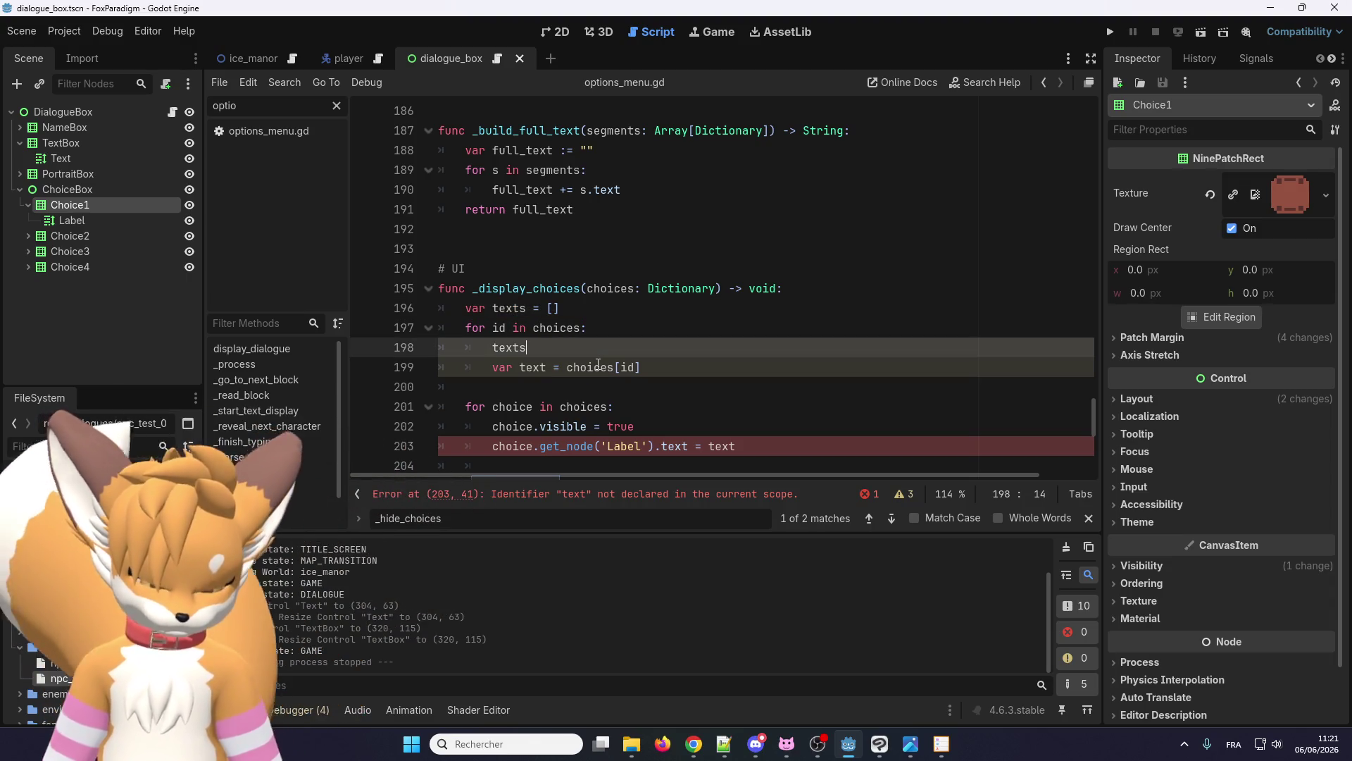
pyautogui.write('[')
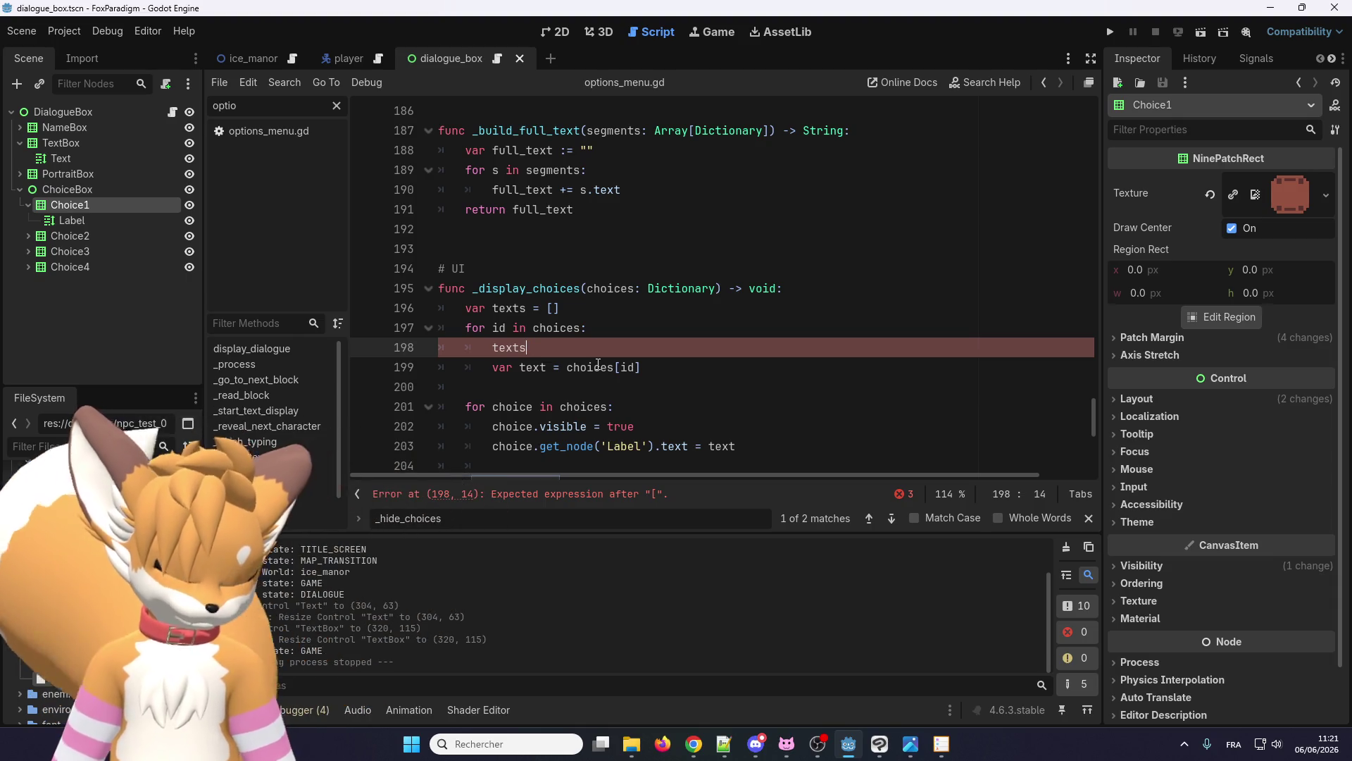
pyautogui.write('.app')
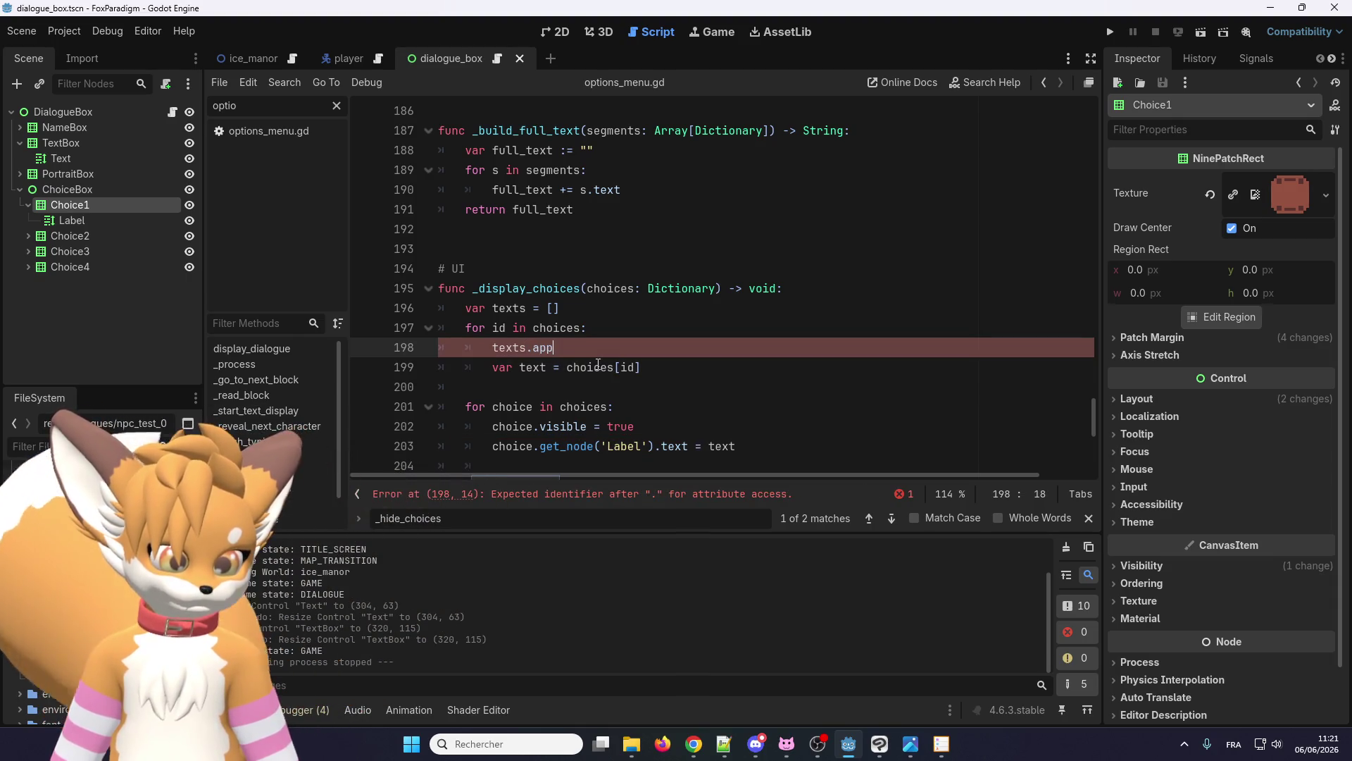
pyautogui.write('end')
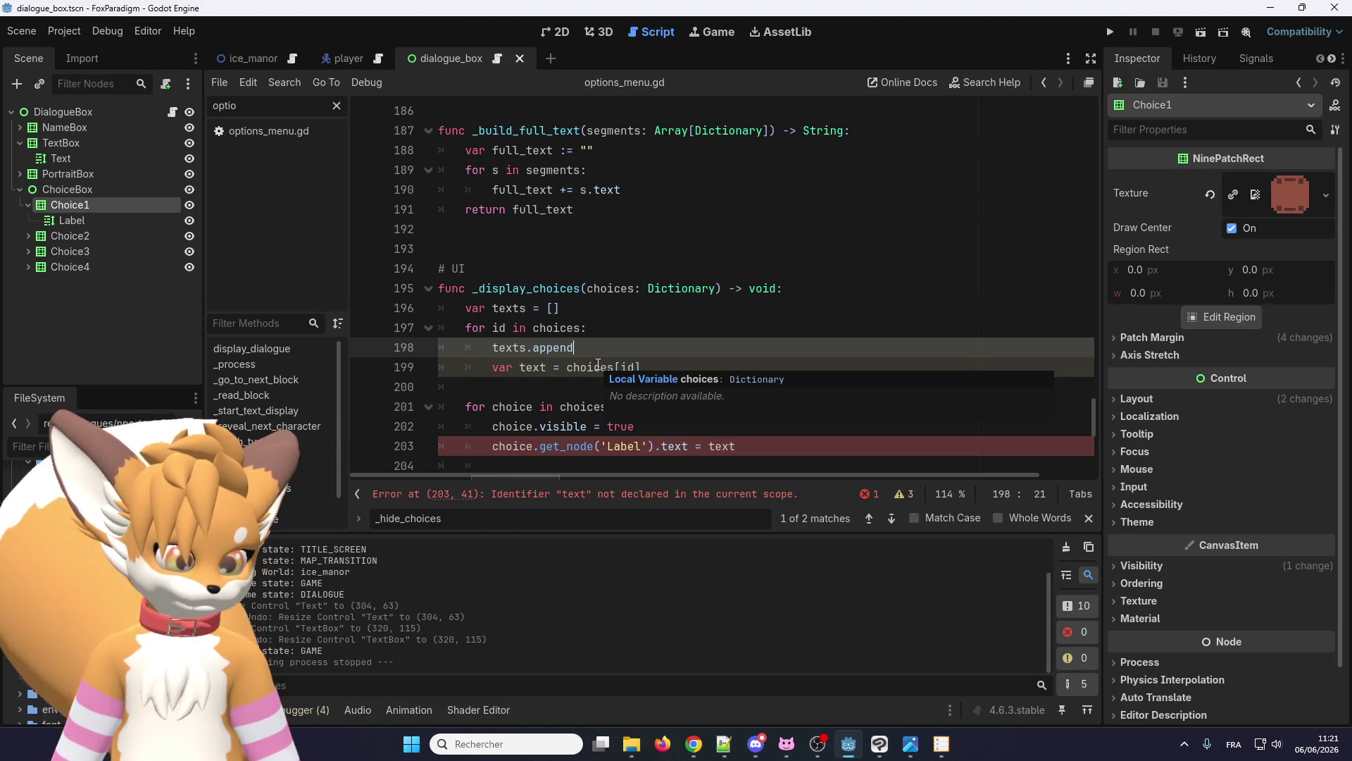
pyautogui.write('(')
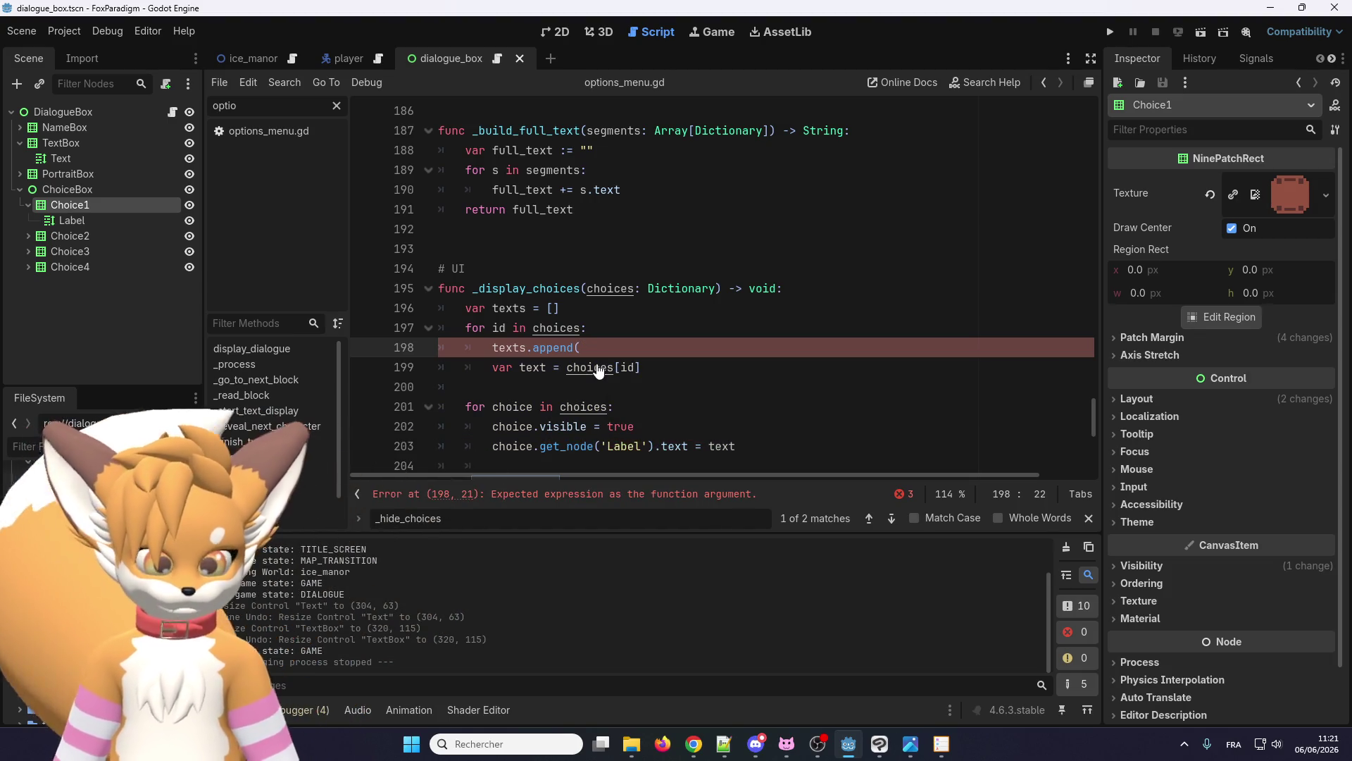
pyautogui.write('{')
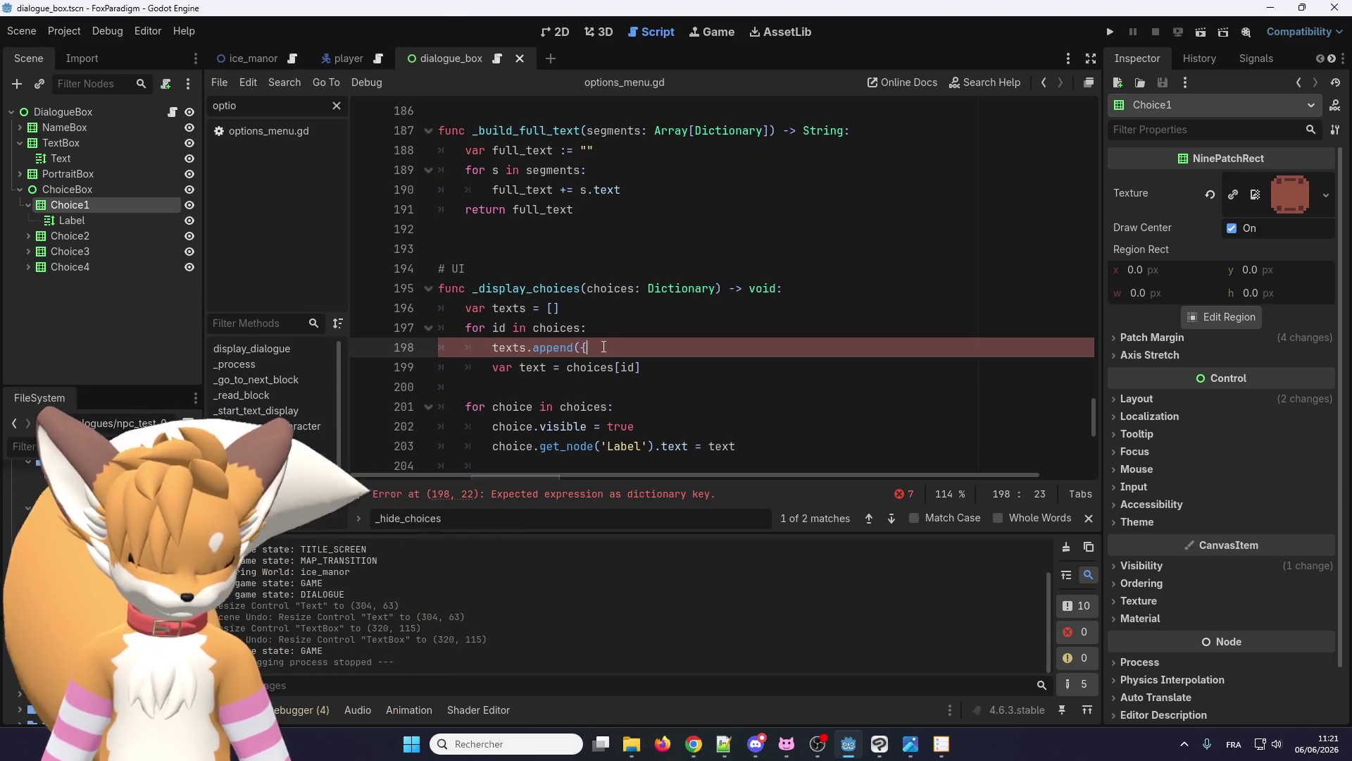
pyautogui.press('BackSpace')
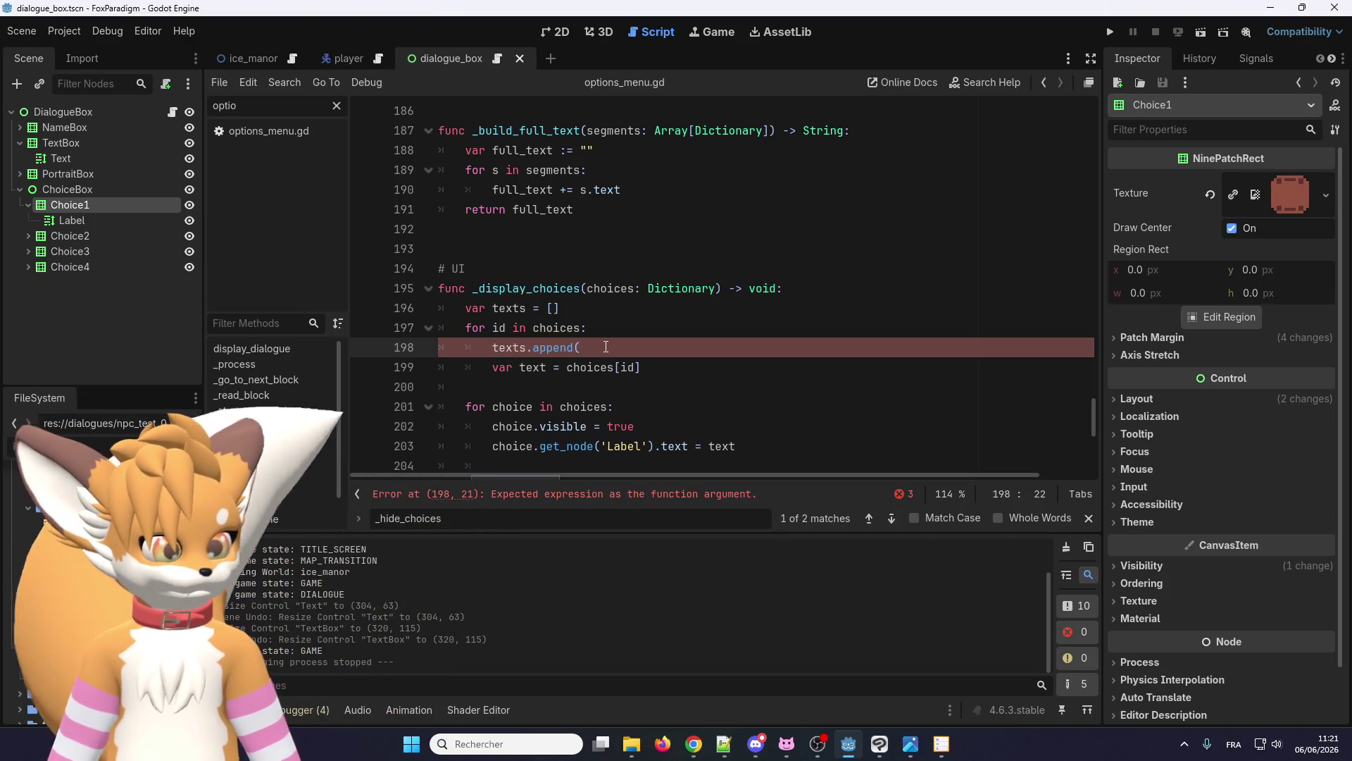
pyautogui.moveTo(566, 364); pyautogui.dragTo(672, 363)
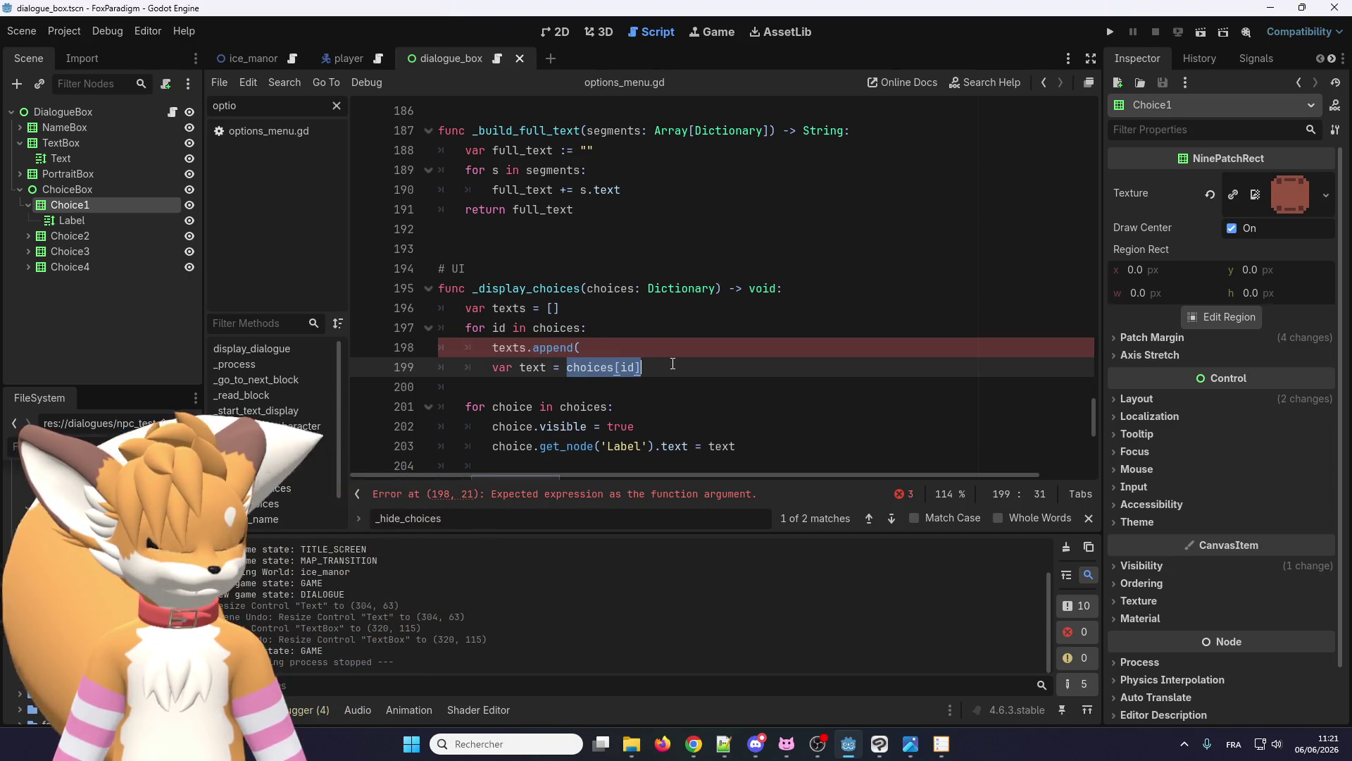
pyautogui.tripleClick(588, 352)
pyautogui.press('BackSpace')
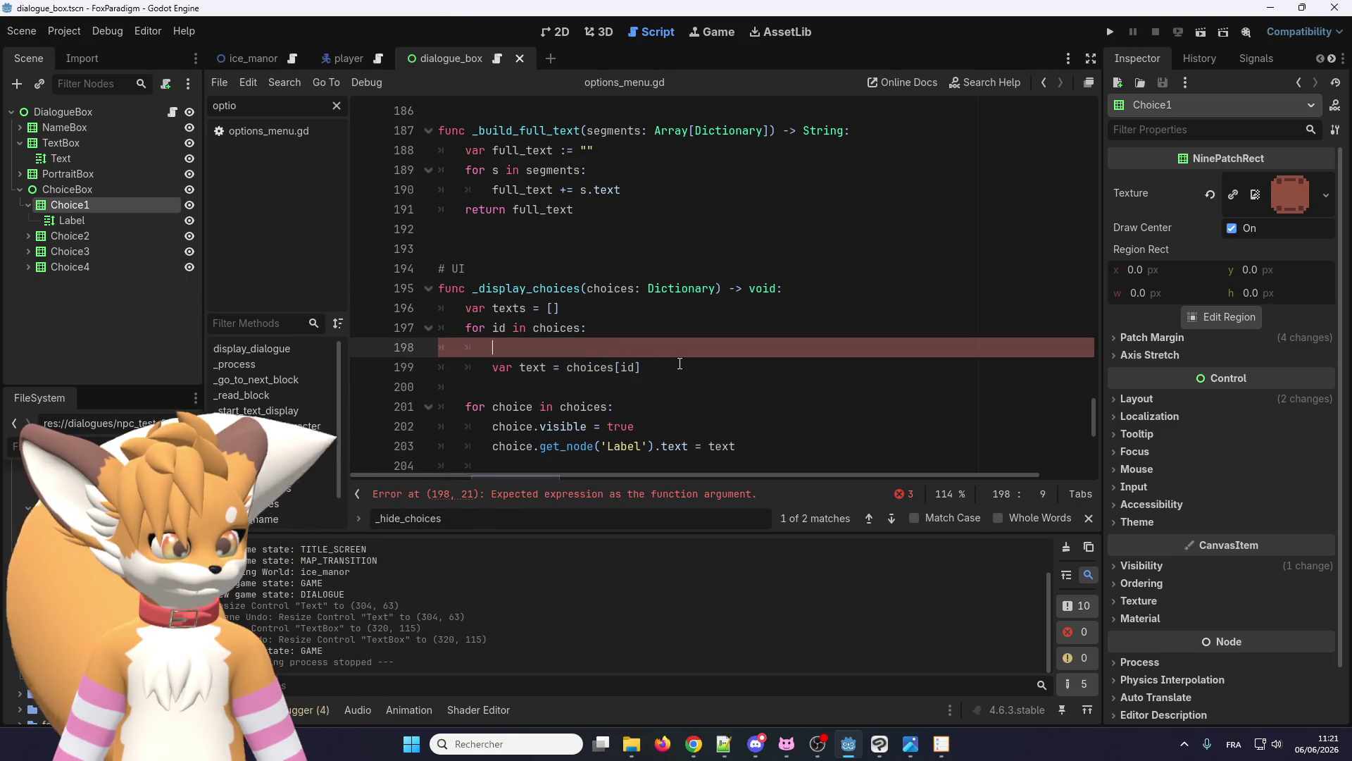
pyautogui.click(680, 364)
pyautogui.press('Return')
pyautogui.hotkey('ctrl', 'v')
pyautogui.write('text)')
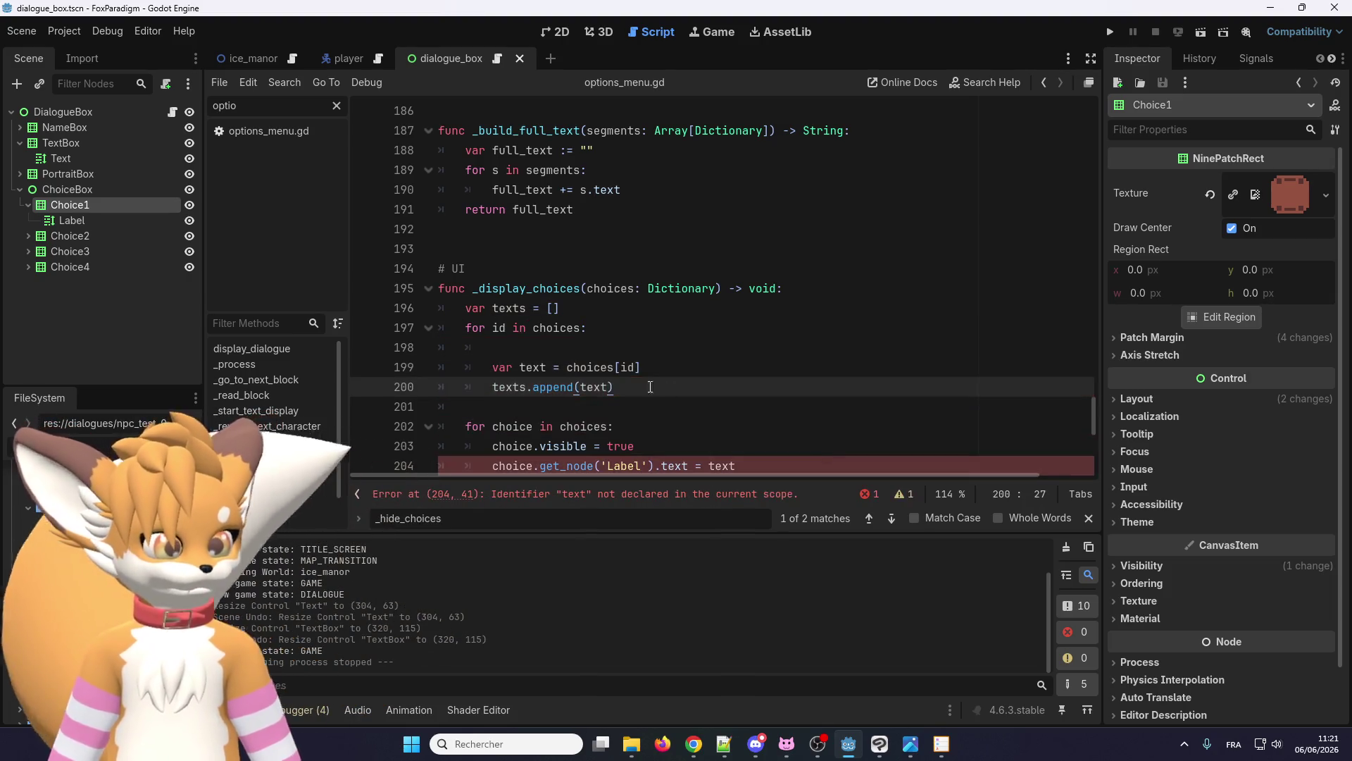
pyautogui.click(570, 359)
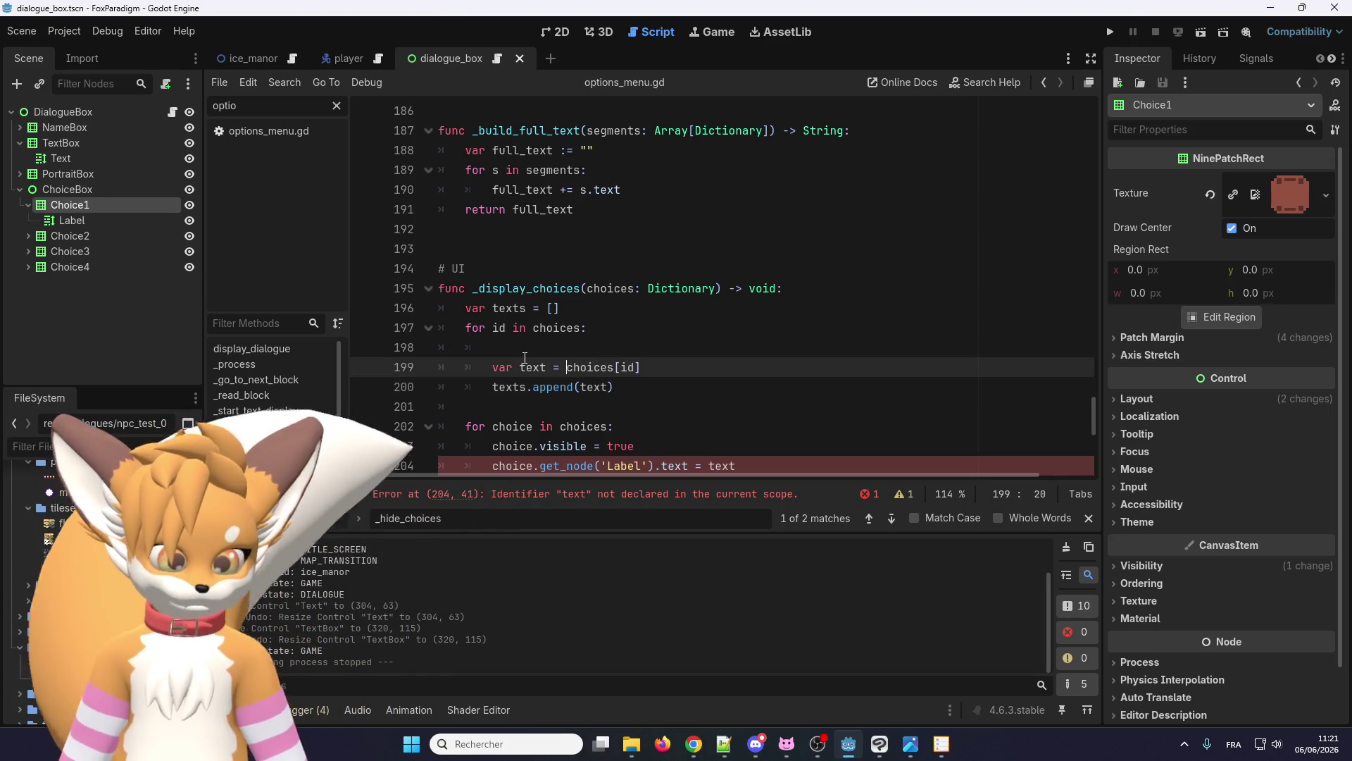
pyautogui.click(519, 348)
pyautogui.press('BackSpace')
pyautogui.rightClick(552, 366)
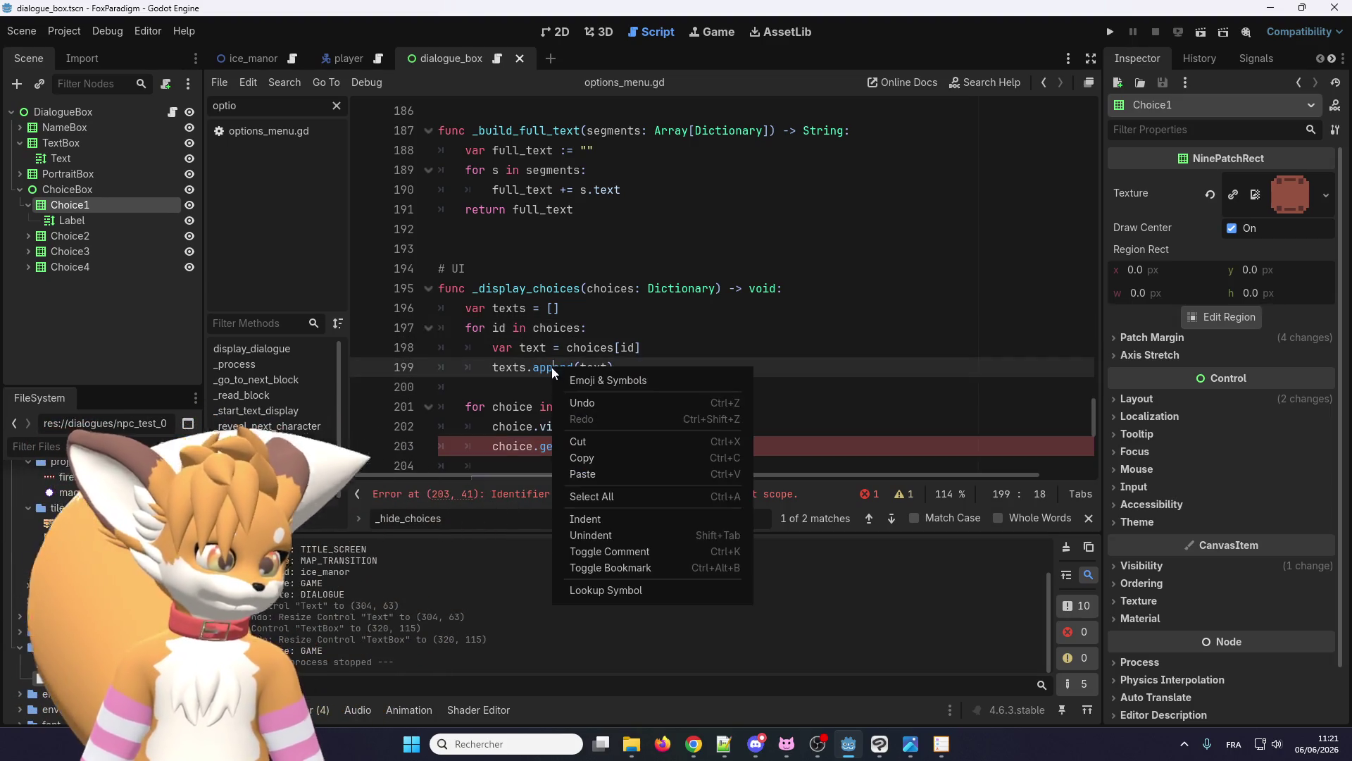
# - Open the Array documentation for append and scroll down to the push_front method
pyautogui.click(626, 586)
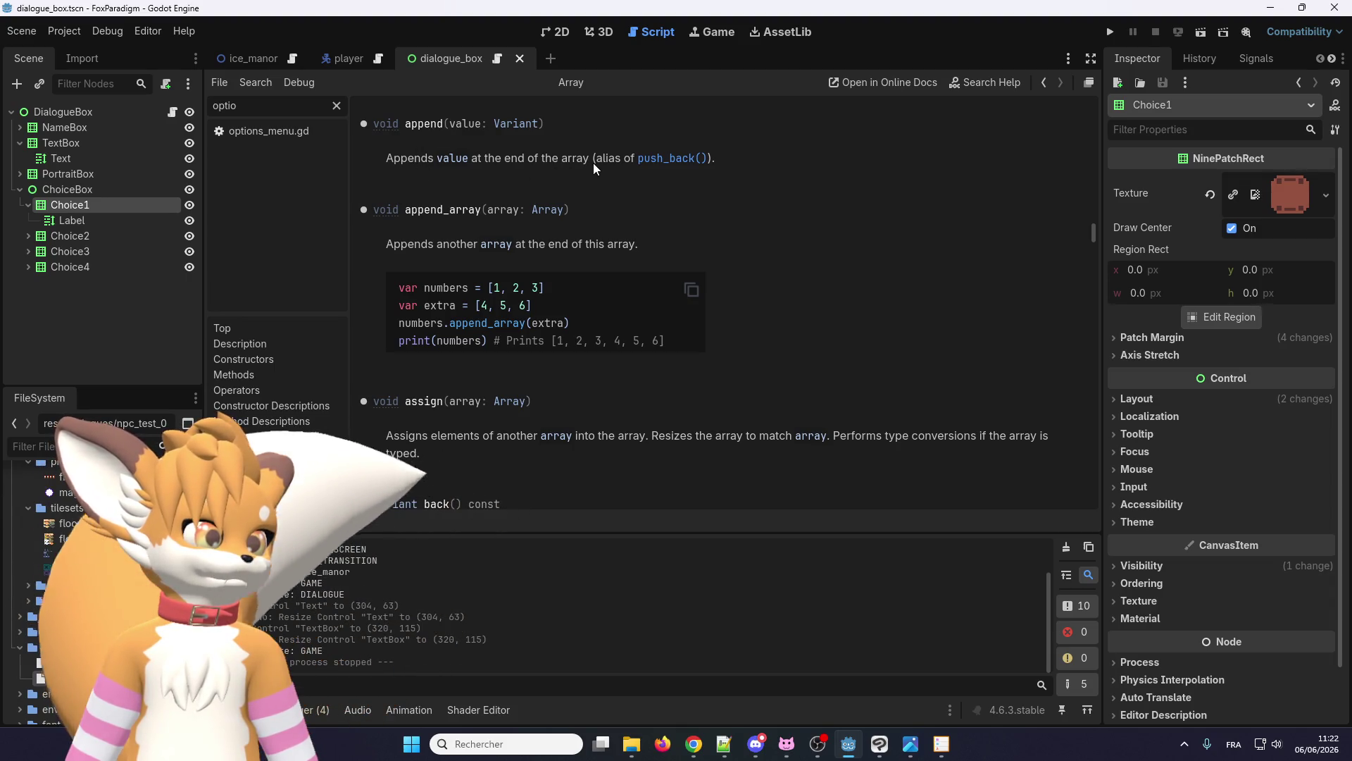
pyautogui.scroll(2, 625, 272)
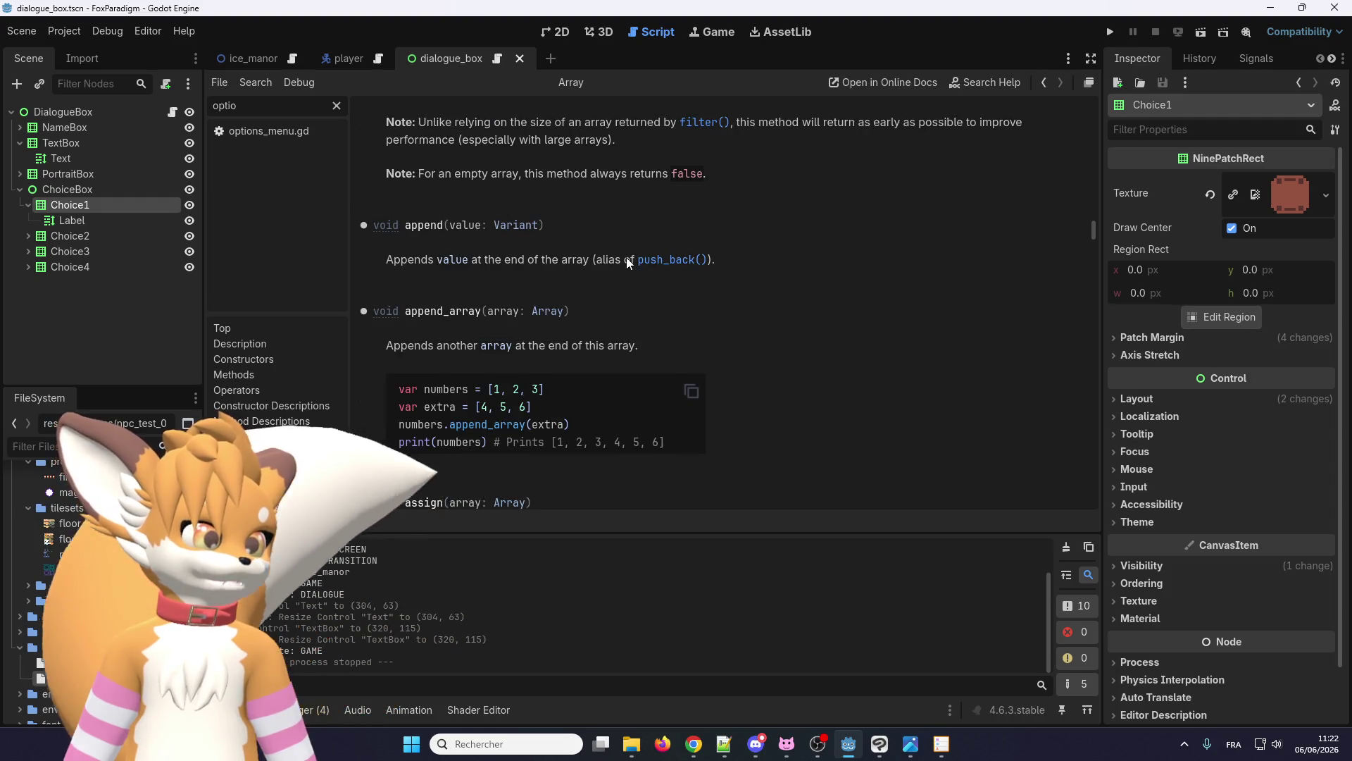
pyautogui.scroll(-2, 622, 256)
pyautogui.scroll(7, 621, 259)
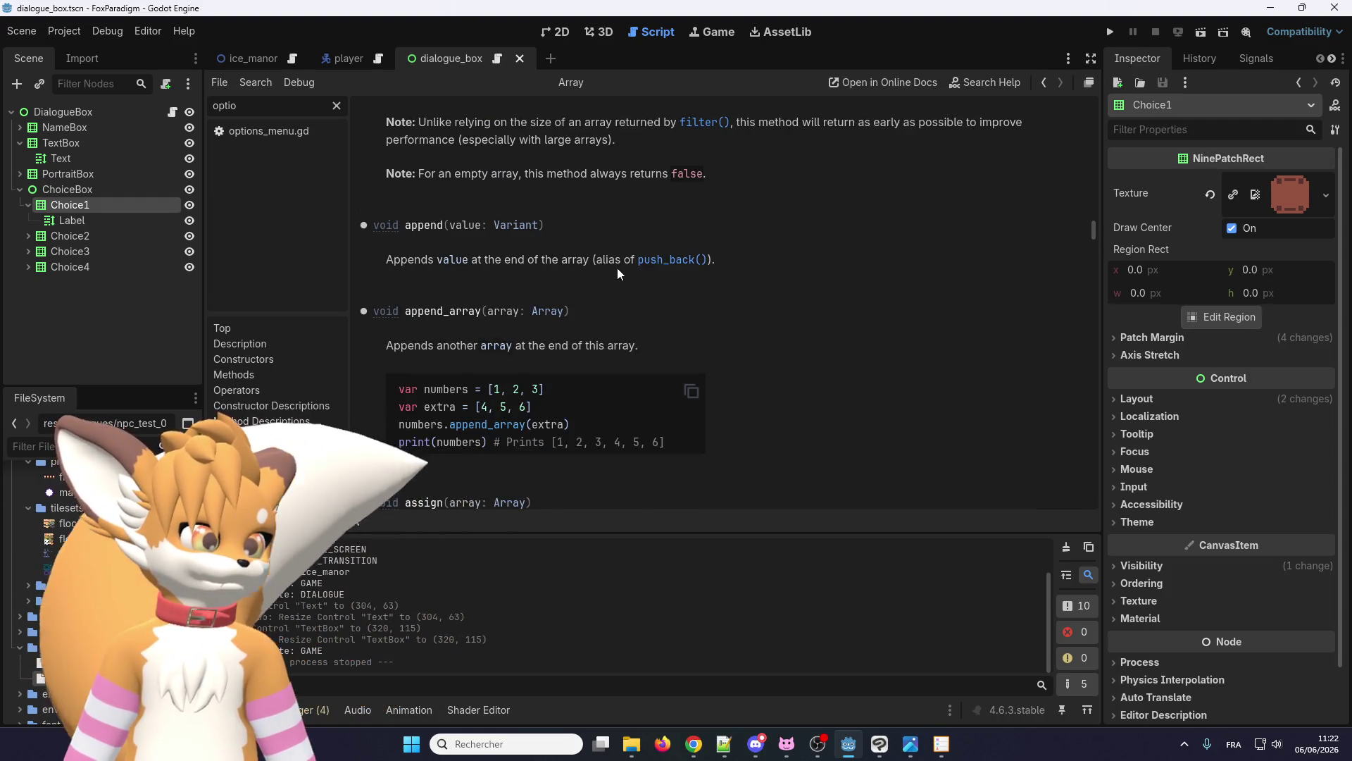
pyautogui.scroll(1, 585, 386)
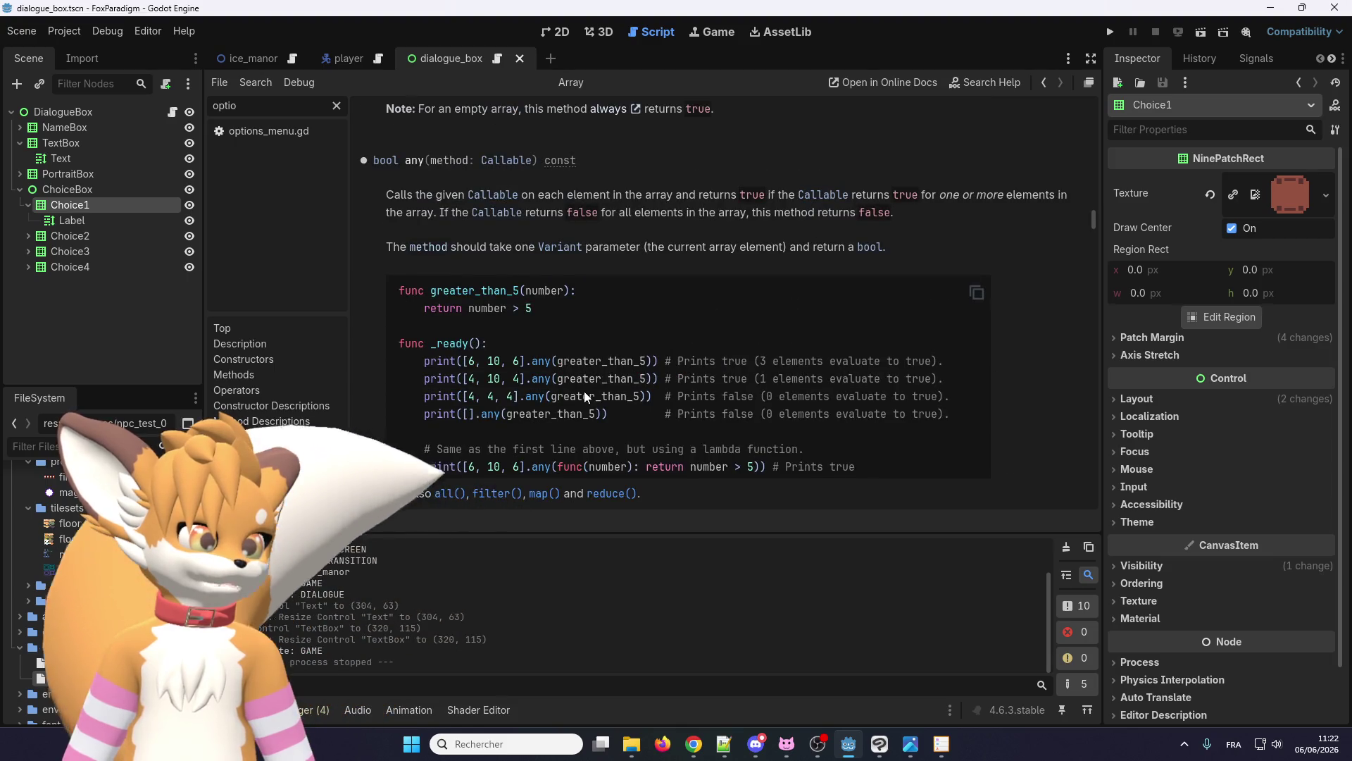
pyautogui.scroll(-3, 585, 390)
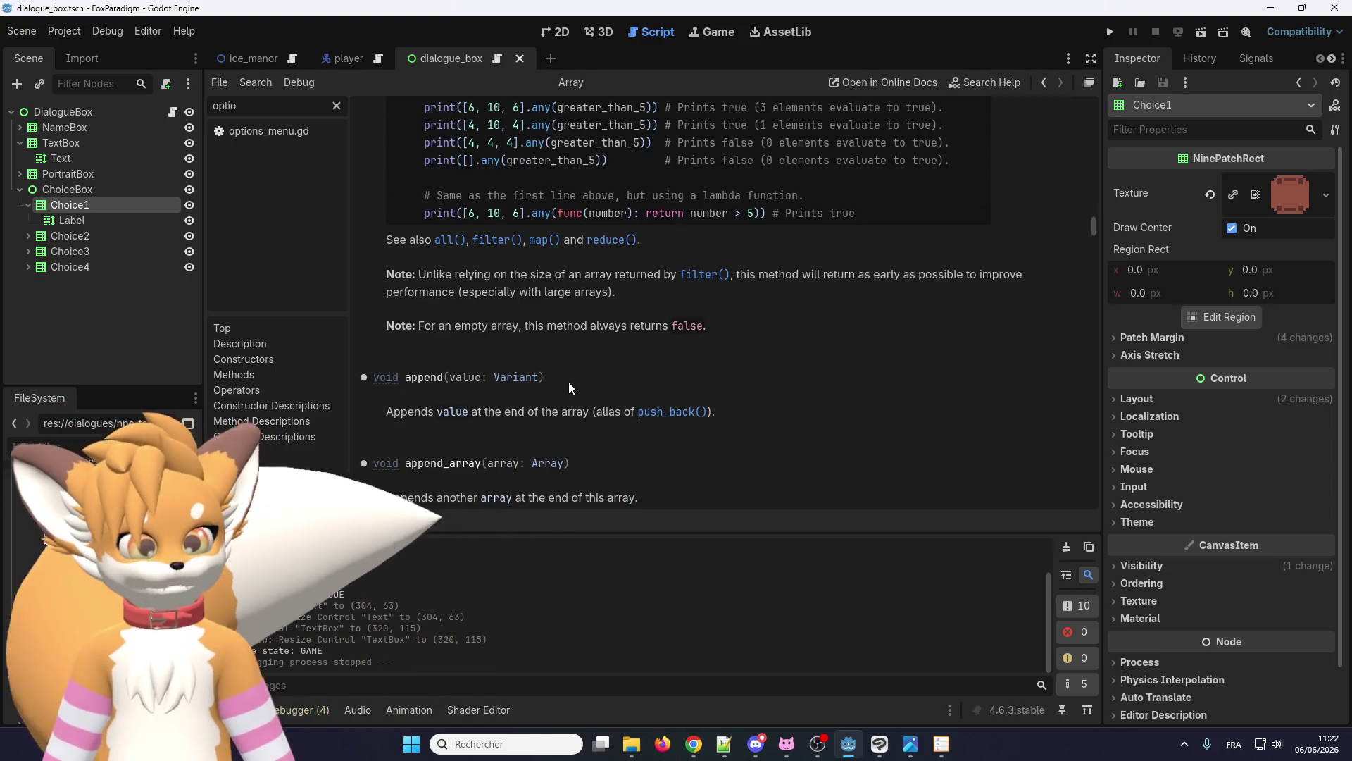
pyautogui.scroll(10, 453, 385)
pyautogui.scroll(6, 449, 351)
pyautogui.scroll(-6, 448, 350)
pyautogui.scroll(-5, 462, 333)
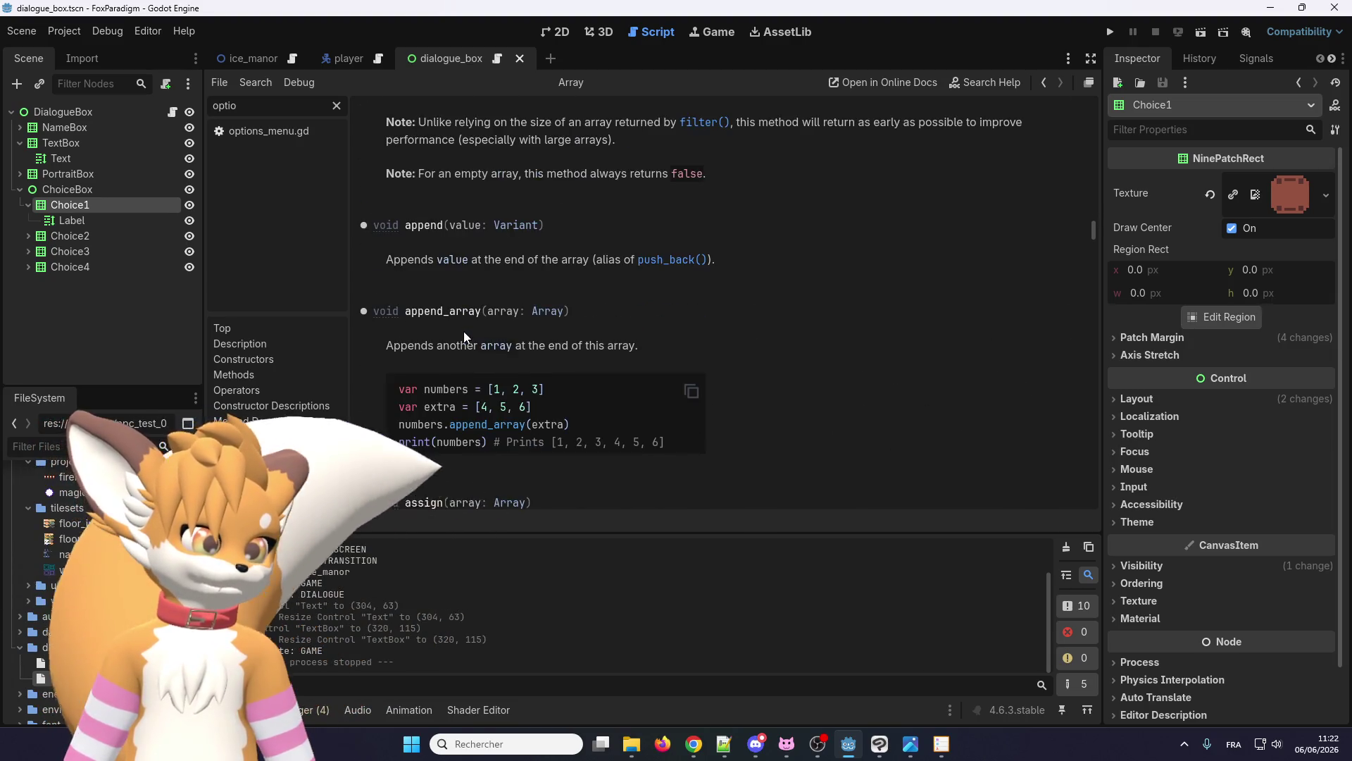
pyautogui.scroll(-5, 463, 331)
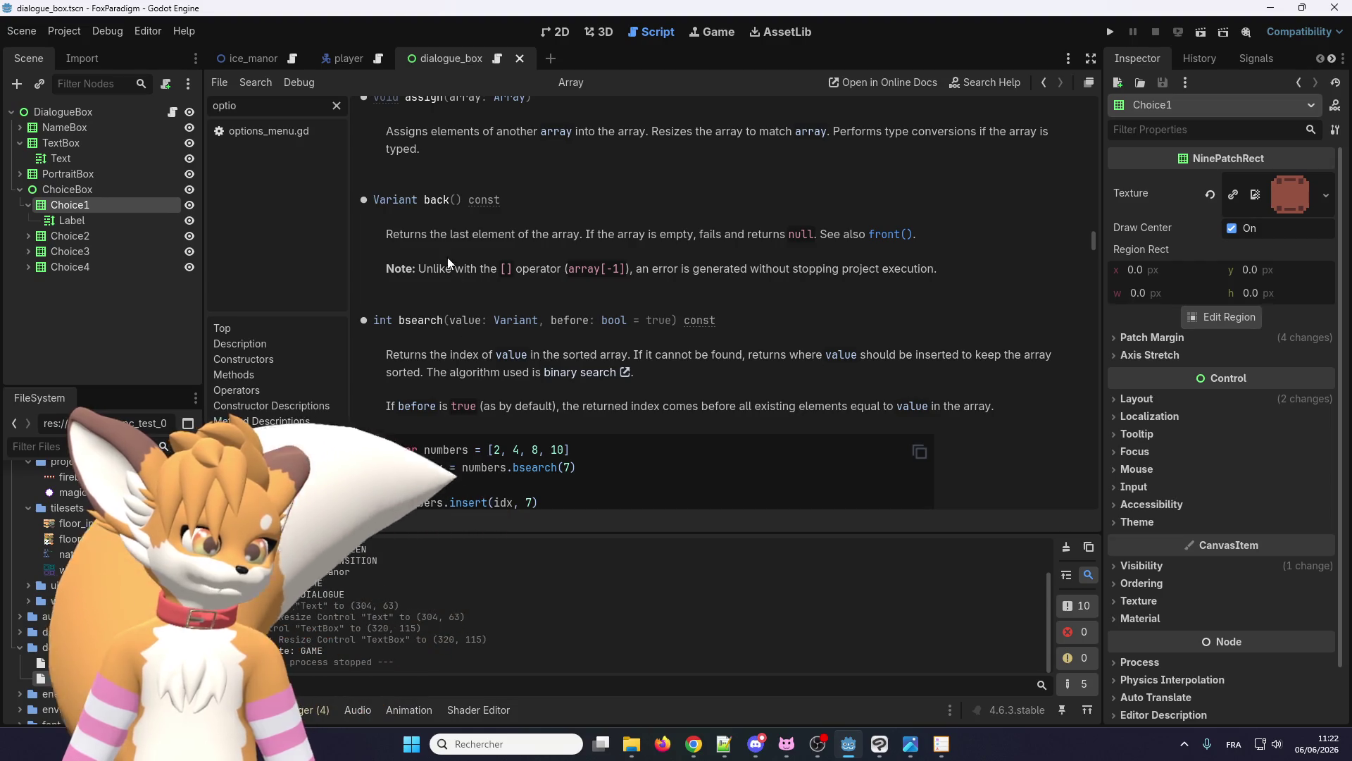
pyautogui.scroll(-3, 446, 290)
pyautogui.scroll(-20, 445, 290)
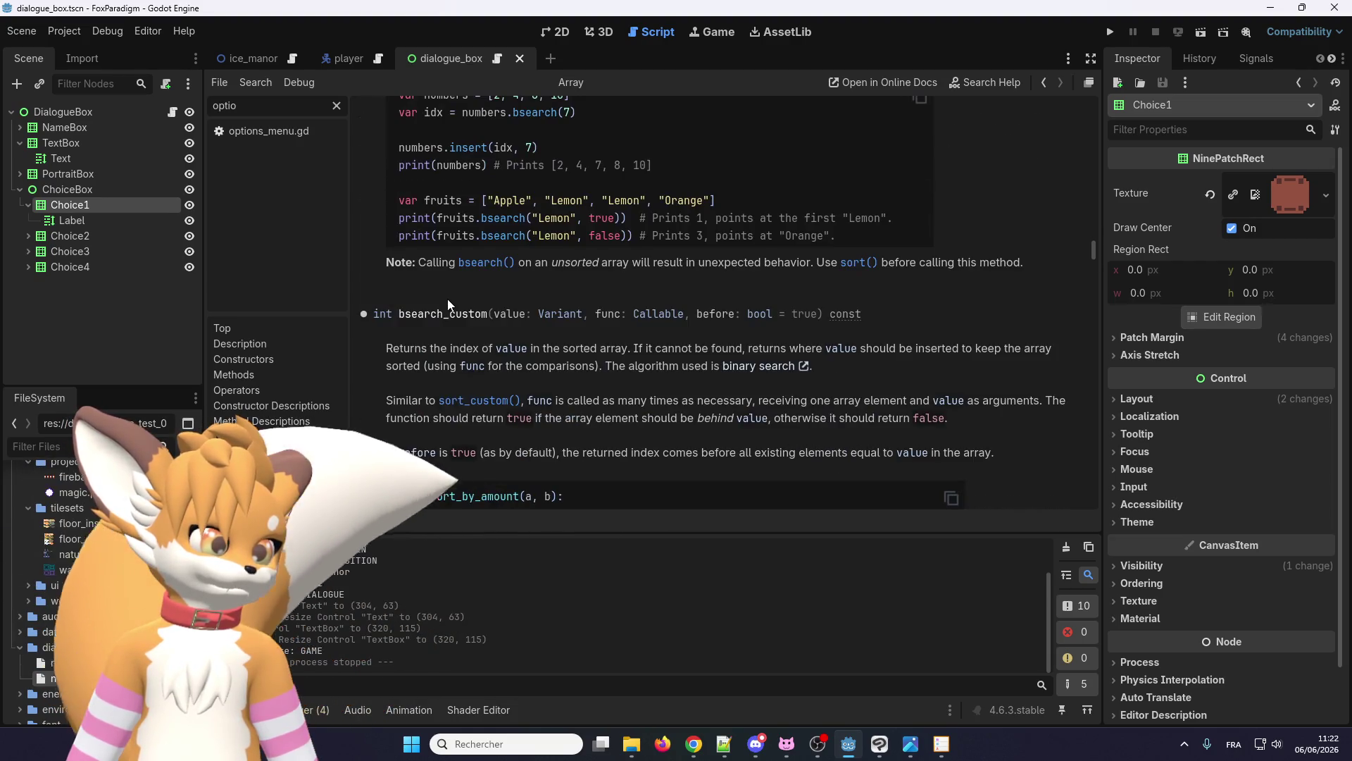
pyautogui.scroll(-20, 451, 321)
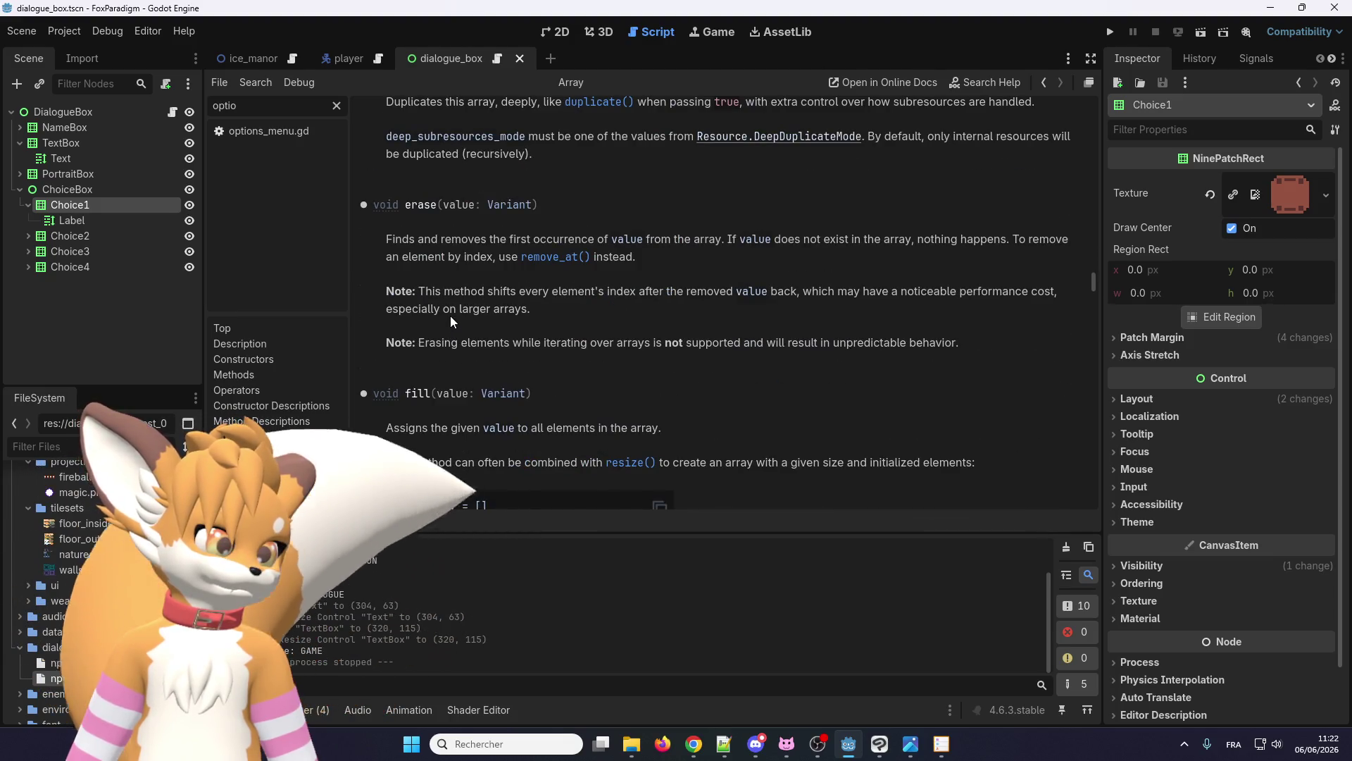
pyautogui.scroll(-9, 451, 319)
pyautogui.scroll(-15, 451, 321)
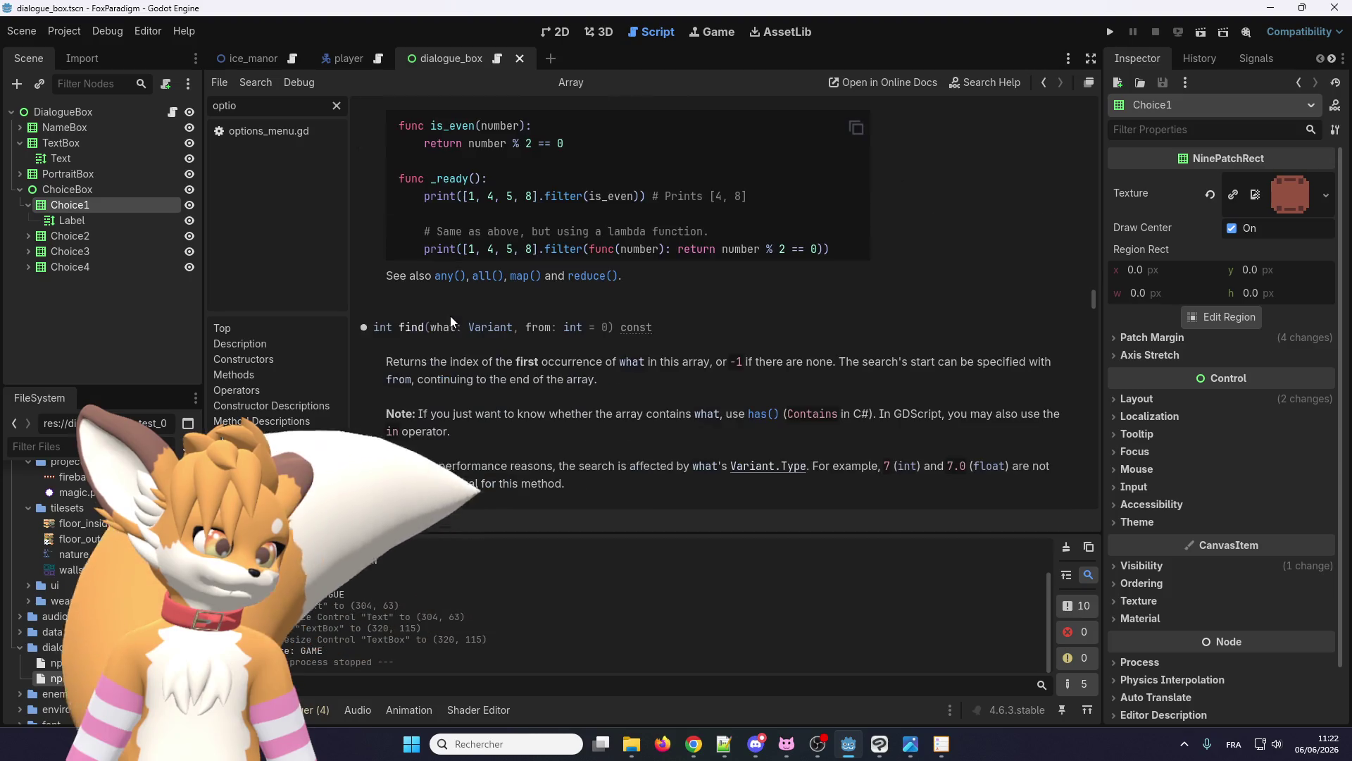
pyautogui.scroll(-10, 450, 316)
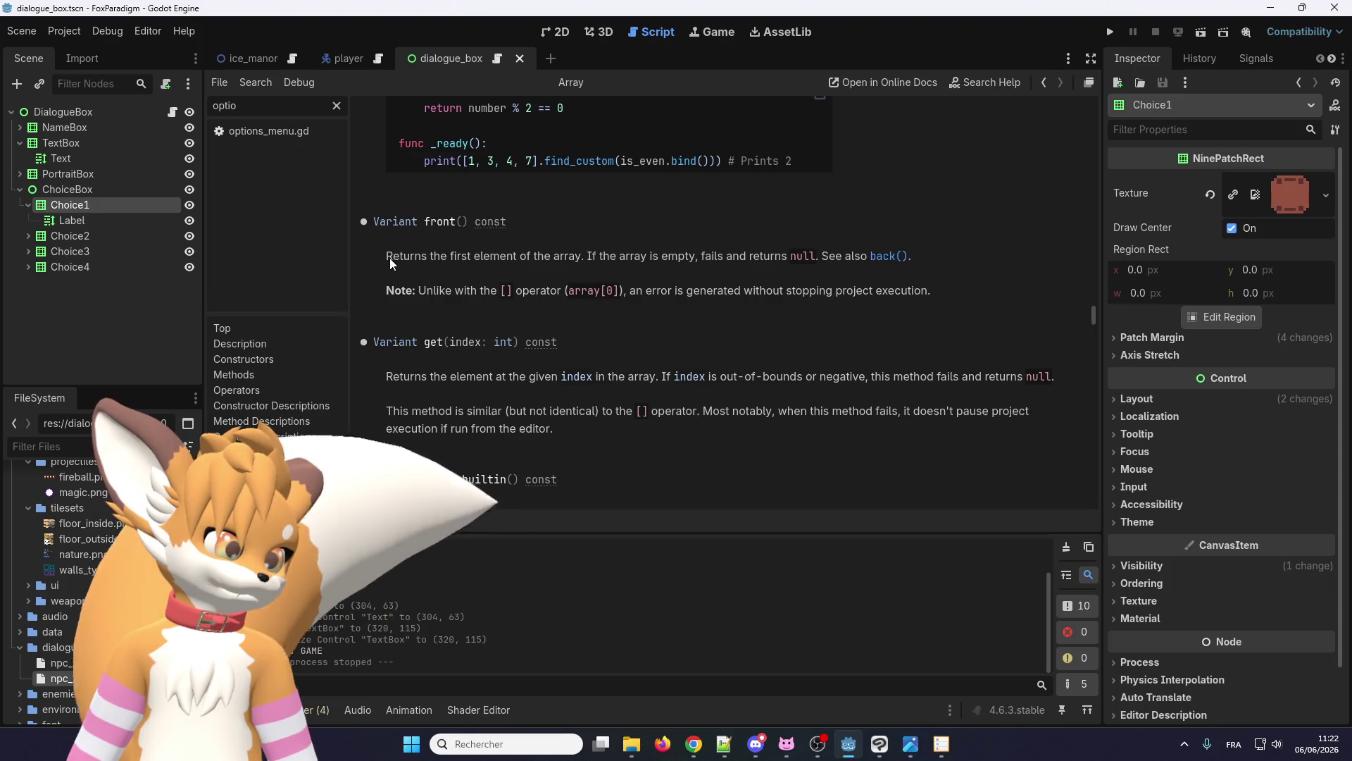
pyautogui.scroll(-5, 481, 273)
pyautogui.scroll(-15, 444, 262)
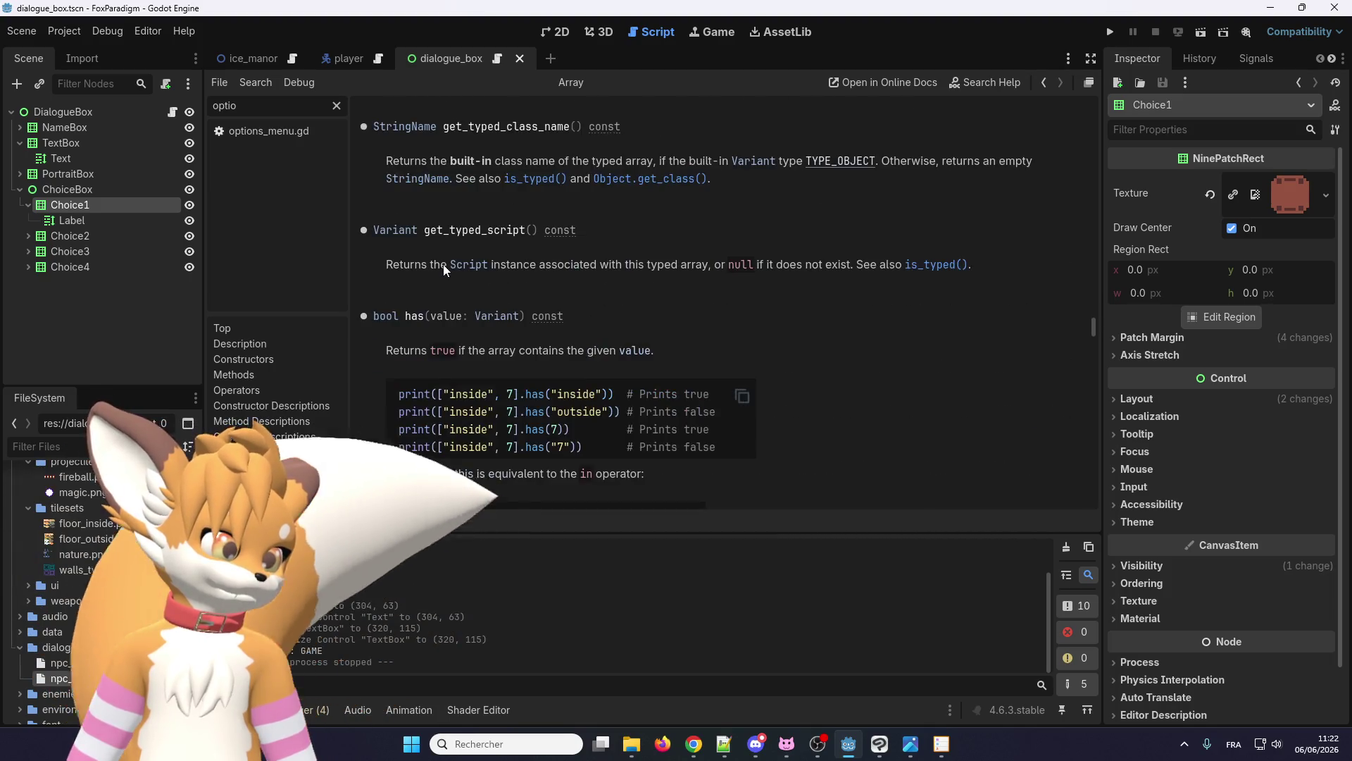
pyautogui.scroll(-5, 453, 275)
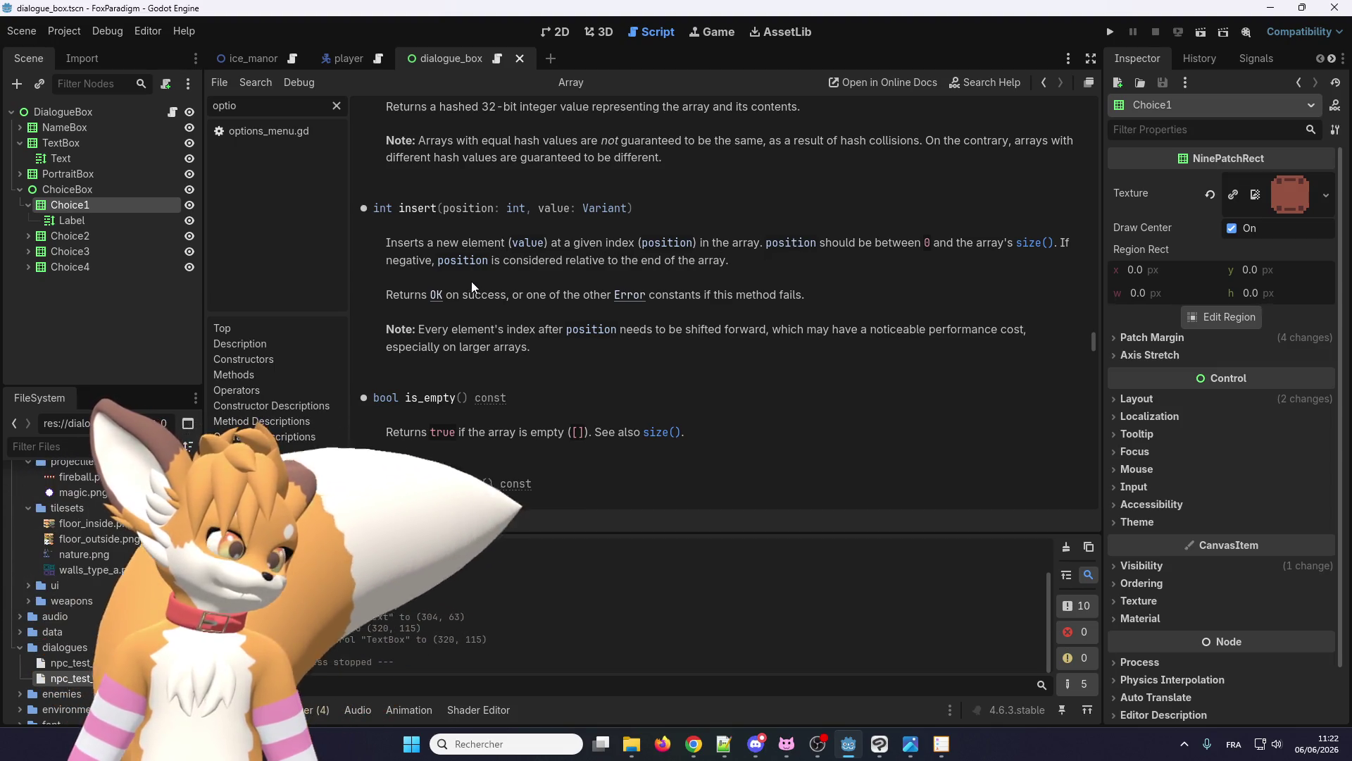
pyautogui.scroll(-2, 456, 312)
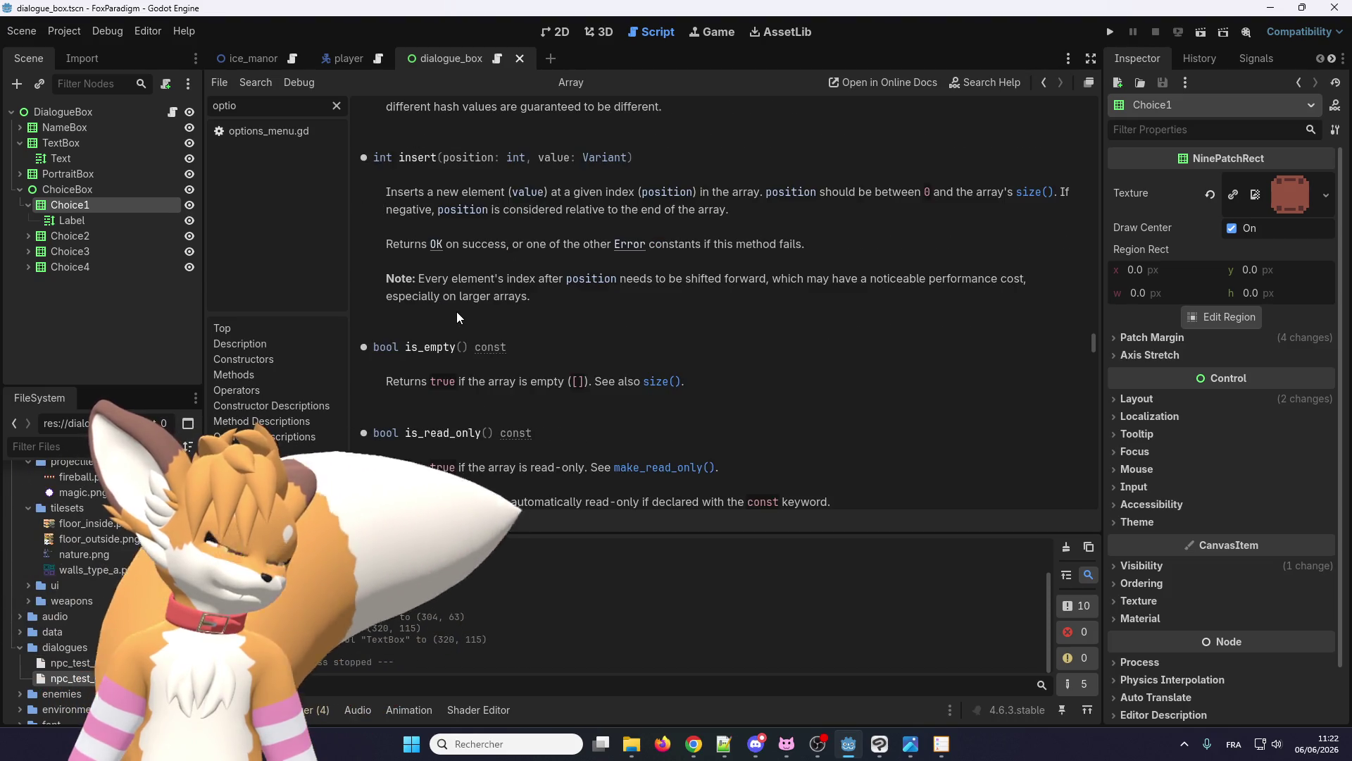
pyautogui.scroll(-3, 457, 312)
pyautogui.scroll(-6, 456, 311)
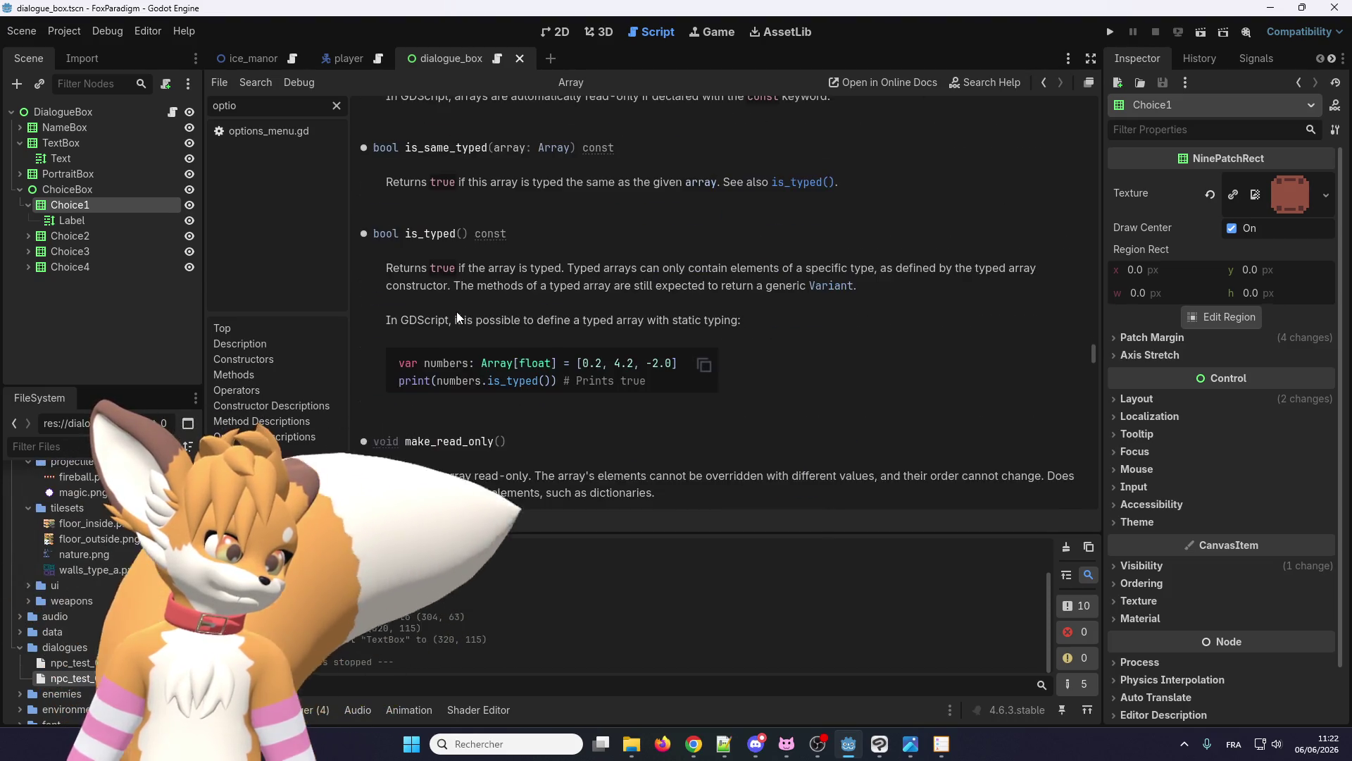
pyautogui.scroll(-1, 457, 311)
pyautogui.scroll(-4, 456, 311)
pyautogui.scroll(14, 463, 337)
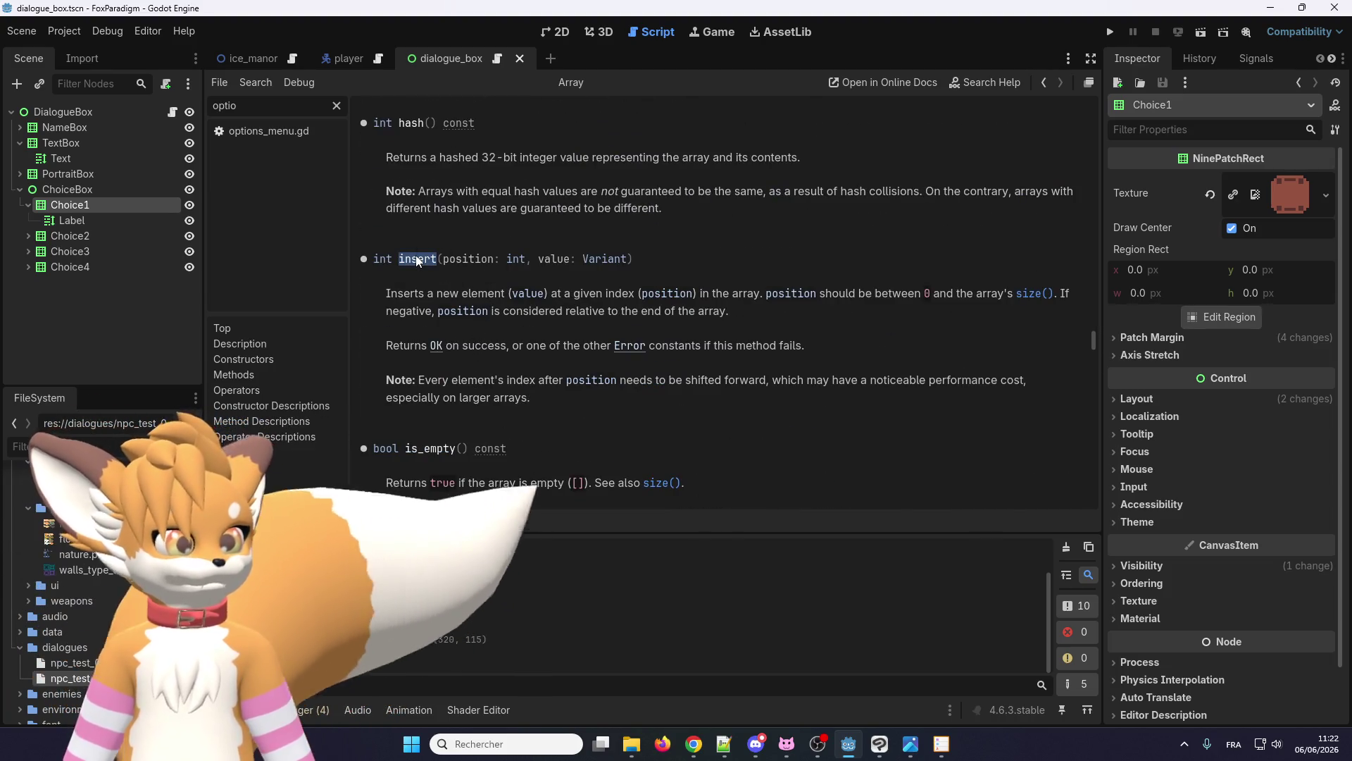
pyautogui.scroll(-5, 507, 366)
pyautogui.scroll(-15, 485, 366)
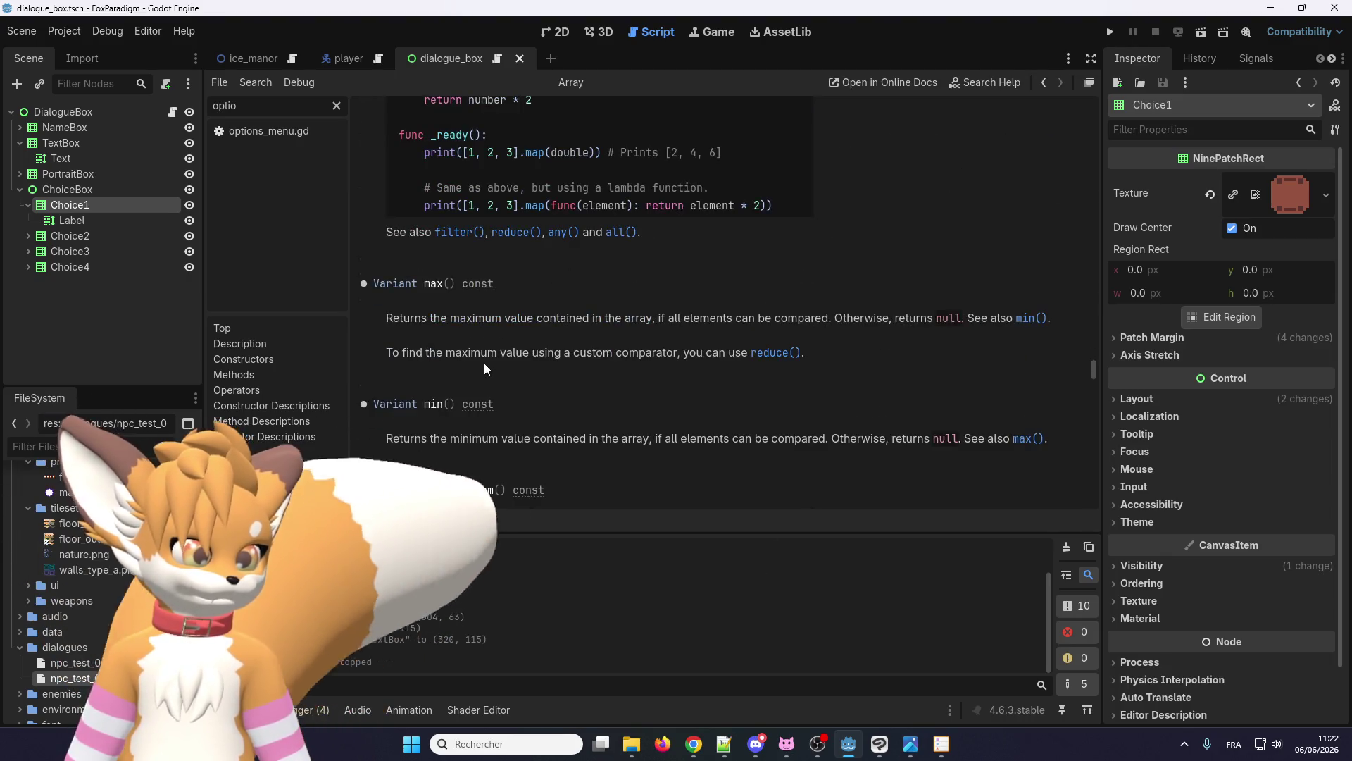
pyautogui.scroll(-3, 484, 362)
pyautogui.scroll(2, 484, 362)
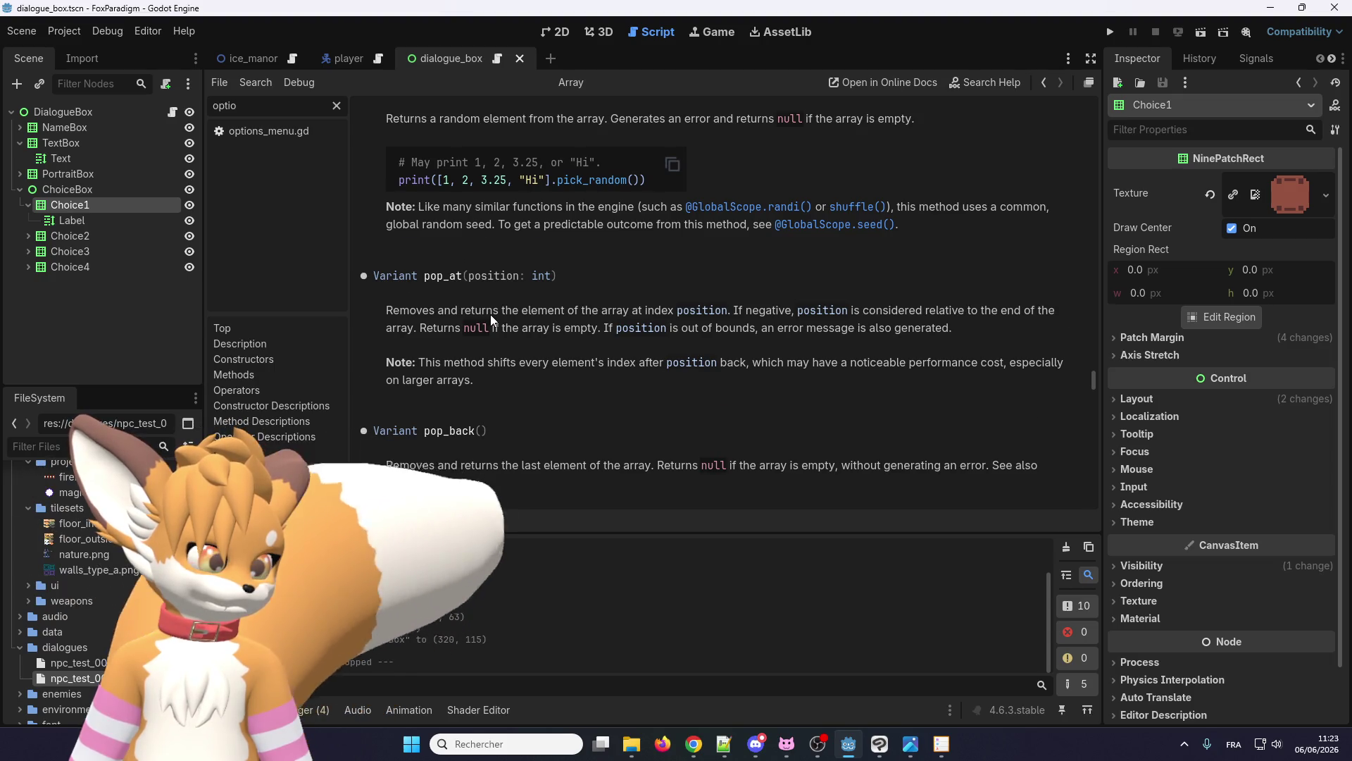
pyautogui.scroll(-4, 490, 314)
pyautogui.scroll(-2, 490, 314)
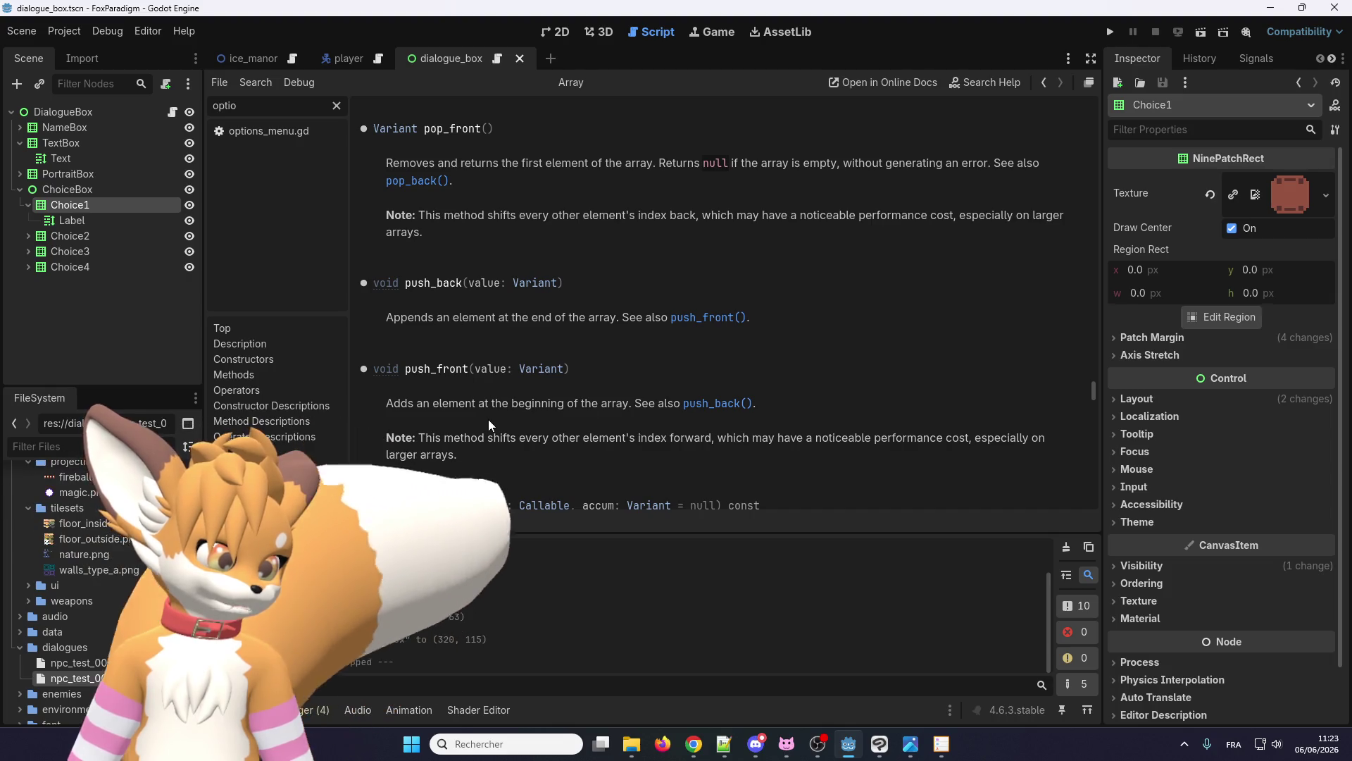
pyautogui.doubleClick(442, 368)
pyautogui.hotkey('ctrl', 'c')
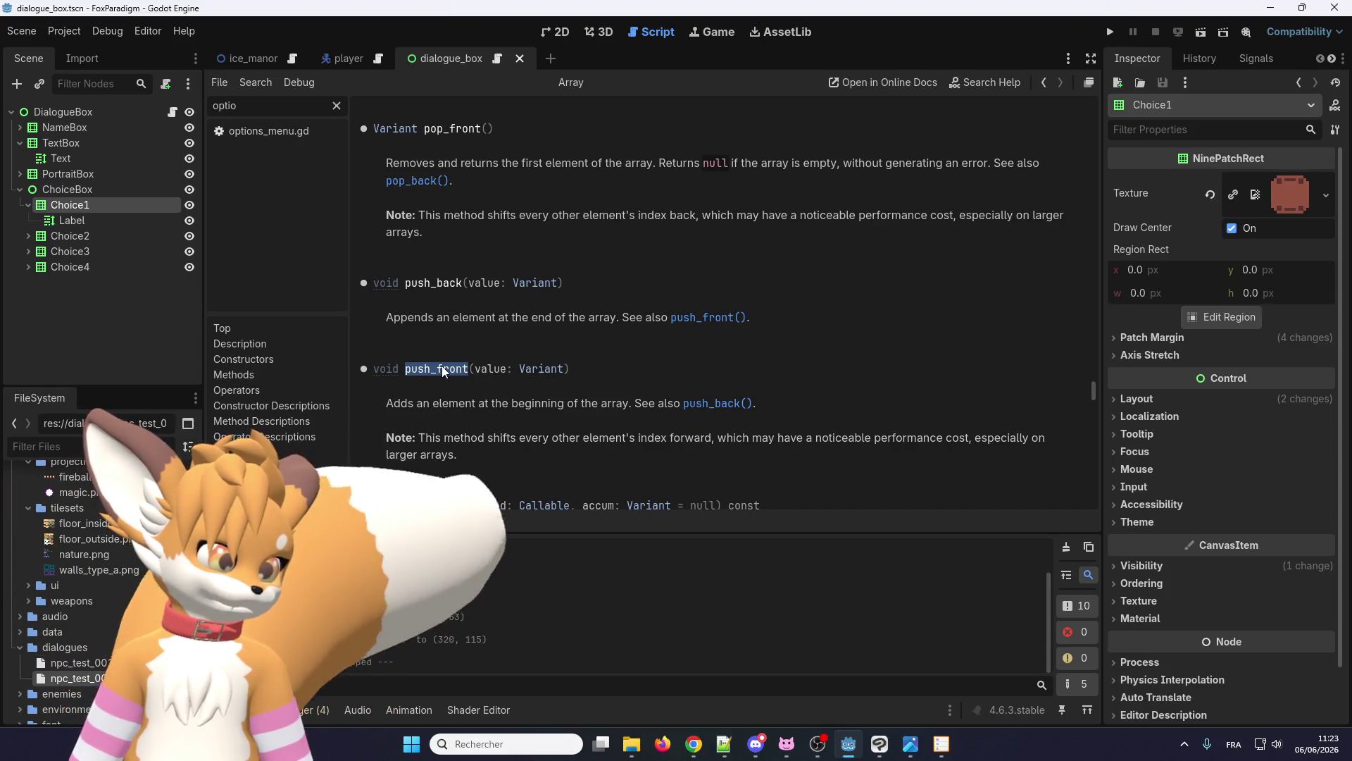
pyautogui.click(466, 386)
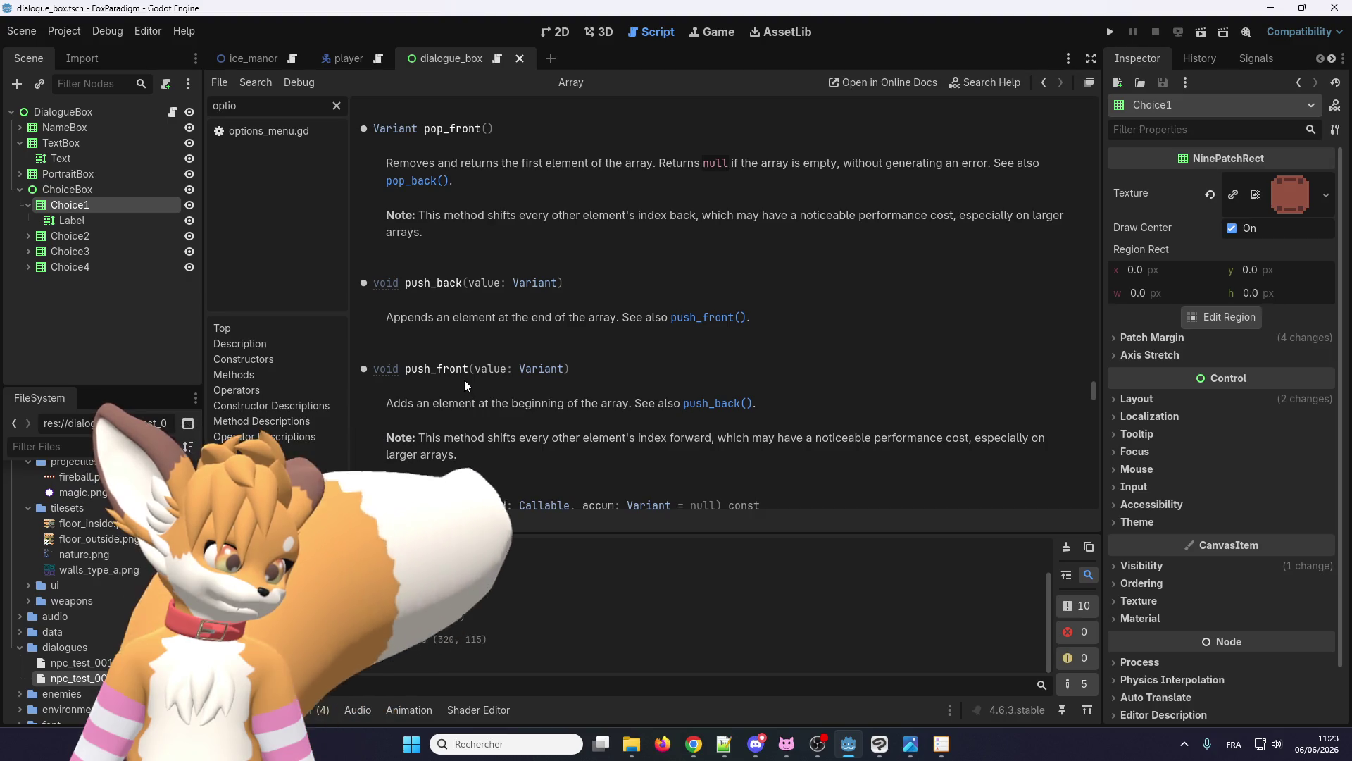
# - Return to the dialogue_box.gd script
pyautogui.scroll(-4, 463, 378)
pyautogui.scroll(-3, 463, 369)
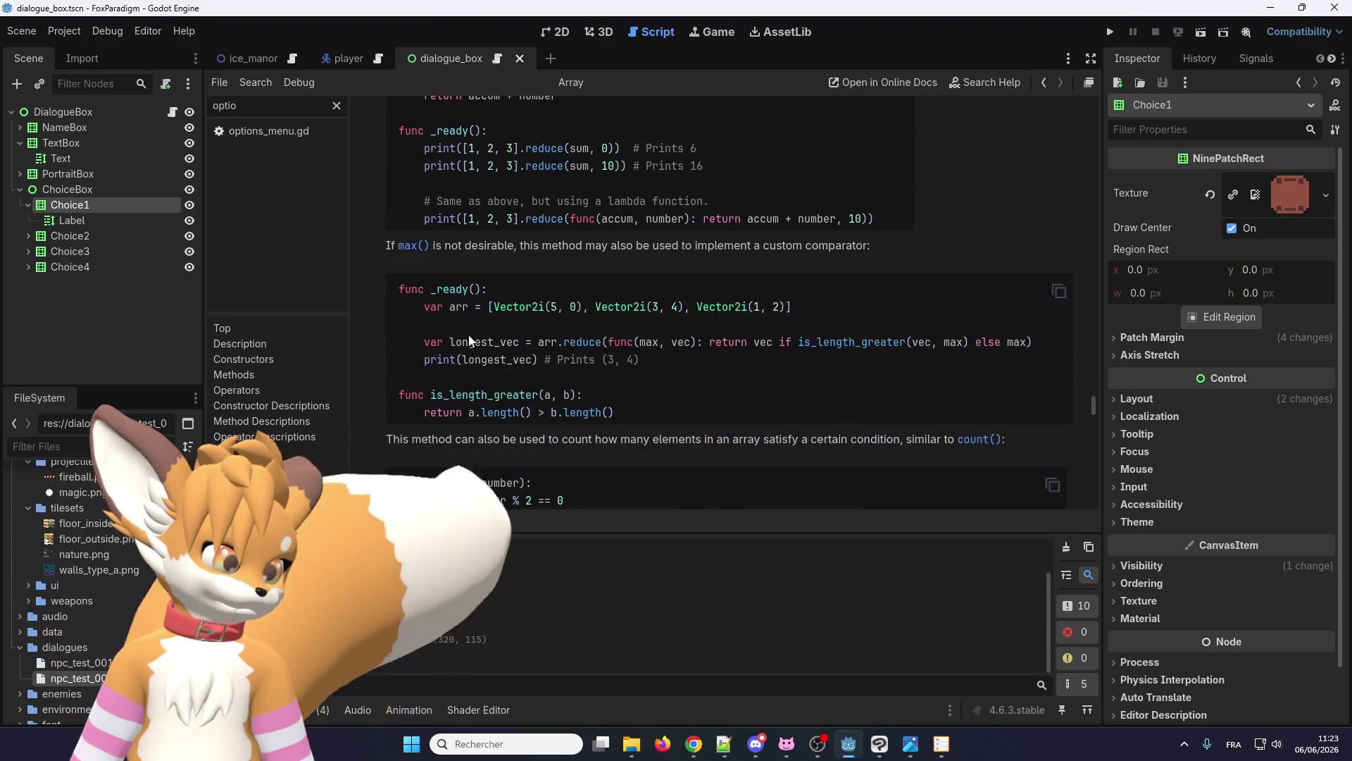
pyautogui.click(498, 60)
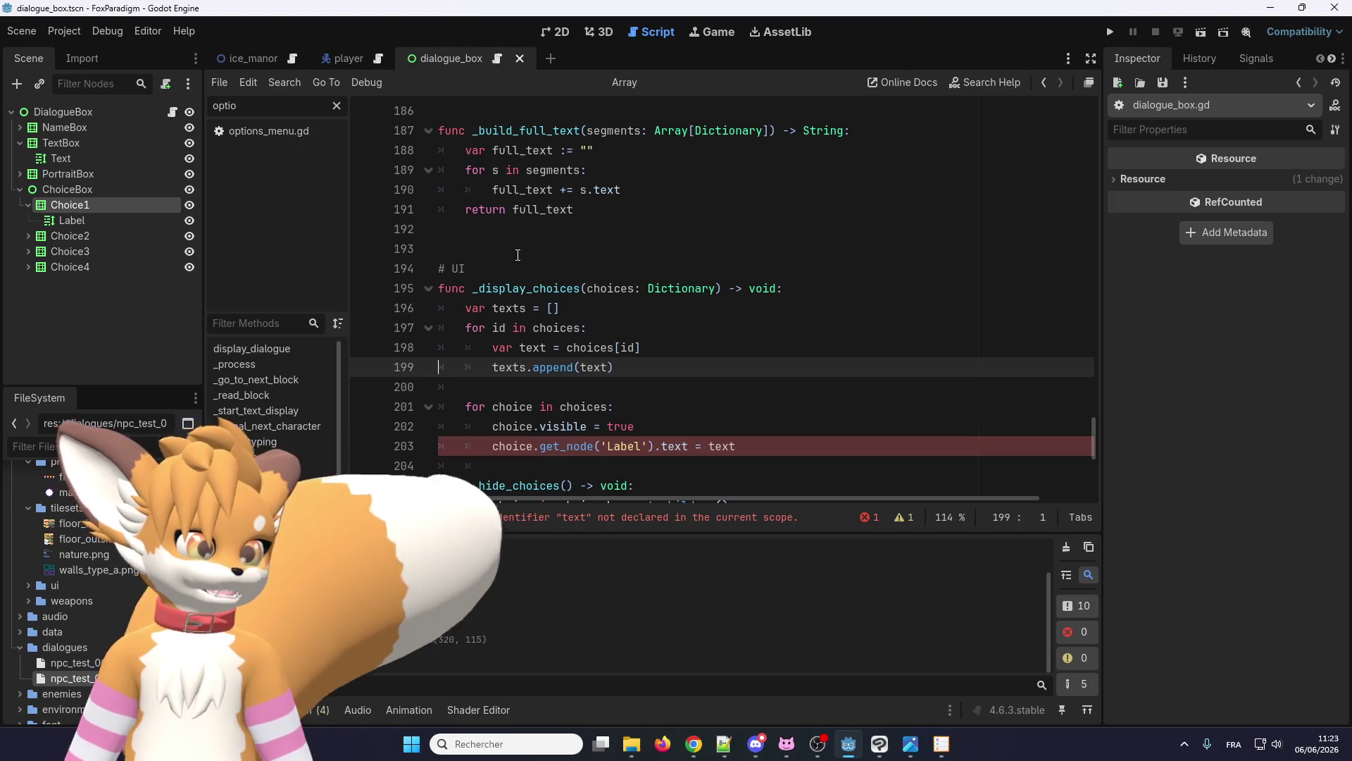
# - Change texts.append(text) to texts.push_front(text) on line 199
pyautogui.doubleClick(553, 367)
pyautogui.hotkey('ctrl', 'v')
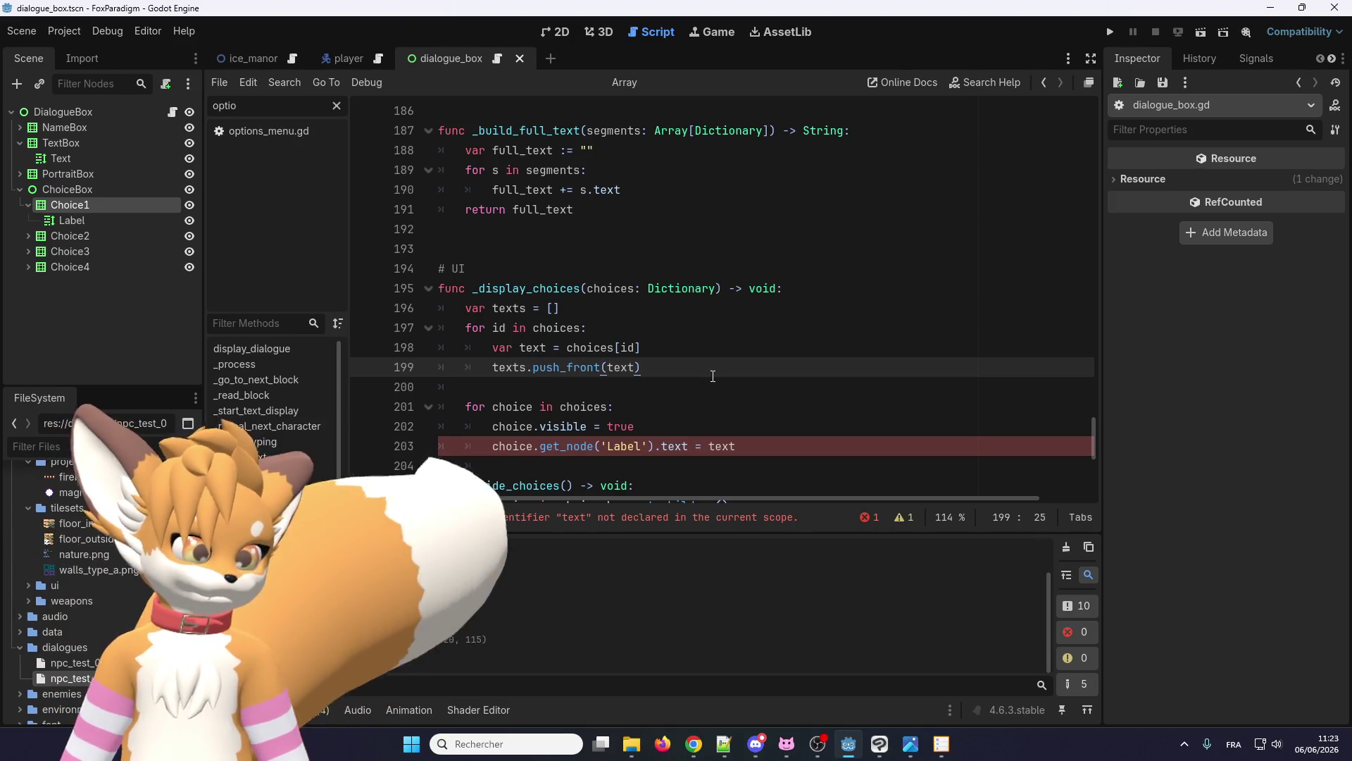
pyautogui.click(669, 369)
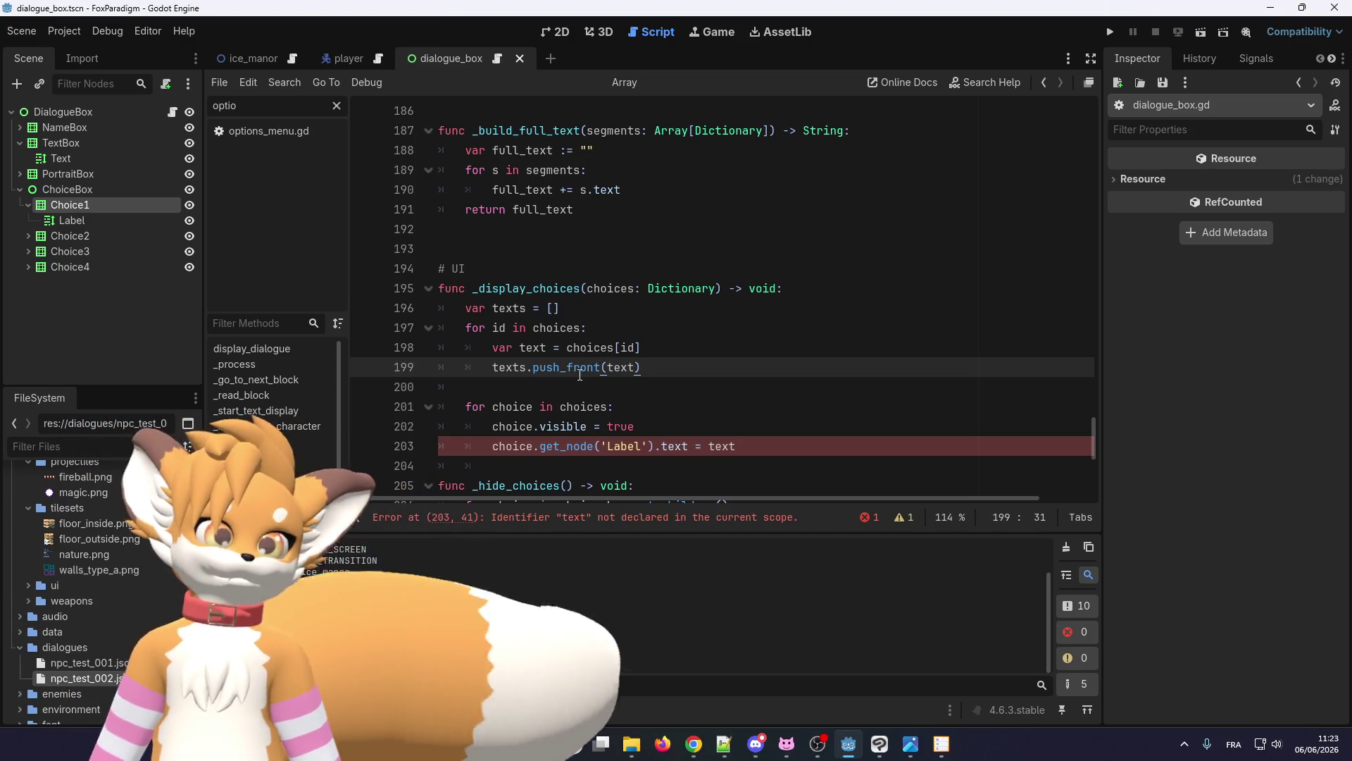
pyautogui.click(577, 383)
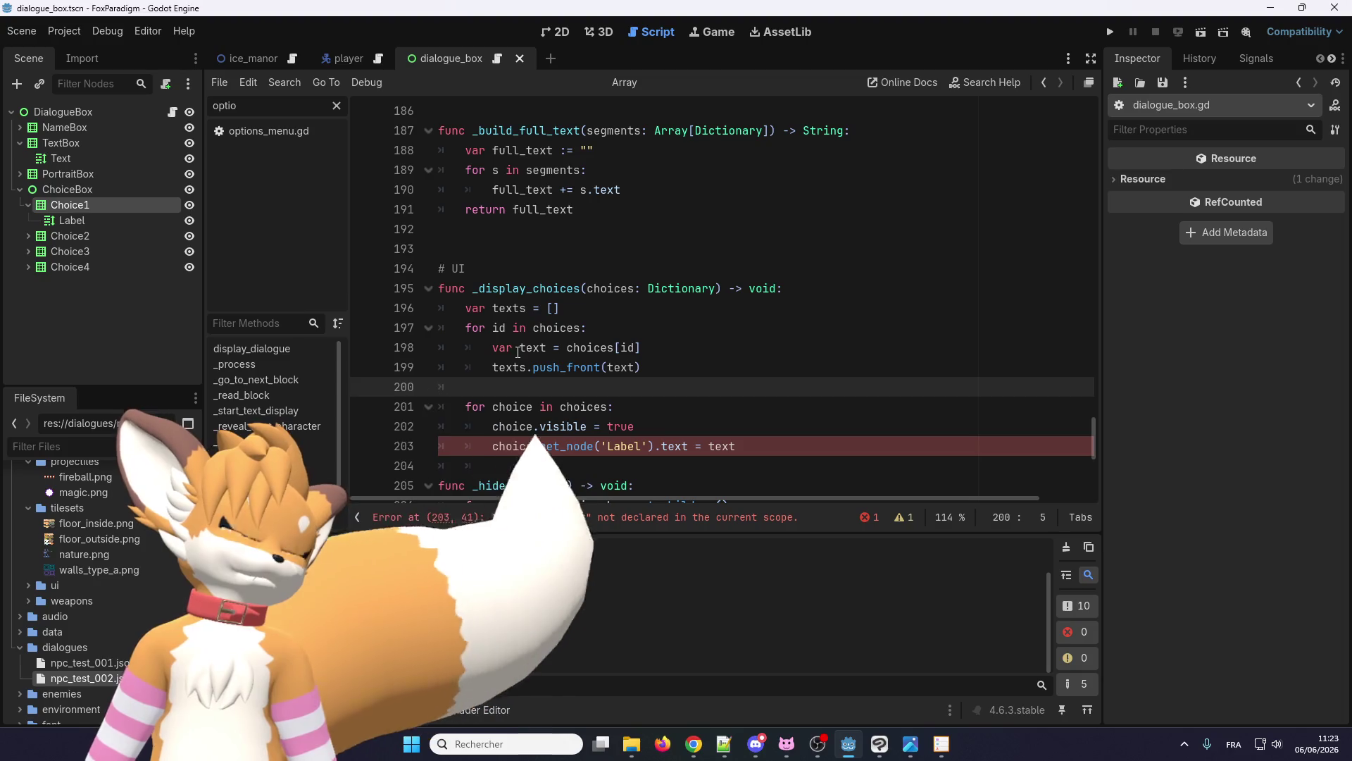
# - Replace the undeclared text with texts in the line 203 Label assignment
pyautogui.scroll(-1, 498, 381)
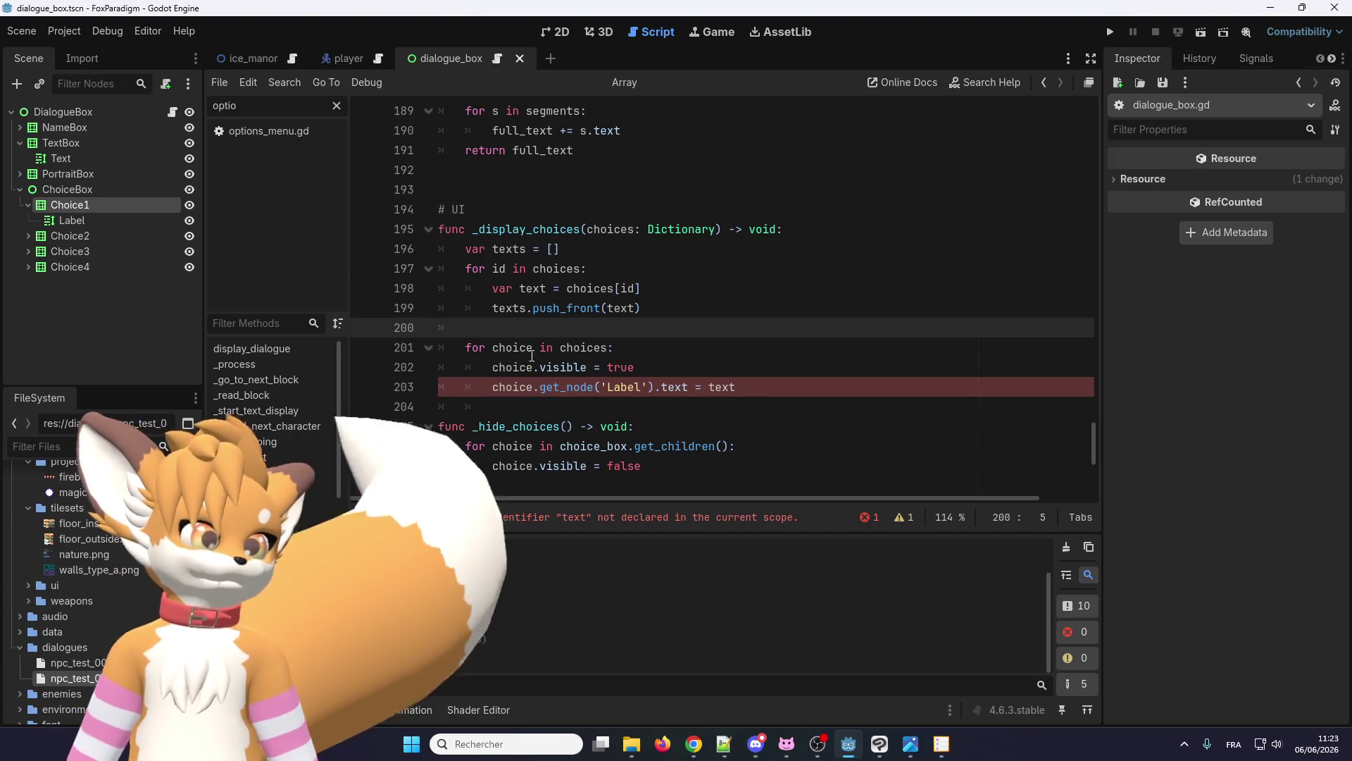
pyautogui.scroll(-1, 527, 352)
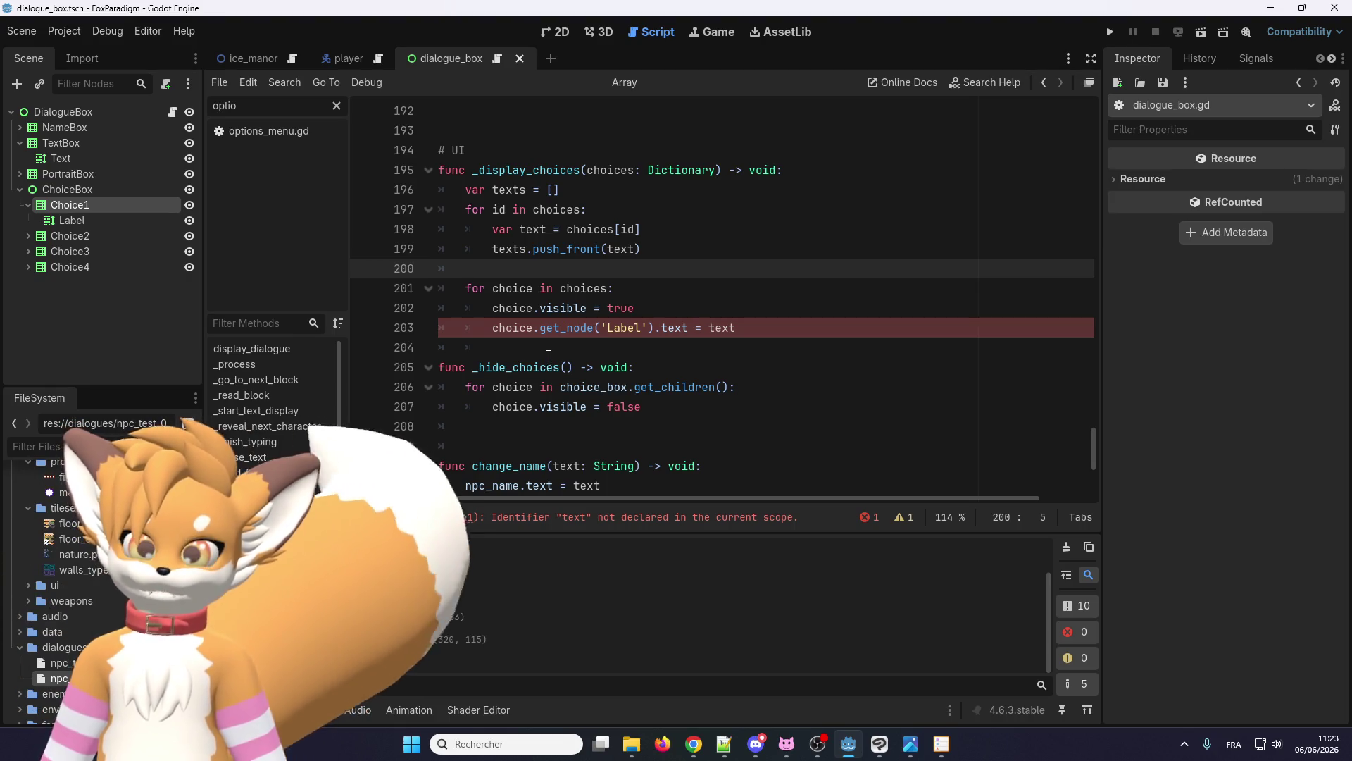
pyautogui.click(616, 308)
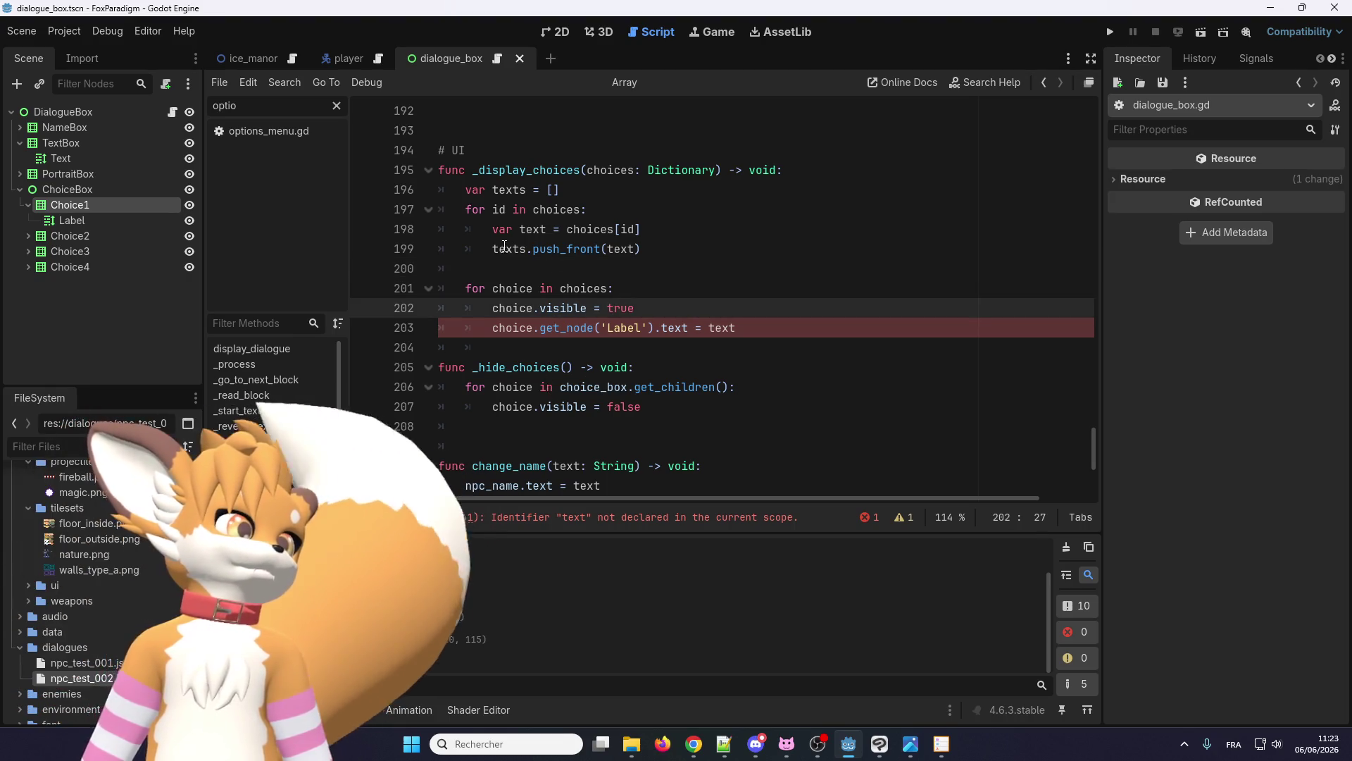
pyautogui.doubleClick(502, 248)
pyautogui.hotkey('ctrl', 'c')
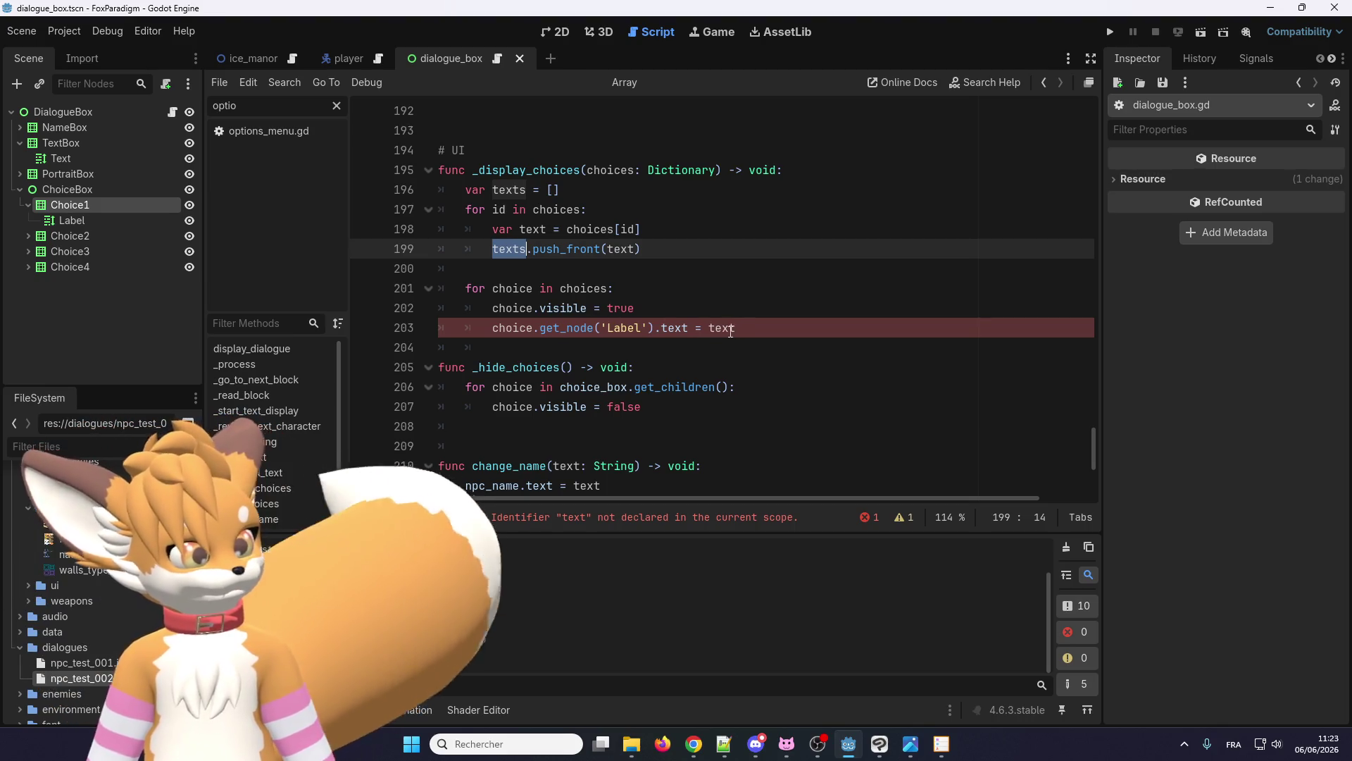
pyautogui.doubleClick(722, 328)
pyautogui.hotkey('ctrl', 'v')
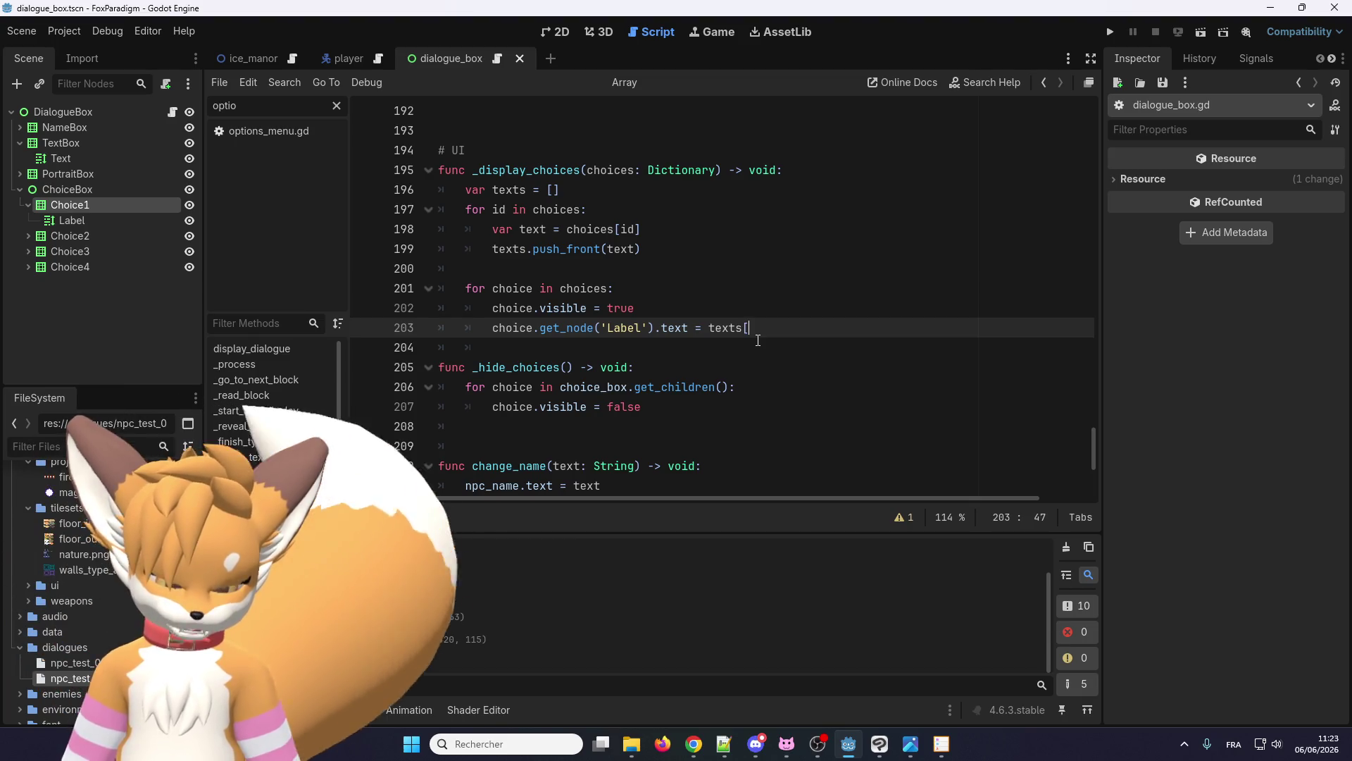
# - Index the Label text as texts[i] and make line 201 loop over choices.get_children().size
pyautogui.write('i')
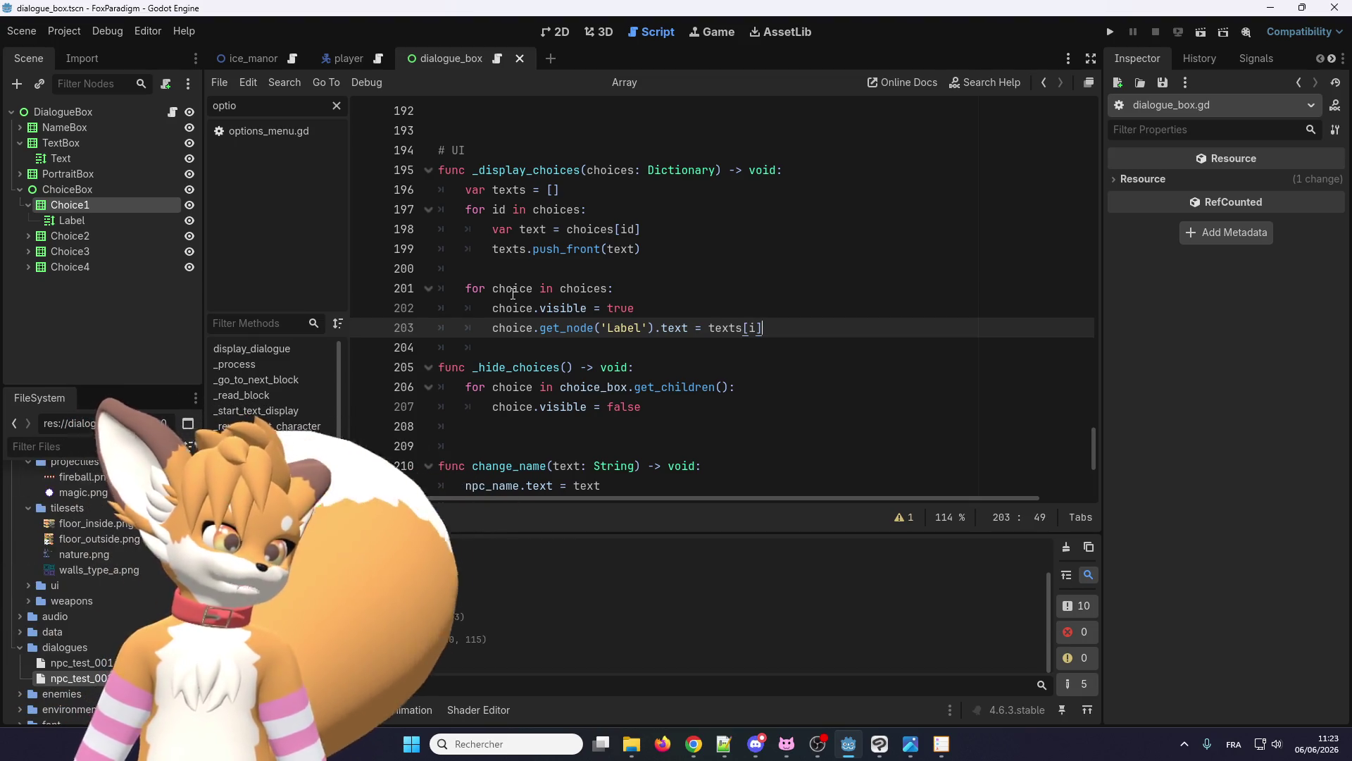
pyautogui.doubleClick(512, 291)
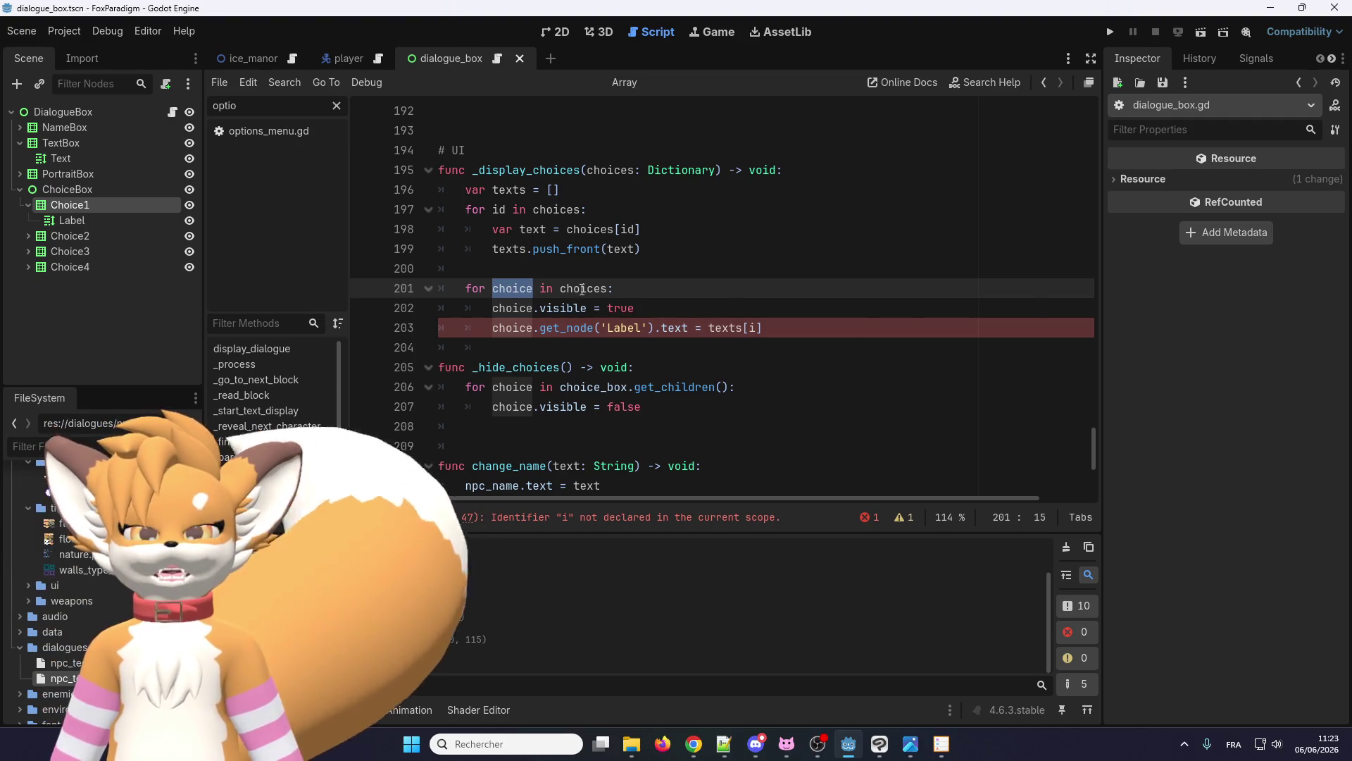
pyautogui.click(609, 288)
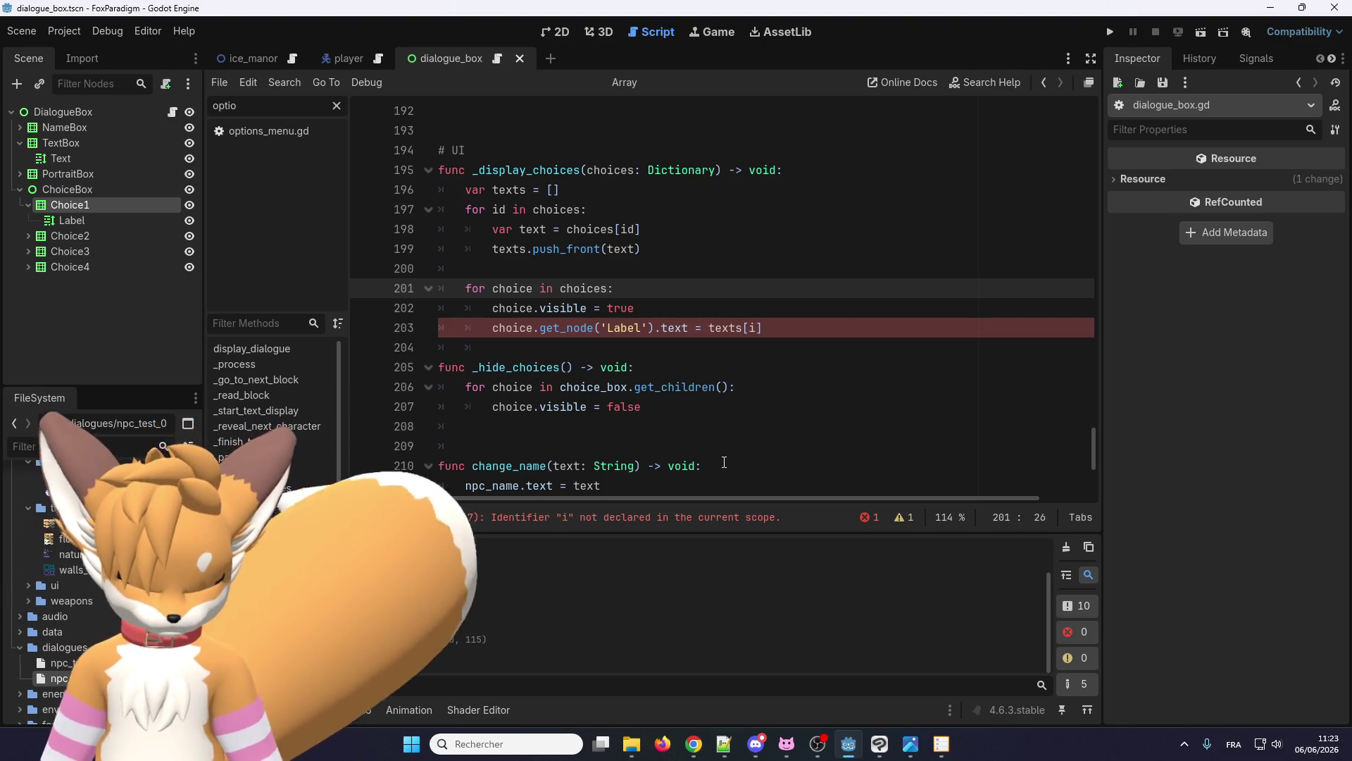
pyautogui.write('.get_')
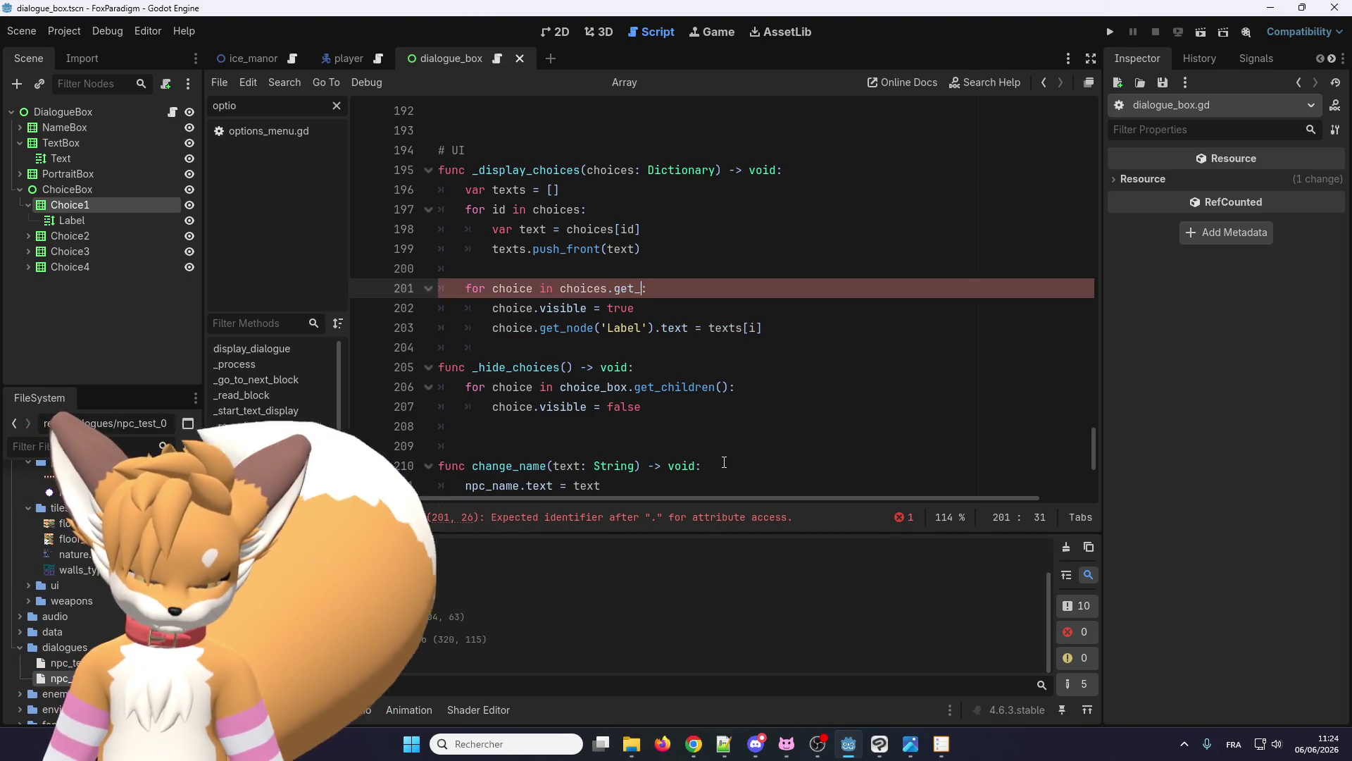
pyautogui.write('chil')
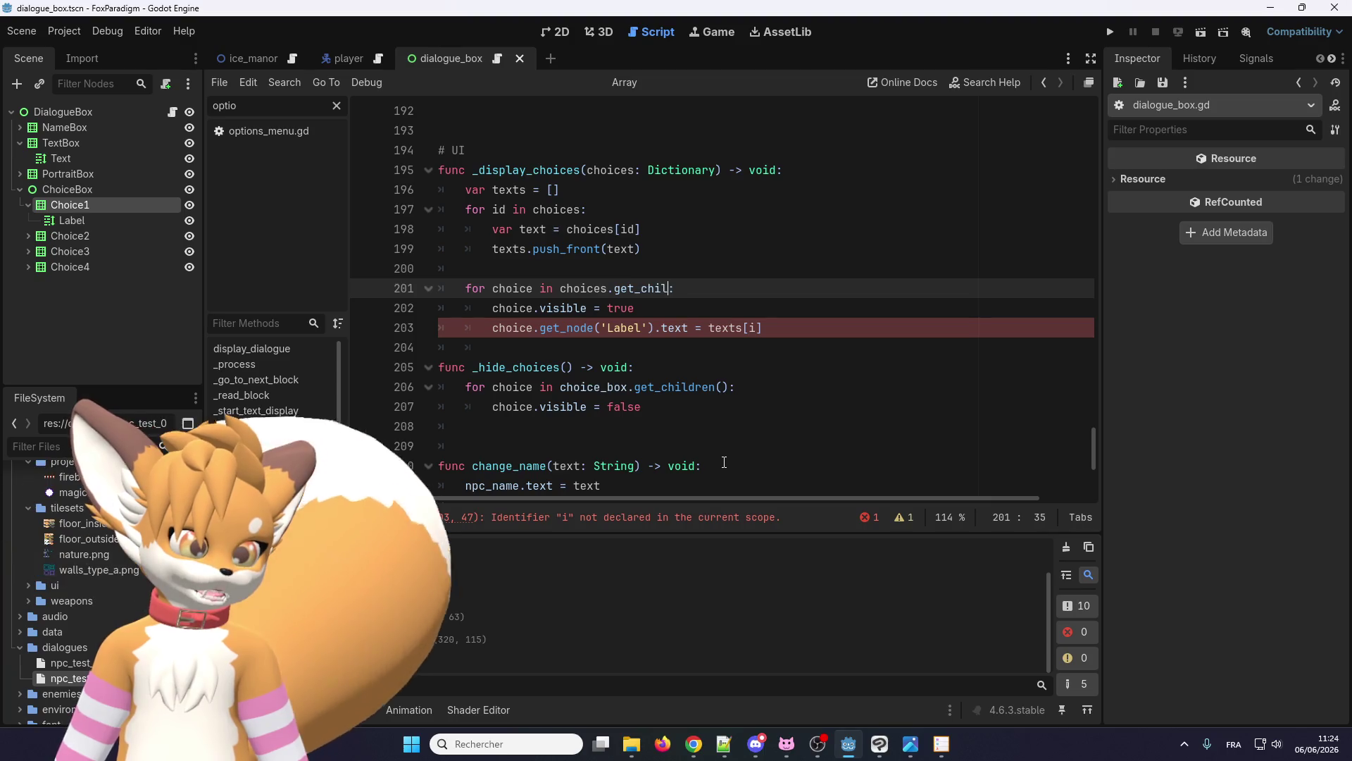
pyautogui.write('dr')
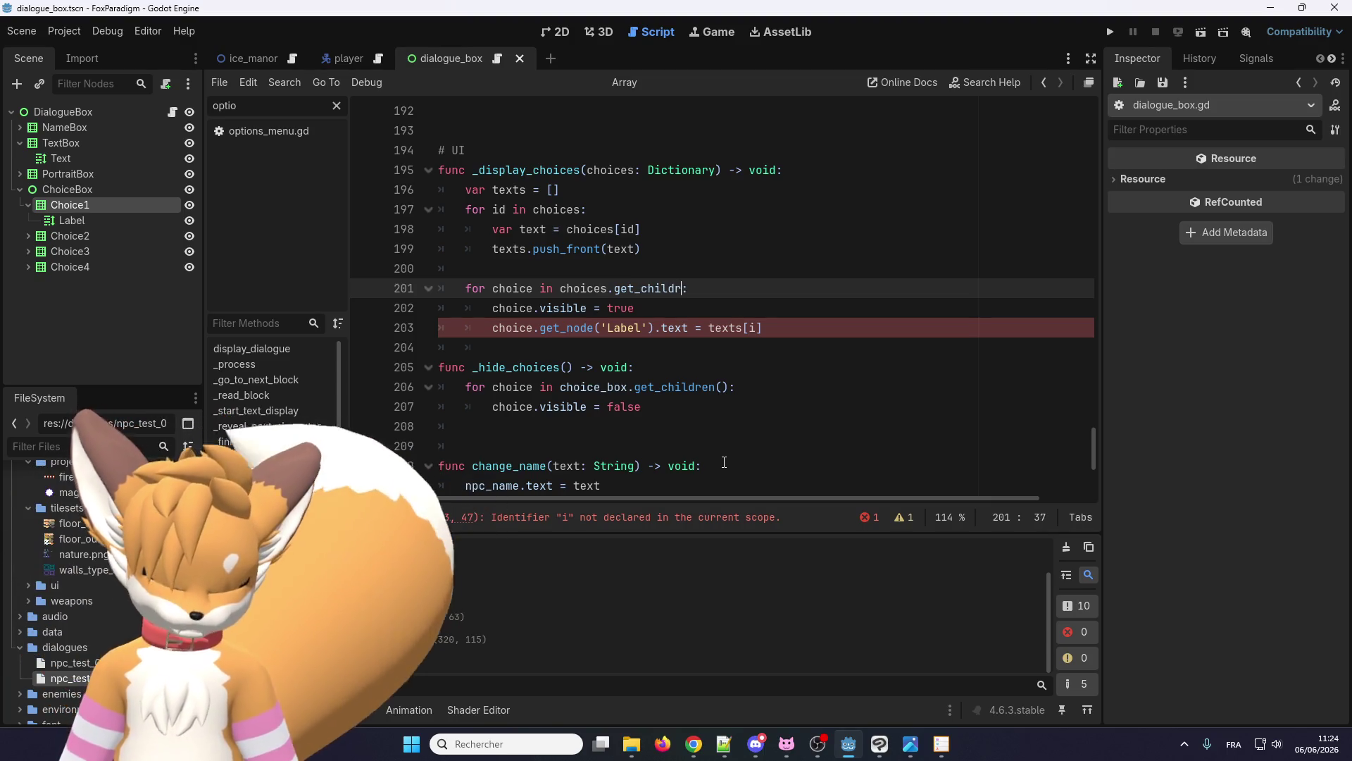
pyautogui.write('en().')
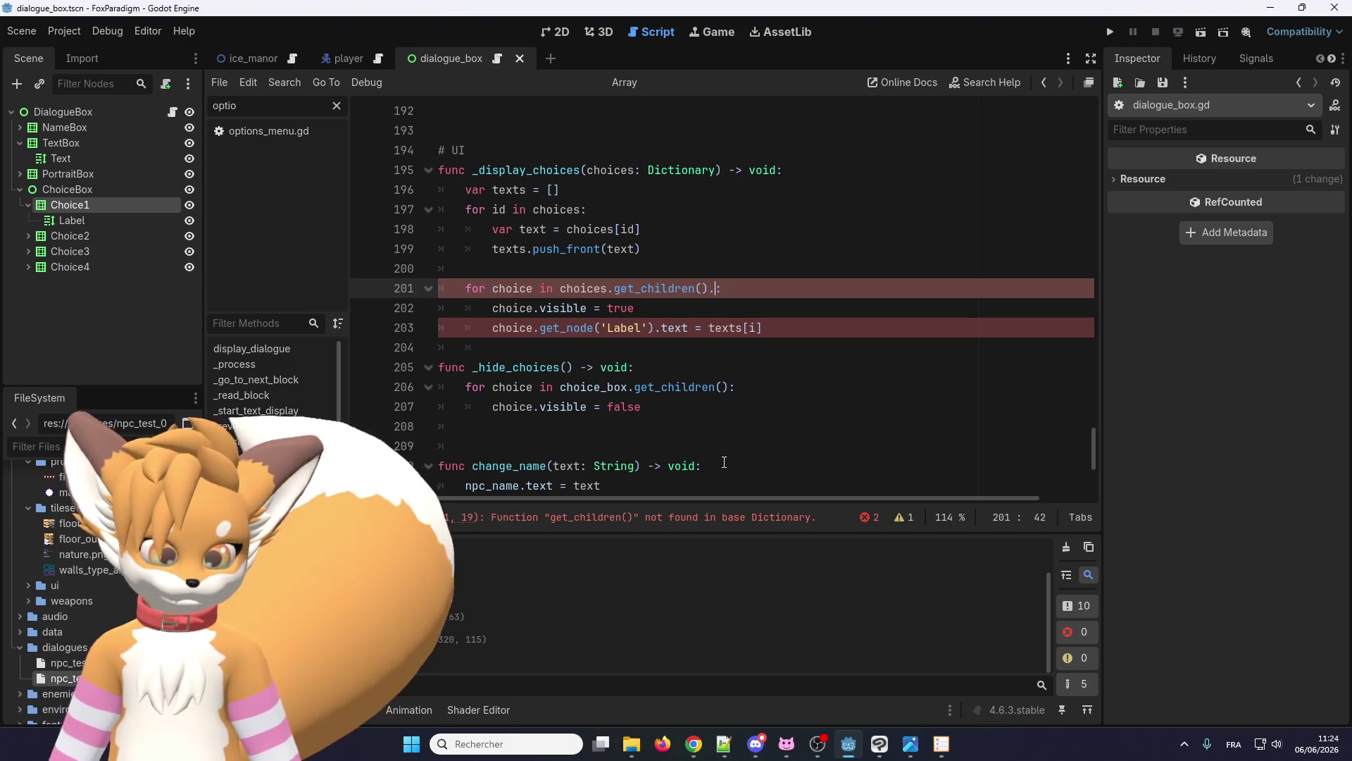
pyautogui.write('length')
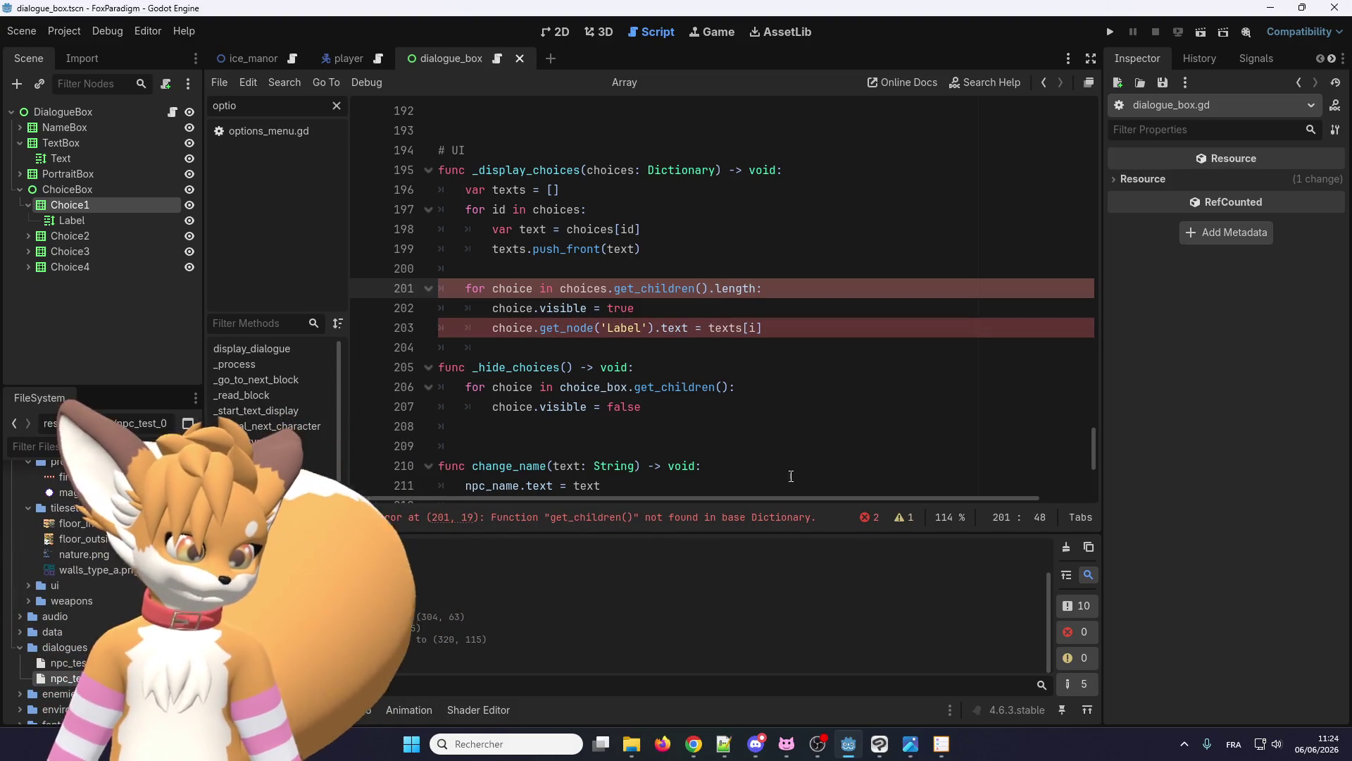
pyautogui.click(737, 345)
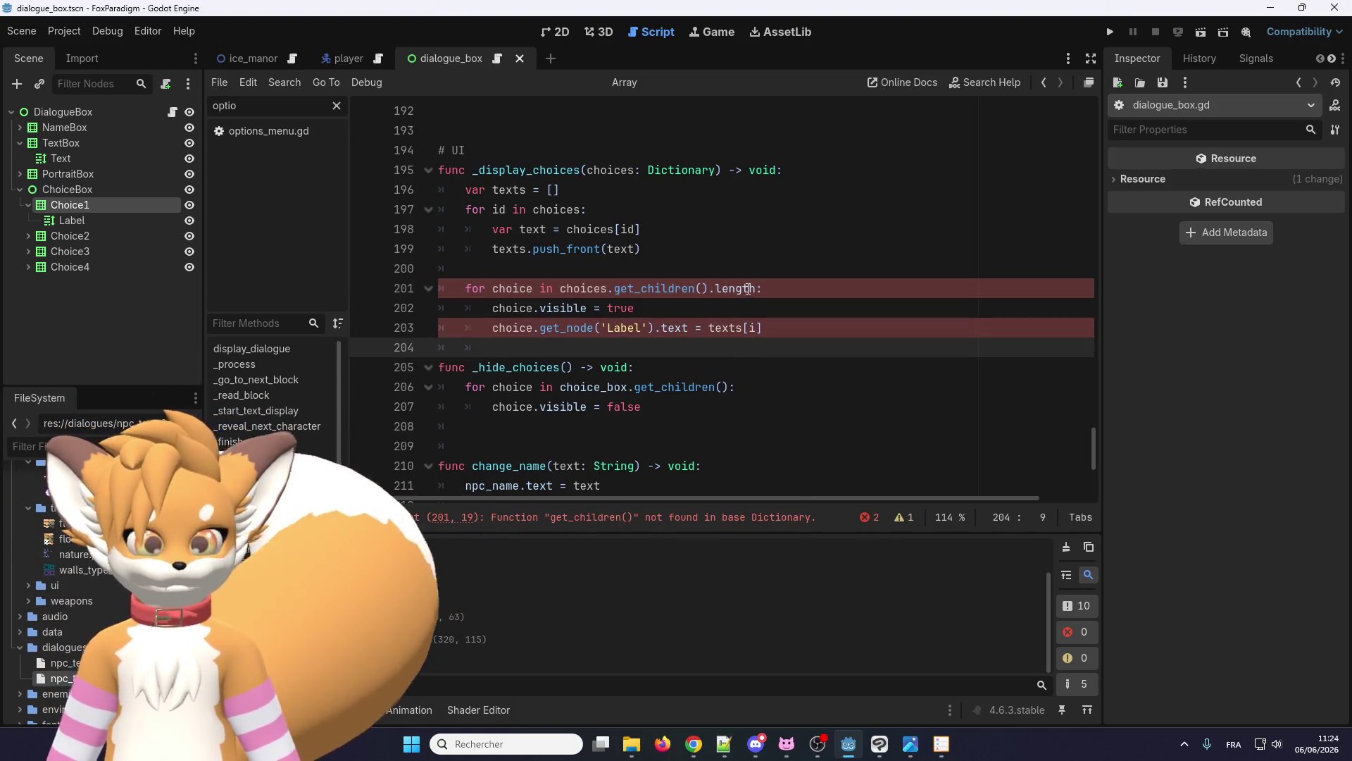
pyautogui.click(763, 291)
pyautogui.write('()')
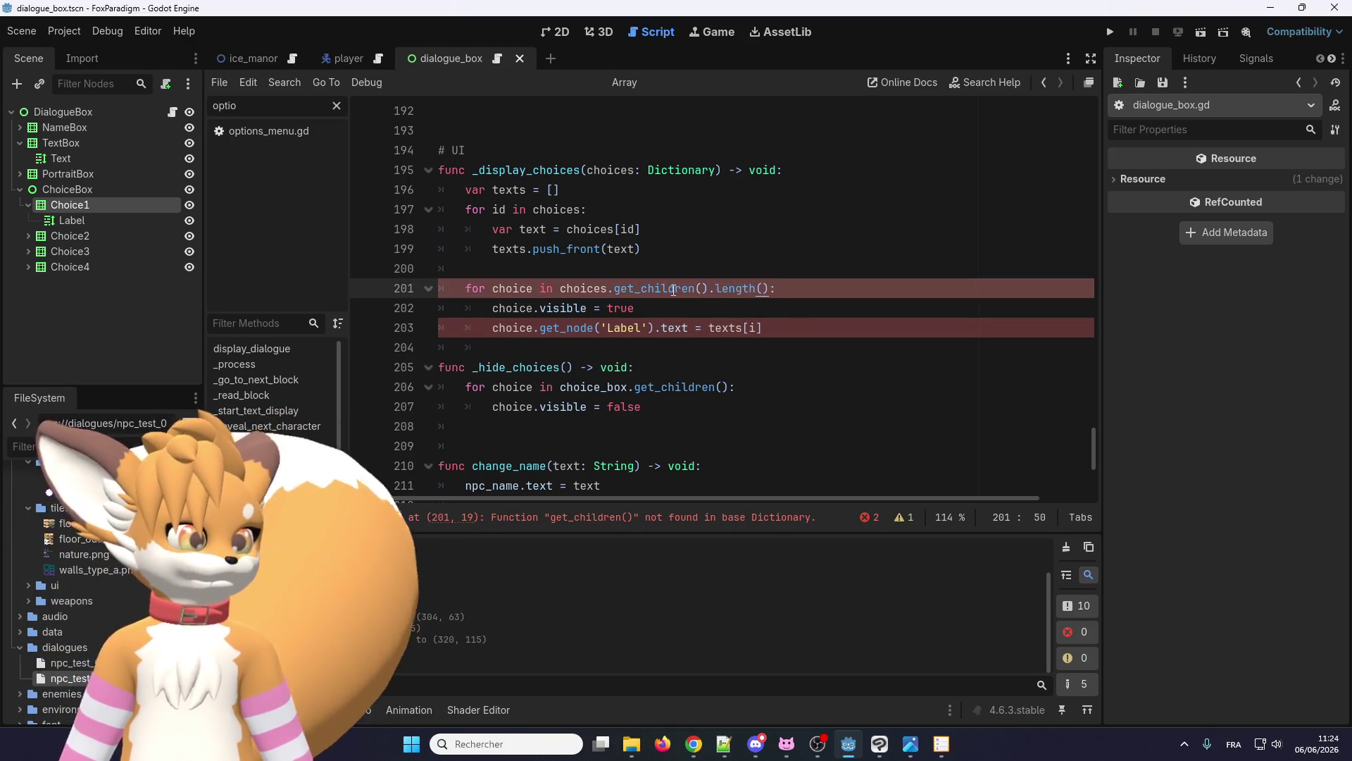
pyautogui.click(665, 327)
pyautogui.doubleClick(731, 287)
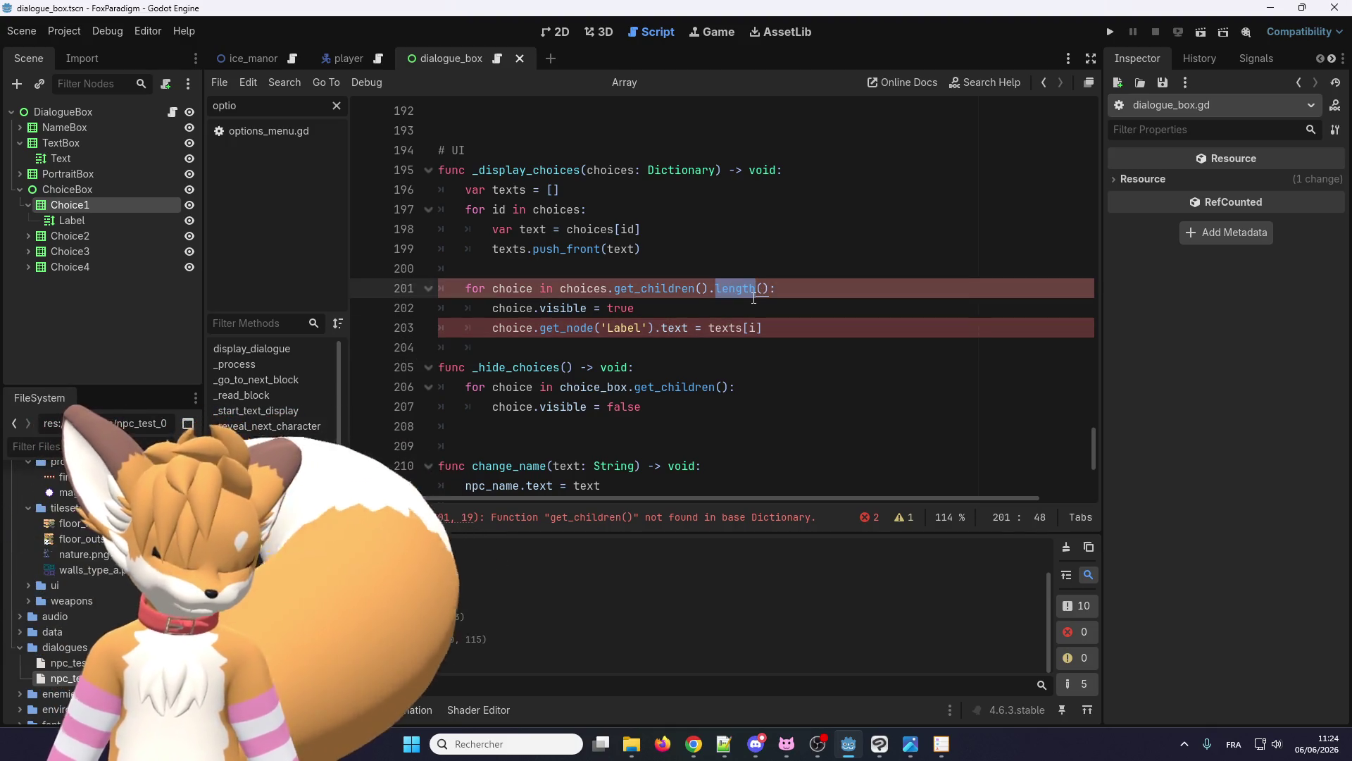
pyautogui.write('siz')
pyautogui.click(707, 345)
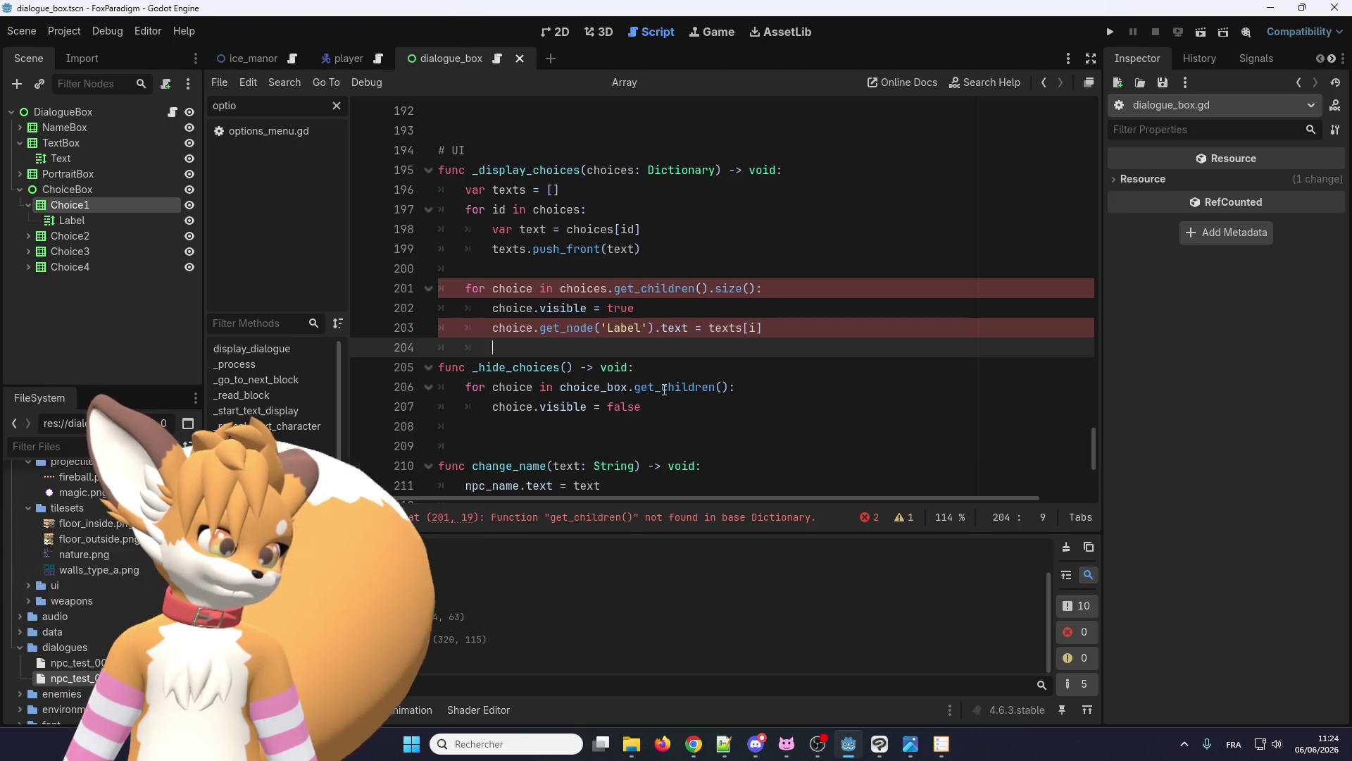
# - Swap choices for choice_box, use get_children_count, and delete the trailing .size() on line 201
pyautogui.doubleClick(582, 289)
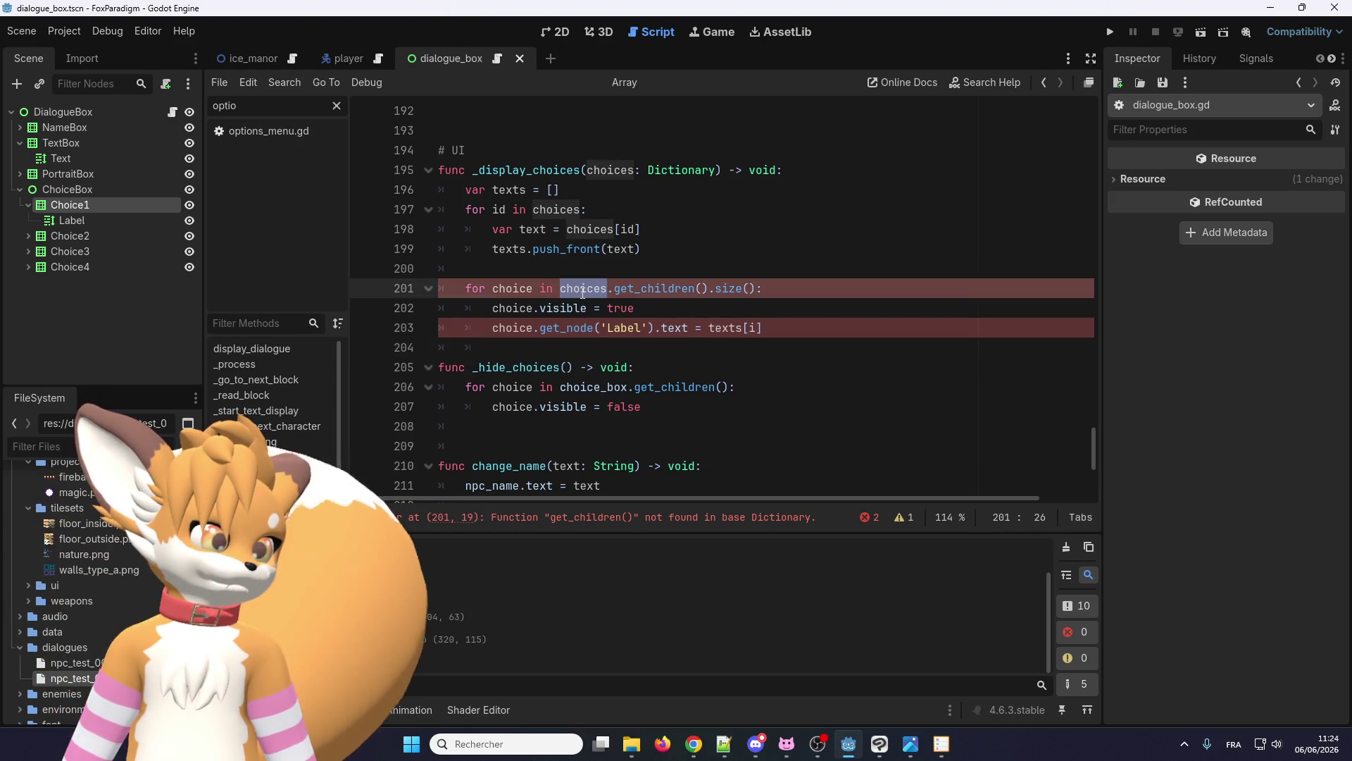
pyautogui.doubleClick(593, 387)
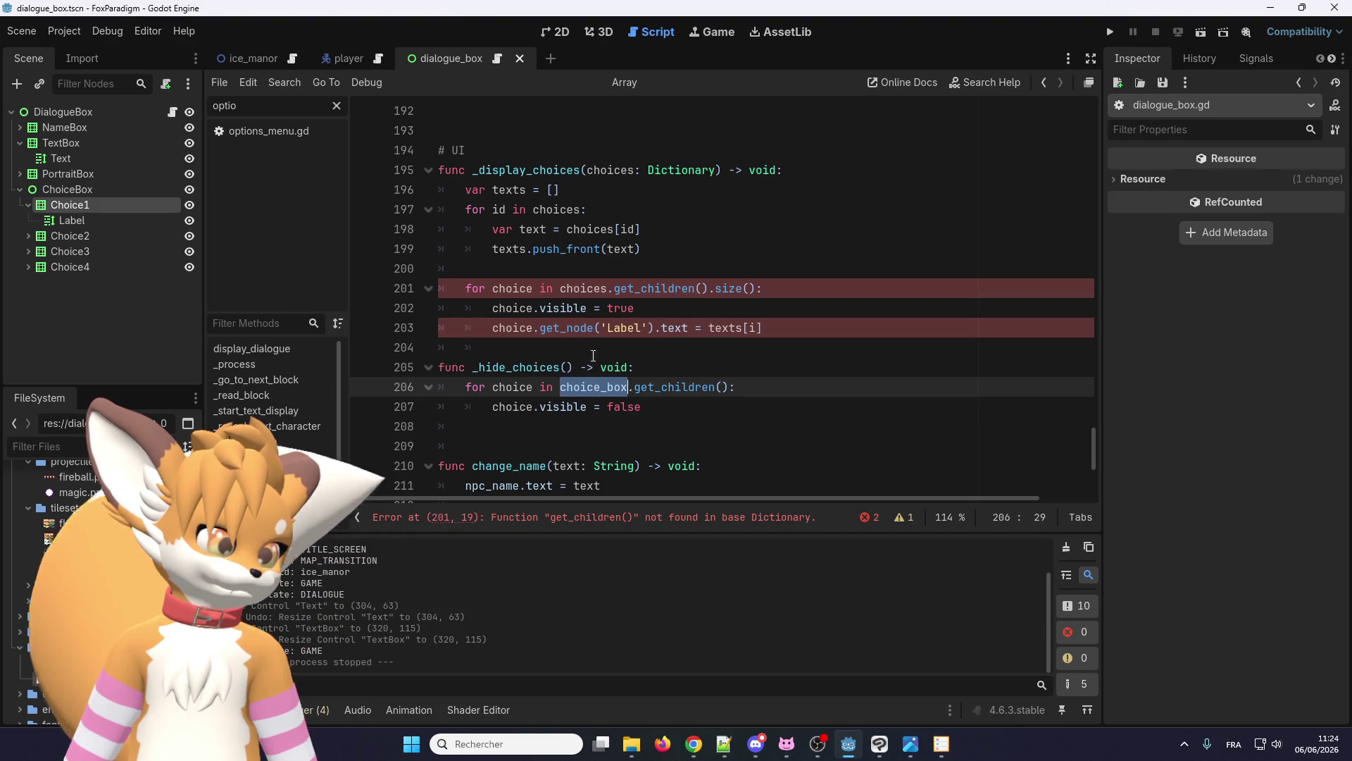
pyautogui.hotkey('ctrl', 'c')
pyautogui.doubleClick(575, 287)
pyautogui.hotkey('ctrl', 'v')
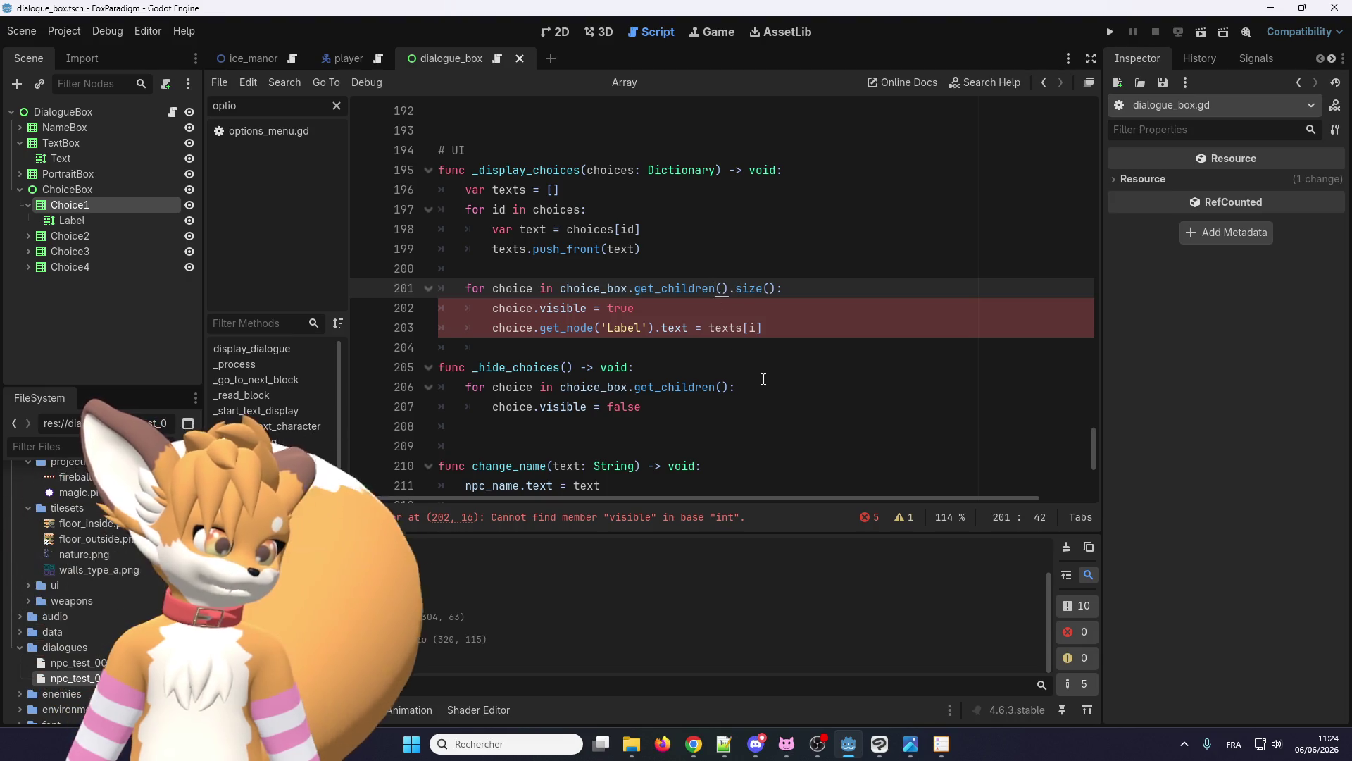
pyautogui.write('_count')
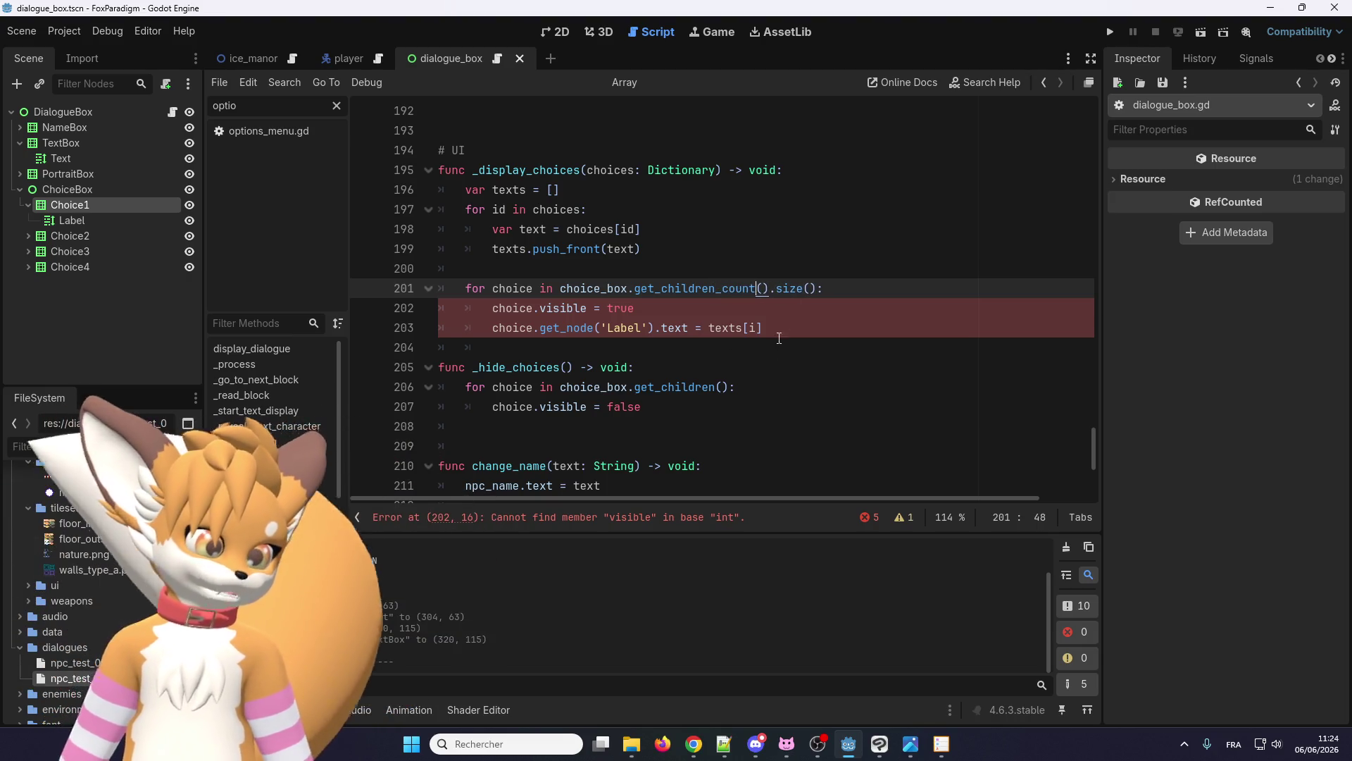
pyautogui.press('End')
pyautogui.press('Left')
pyautogui.press('BackSpace')
pyautogui.press('BackSpace')
pyautogui.press('BackSpace')
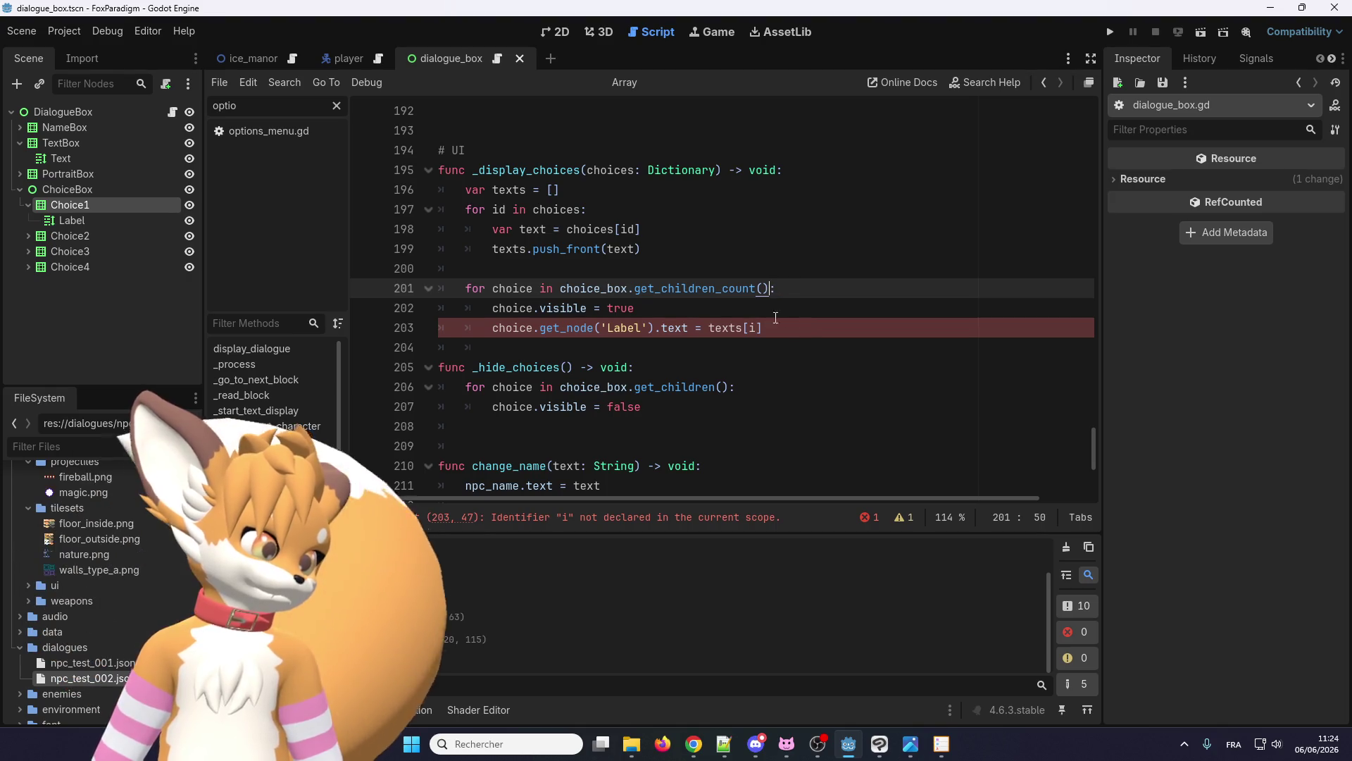
pyautogui.rightClick(703, 285)
pyautogui.click(695, 285)
pyautogui.rightClick(670, 287)
pyautogui.click(670, 288)
pyautogui.rightClick(654, 391)
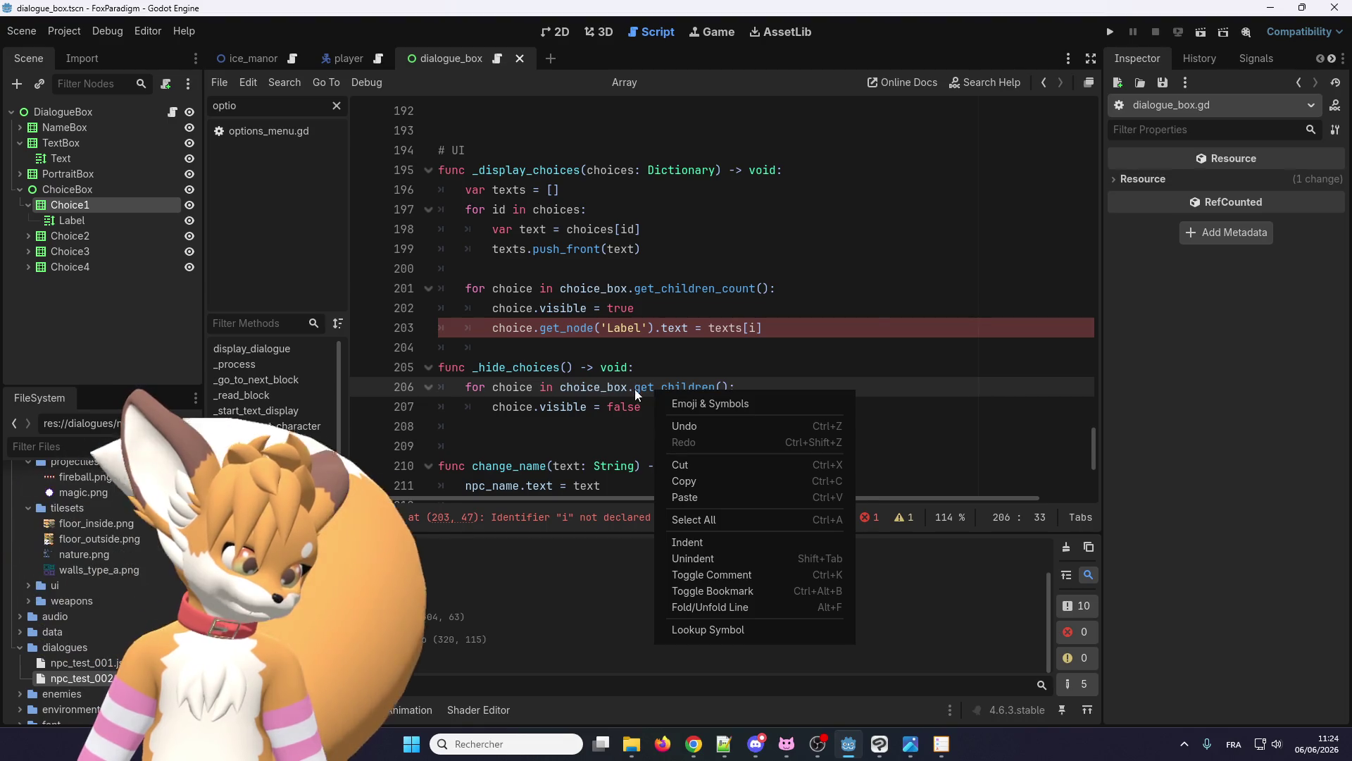
pyautogui.click(635, 389)
pyautogui.rightClick(680, 272)
pyautogui.click(666, 384)
pyautogui.rightClick(666, 383)
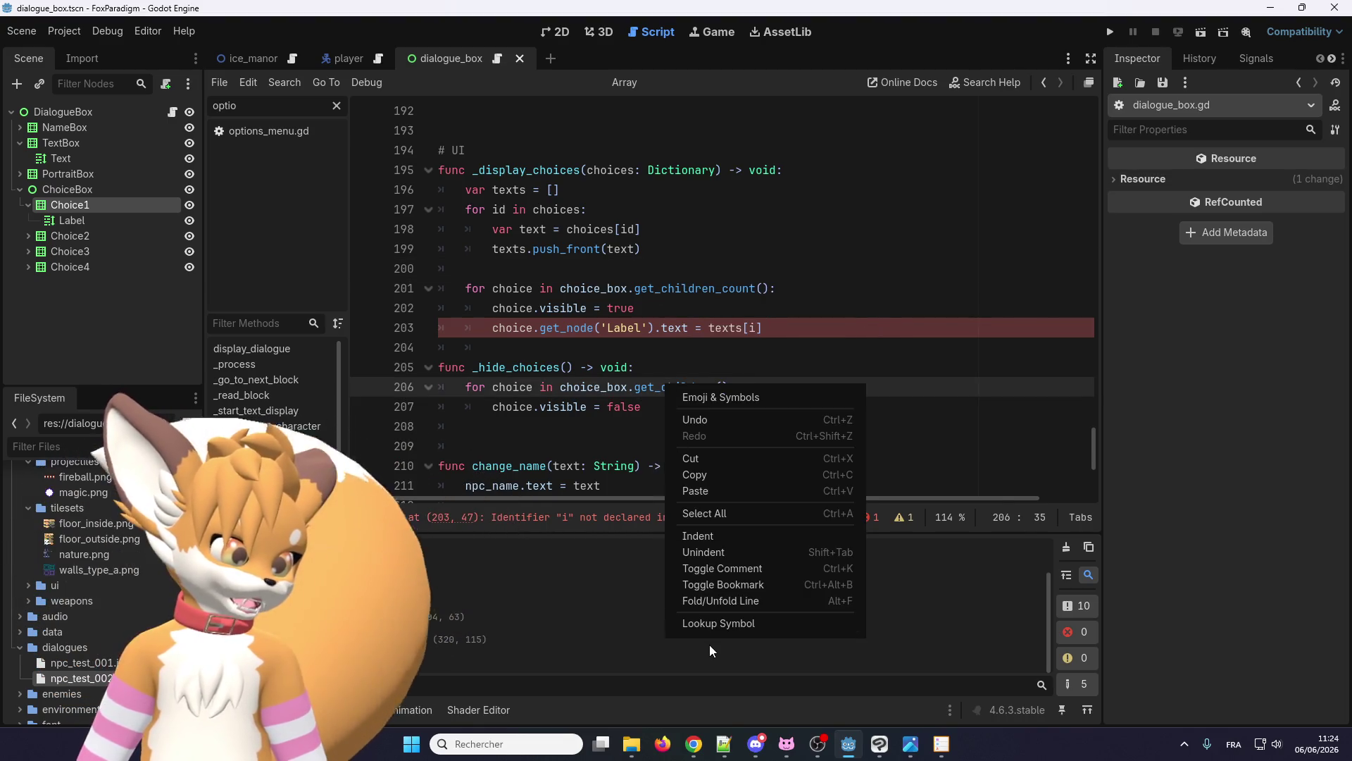
pyautogui.click(700, 616)
pyautogui.scroll(5, 497, 334)
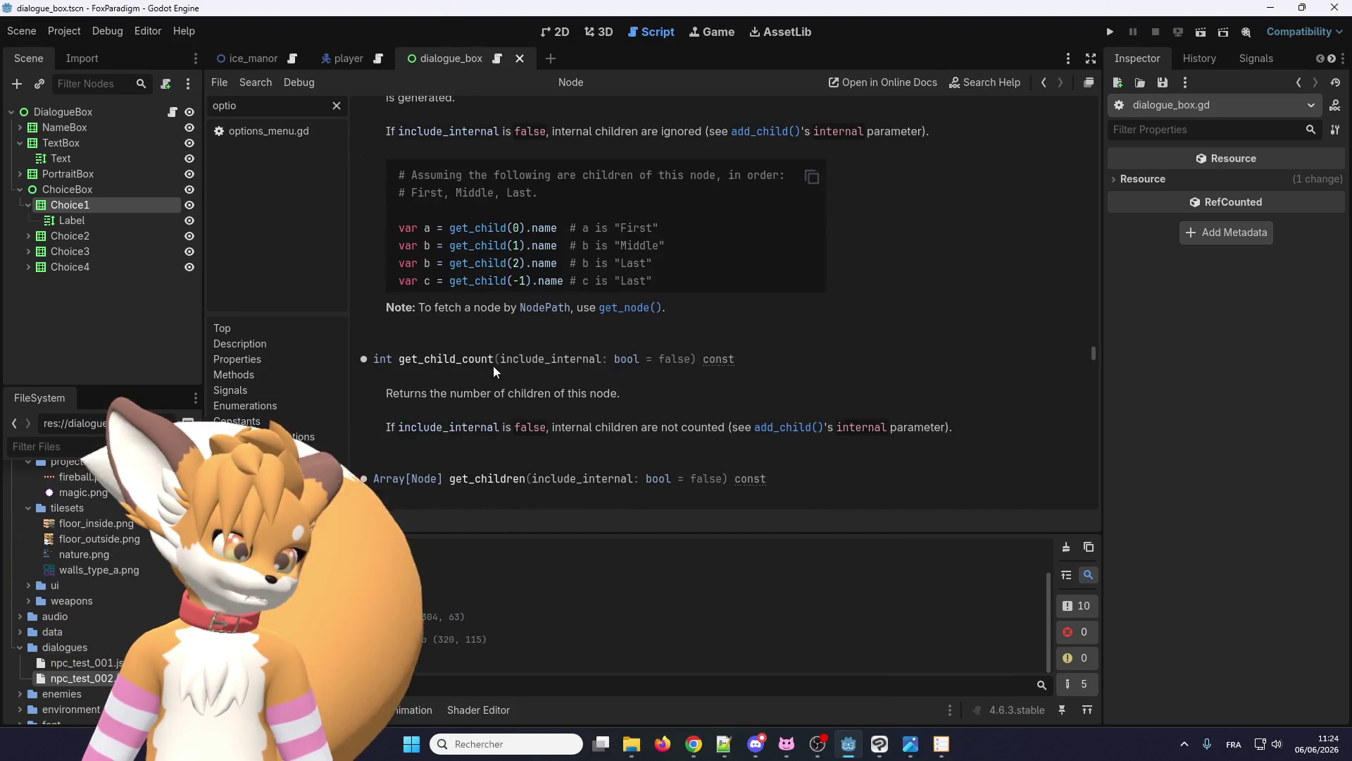
pyautogui.doubleClick(479, 359)
pyautogui.scroll(2, 486, 361)
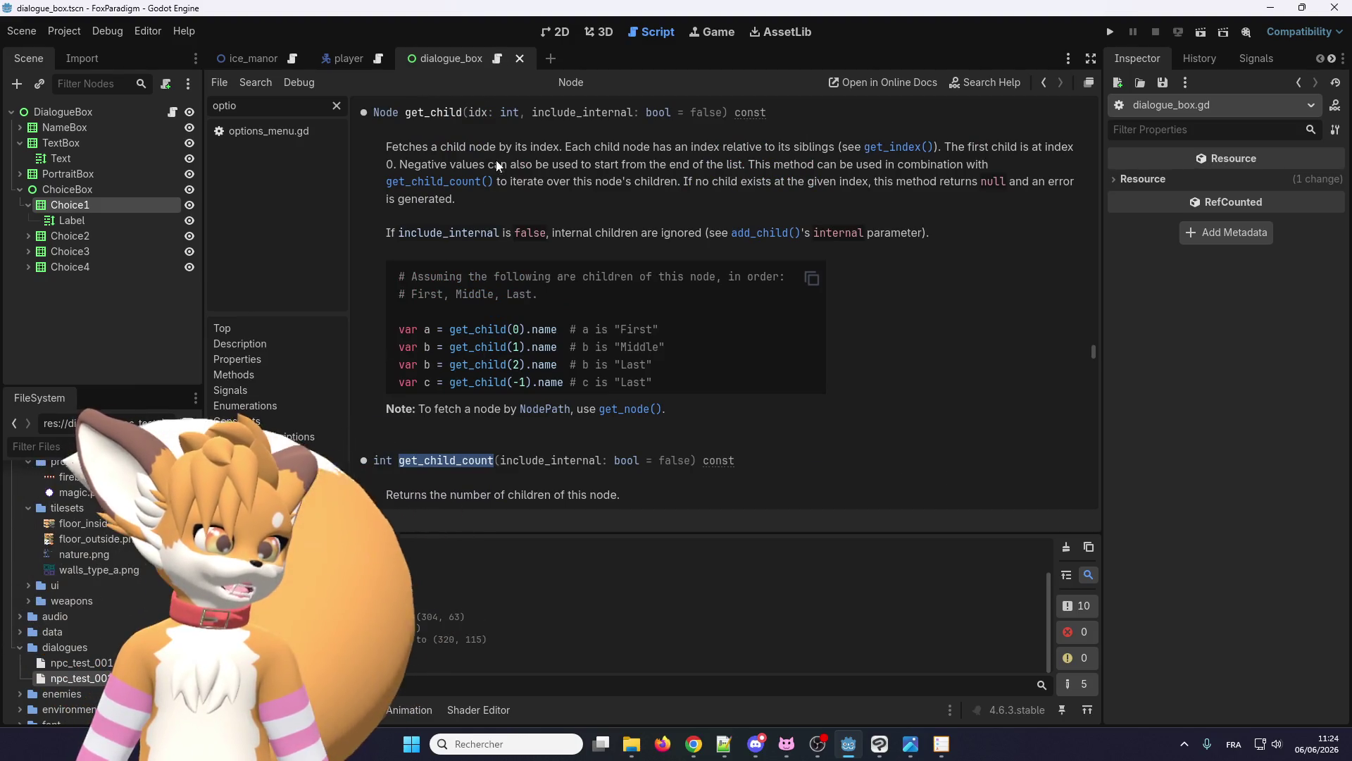
pyautogui.scroll(-2, 498, 165)
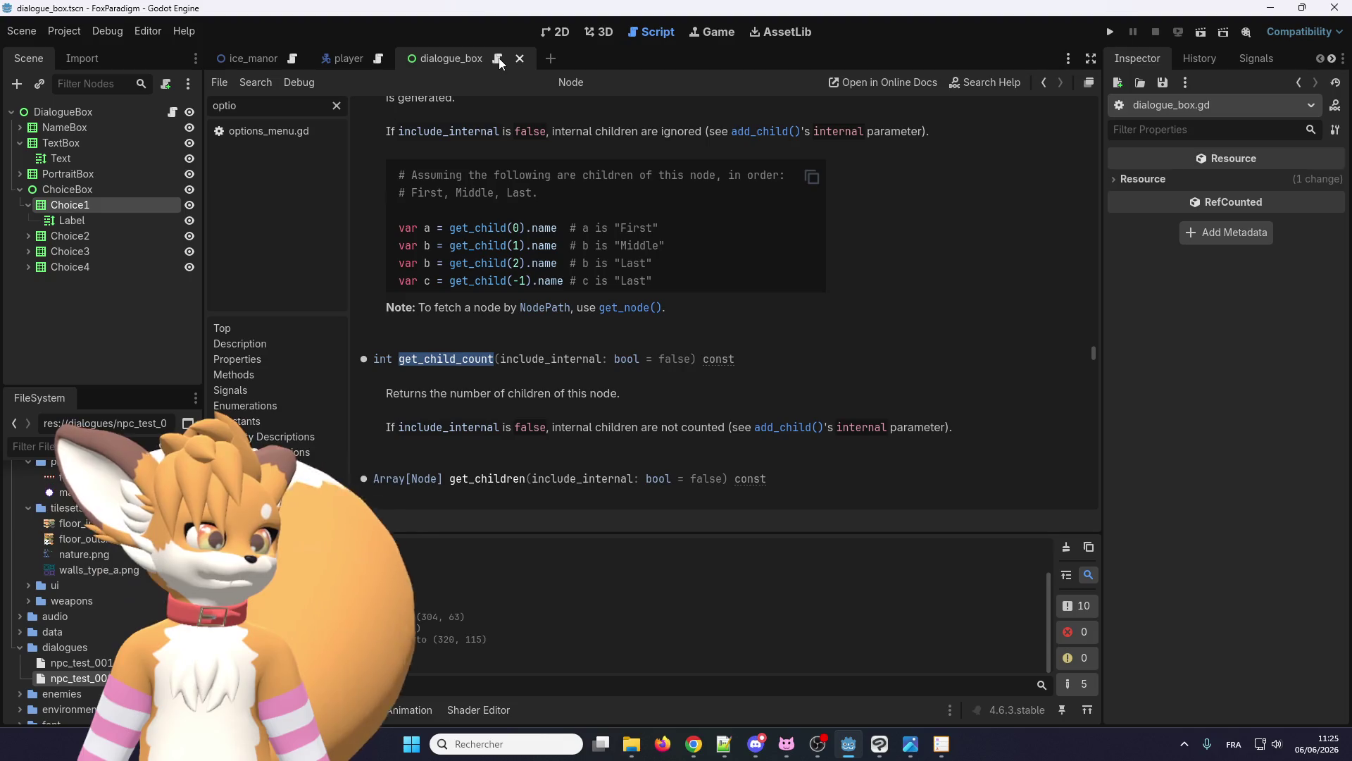
pyautogui.click(498, 62)
pyautogui.doubleClick(684, 288)
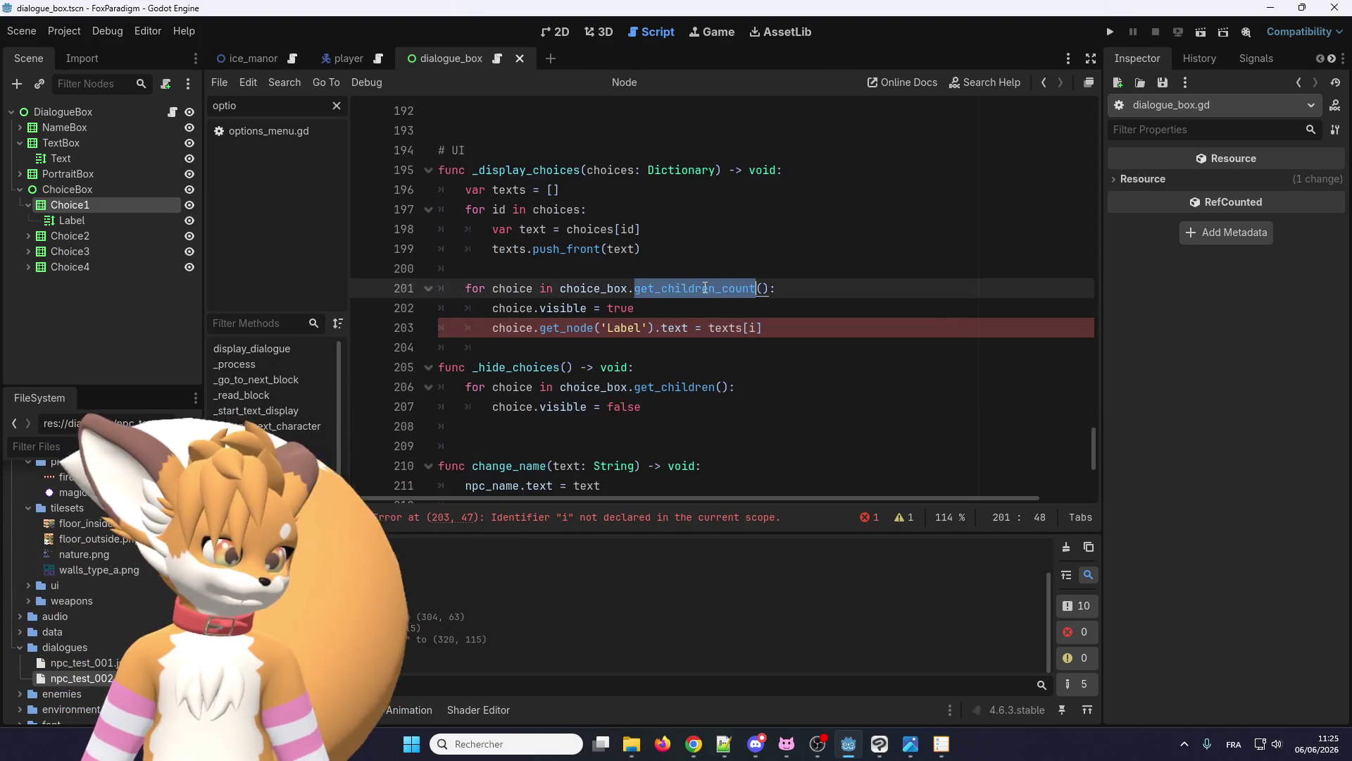
# - Correct the loop call to choice_box.get_child_count() and check the choice.visible line below
pyautogui.write('get_child_count')
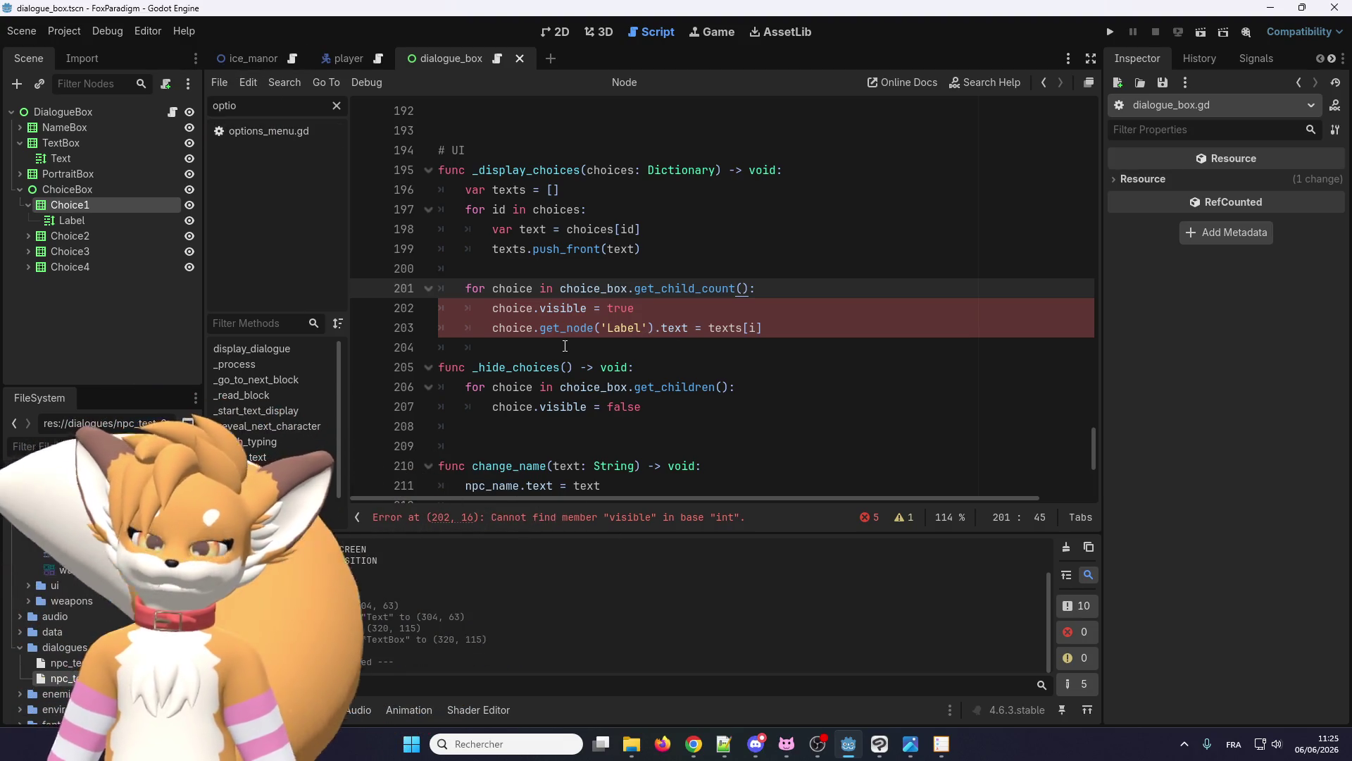
pyautogui.click(534, 308)
pyautogui.click(758, 288)
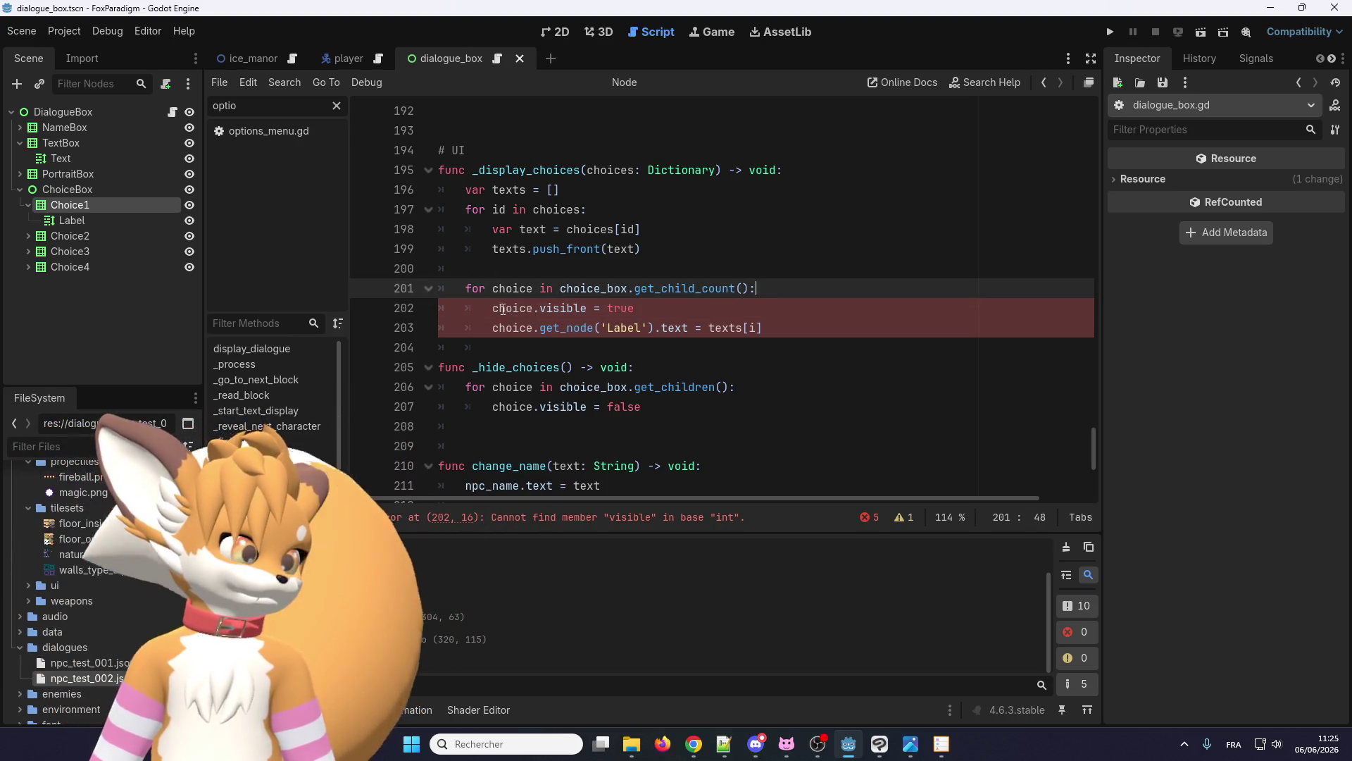
pyautogui.moveTo(503, 308); pyautogui.dragTo(598, 308)
pyautogui.click(598, 308)
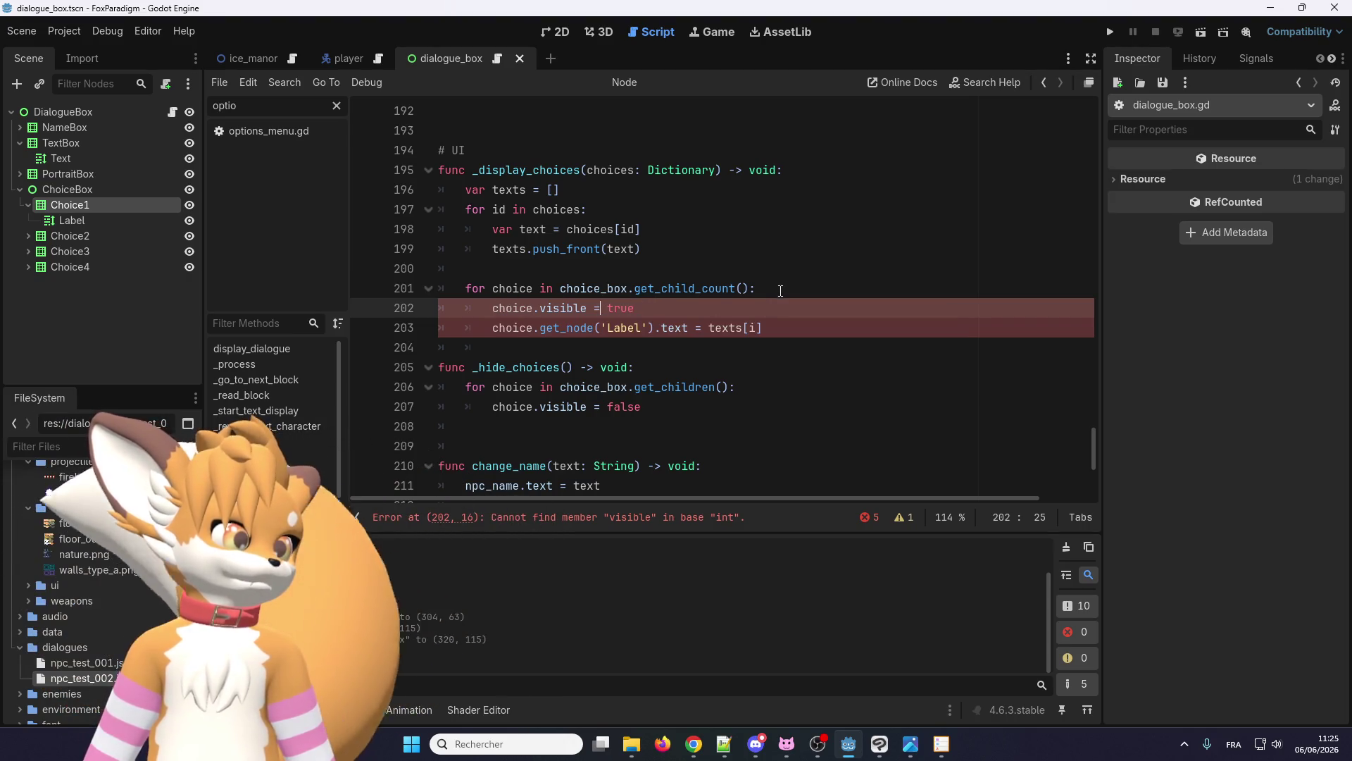
pyautogui.keyDown('ctrl'); pyautogui.click(518, 308); pyautogui.keyUp('ctrl')
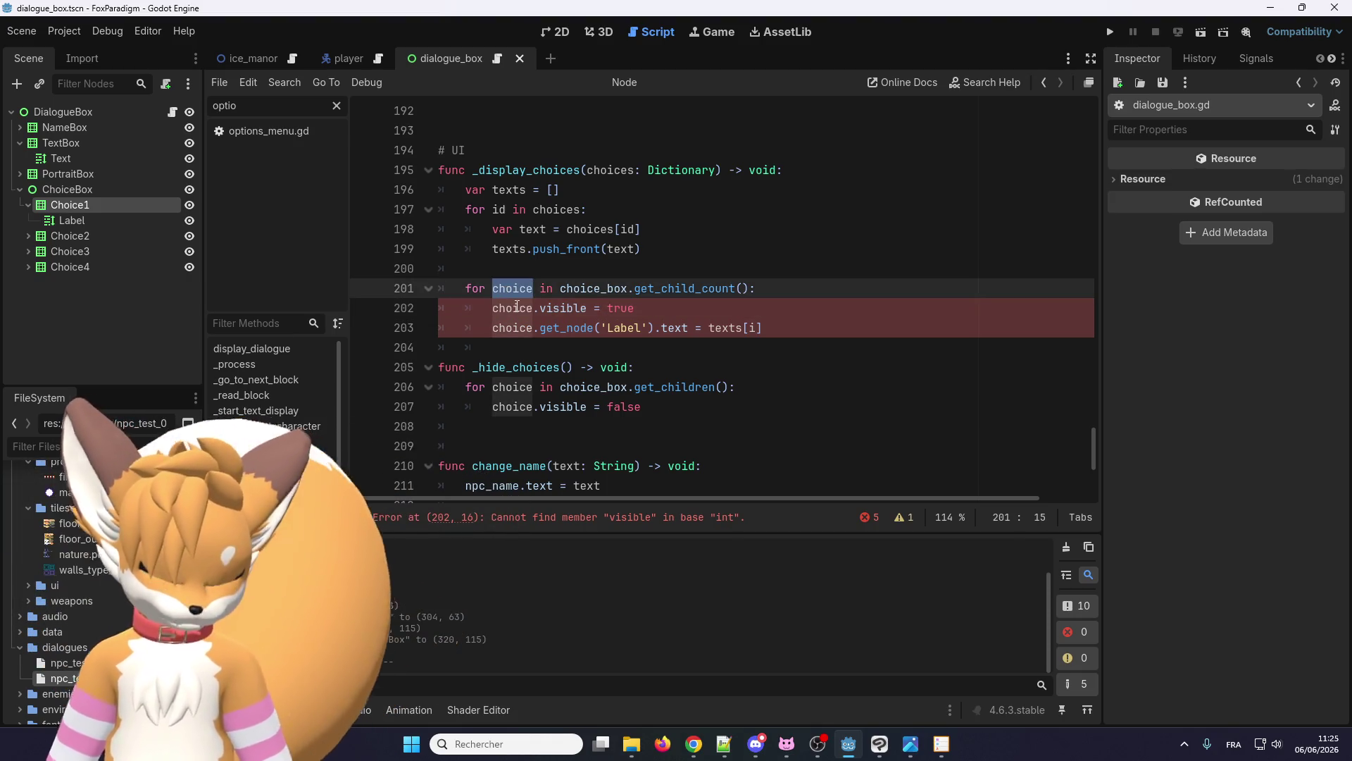
# - Use i as the loop variable and add var choice = choice_box.get_child(i) inside the loop
pyautogui.write('i')
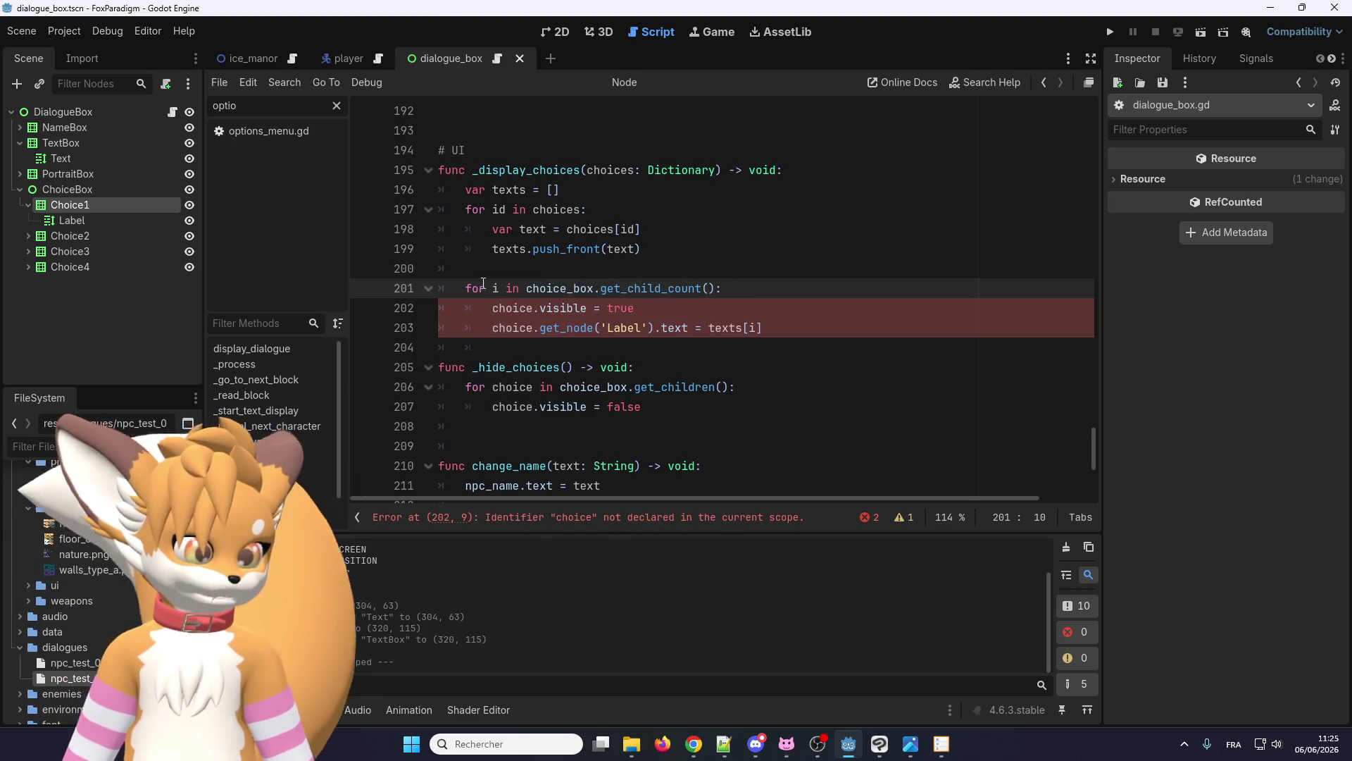
pyautogui.click(788, 294)
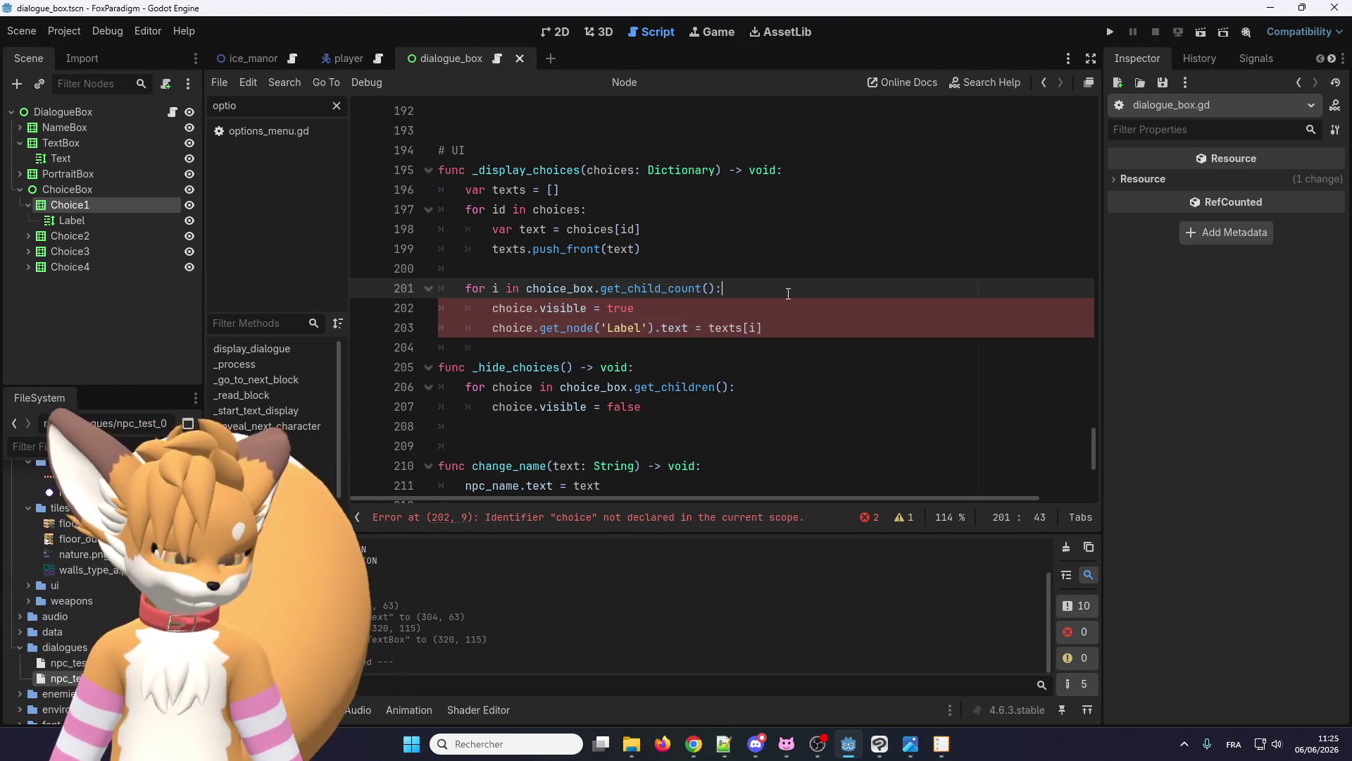
pyautogui.press('Return')
pyautogui.write('var choice')
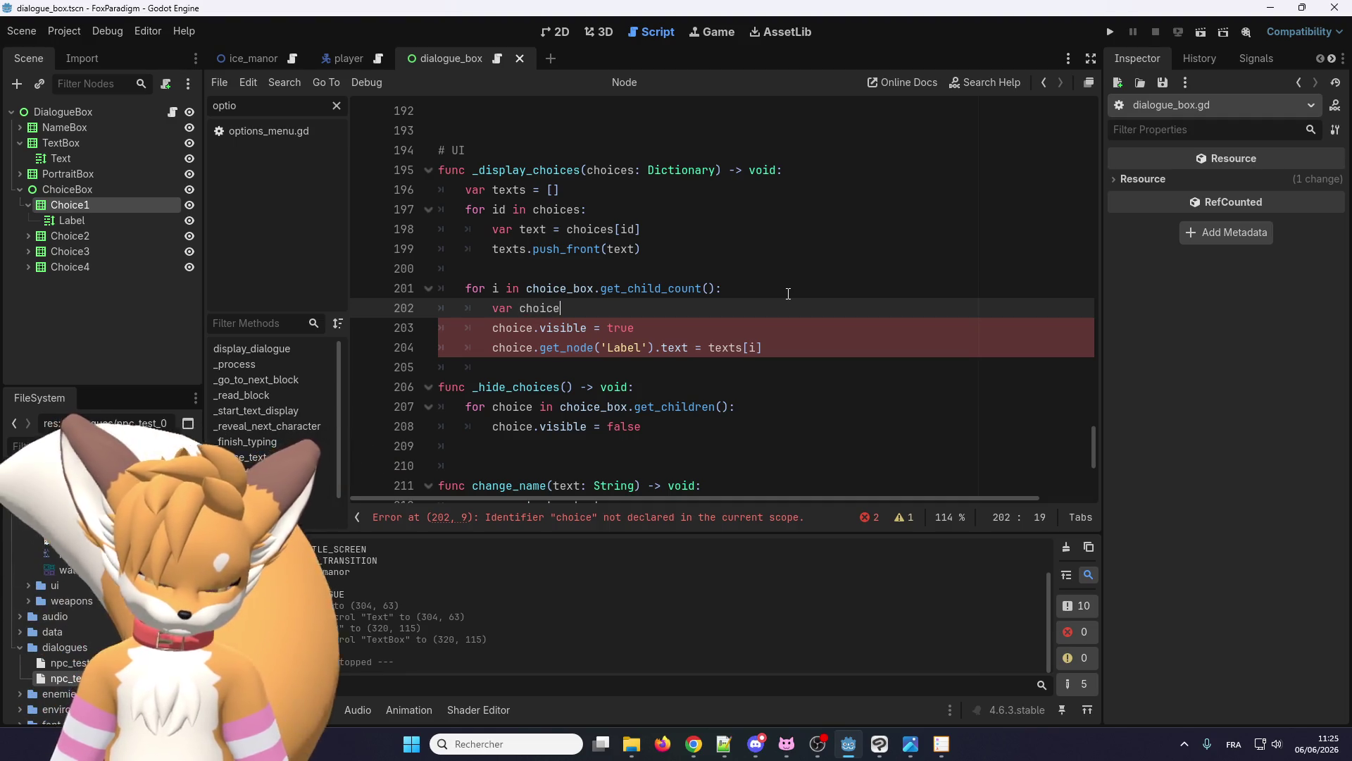
pyautogui.doubleClick(556, 288)
pyautogui.hotkey('ctrl', 'c')
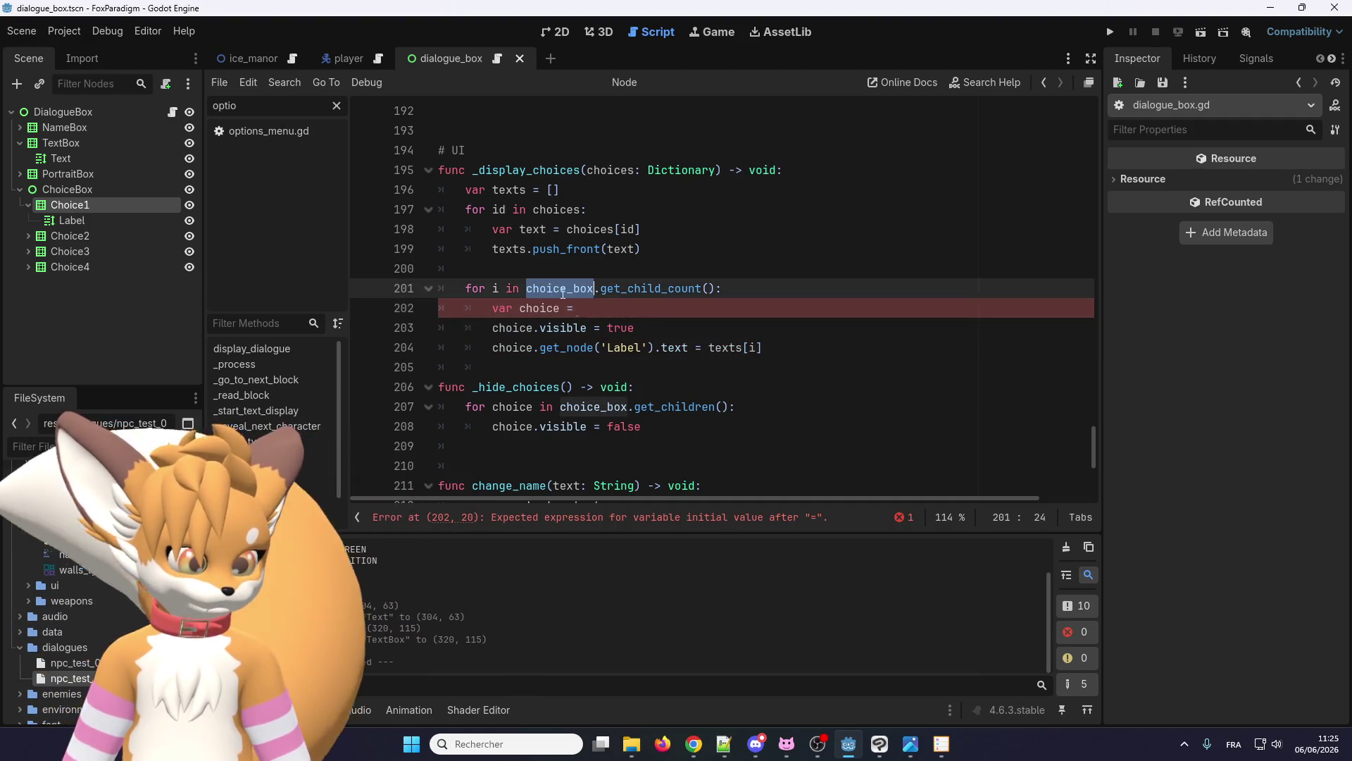
pyautogui.click(655, 315)
pyautogui.hotkey('ctrl', 'v')
pyautogui.write('.')
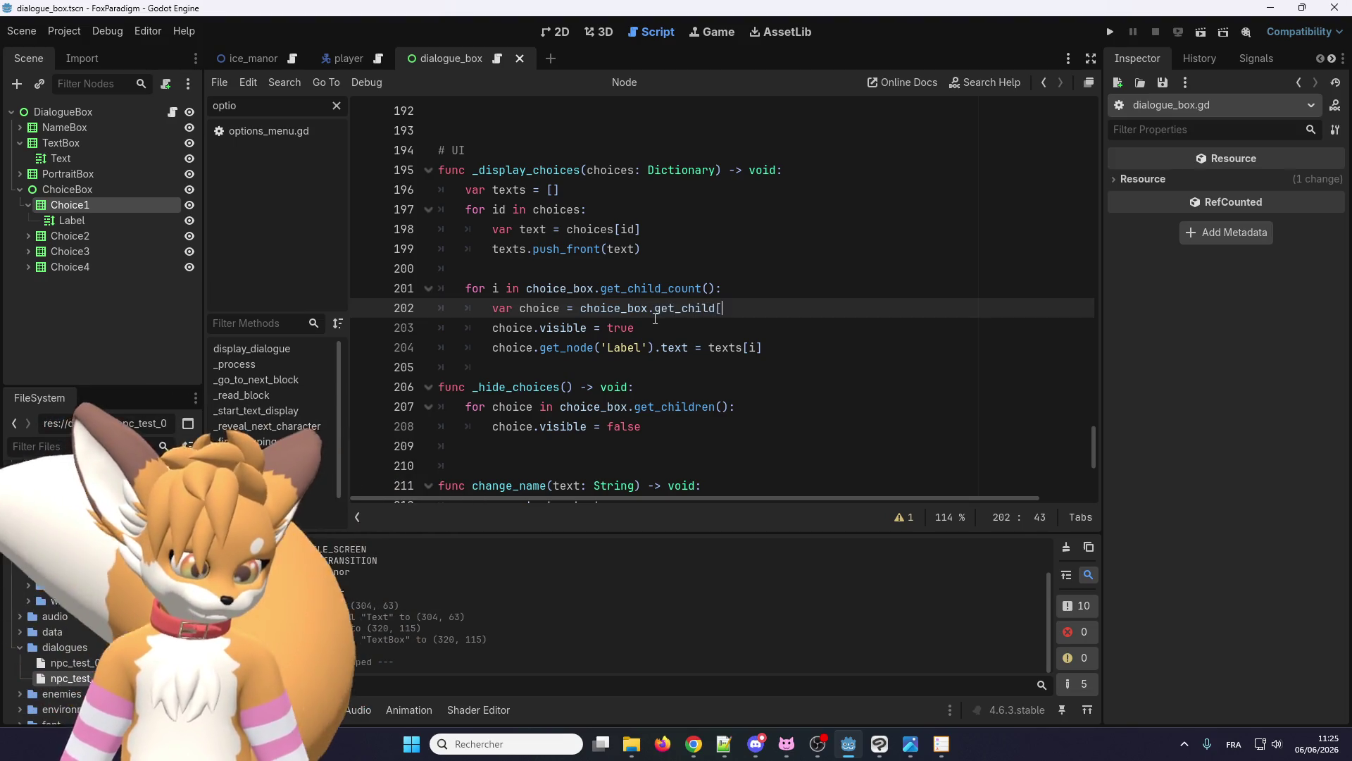
pyautogui.write('i]')
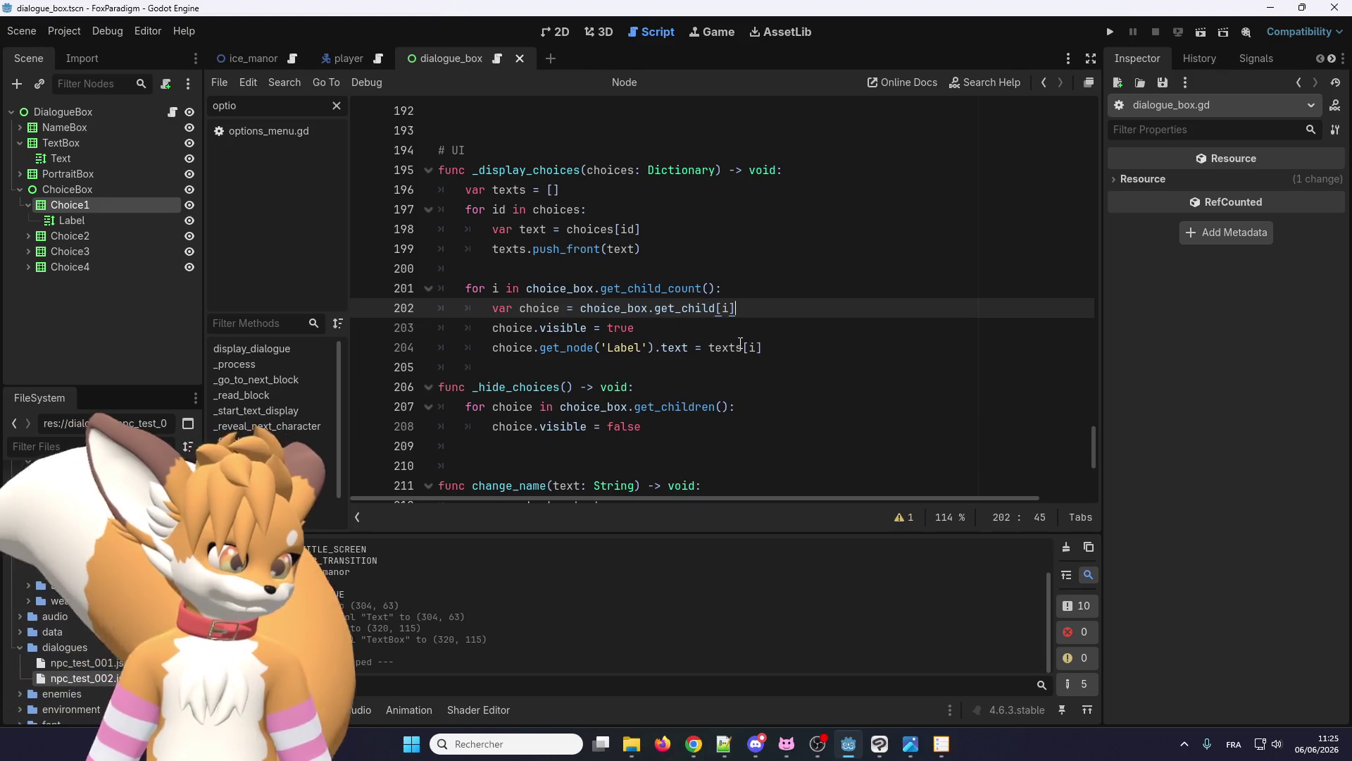
pyautogui.press('Down')
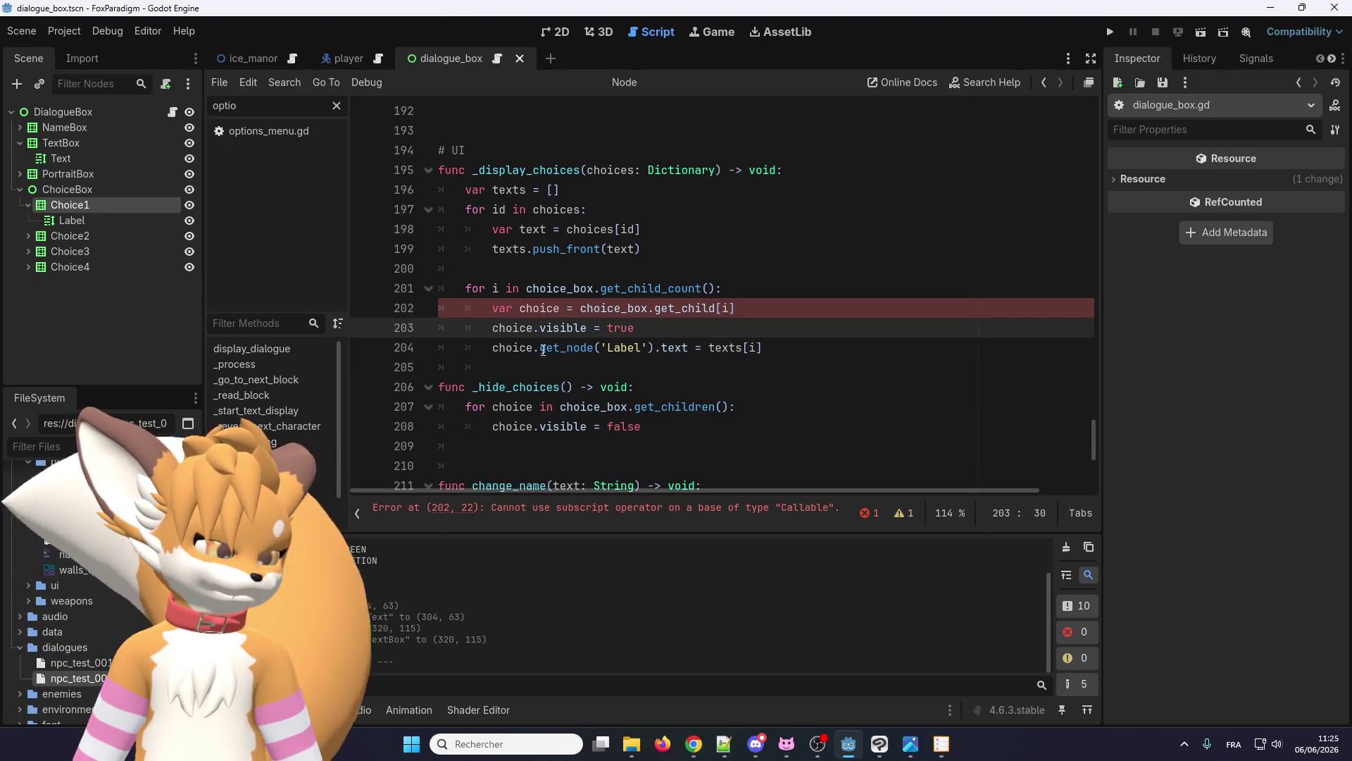
pyautogui.click(777, 352)
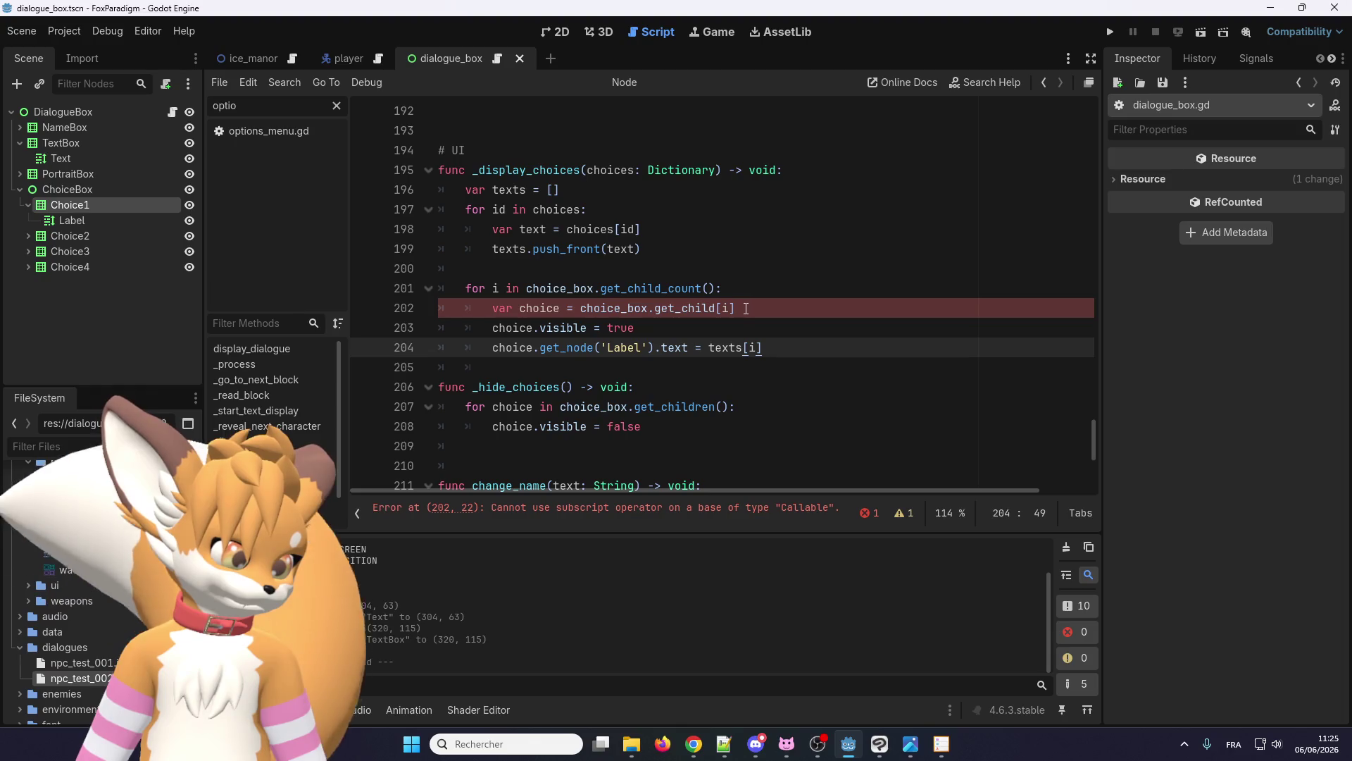
pyautogui.click(717, 308)
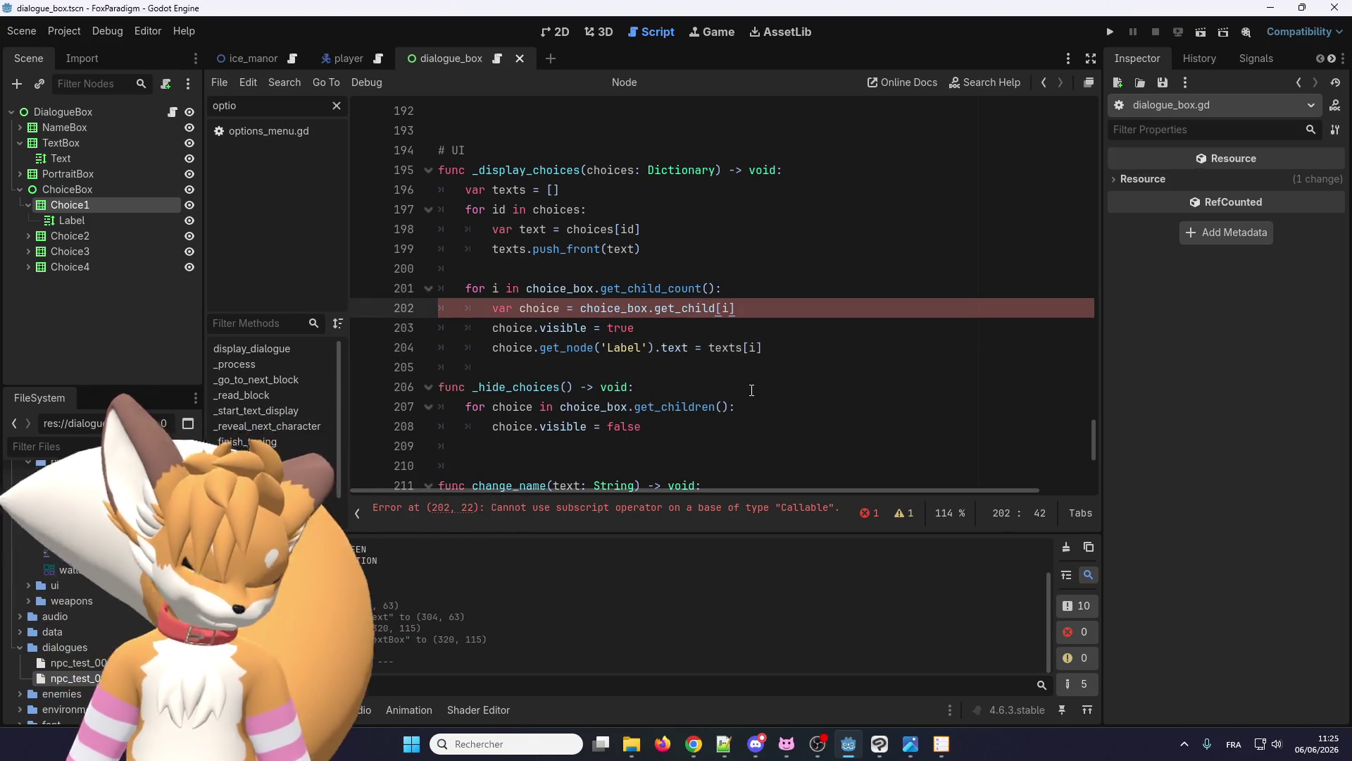
pyautogui.press('Delete')
pyautogui.write('(')
pyautogui.press('Down')
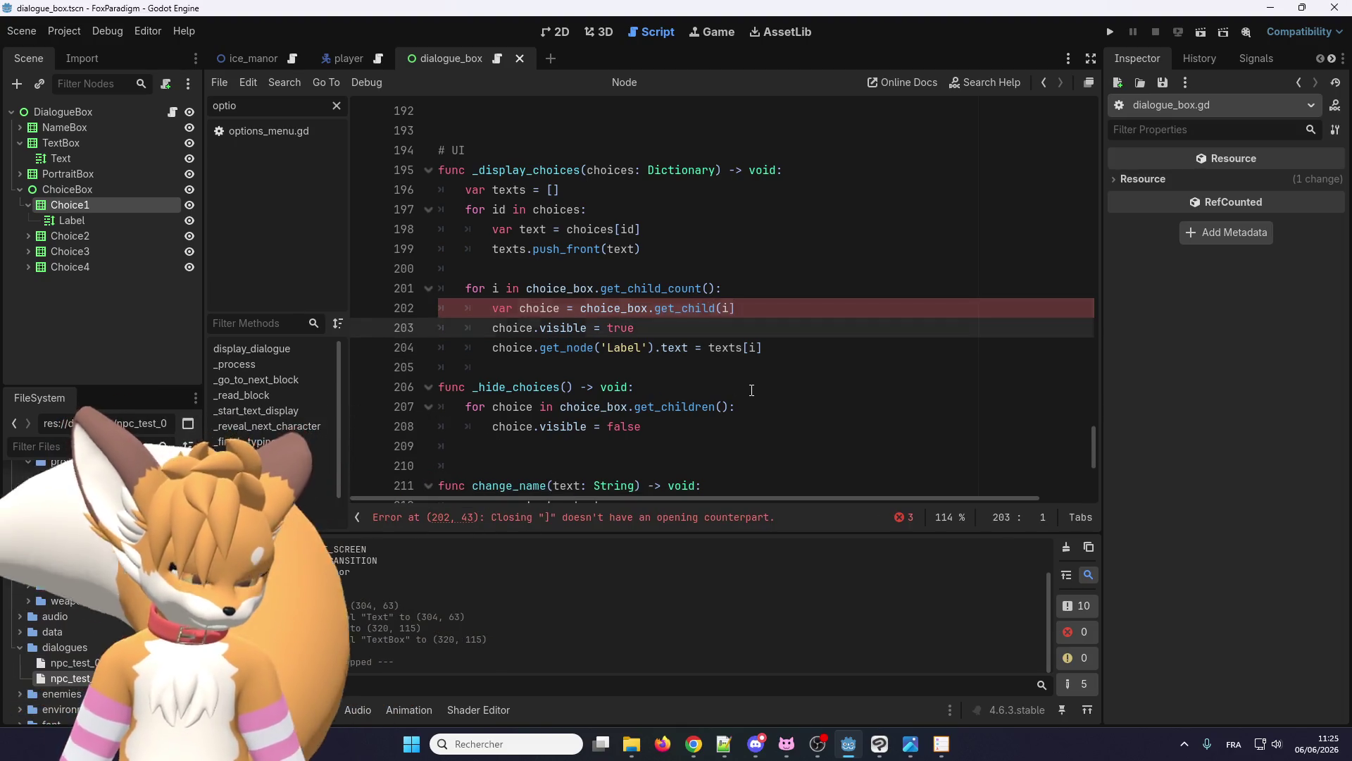
pyautogui.click(737, 308)
pyautogui.press('BackSpace')
pyautogui.write(')')
pyautogui.click(737, 347)
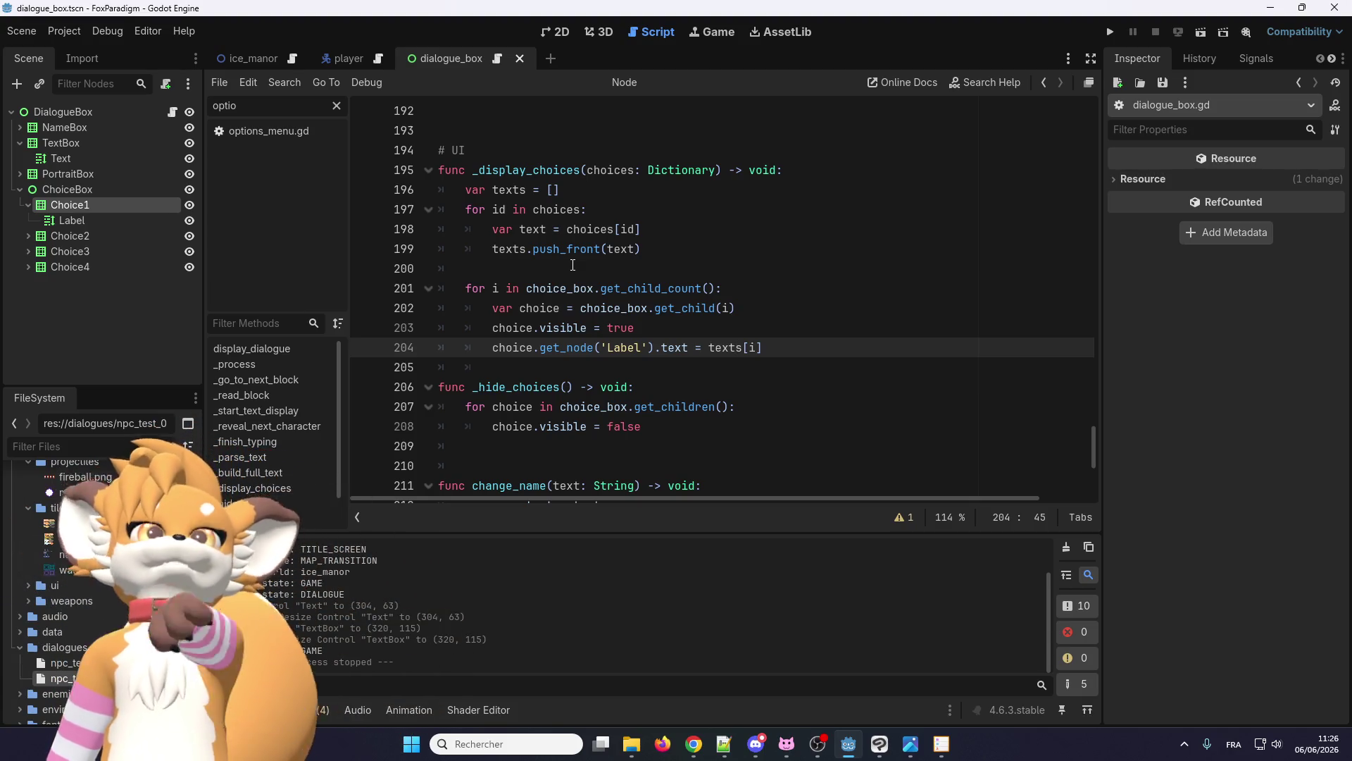
# - Review the _display_choices loop lines and run the game to test the choices
pyautogui.moveTo(552, 203); pyautogui.dragTo(493, 407)
pyautogui.click(535, 268)
pyautogui.scroll(2, 563, 296)
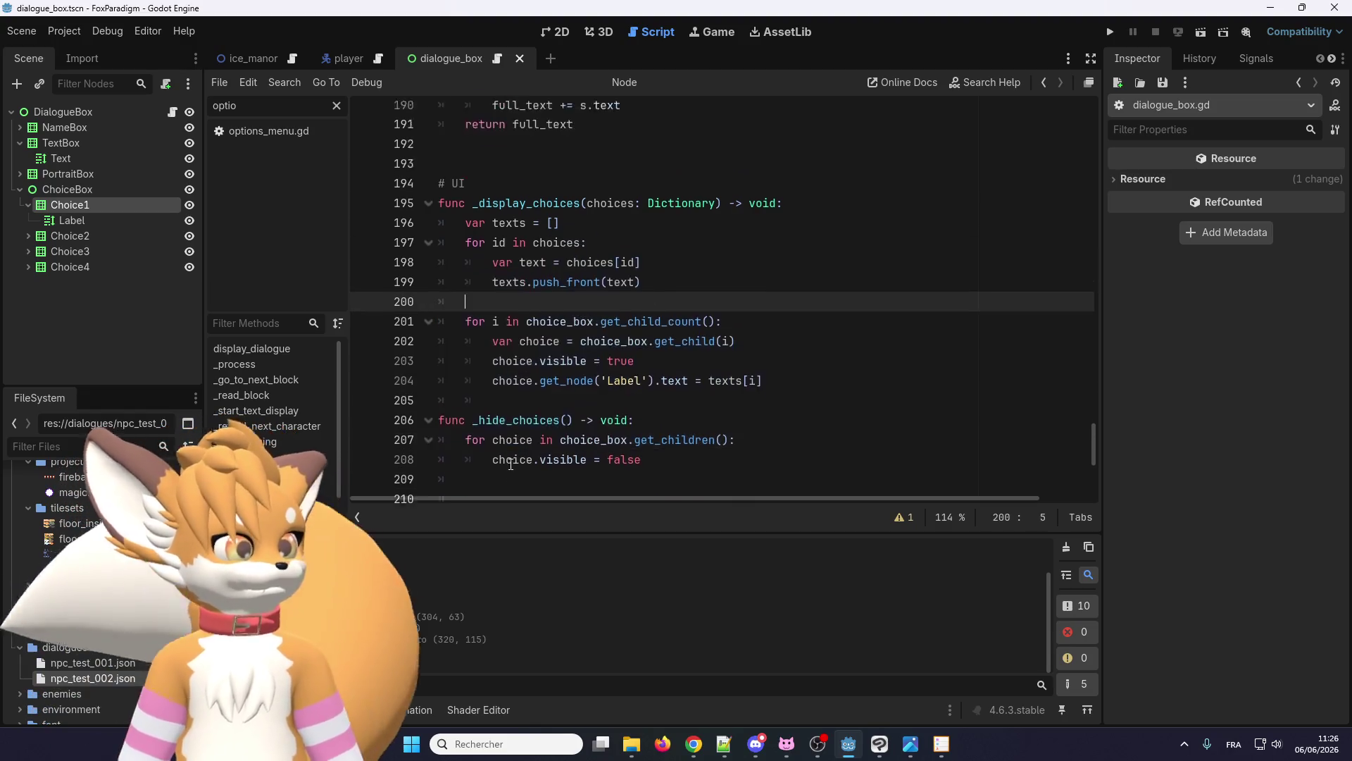
pyautogui.scroll(-2, 599, 303)
pyautogui.moveTo(405, 169); pyautogui.dragTo(405, 367)
pyautogui.click(736, 307)
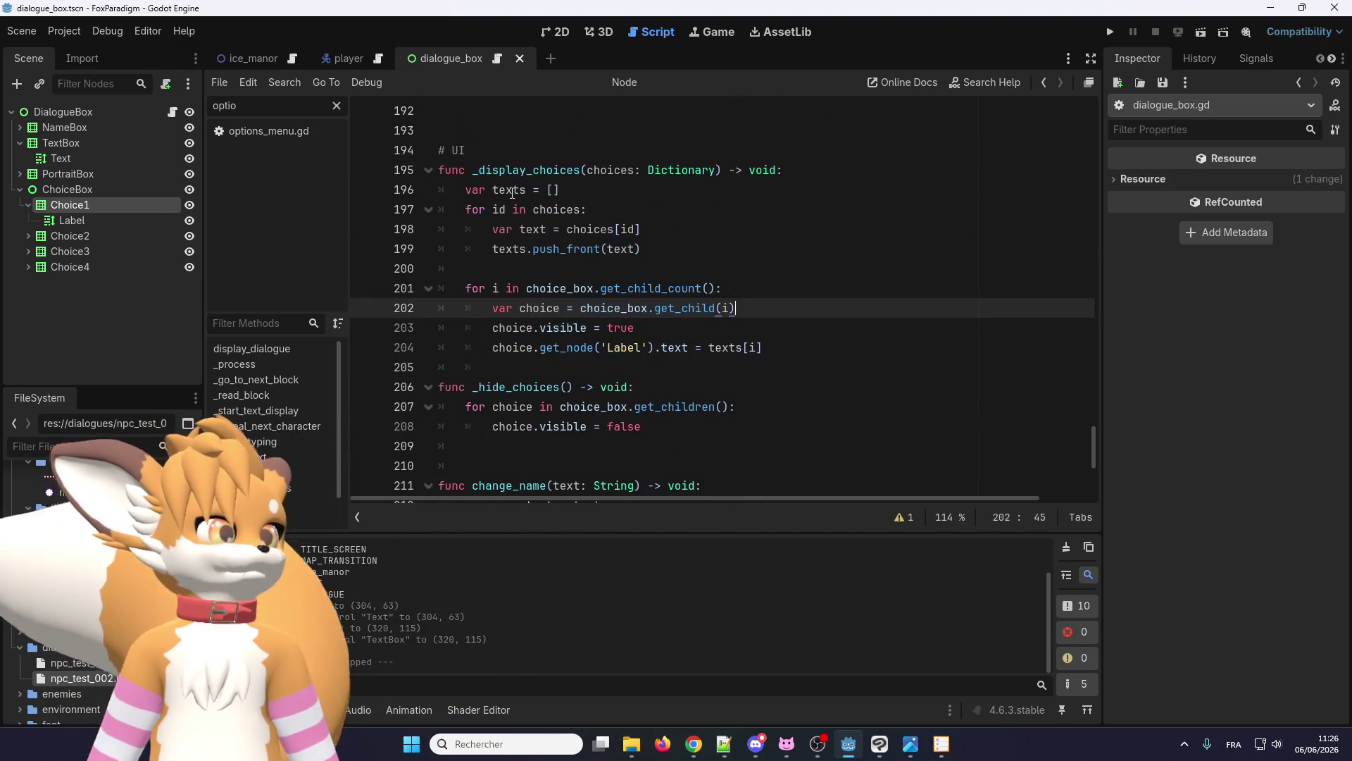
pyautogui.moveTo(597, 372); pyautogui.dragTo(490, 308)
pyautogui.click(588, 209)
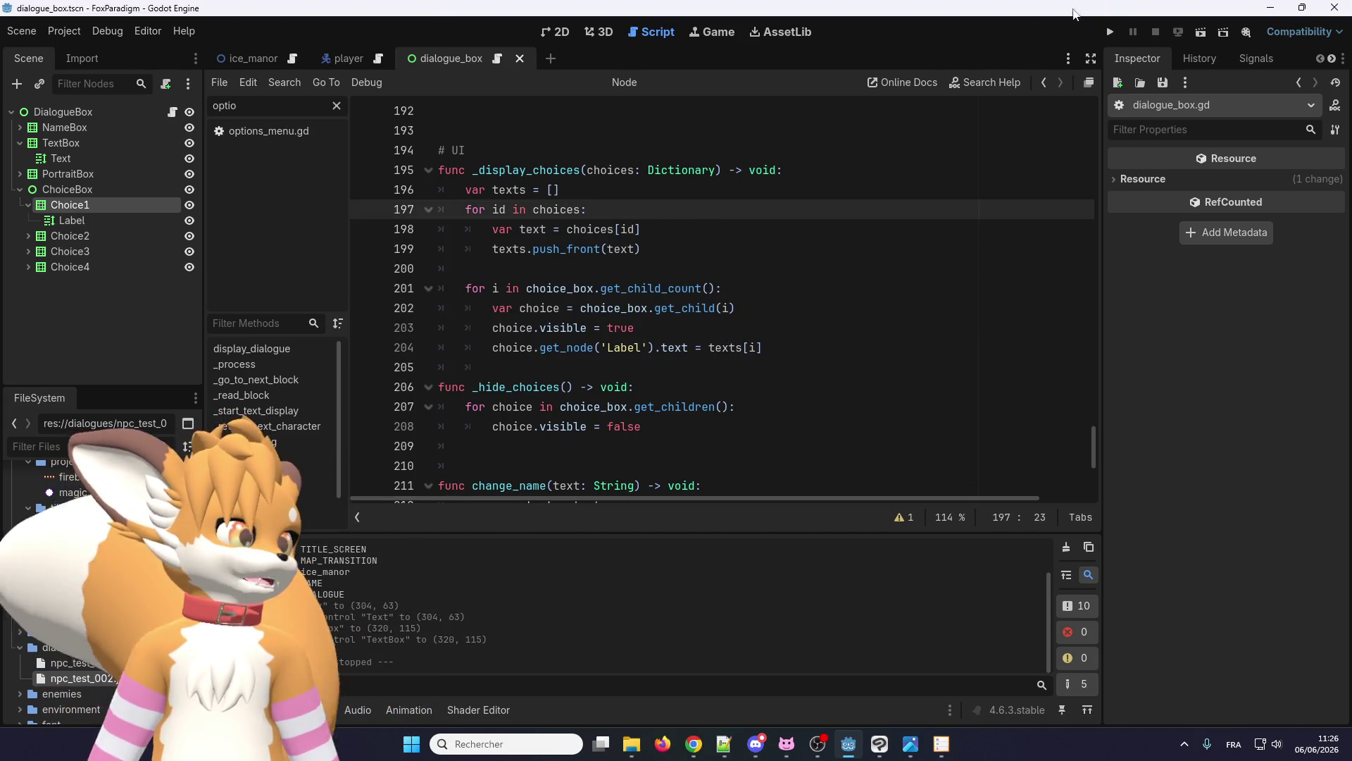
pyautogui.click(1113, 33)
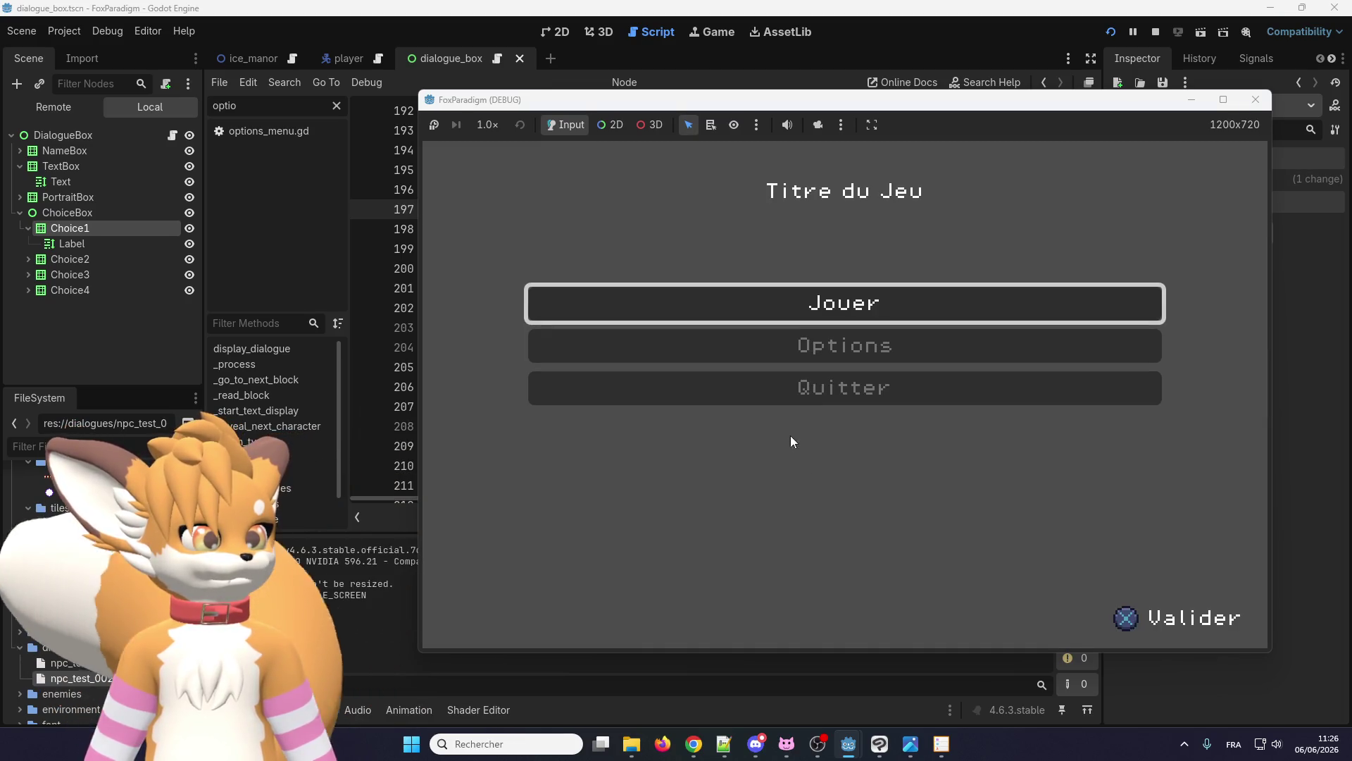
# - Load the save, walk the fox to the slime and talk to trigger the texts index error
pyautogui.press('Return')
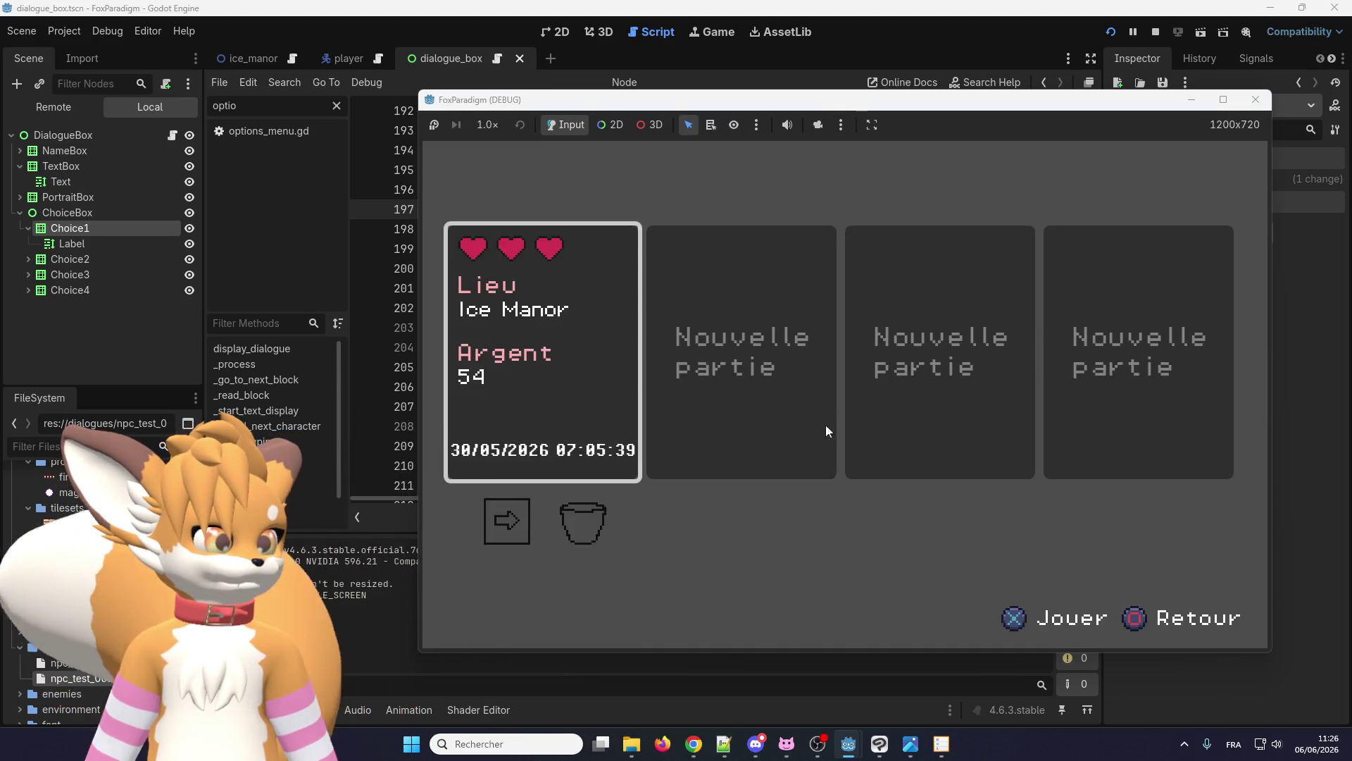
pyautogui.press('Return')
pyautogui.press('Up')
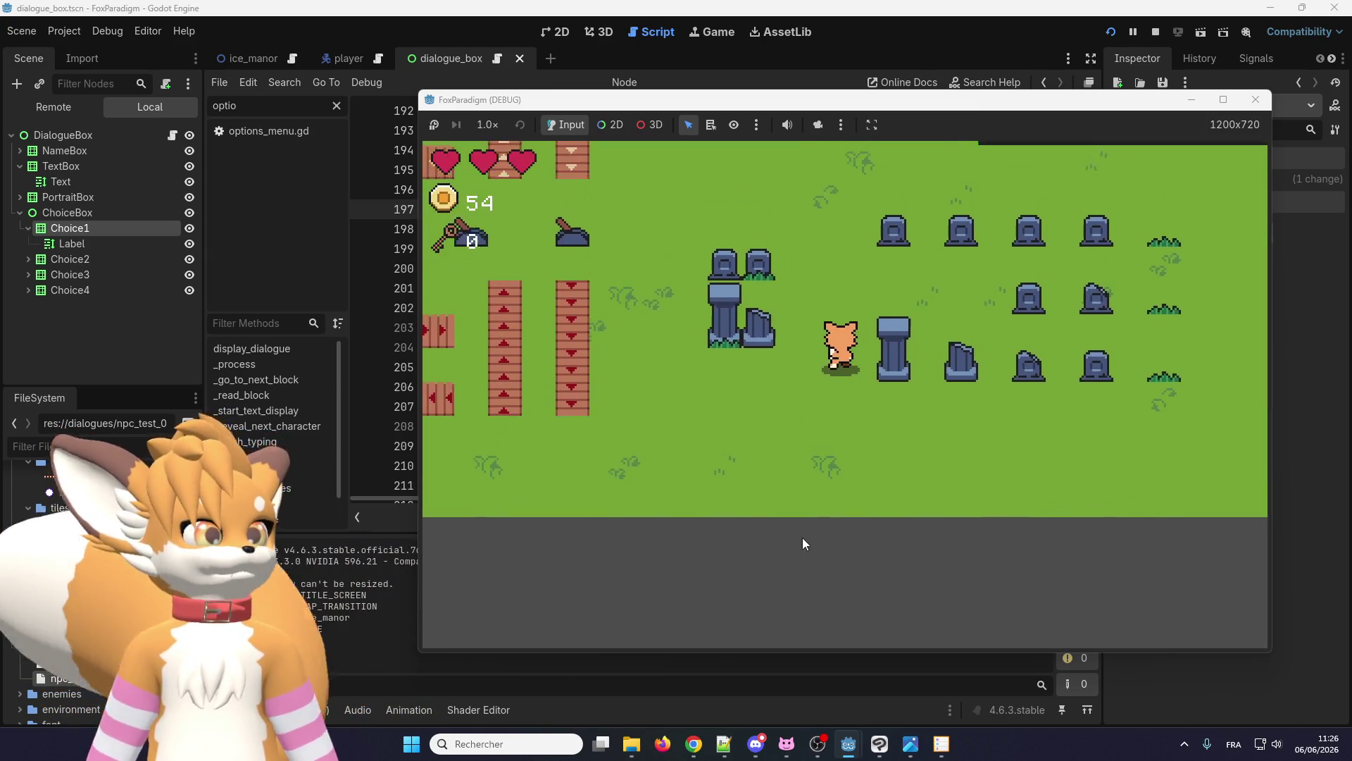
pyautogui.press('Up')
pyautogui.press('Right')
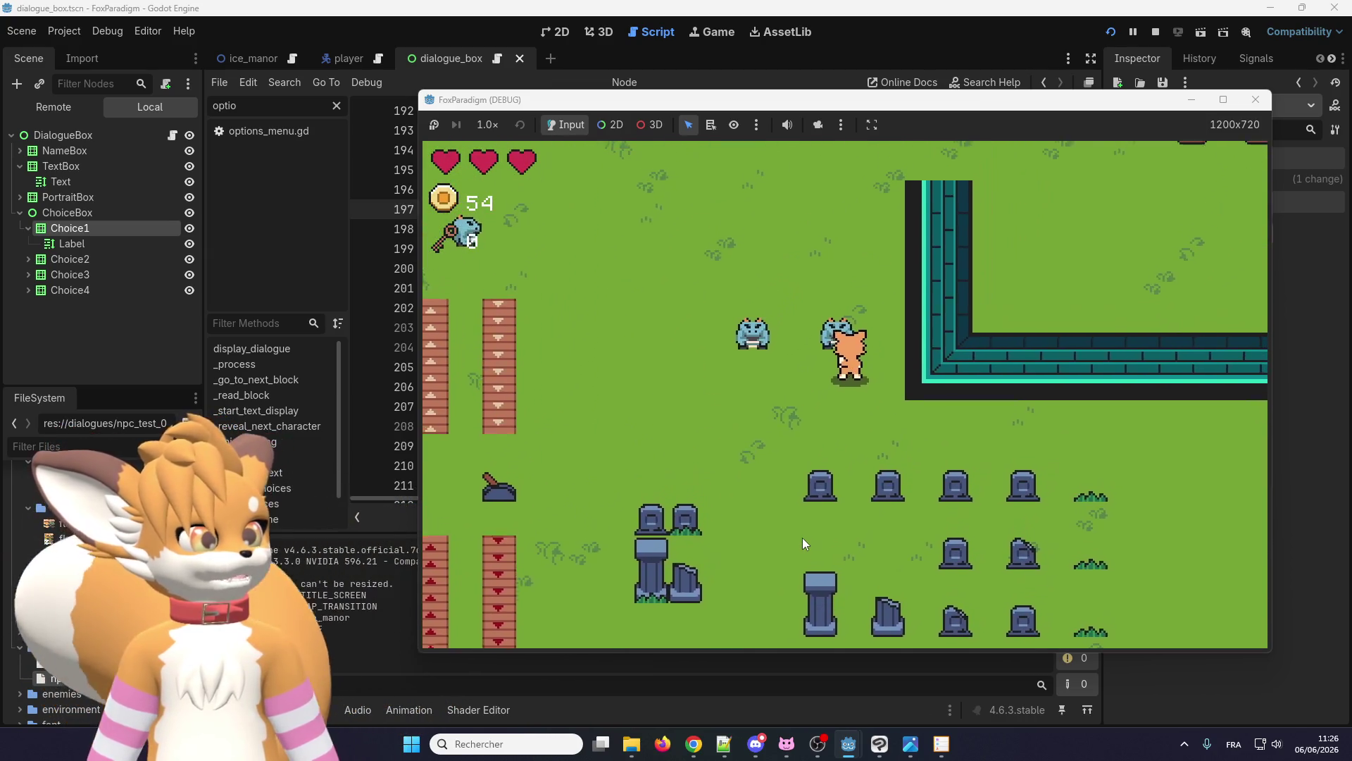
pyautogui.press('Return')
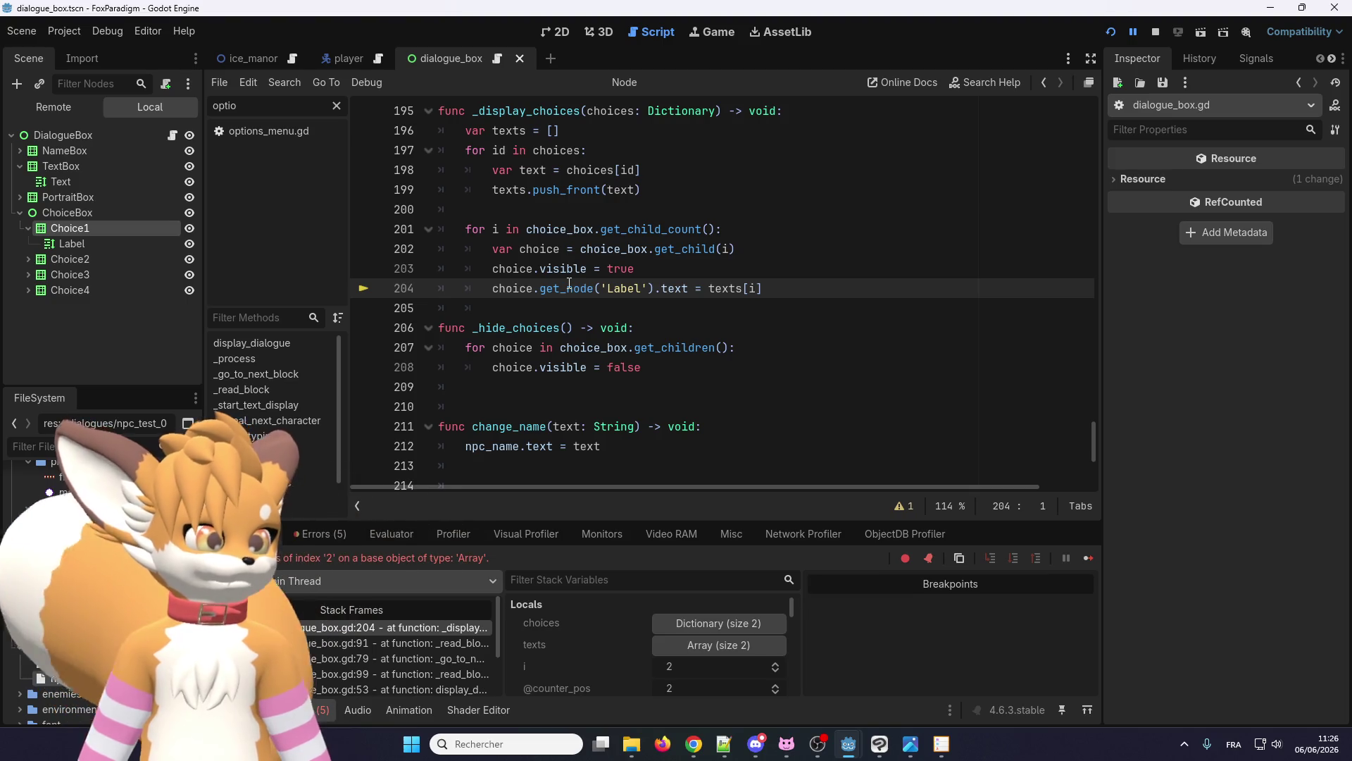
# - Inspect lines 201 and 203 in the script, then stop the running game
pyautogui.moveTo(569, 282)
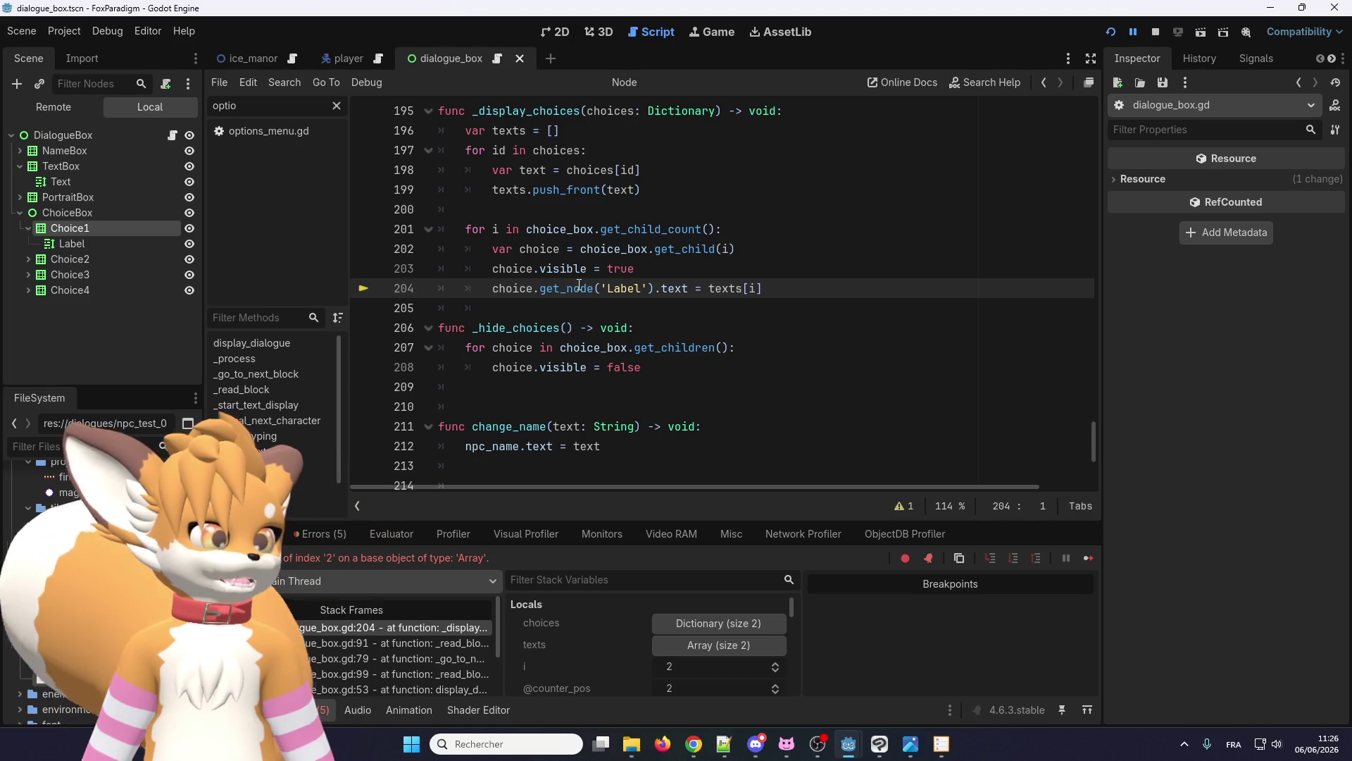
pyautogui.click(699, 260)
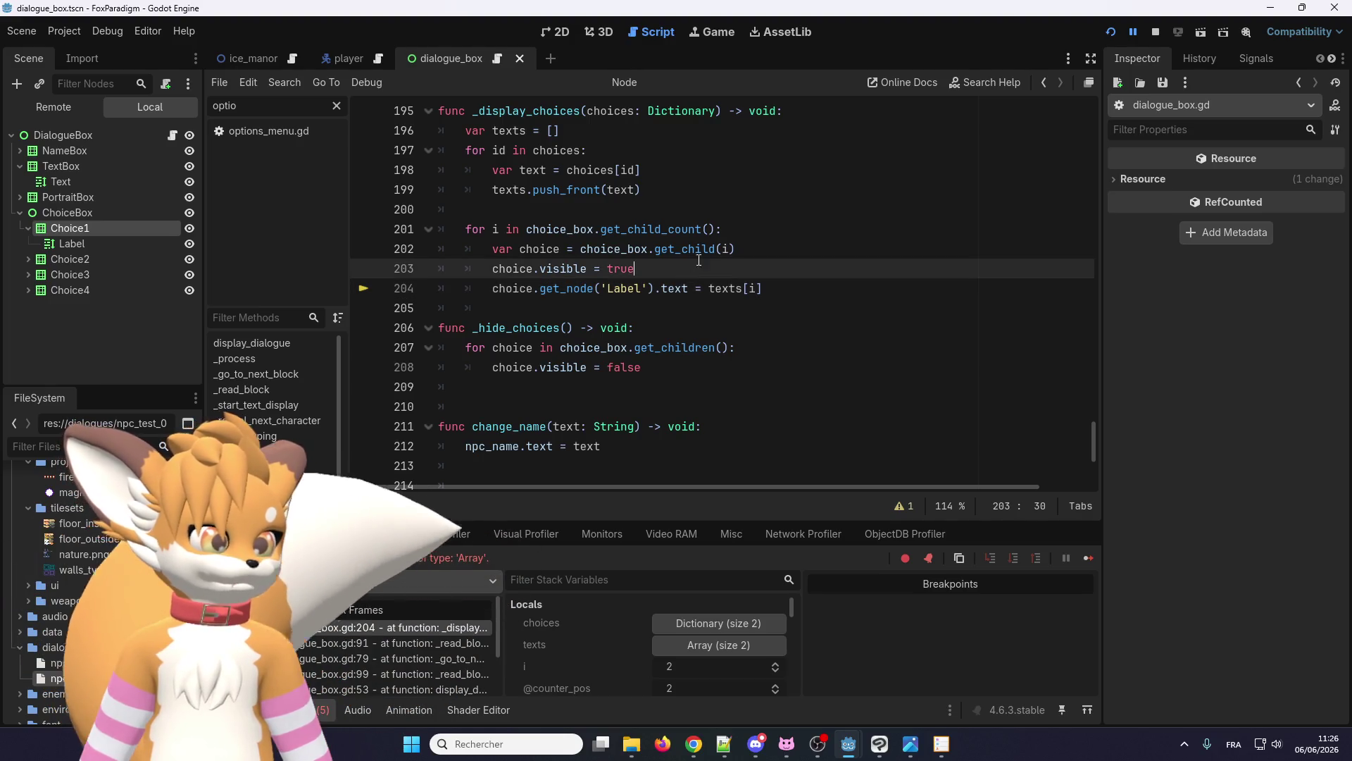
pyautogui.click(740, 232)
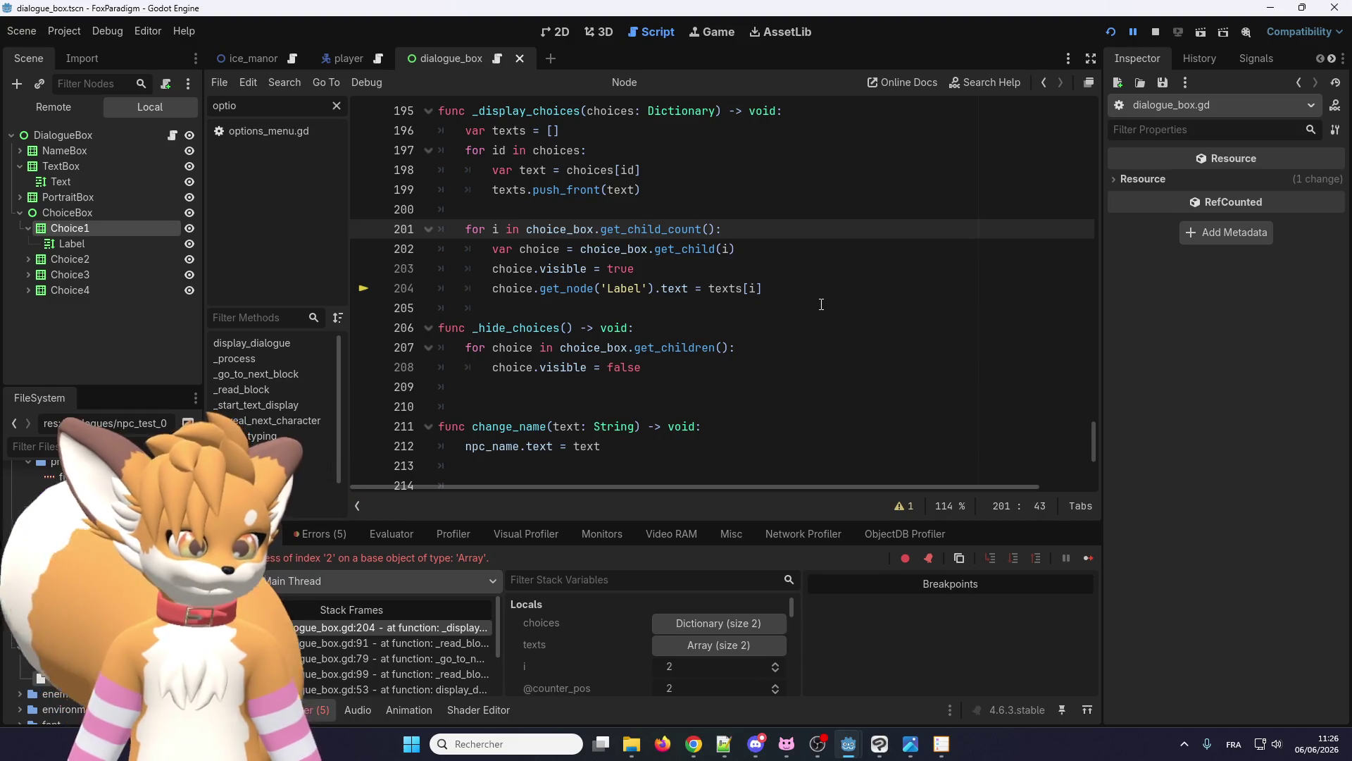
pyautogui.click(1158, 38)
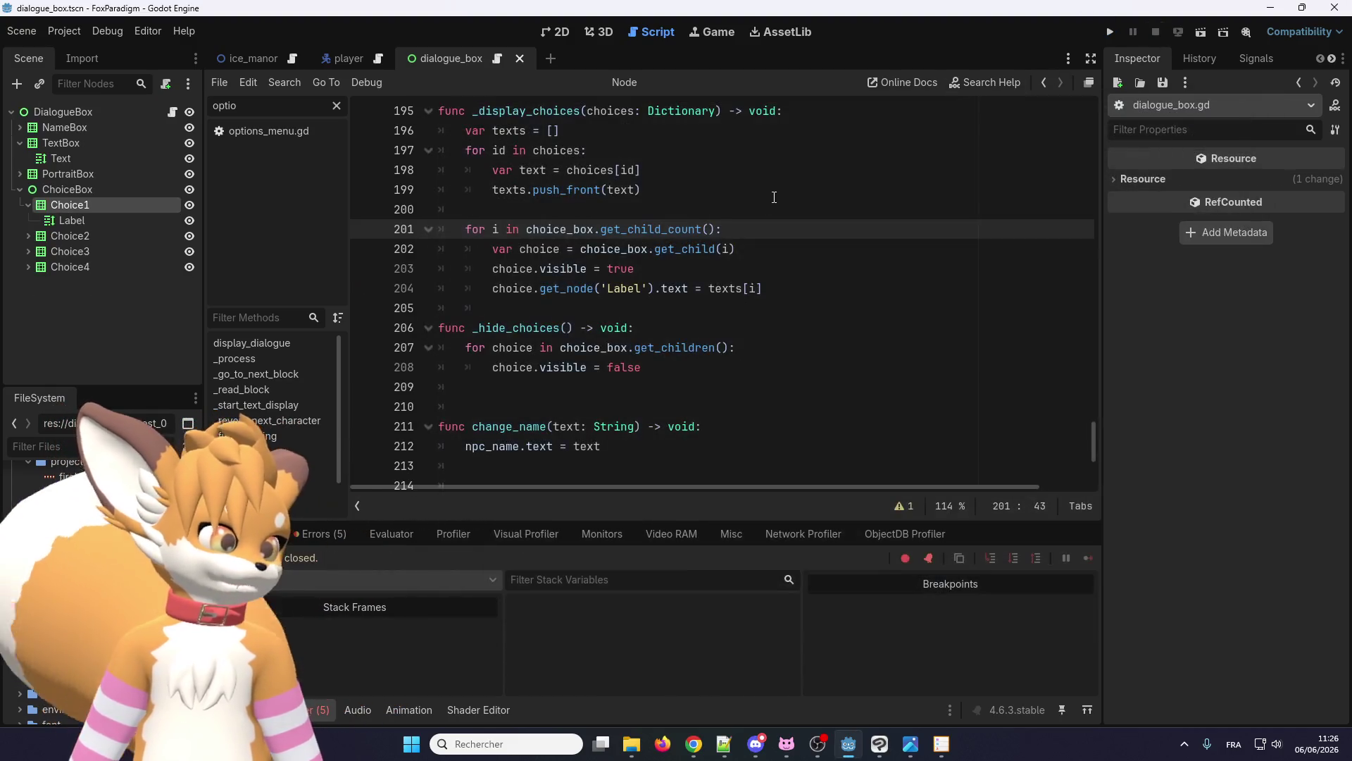
pyautogui.click(756, 229)
pyautogui.press('Return')
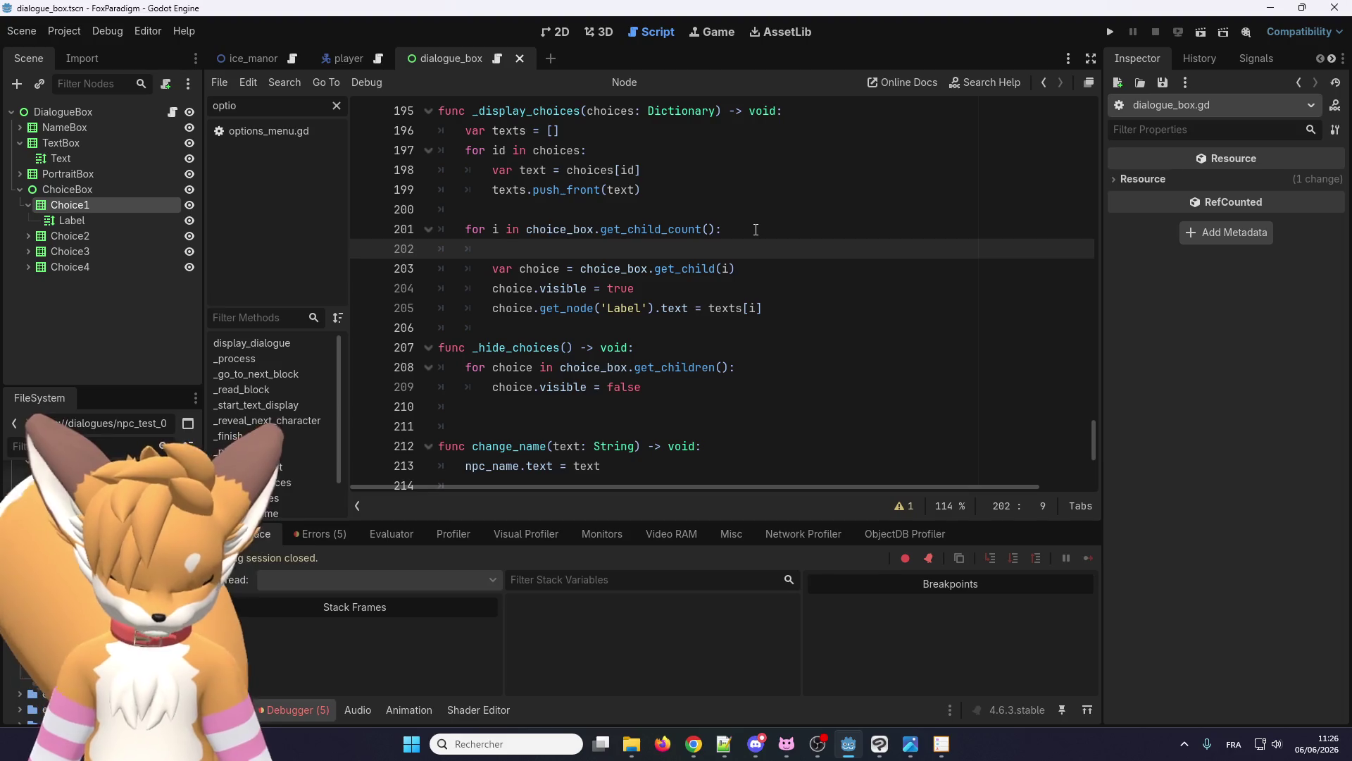
pyautogui.write('if(texts[i]')
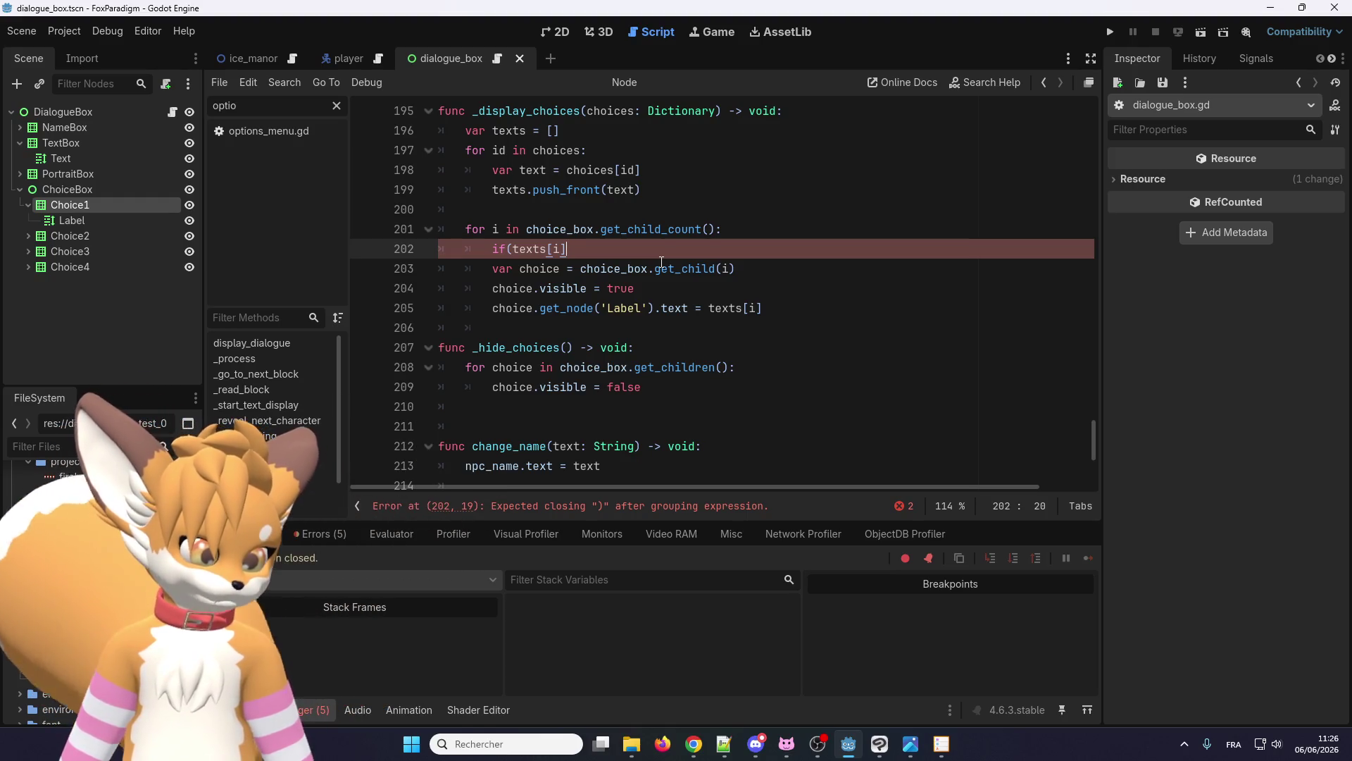
pyautogui.press('BackSpace')
pyautogui.press('BackSpace')
pyautogui.press('BackSpace')
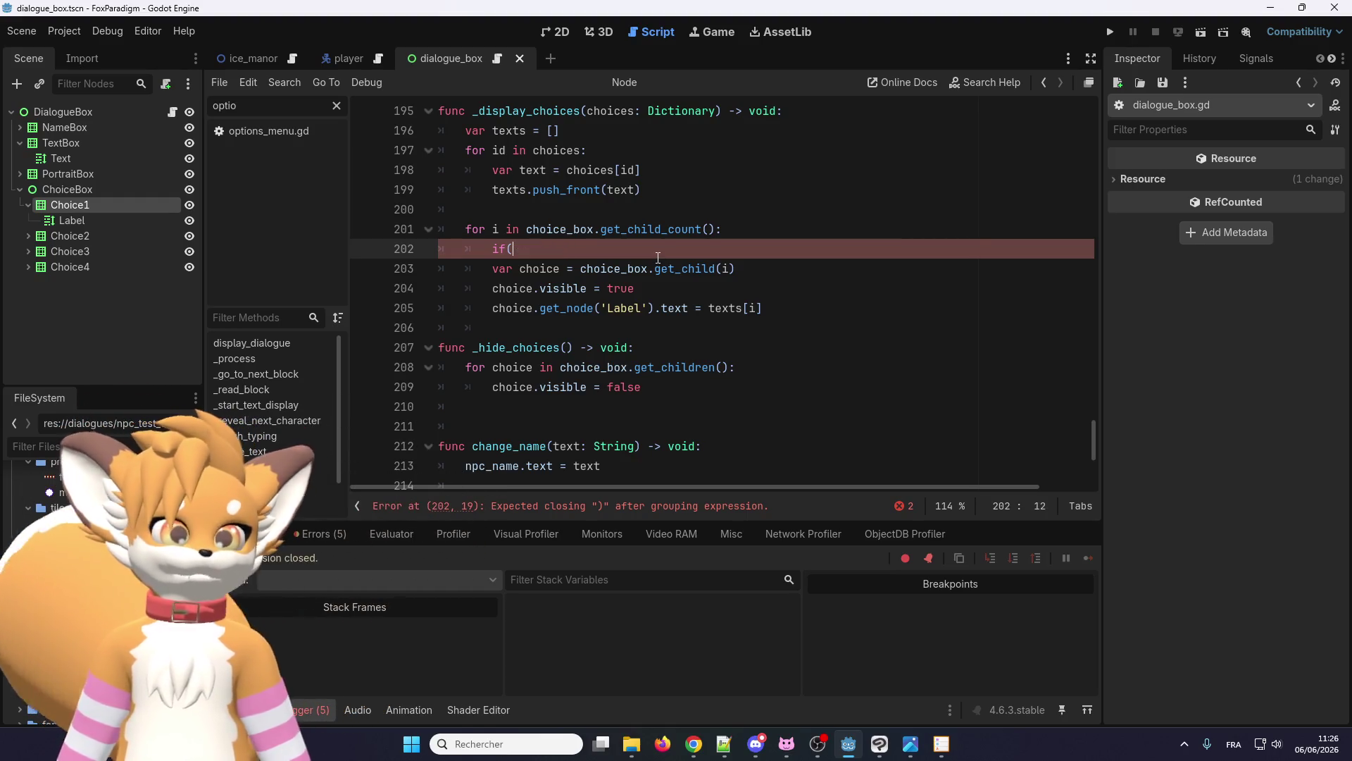
pyautogui.click(724, 292)
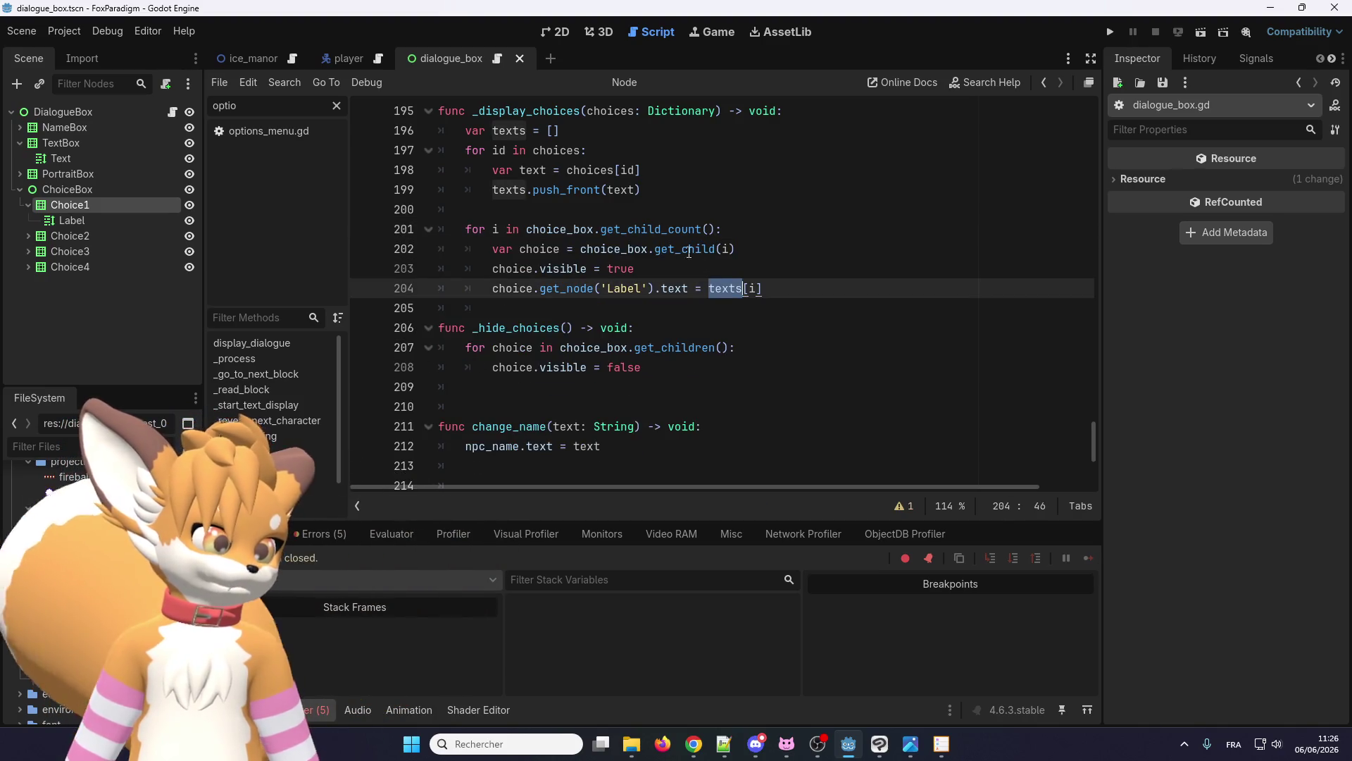
pyautogui.click(530, 230)
pyautogui.moveTo(530, 229); pyautogui.dragTo(726, 232)
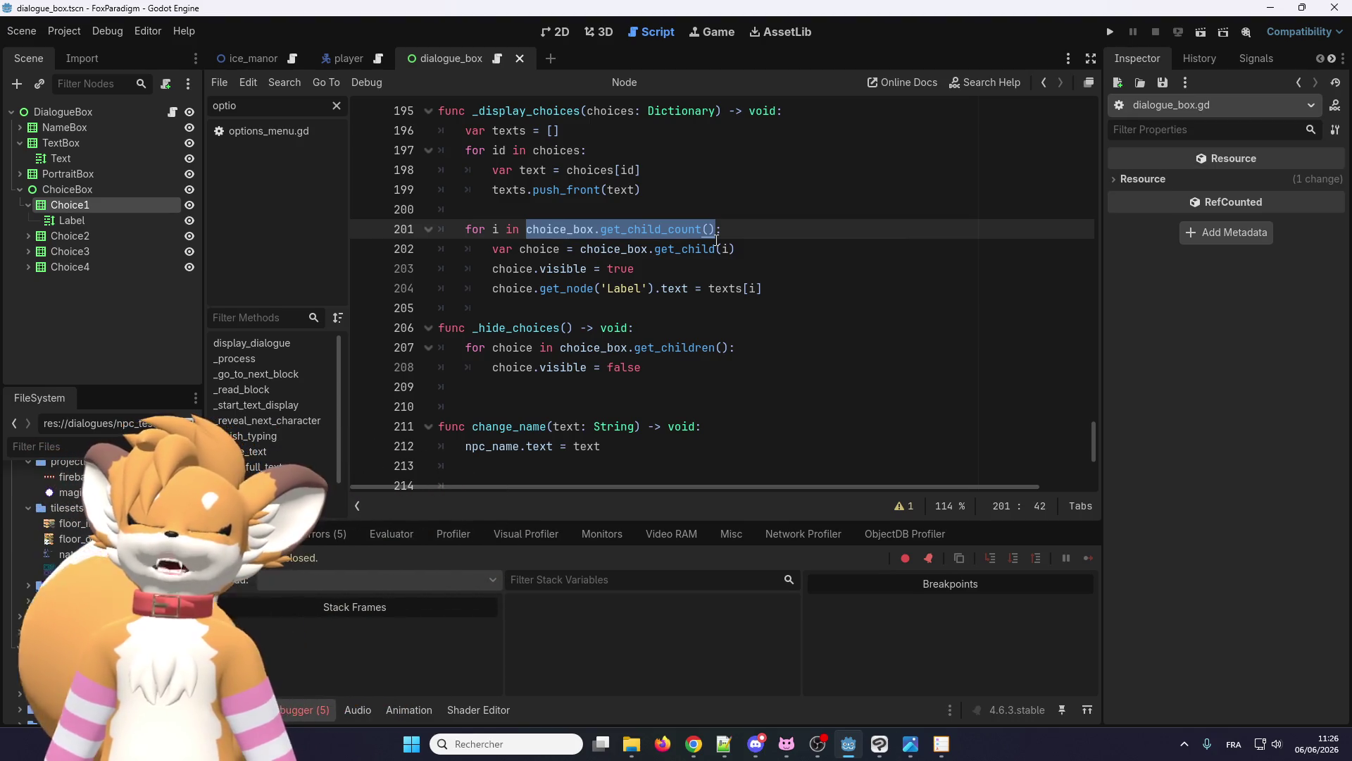
pyautogui.moveTo(716, 240)
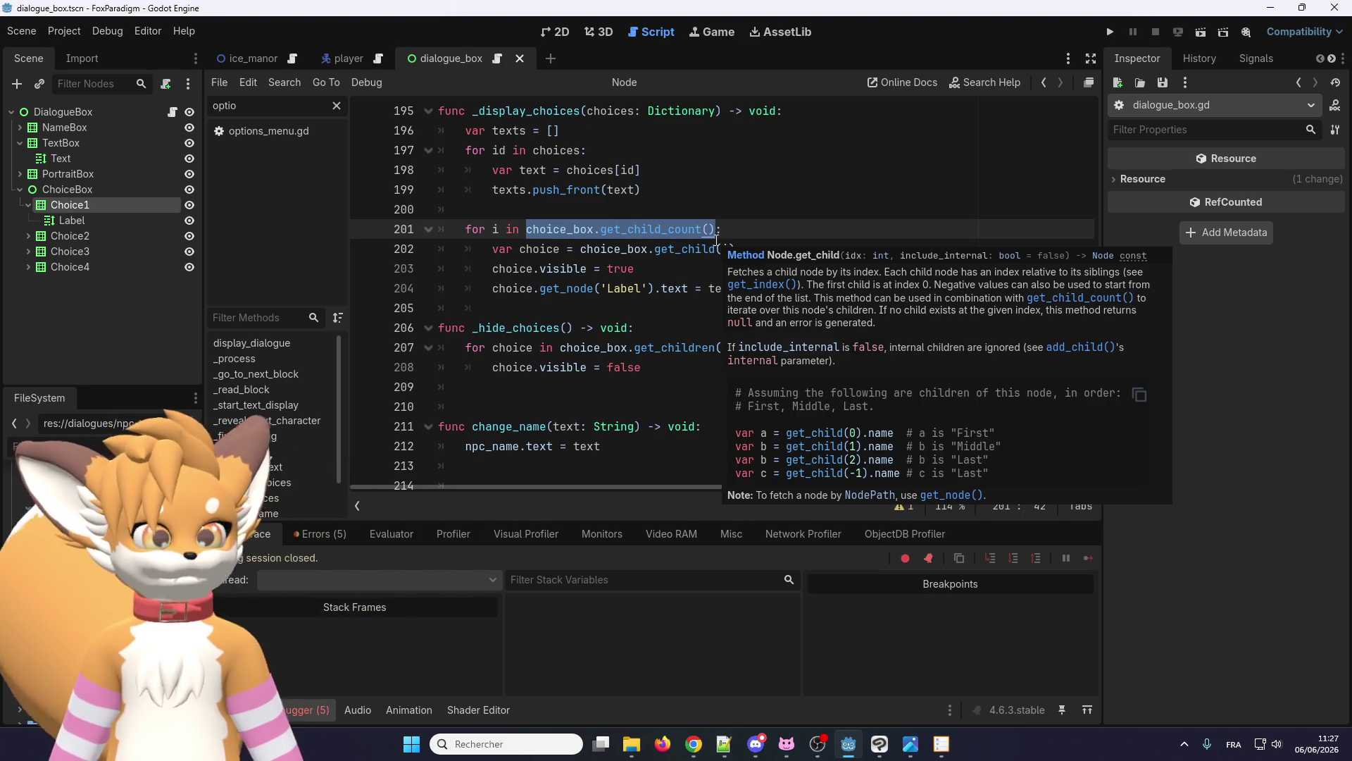
pyautogui.click(731, 231)
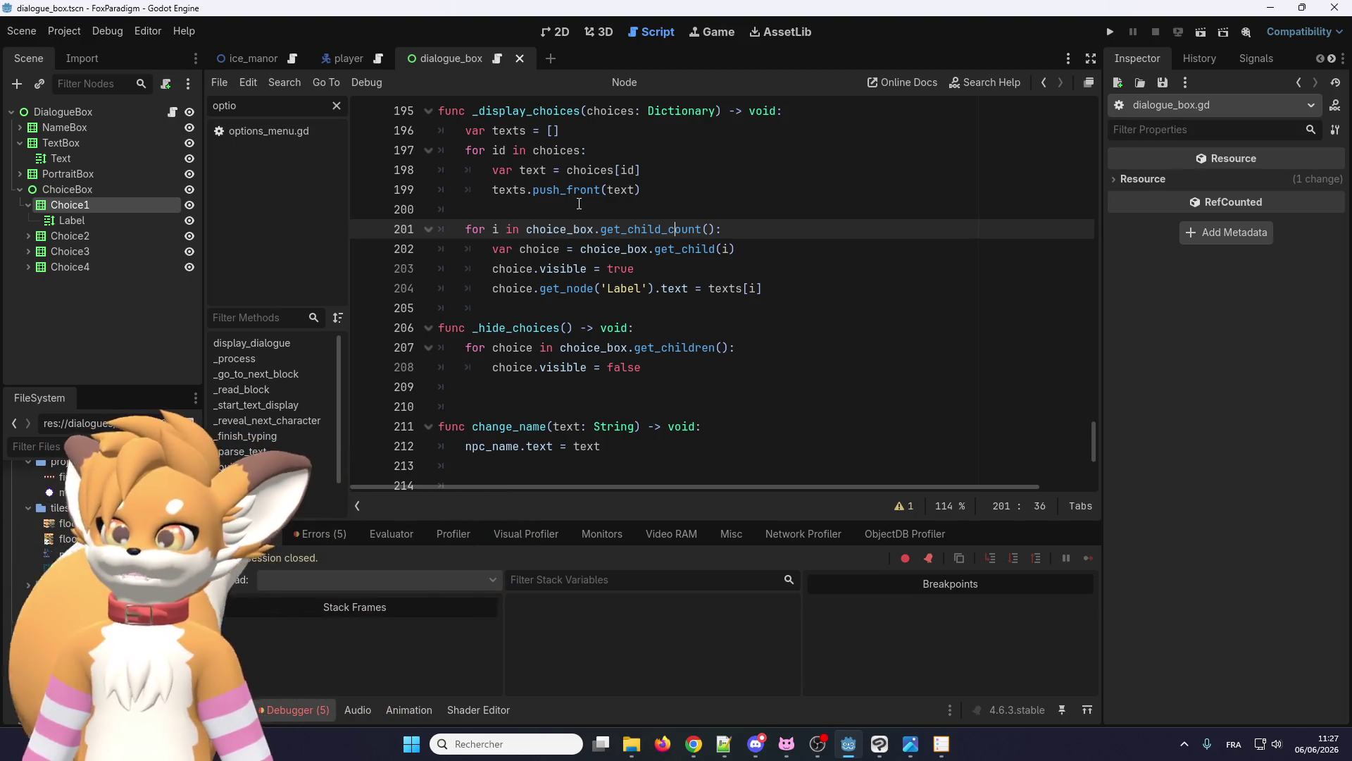
pyautogui.click(29, 204)
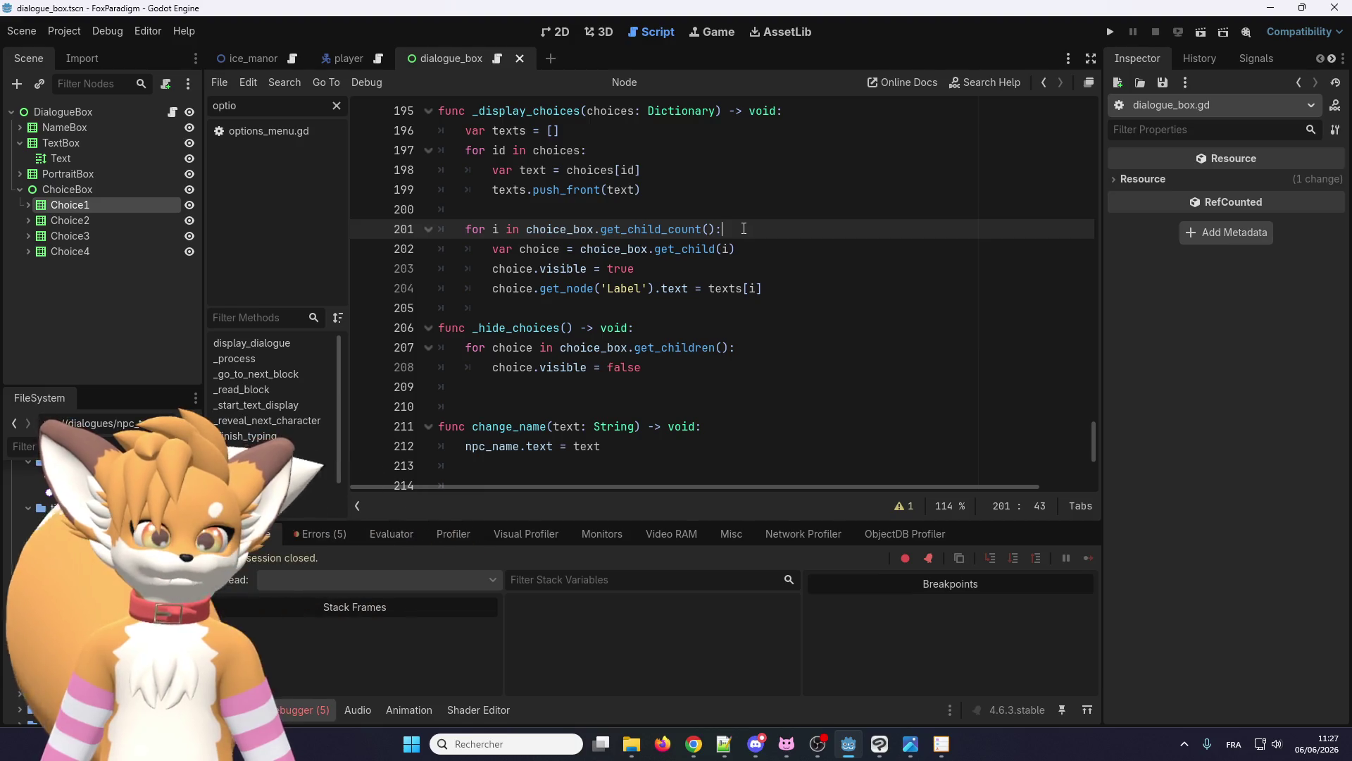
pyautogui.press('Return')
# - Write the guard 'if i > texts.size(): break' at line 202 of the choice loop
pyautogui.write('if i>')
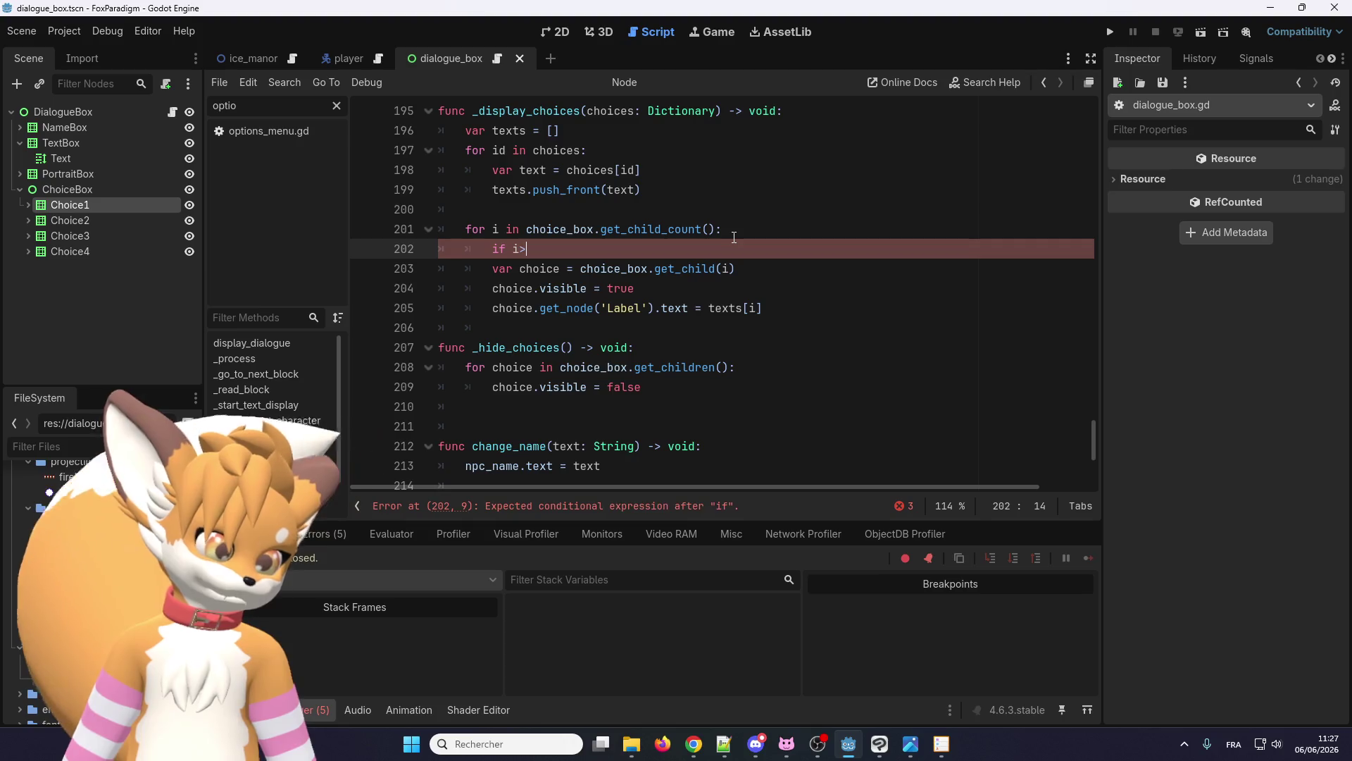
pyautogui.press('BackSpace')
pyautogui.write('>')
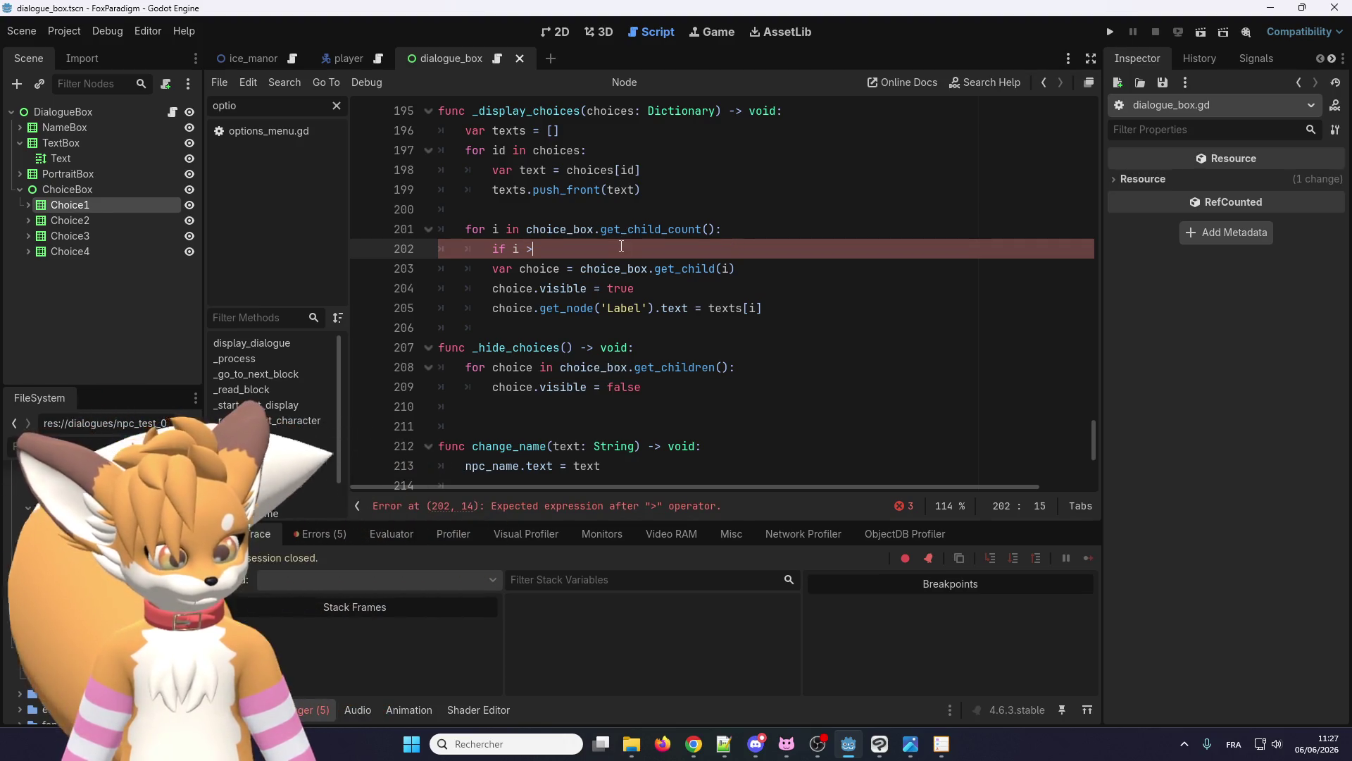
pyautogui.write(' text')
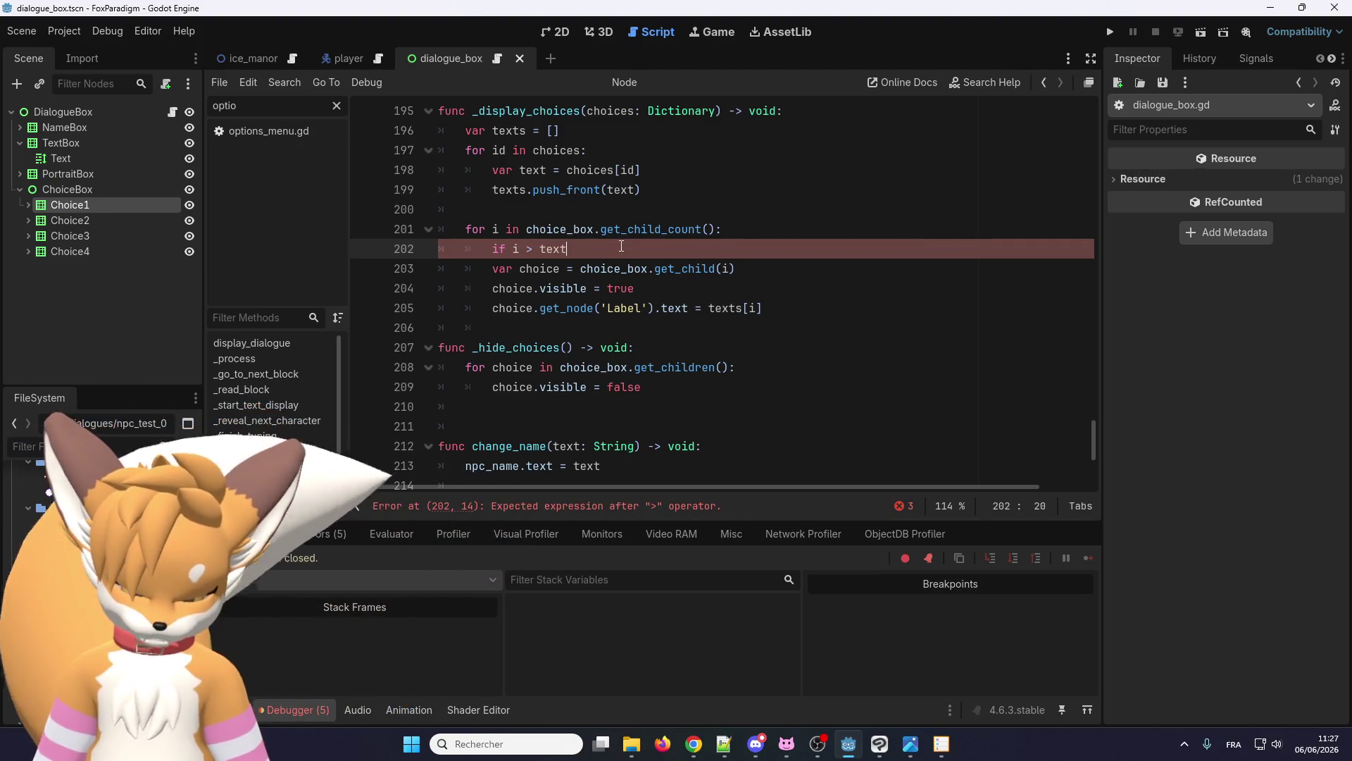
pyautogui.write('s.si')
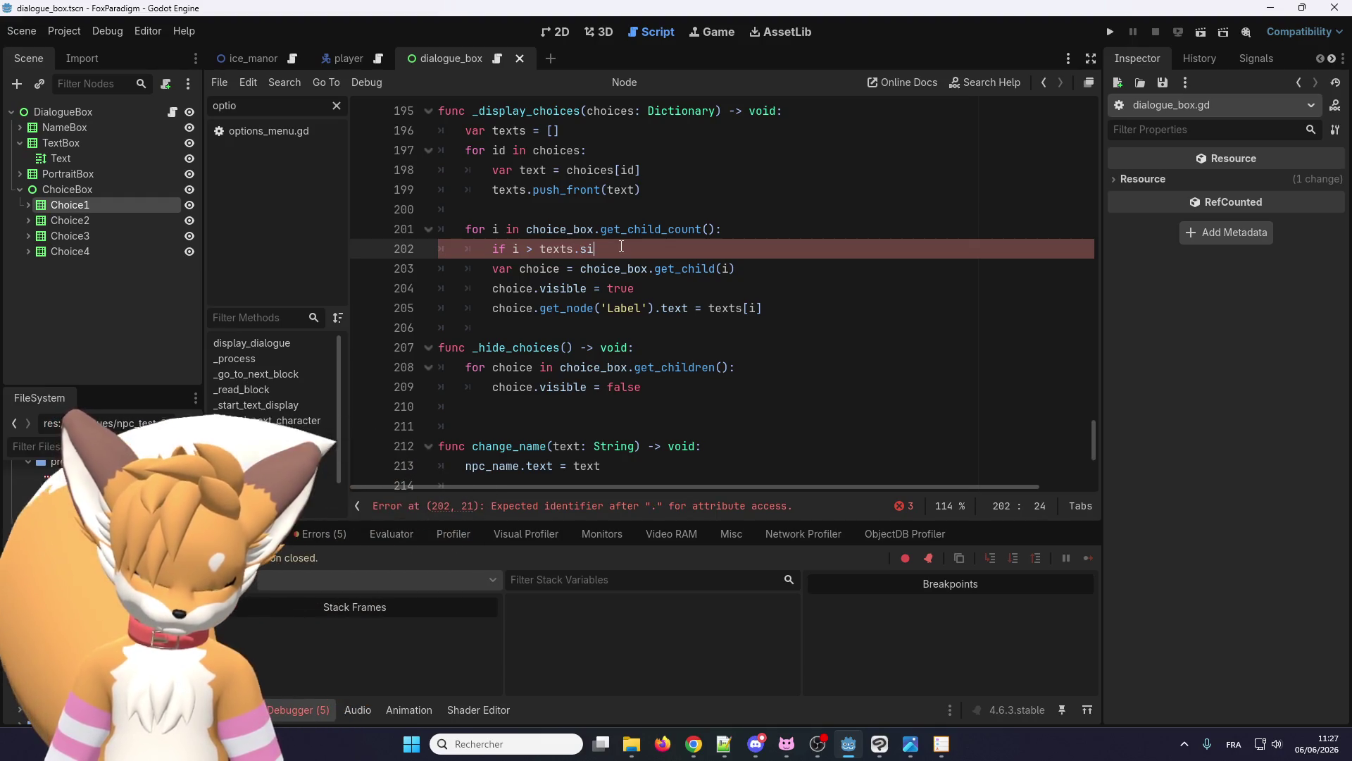
pyautogui.write('ze()')
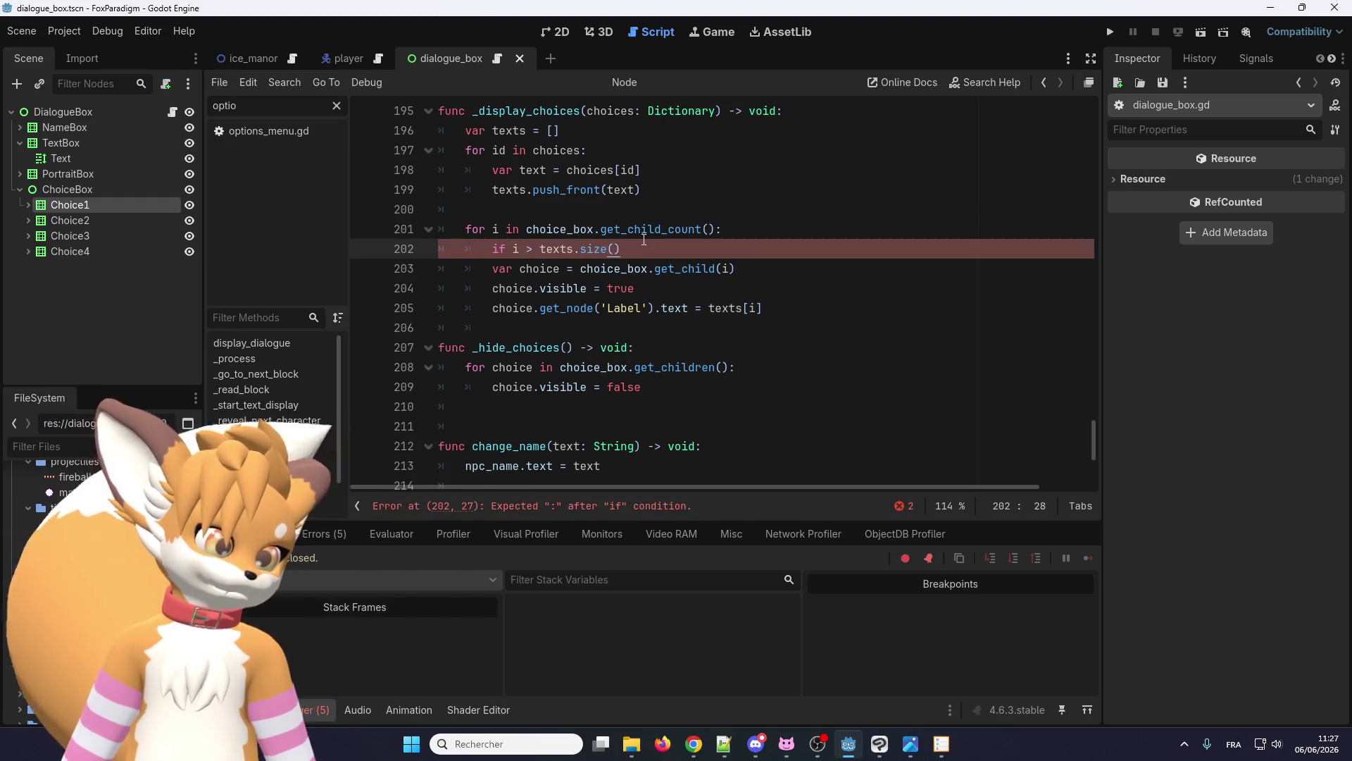
pyautogui.write(':')
pyautogui.press('Return')
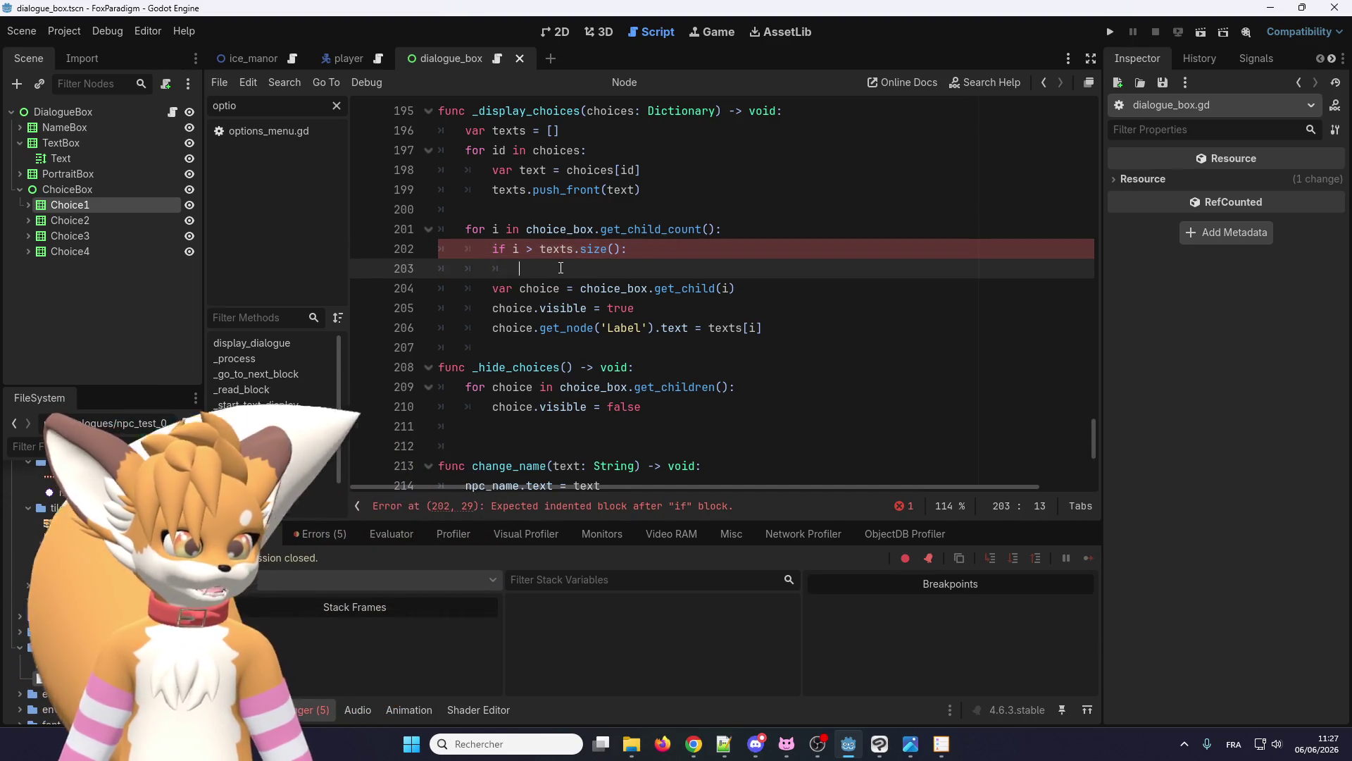
pyautogui.write('break')
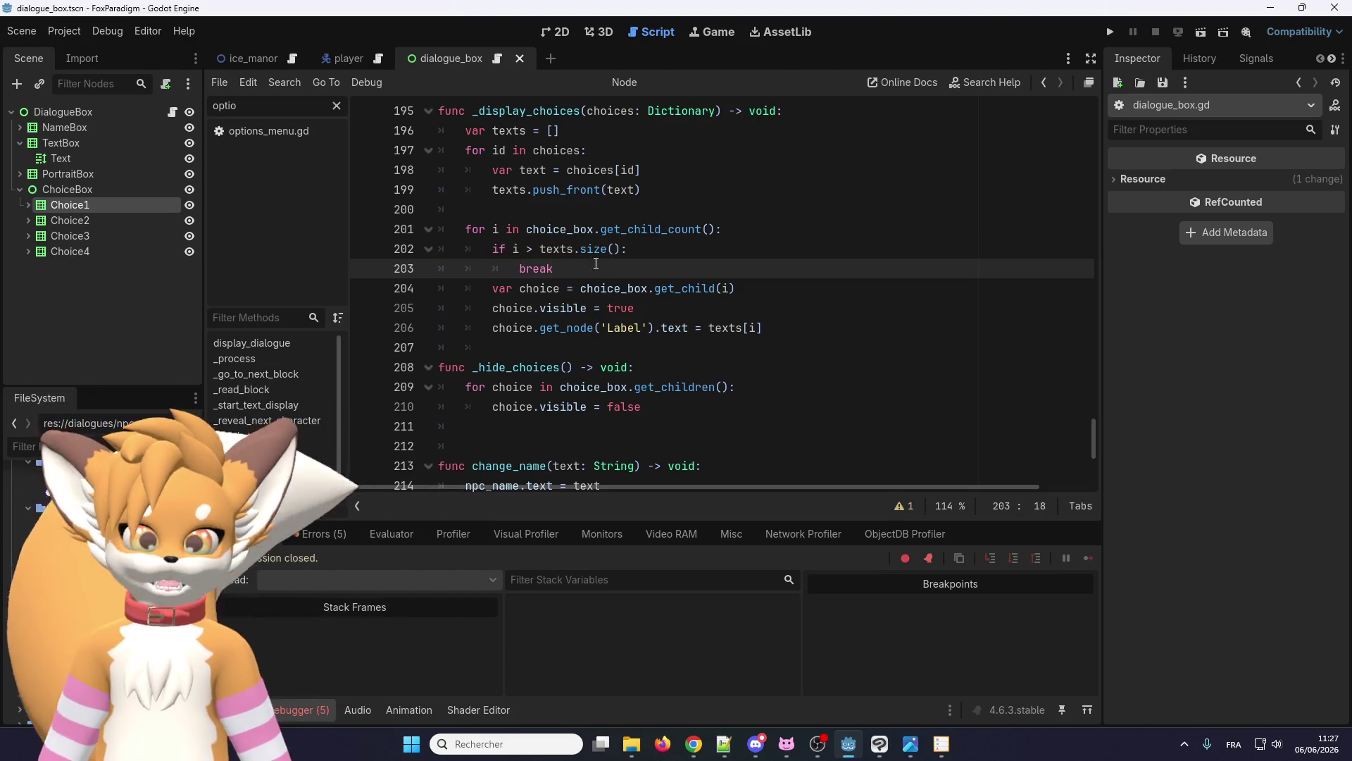
pyautogui.press('Left')
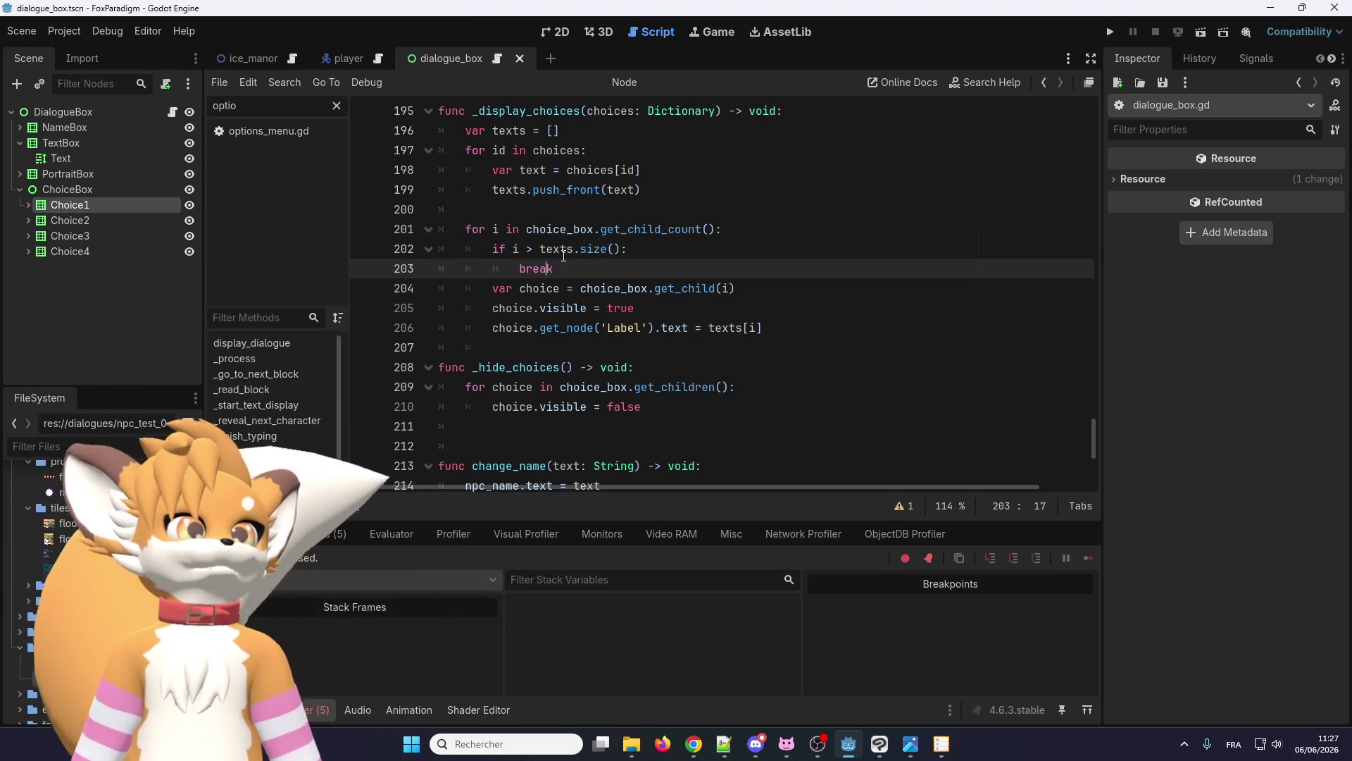
# - Look up the Array size() documentation, then try replacing size with length
pyautogui.rightClick(595, 248)
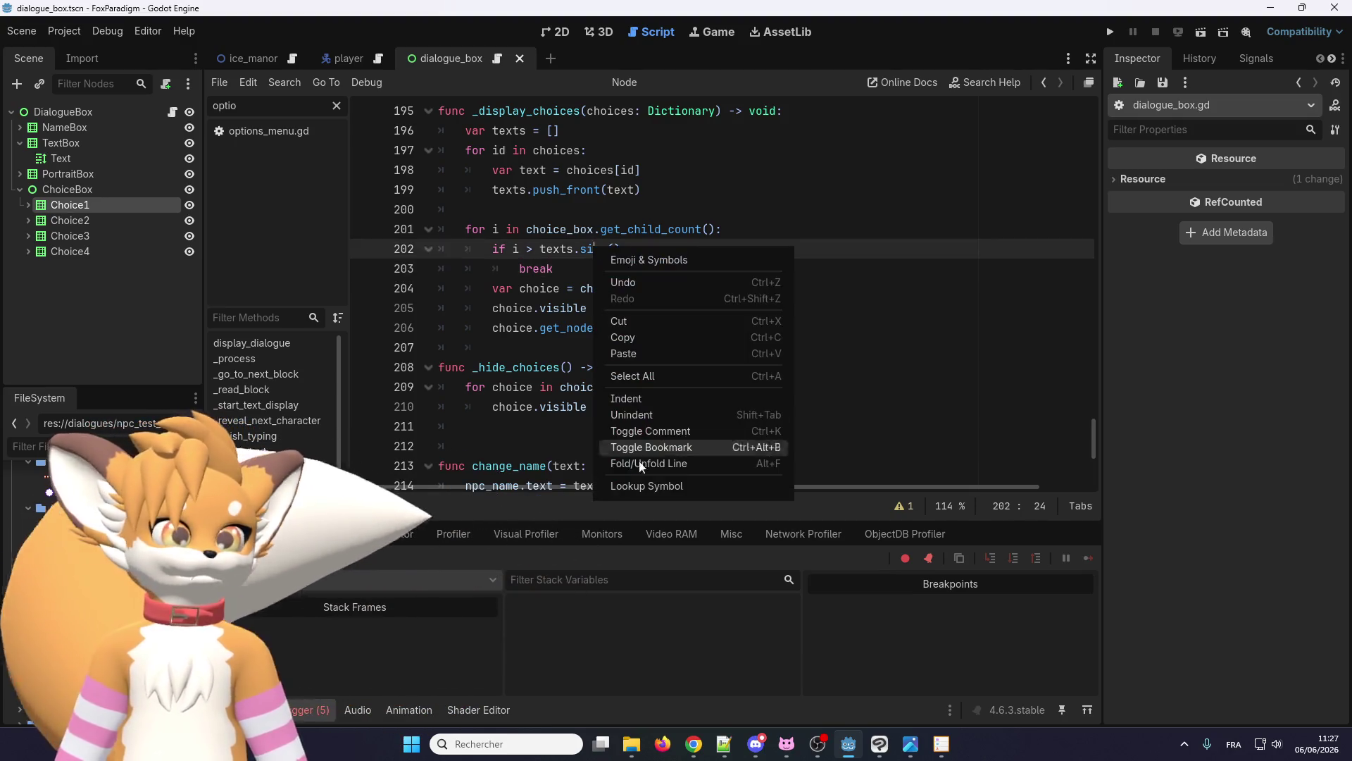
pyautogui.click(643, 486)
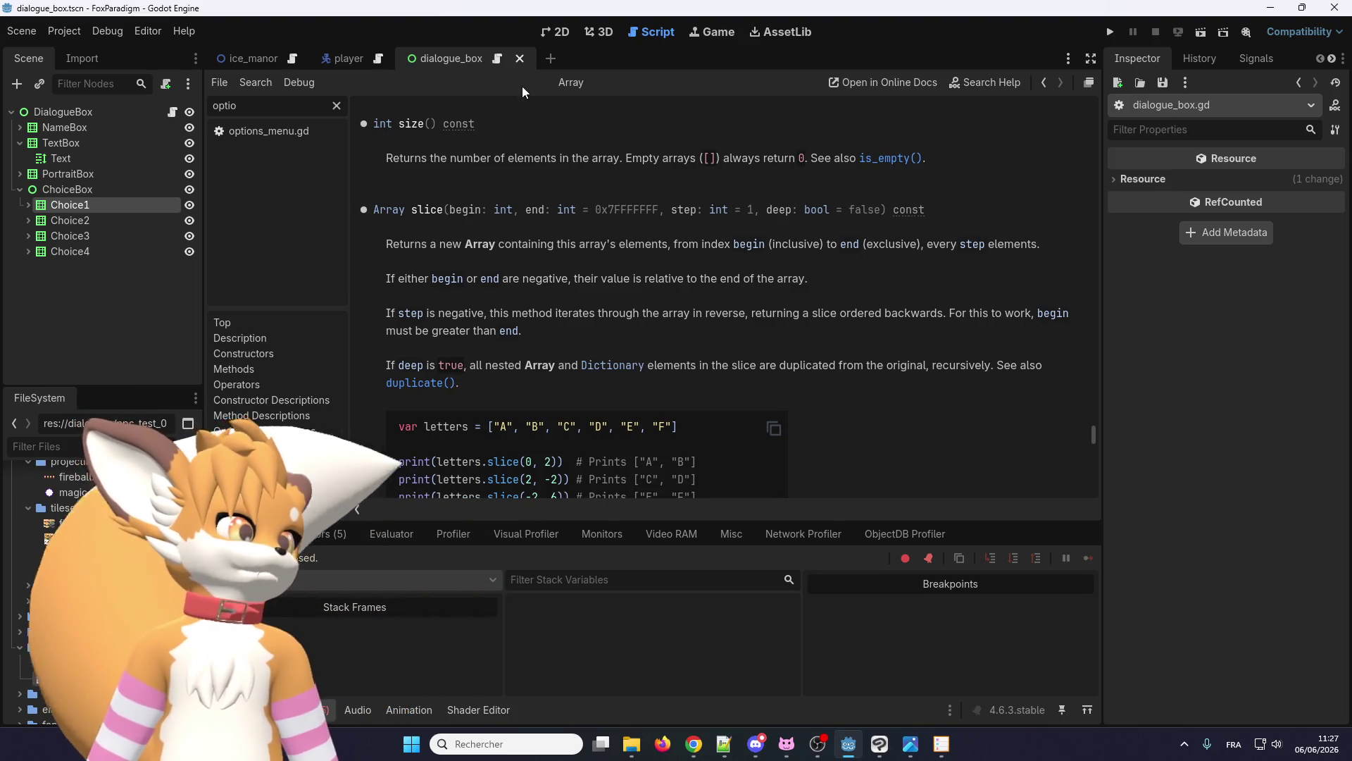
pyautogui.click(497, 61)
pyautogui.doubleClick(604, 250)
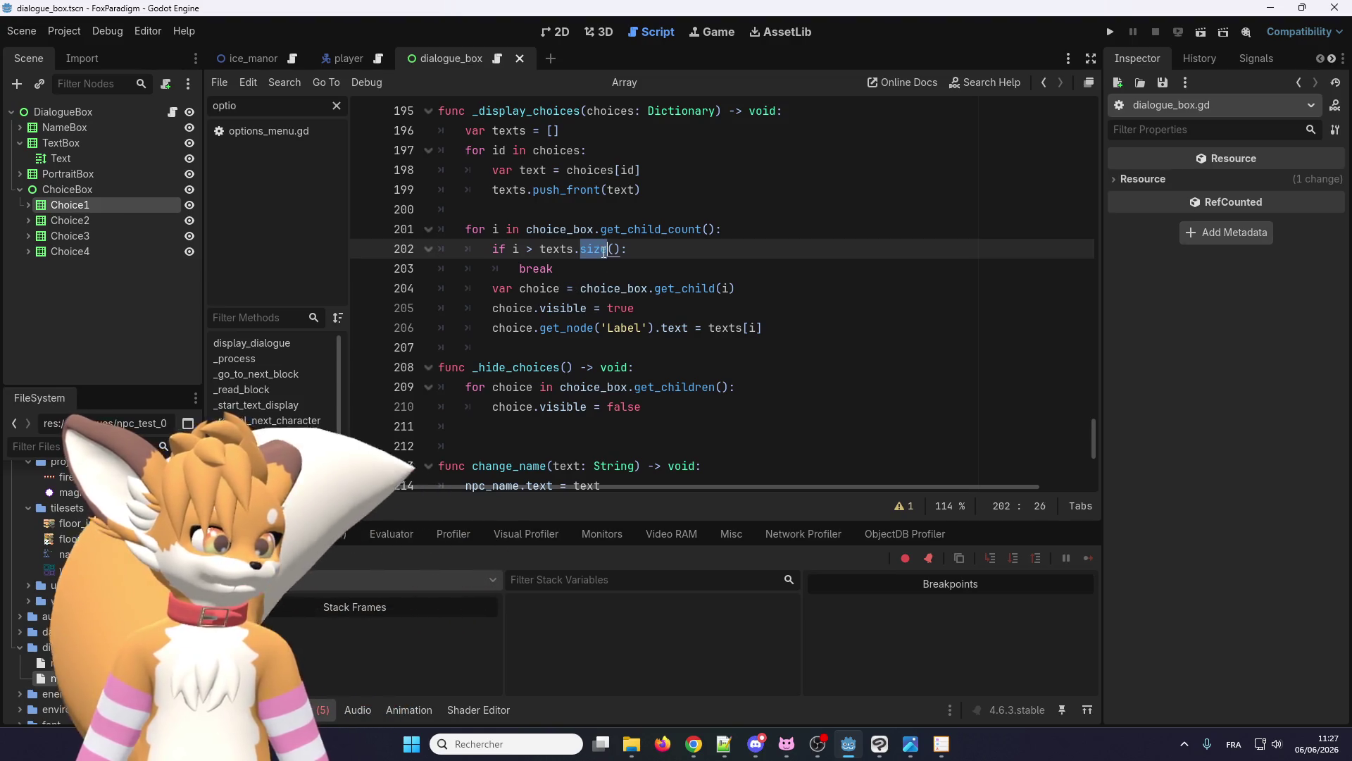
pyautogui.write('length')
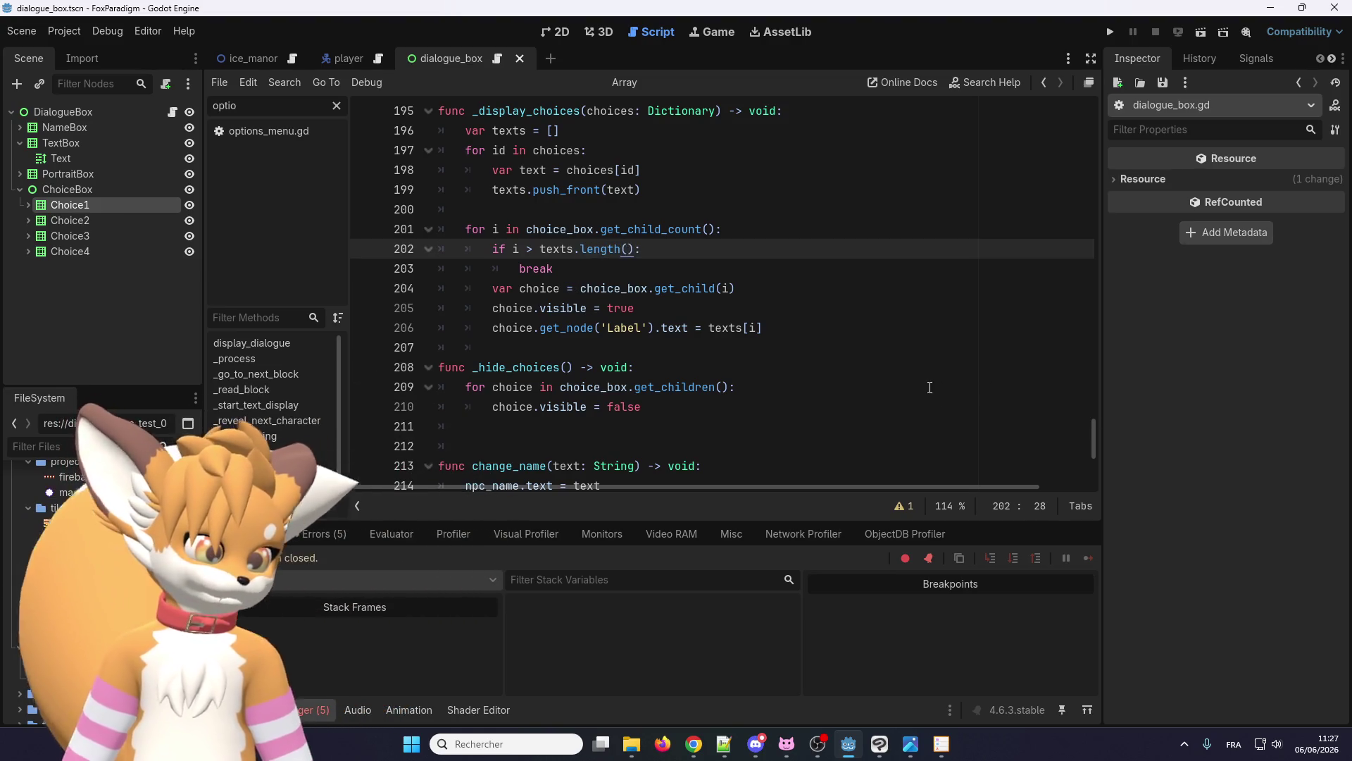
pyautogui.click(866, 386)
# - Undo the edit so the guard uses texts.size() again
pyautogui.rightClick(596, 252)
pyautogui.press('Escape')
pyautogui.rightClick(595, 252)
pyautogui.press('Escape')
pyautogui.hotkey('ctrl', 'z')
pyautogui.press('Down')
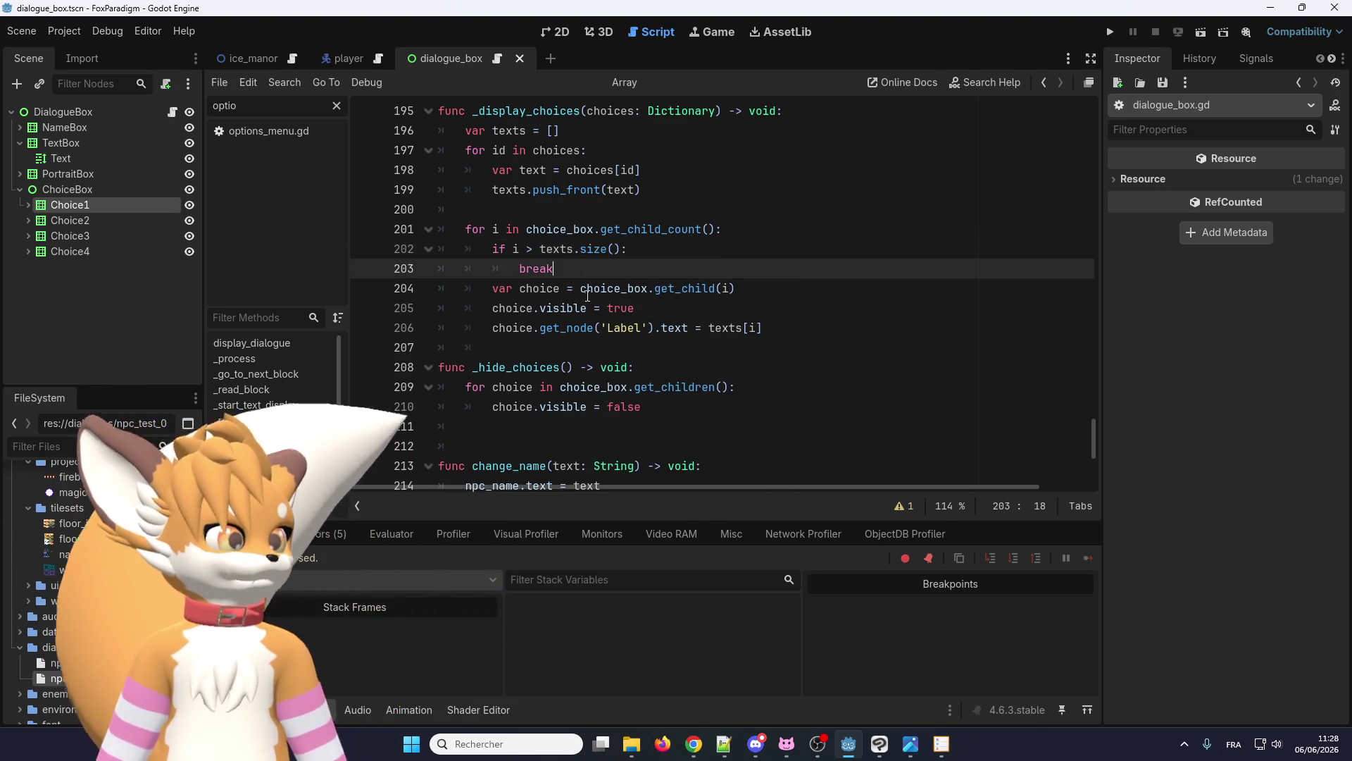
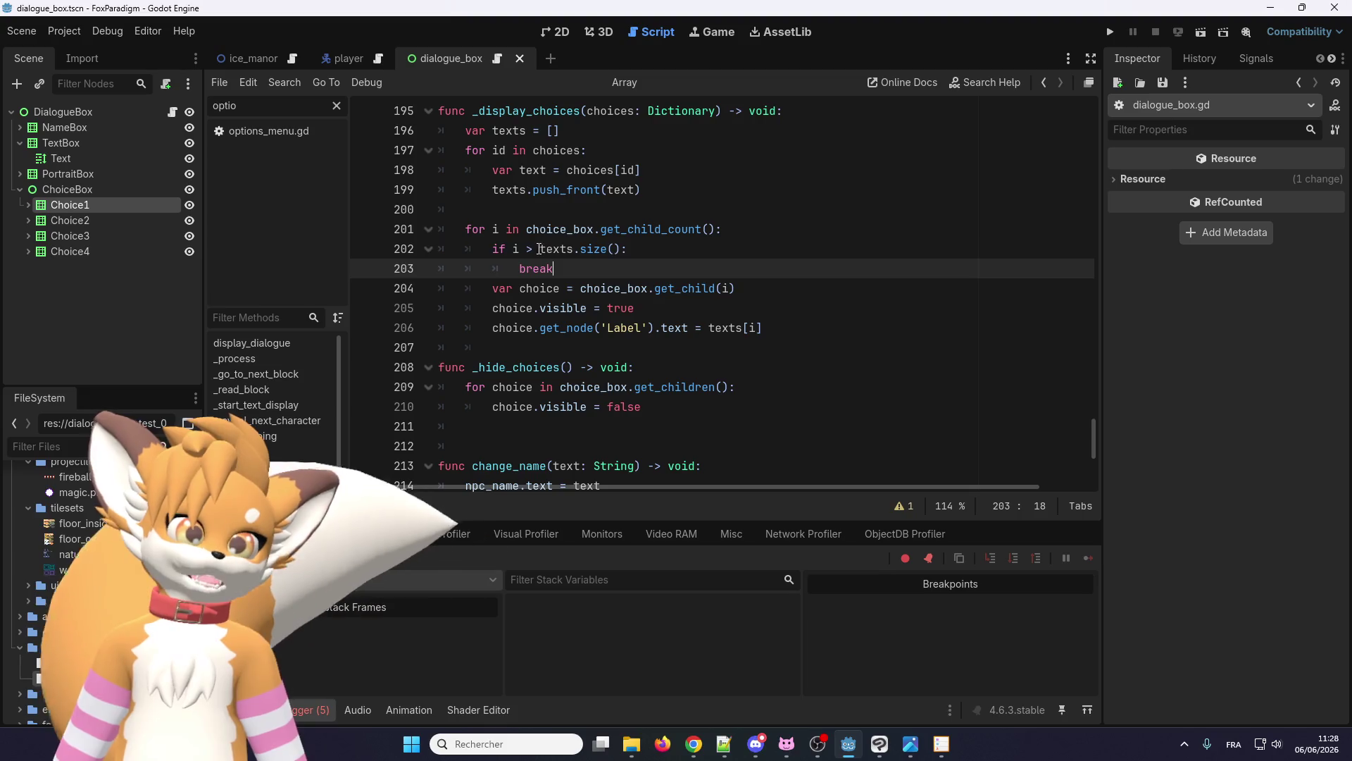
# - Change line 202 to 'if i >= texts.size():' and run the project to test it
pyautogui.click(533, 248)
pyautogui.write('=')
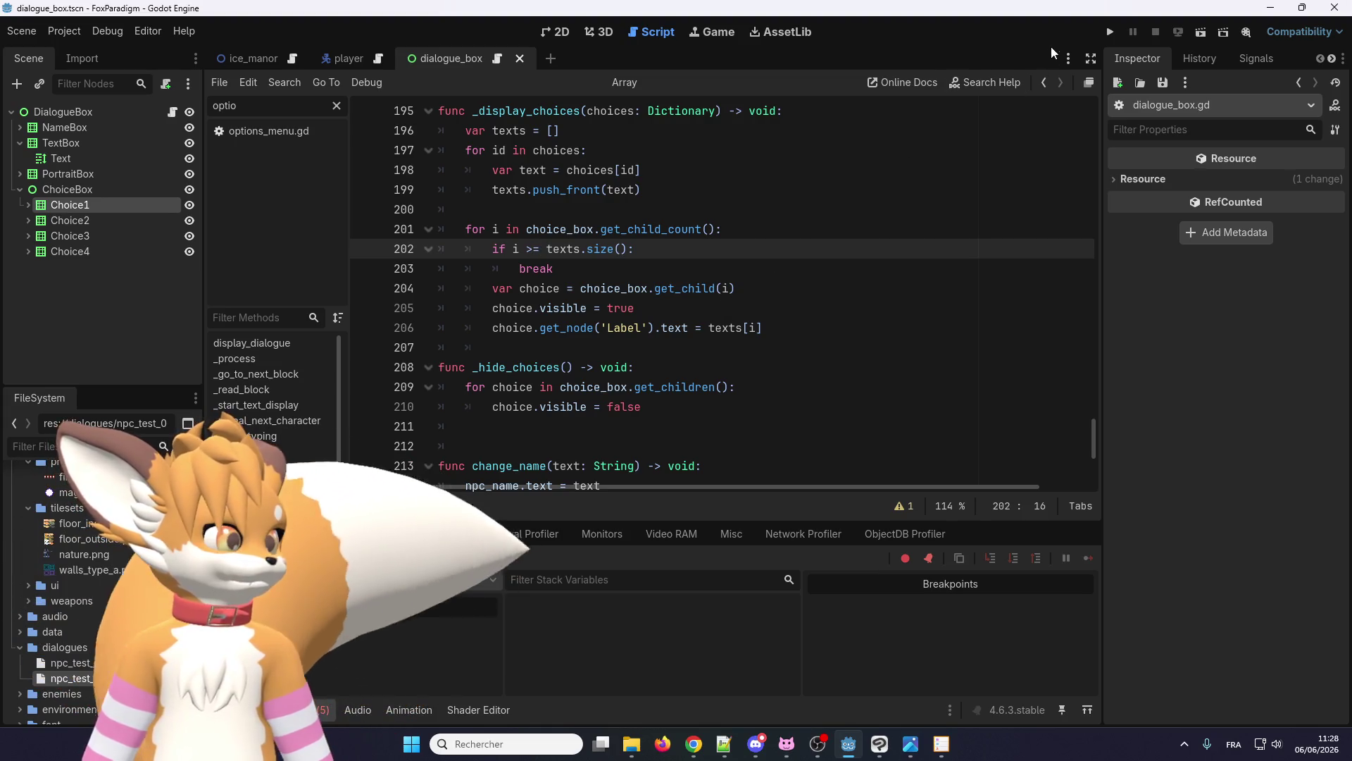
pyautogui.click(1110, 32)
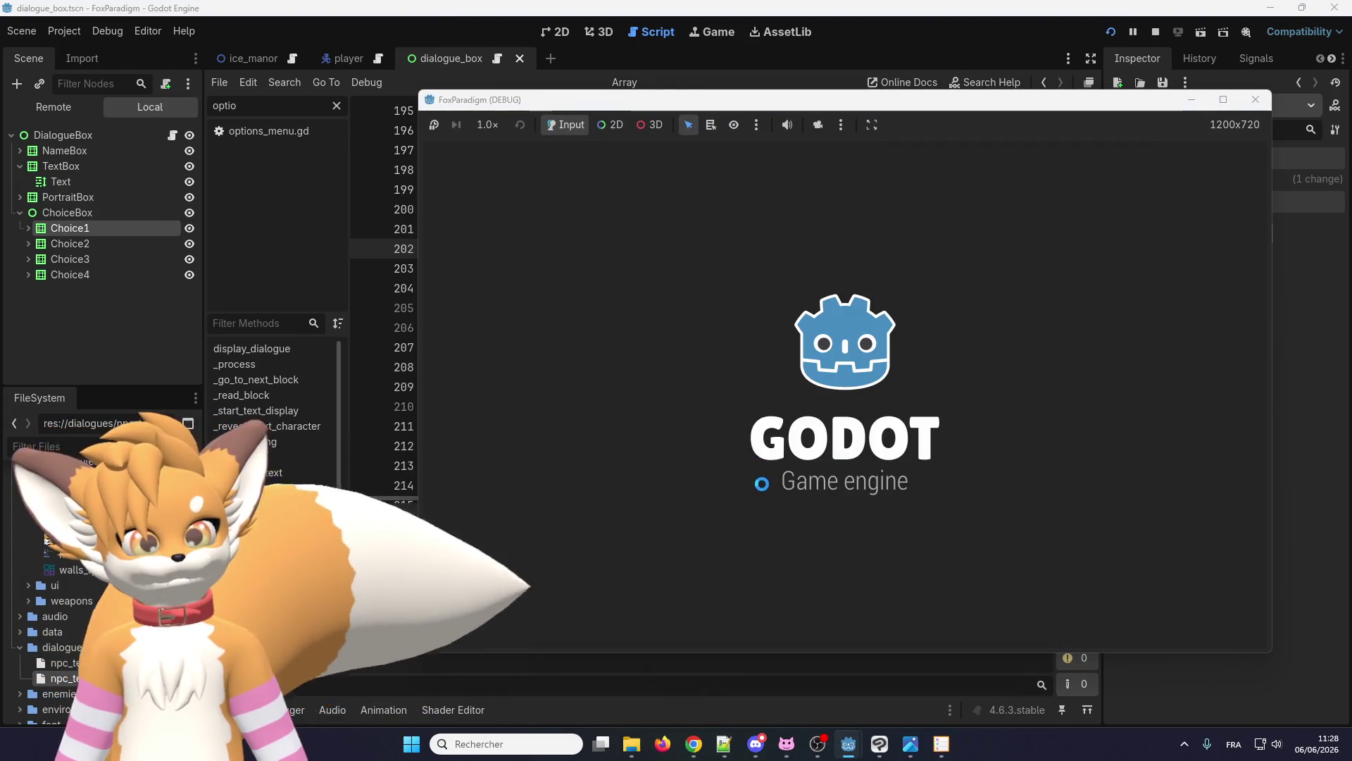
# - Walk the fox to the frog, confirm its dialogue offers only 'Ça va bien.' and 'Bof.', then close the game
pyautogui.press('Return')
pyautogui.press('Return')
pyautogui.press('Up')
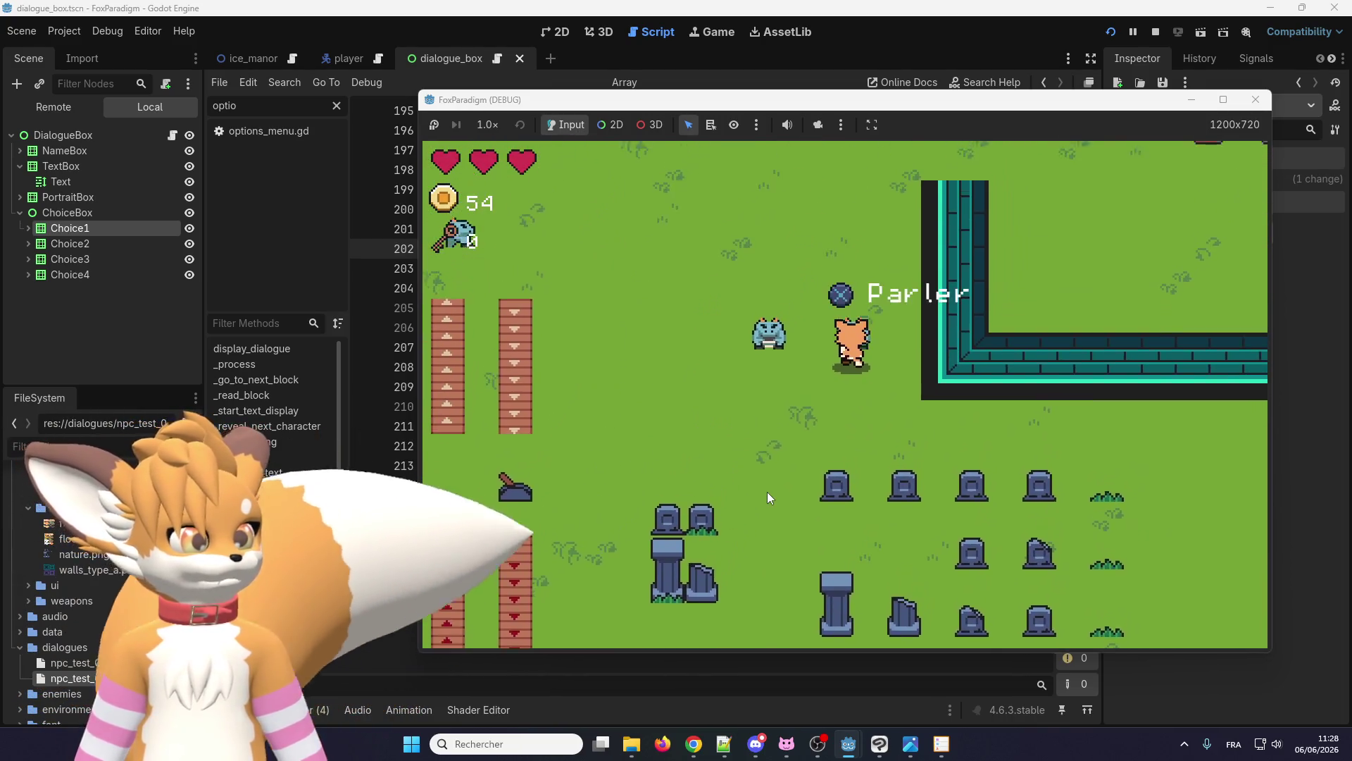
pyautogui.press('Return')
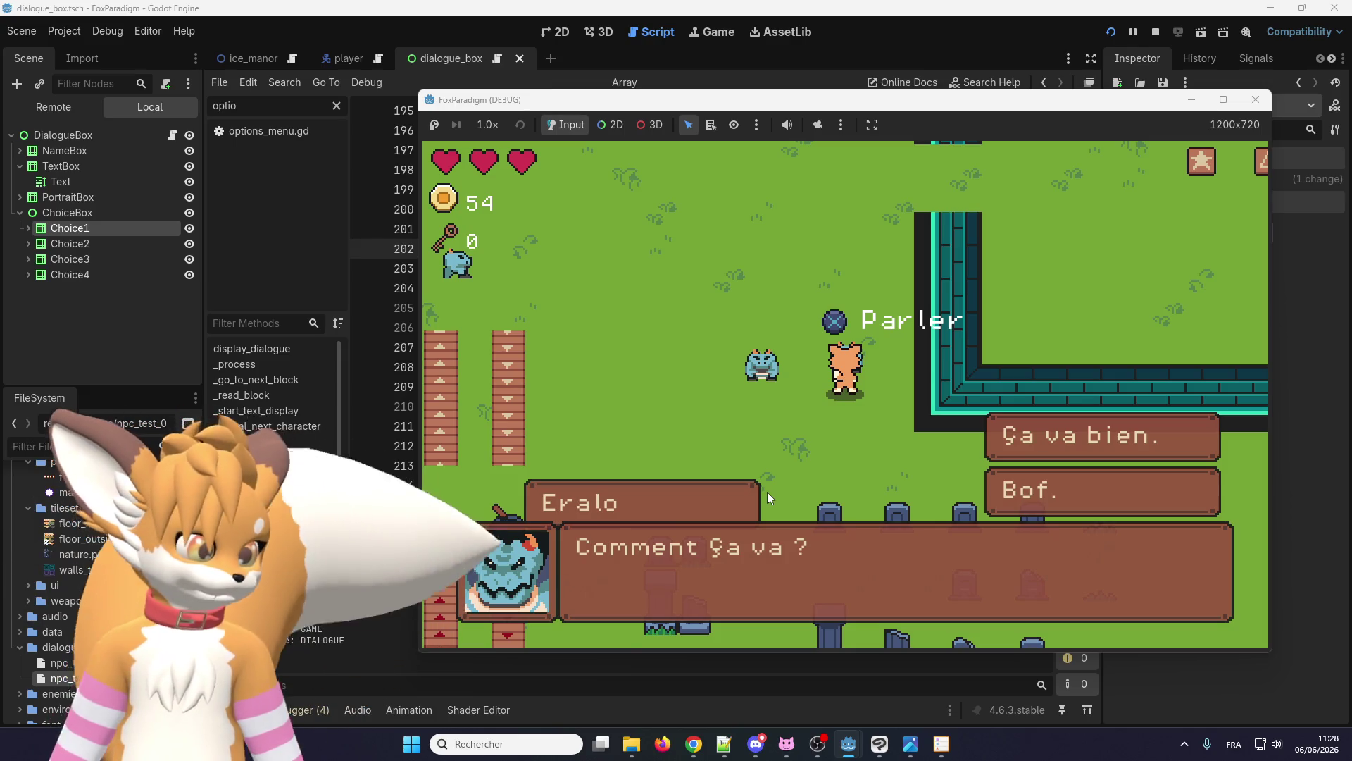
pyautogui.press('Return')
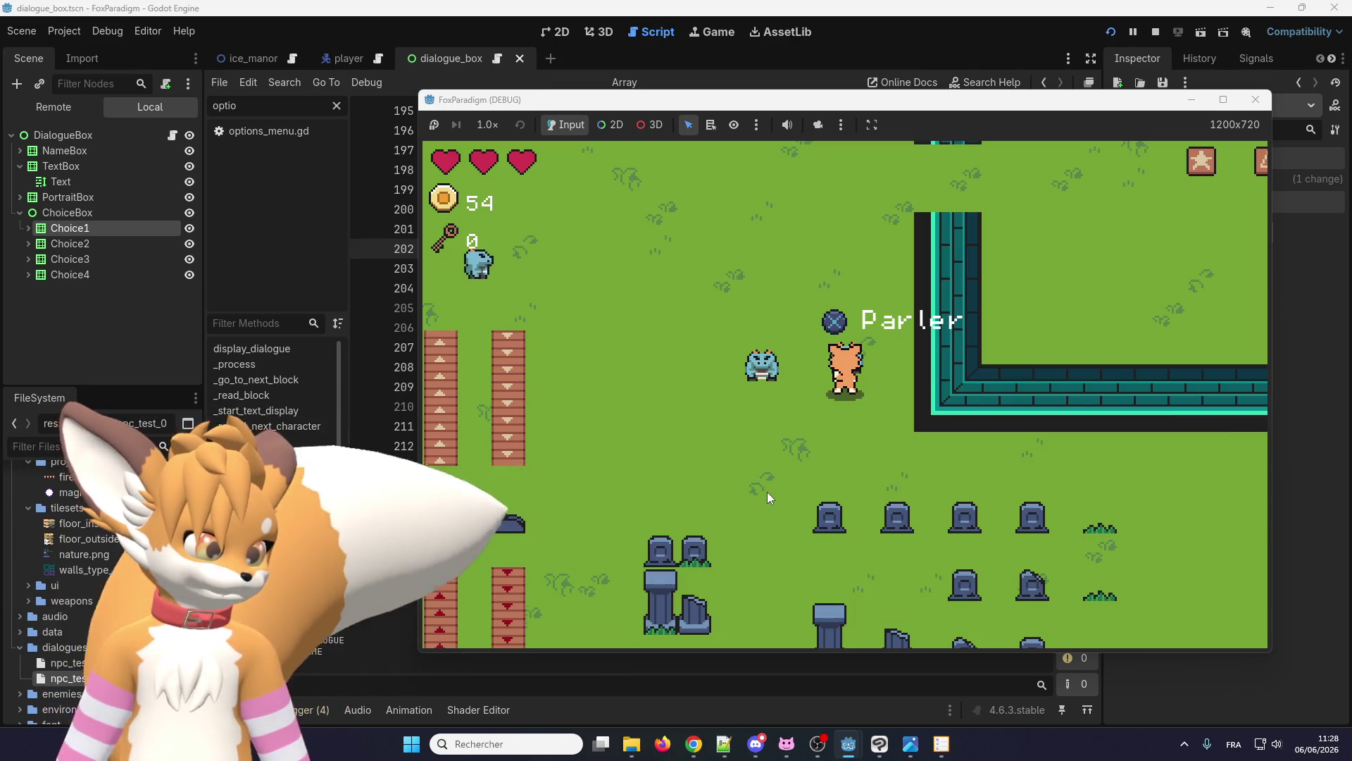
pyautogui.press('Return')
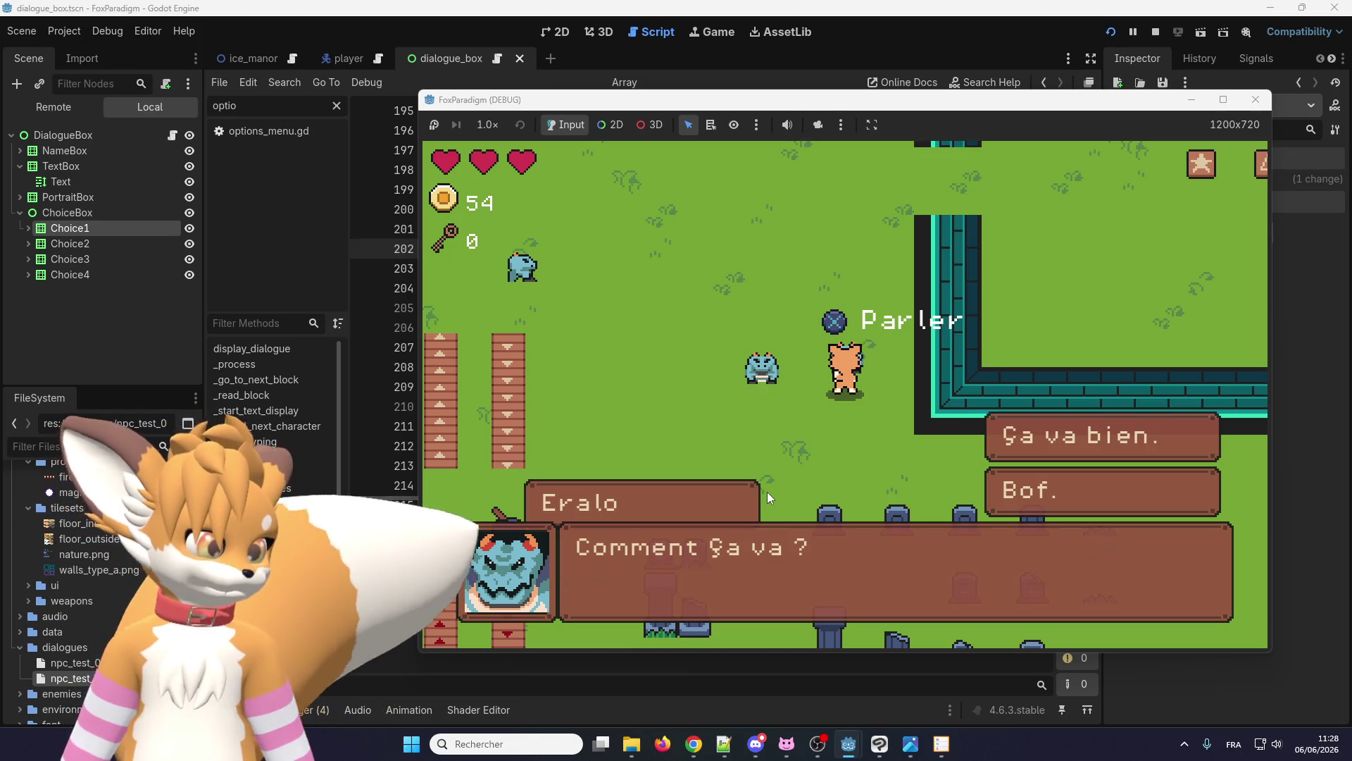
pyautogui.press('Return')
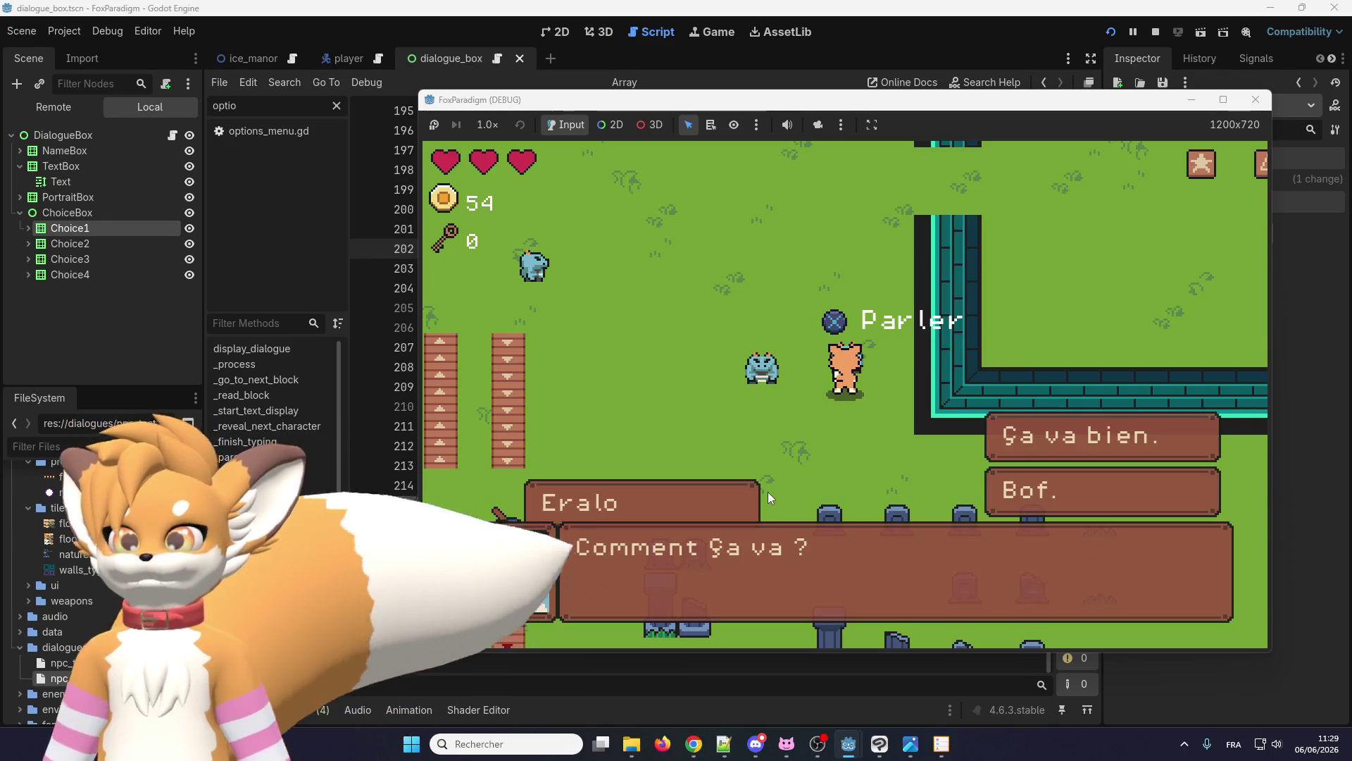
pyautogui.press('Return')
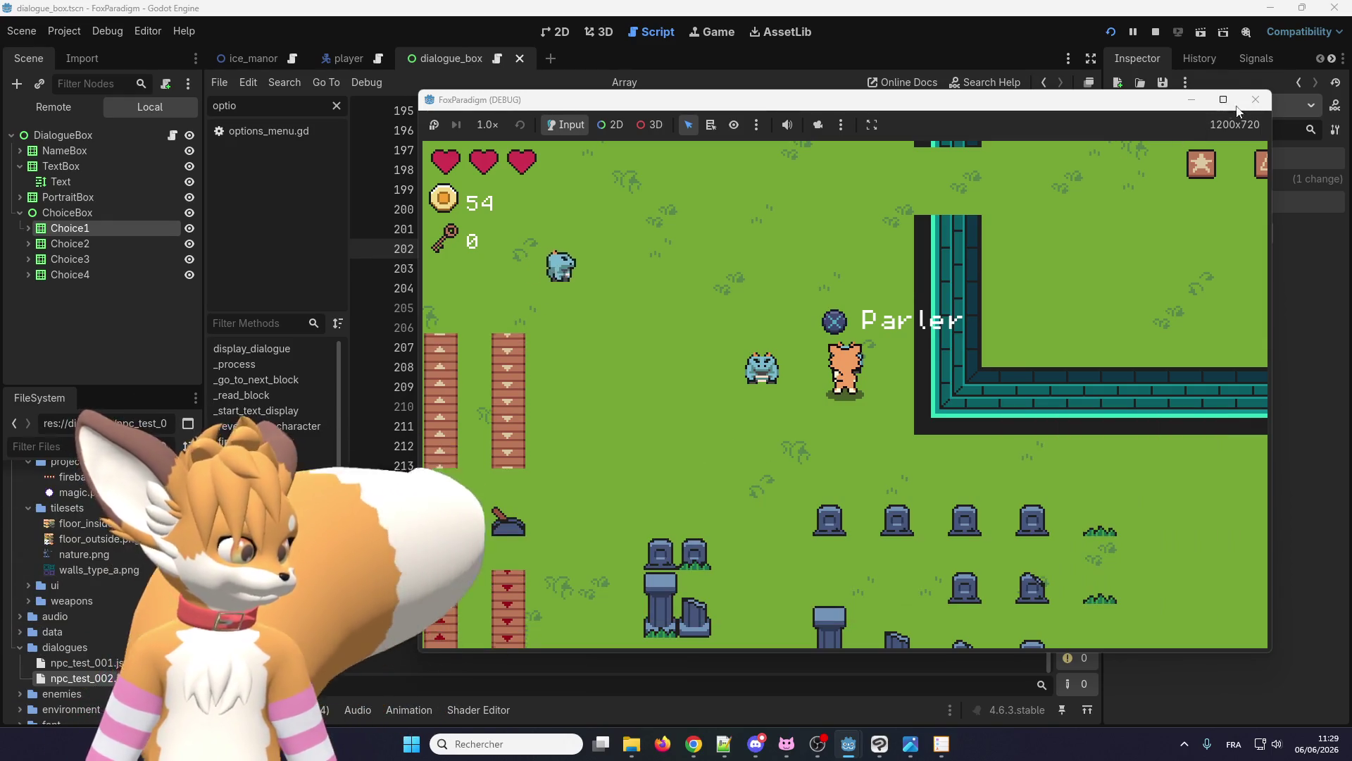
pyautogui.click(1255, 99)
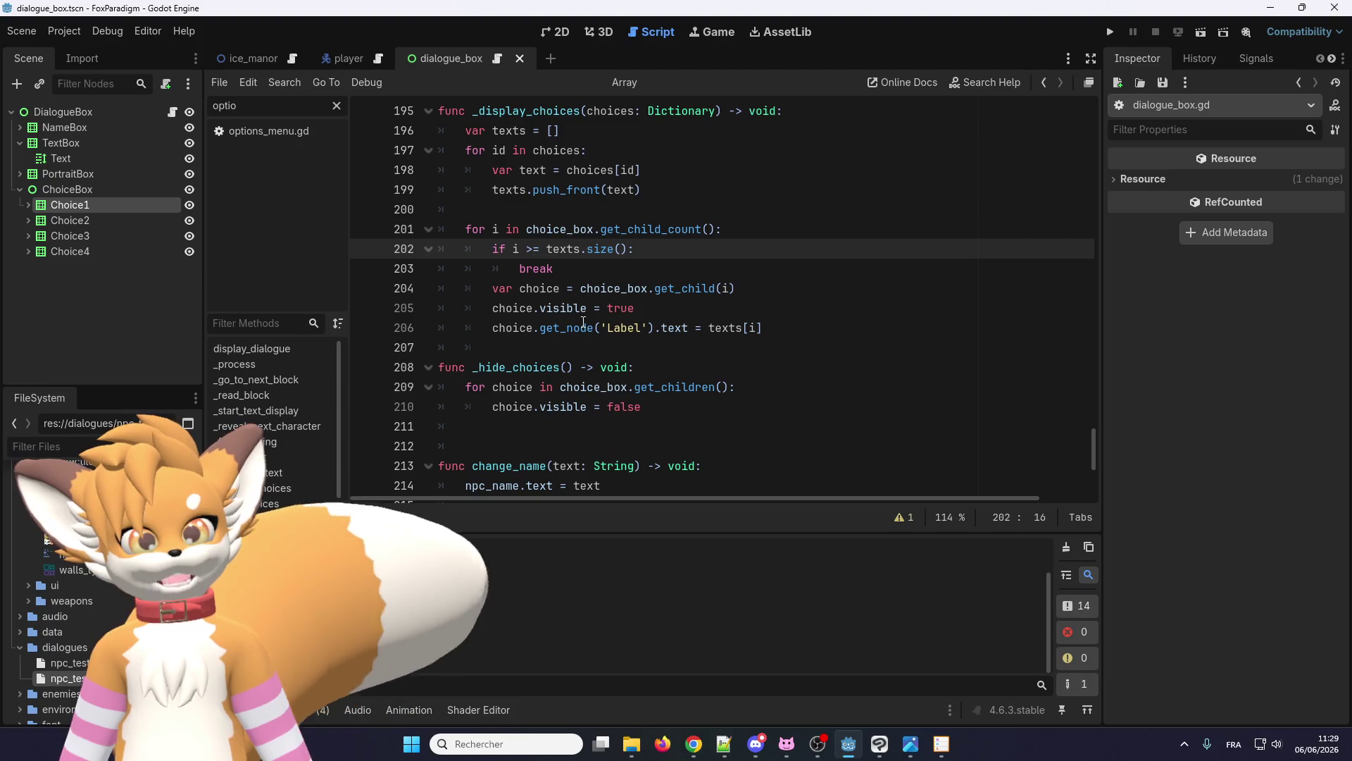
# - Look up the documentation for the get_node call on line 206 from its context menu
pyautogui.moveTo(583, 322)
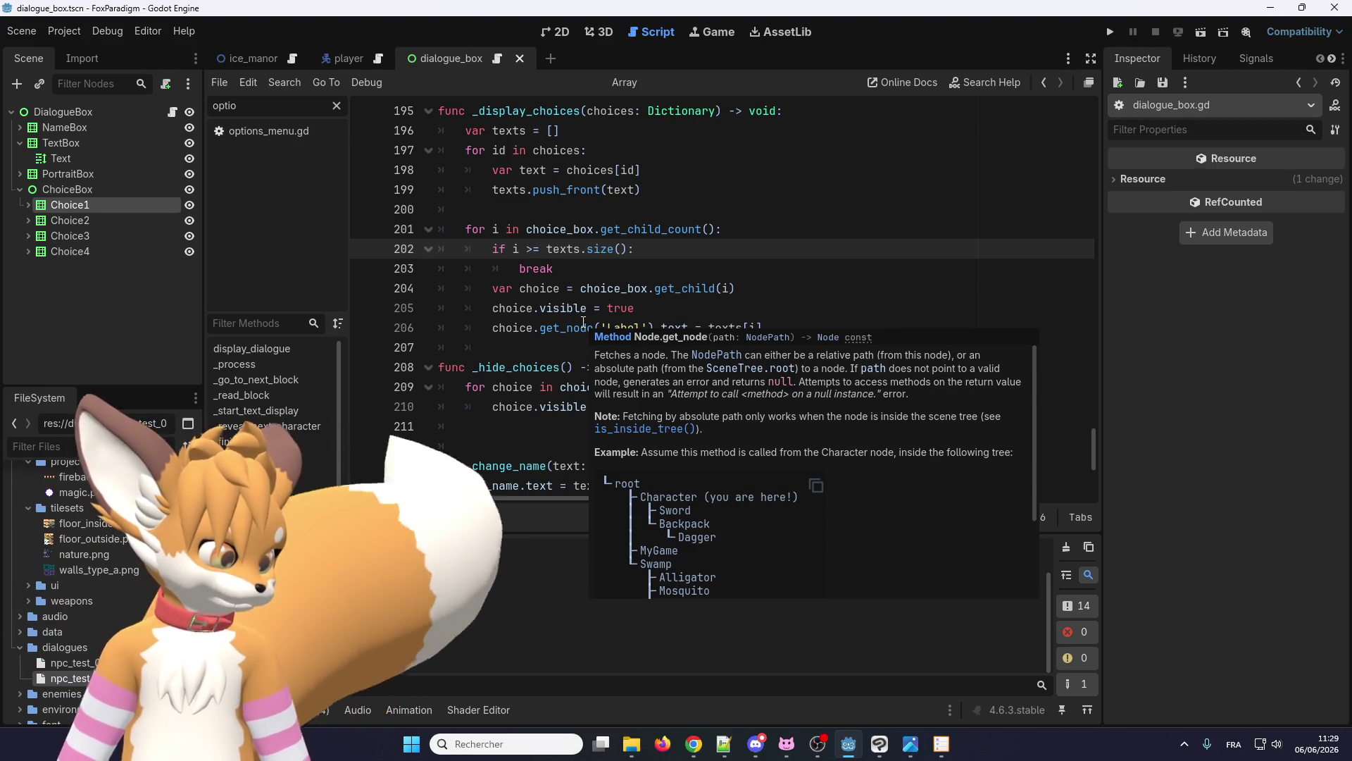
pyautogui.rightClick(583, 321)
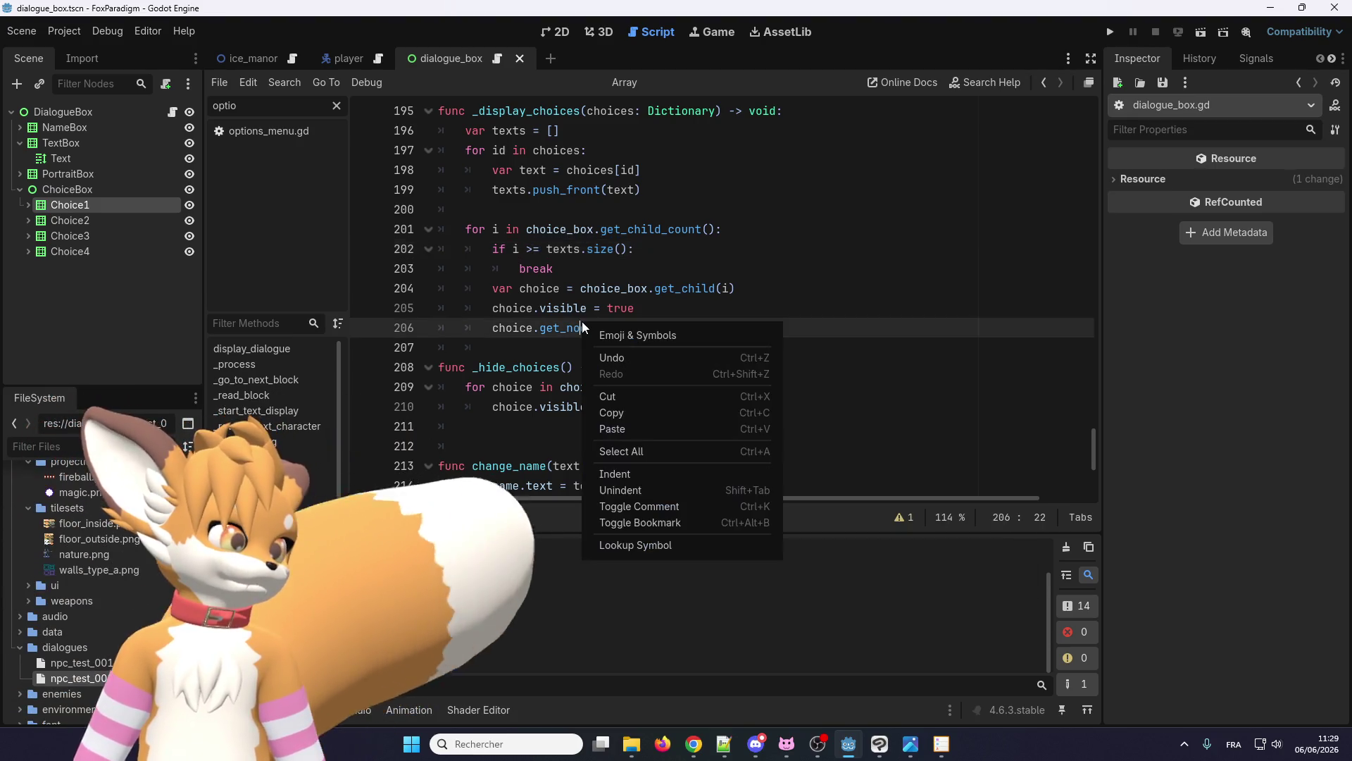
pyautogui.click(633, 552)
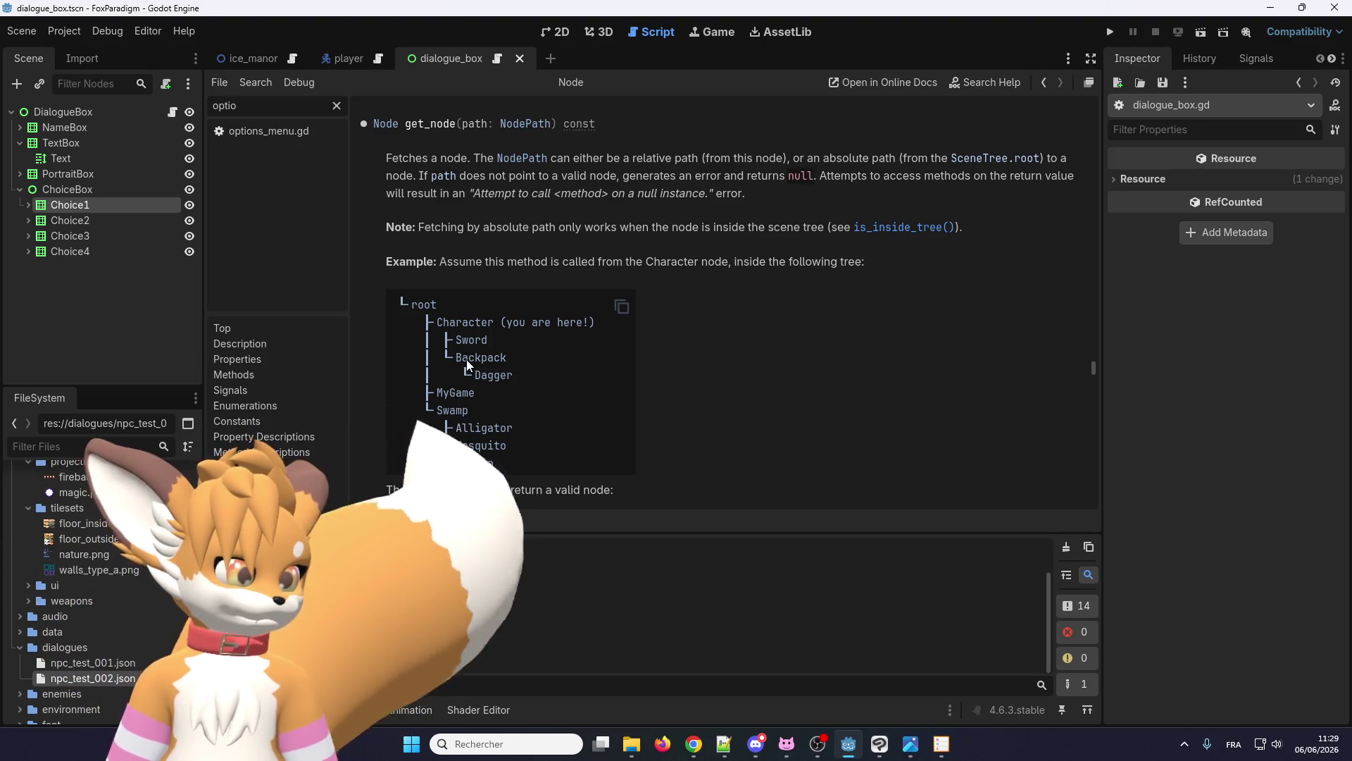
# - Scroll through the Node reference reading get_node and the child-node methods
pyautogui.scroll(-3, 467, 465)
pyautogui.scroll(2, 468, 462)
pyautogui.scroll(-1, 469, 460)
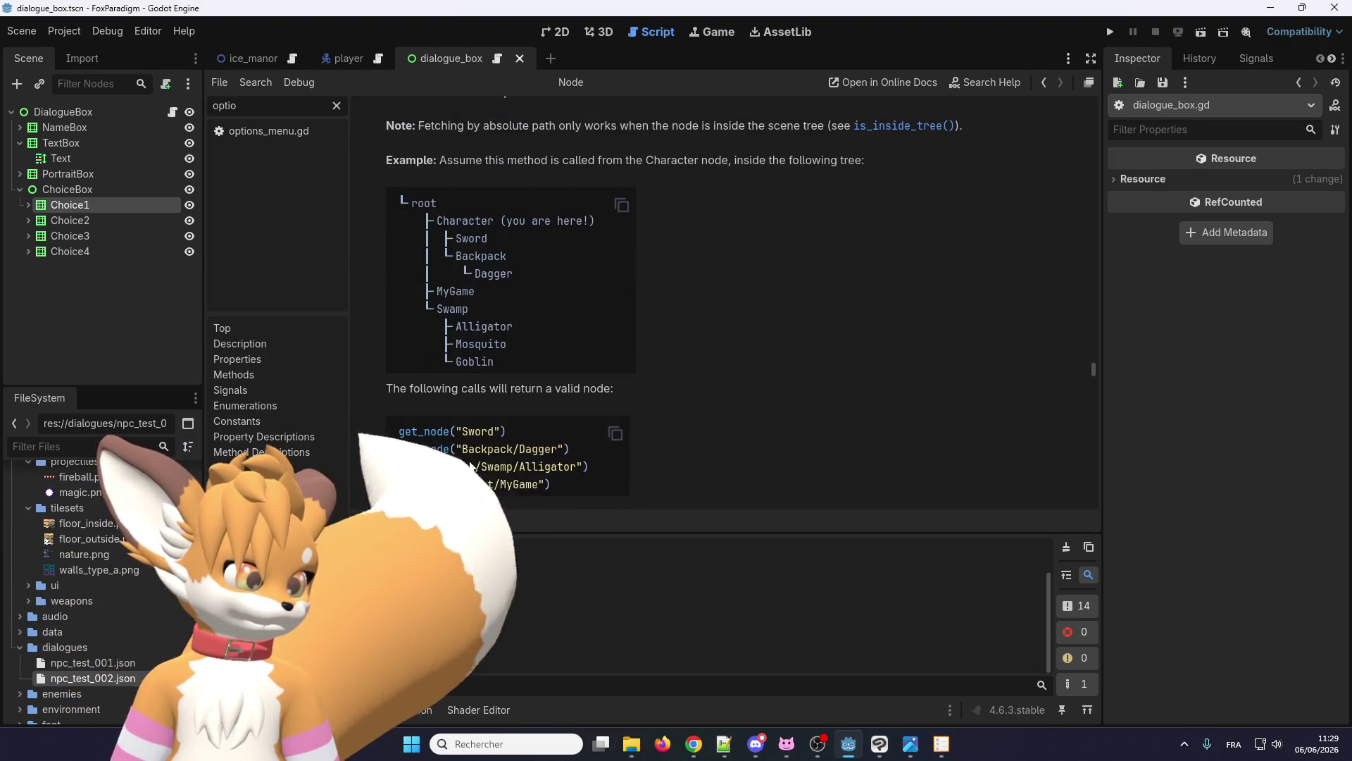
pyautogui.scroll(3, 485, 383)
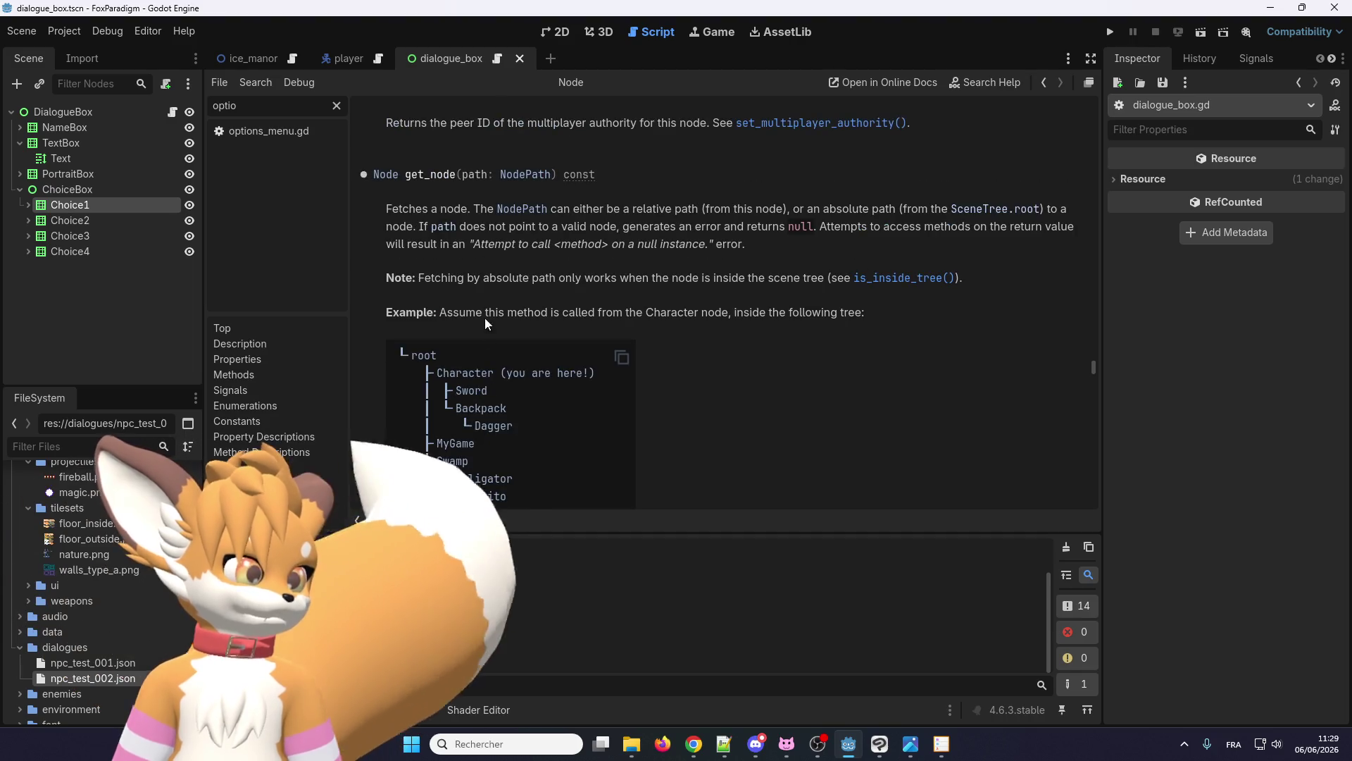
pyautogui.scroll(-5, 492, 275)
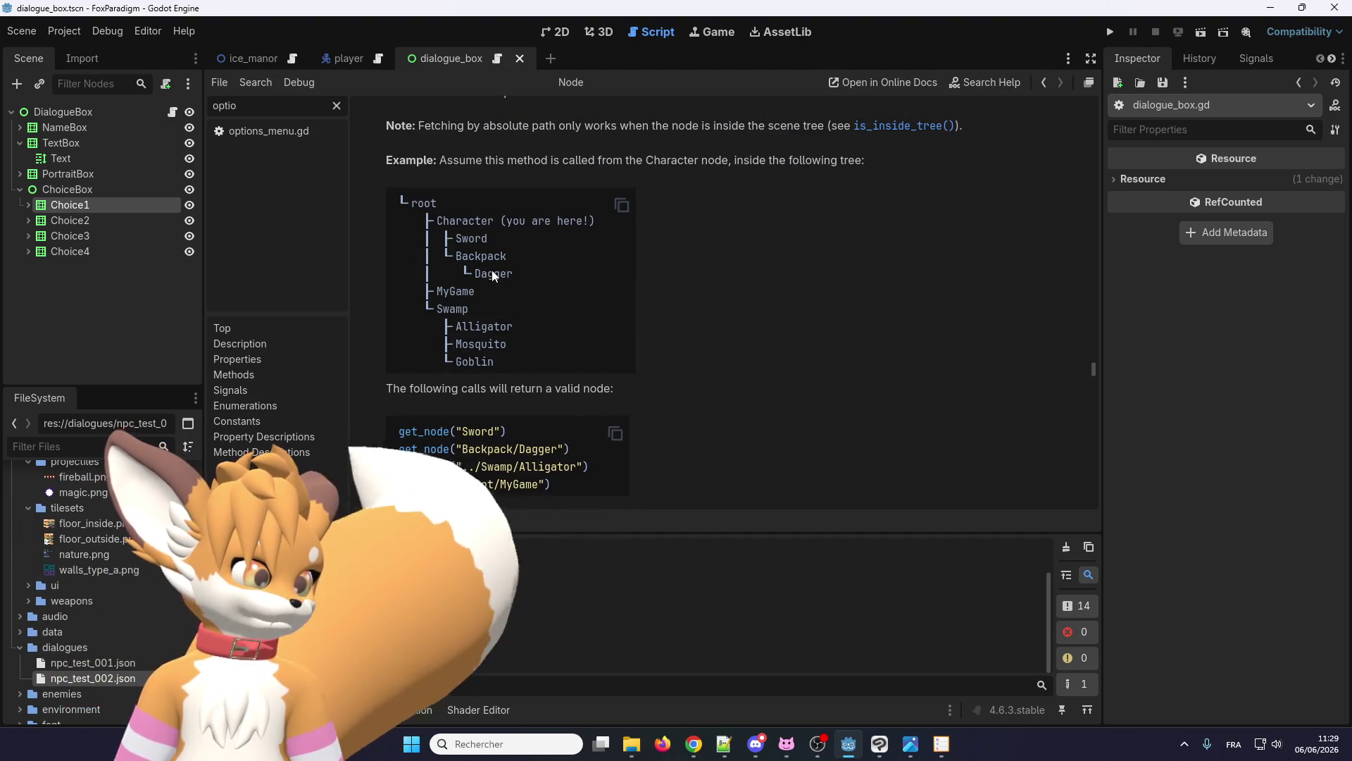
pyautogui.scroll(-15, 493, 276)
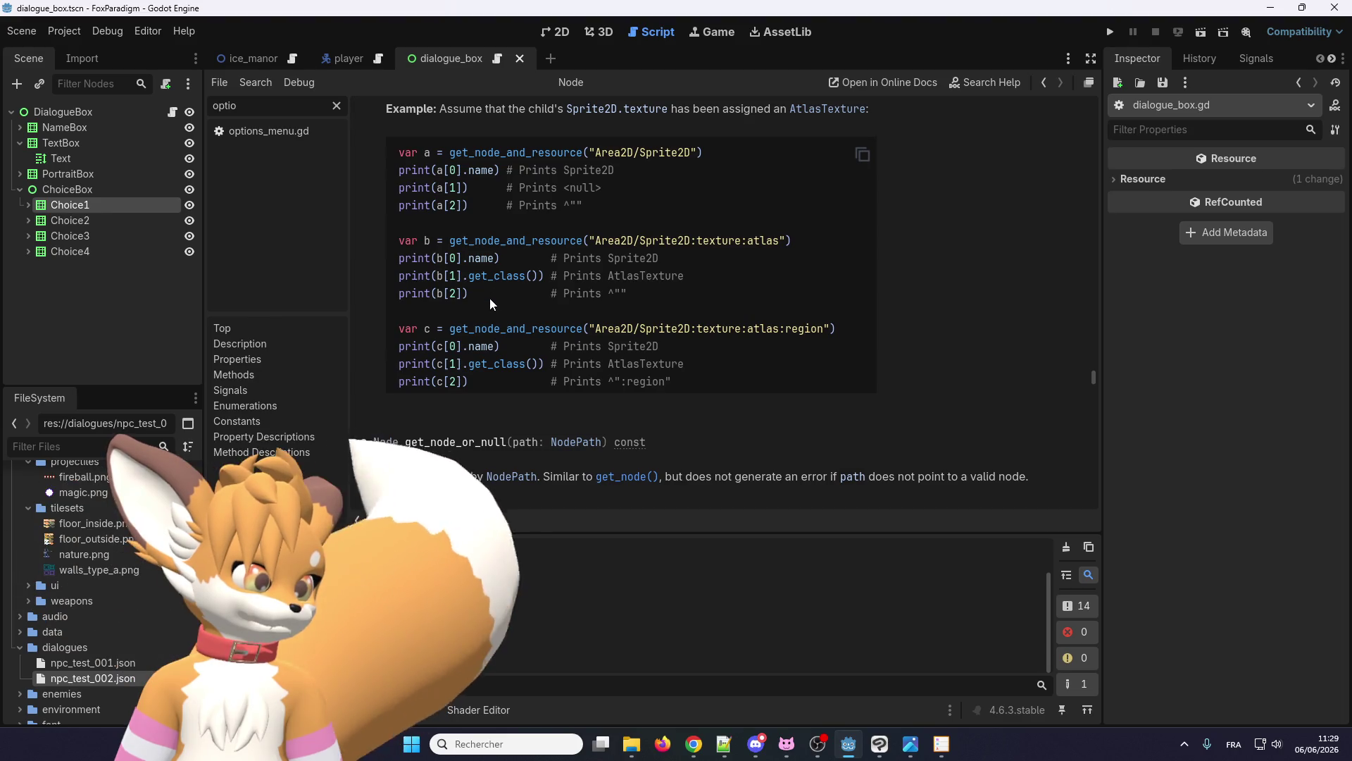
pyautogui.scroll(-1, 491, 304)
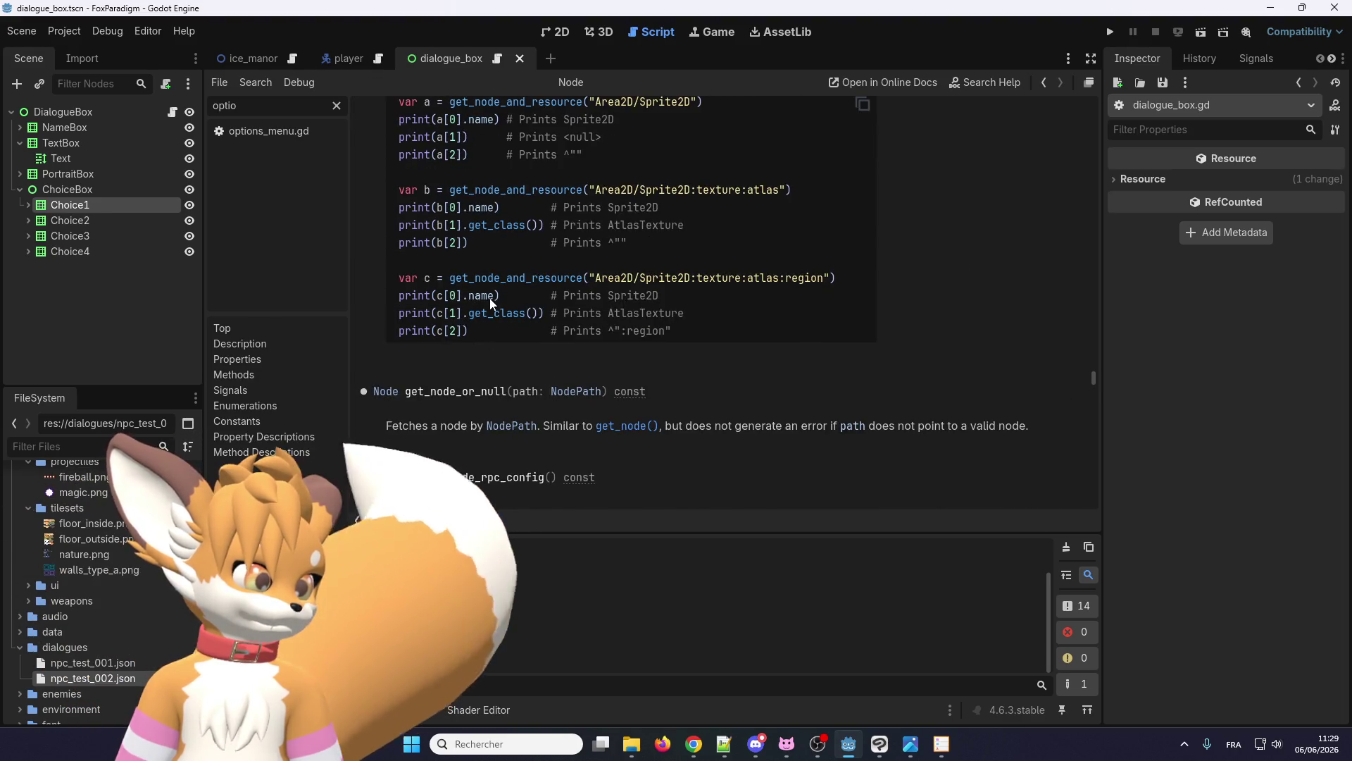
pyautogui.scroll(-6, 491, 304)
# - Scroll back up the help page, glance at the dialogue box in 2D, and return to dialogue_box.gd
pyautogui.scroll(14, 491, 303)
pyautogui.scroll(12, 489, 298)
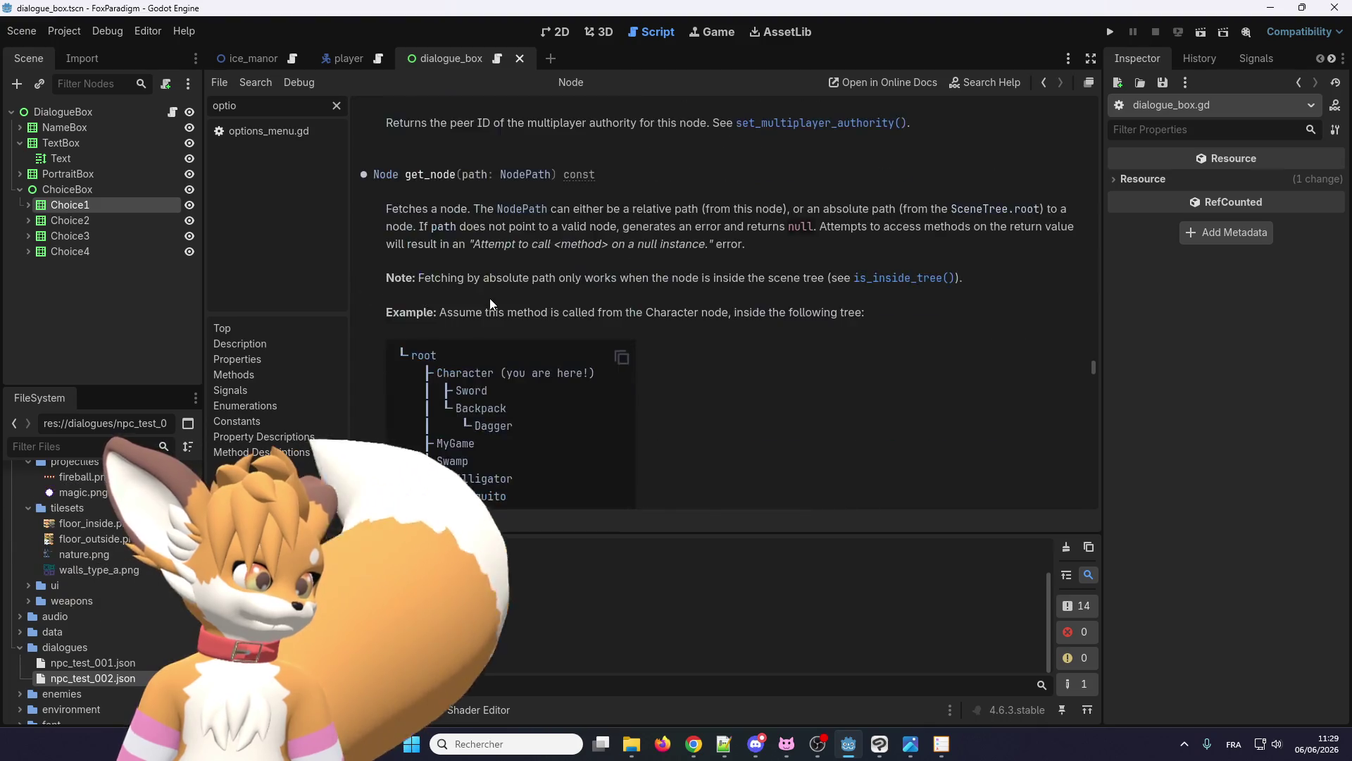
pyautogui.scroll(4, 497, 210)
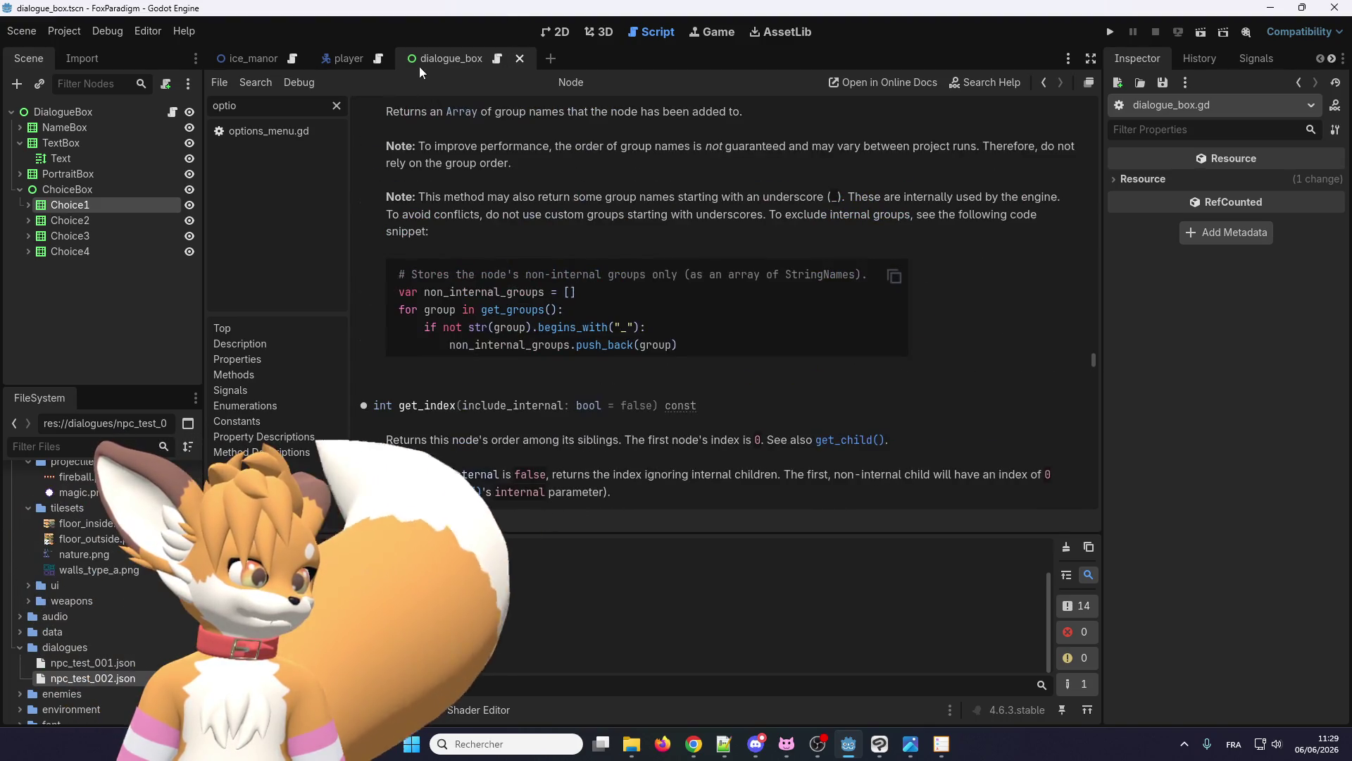
pyautogui.scroll(6, 483, 289)
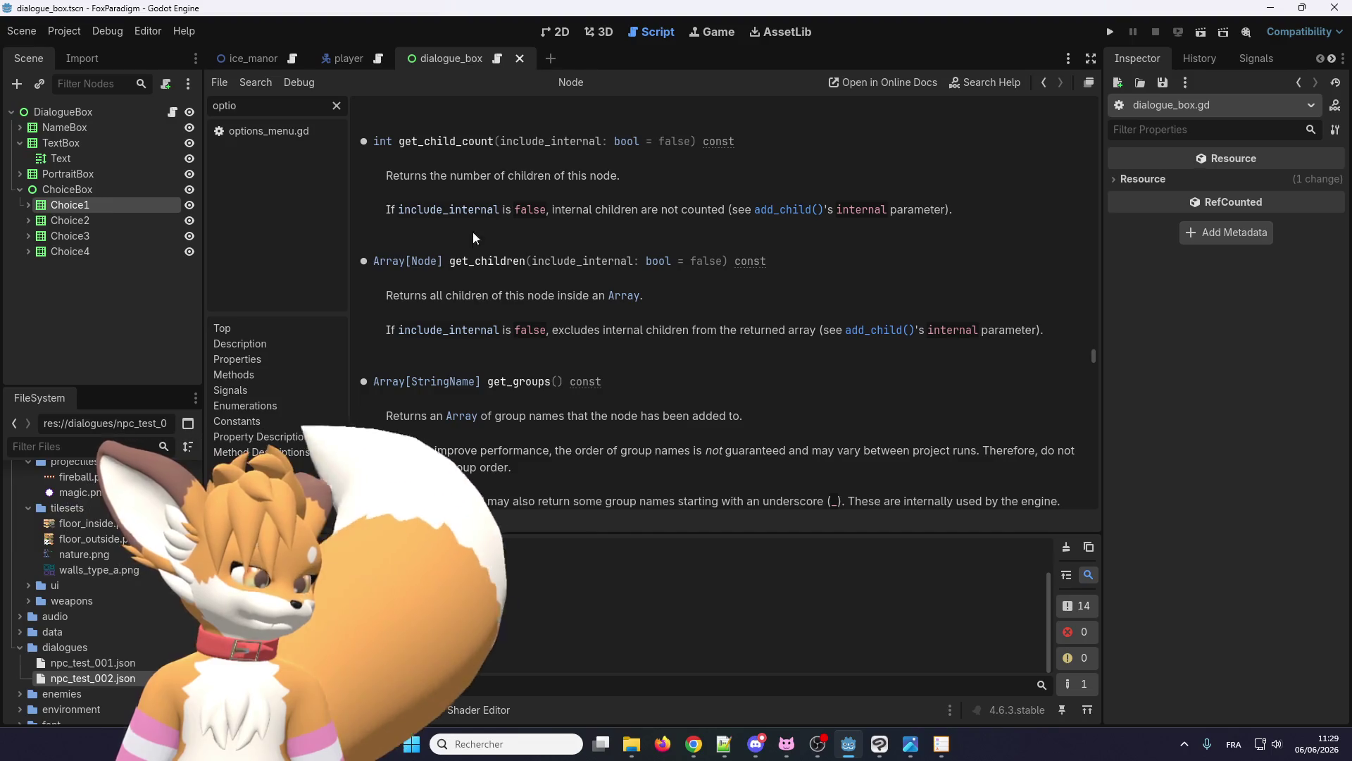
pyautogui.click(562, 32)
pyautogui.click(651, 31)
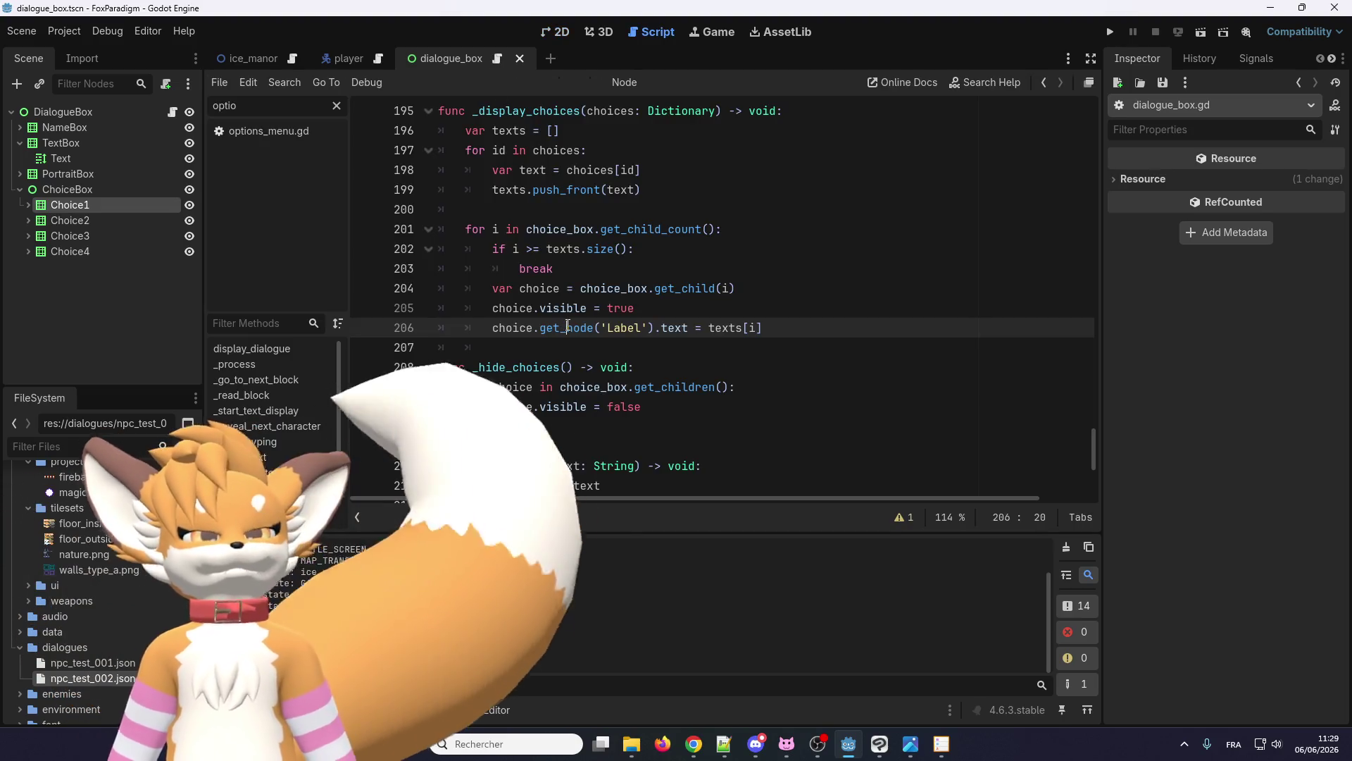
# - Filter the FileSystem for 'titl' and open title_screen.gd and title_screen.tscn
pyautogui.moveTo(567, 325)
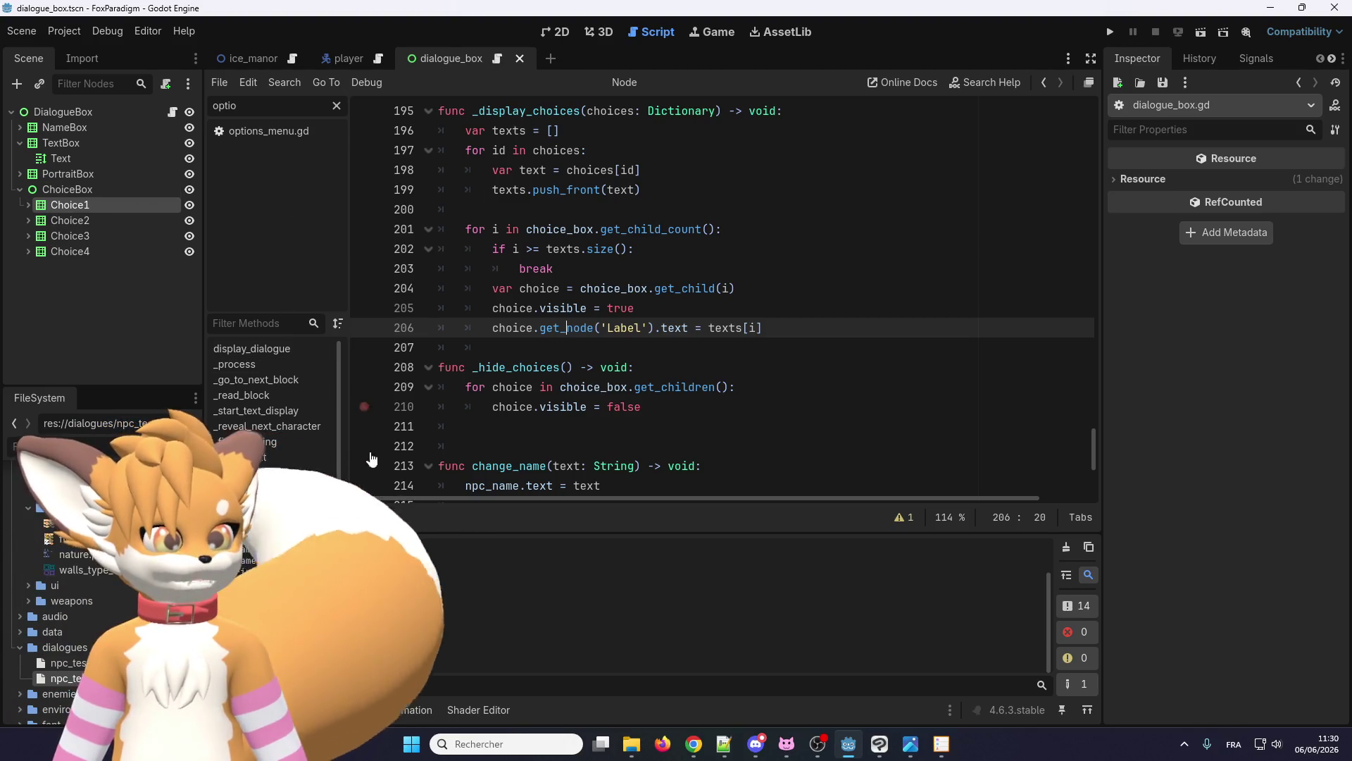
pyautogui.click(105, 441)
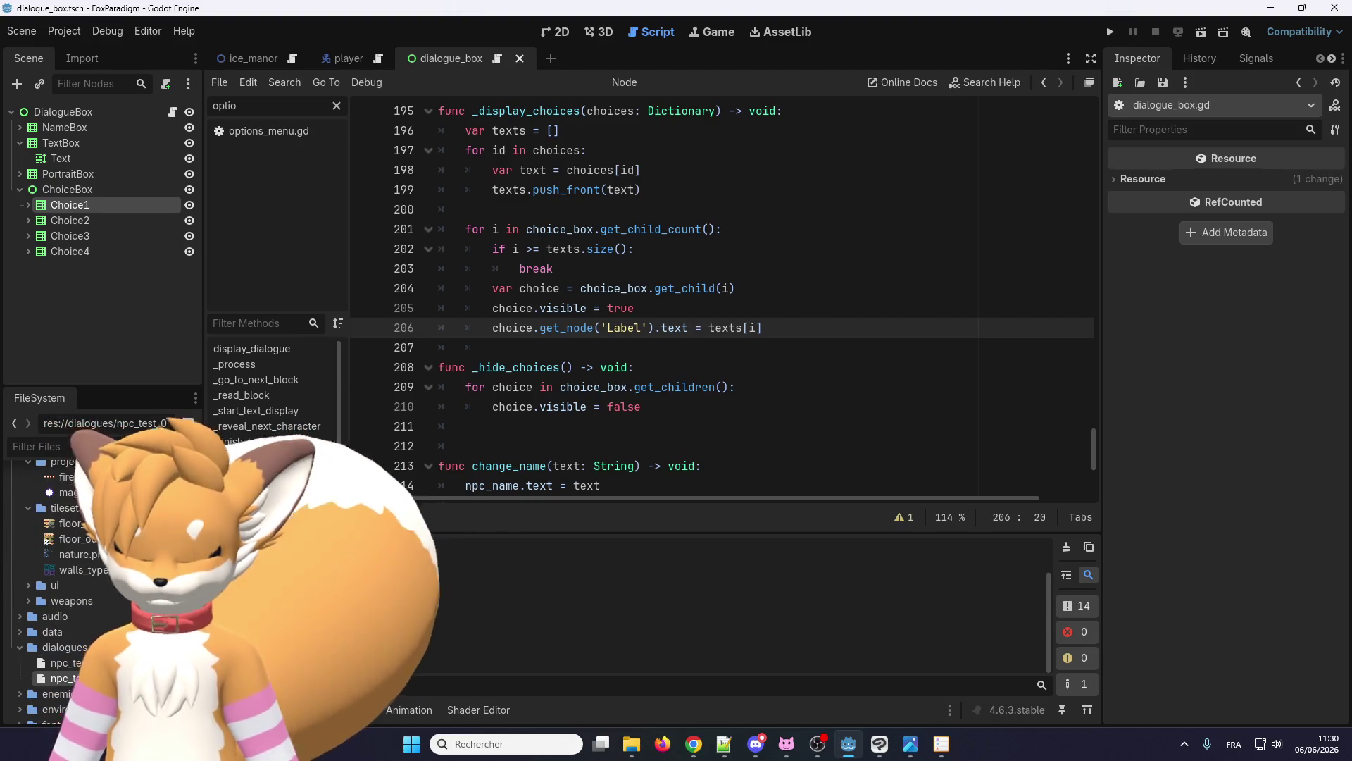
pyautogui.write('opt')
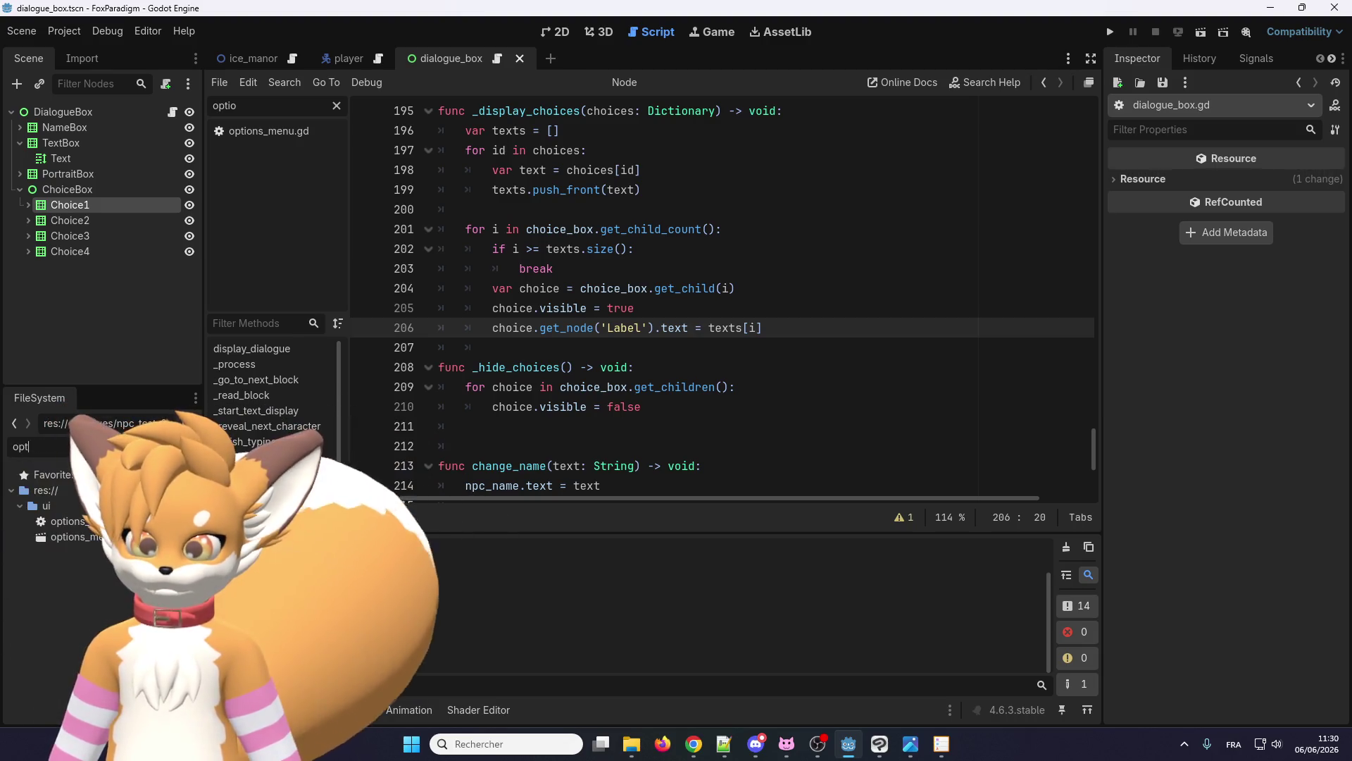
pyautogui.press('BackSpace')
pyautogui.press('BackSpace')
pyautogui.press('BackSpace')
pyautogui.write('me')
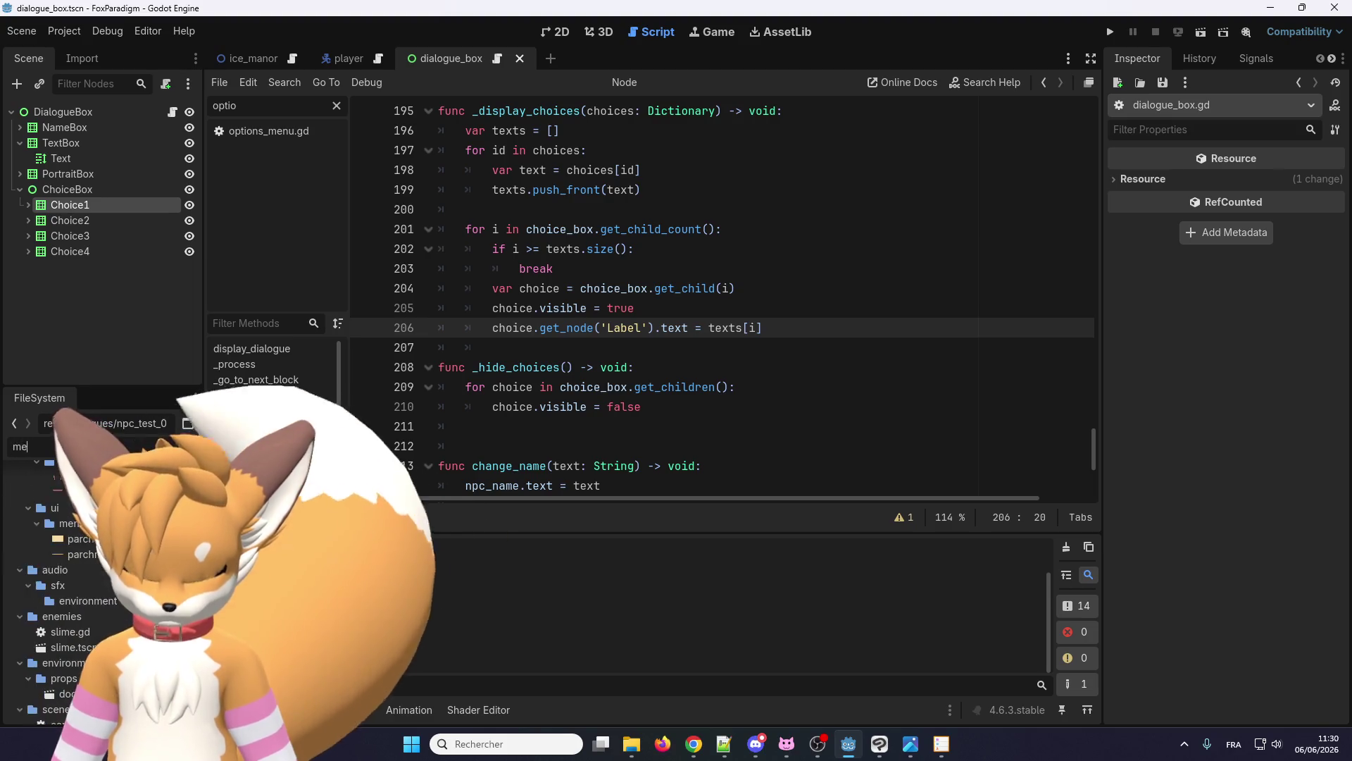
pyautogui.write('nu')
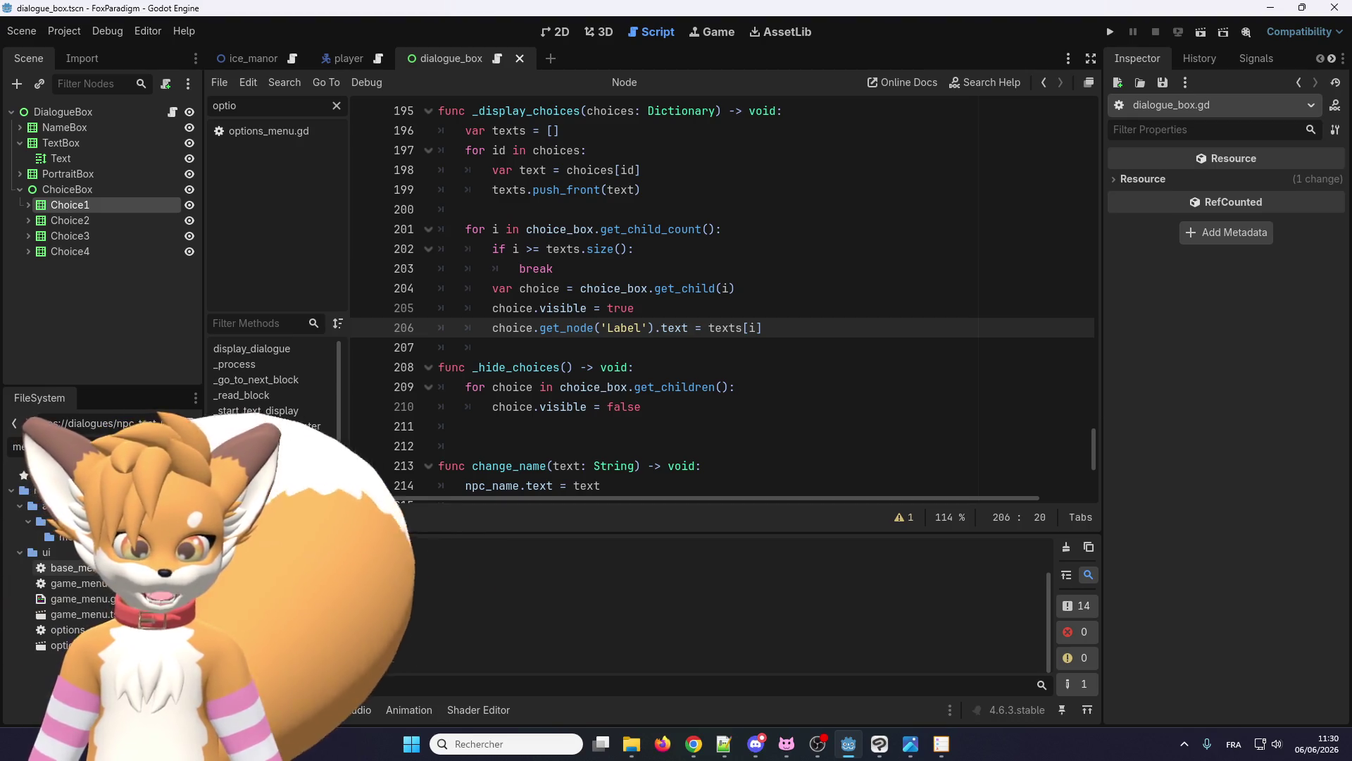
pyautogui.press('BackSpace')
pyautogui.press('BackSpace')
pyautogui.press('BackSpace')
pyautogui.write('titl')
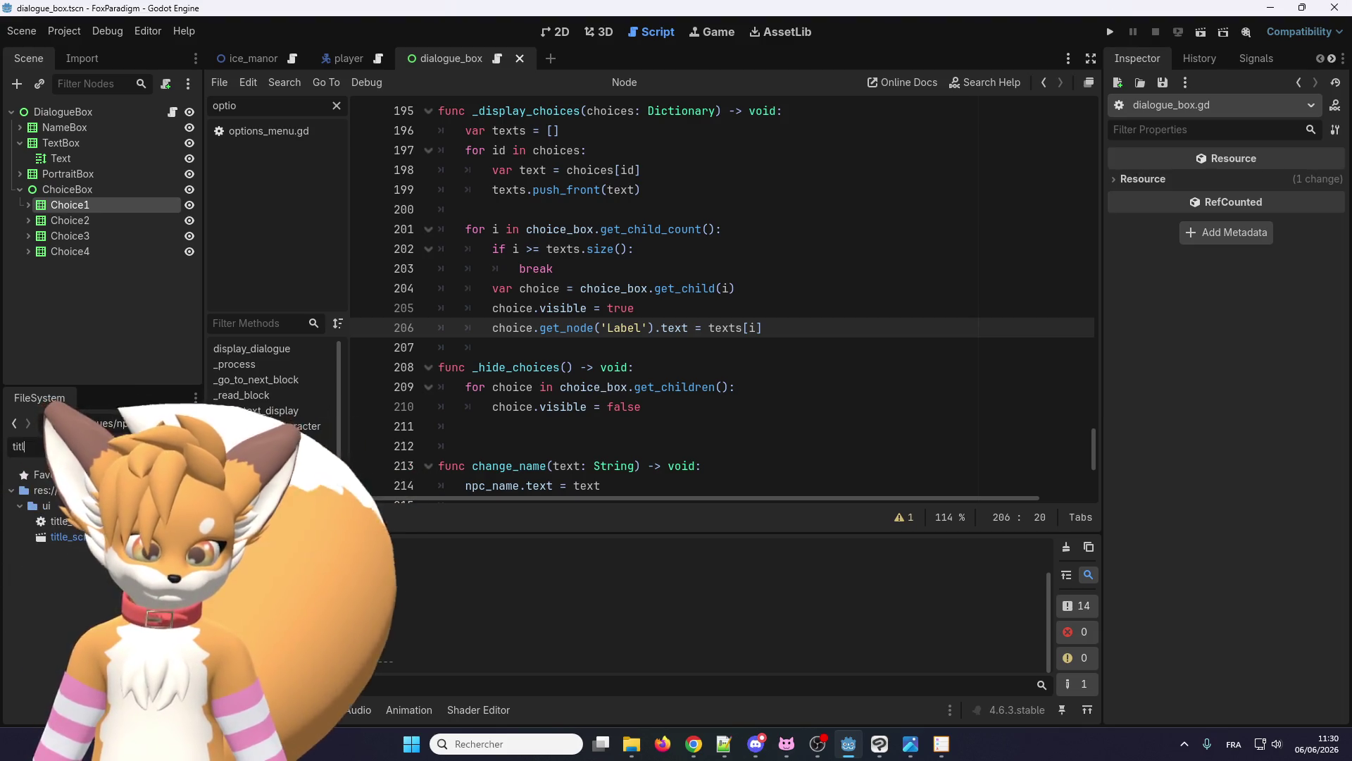
pyautogui.doubleClick(64, 521)
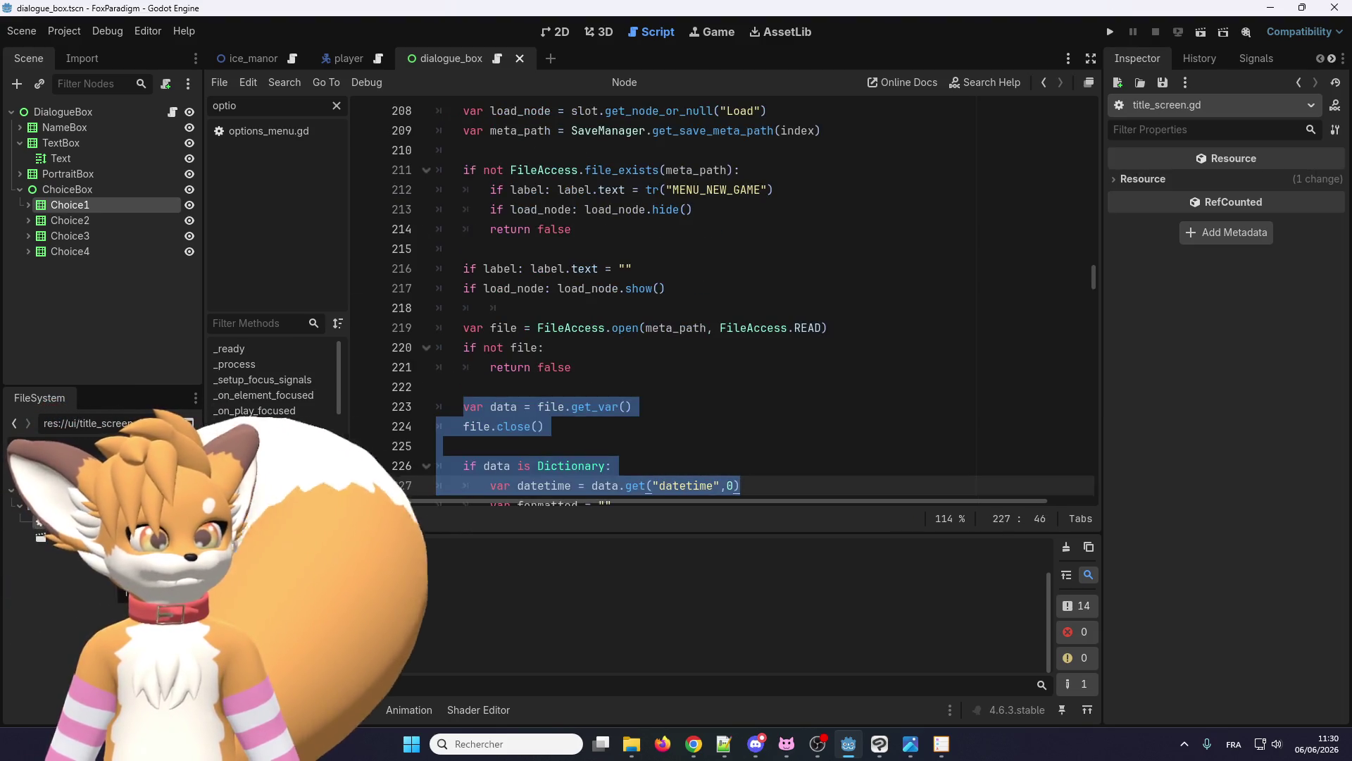
pyautogui.doubleClick(77, 536)
pyautogui.click(624, 393)
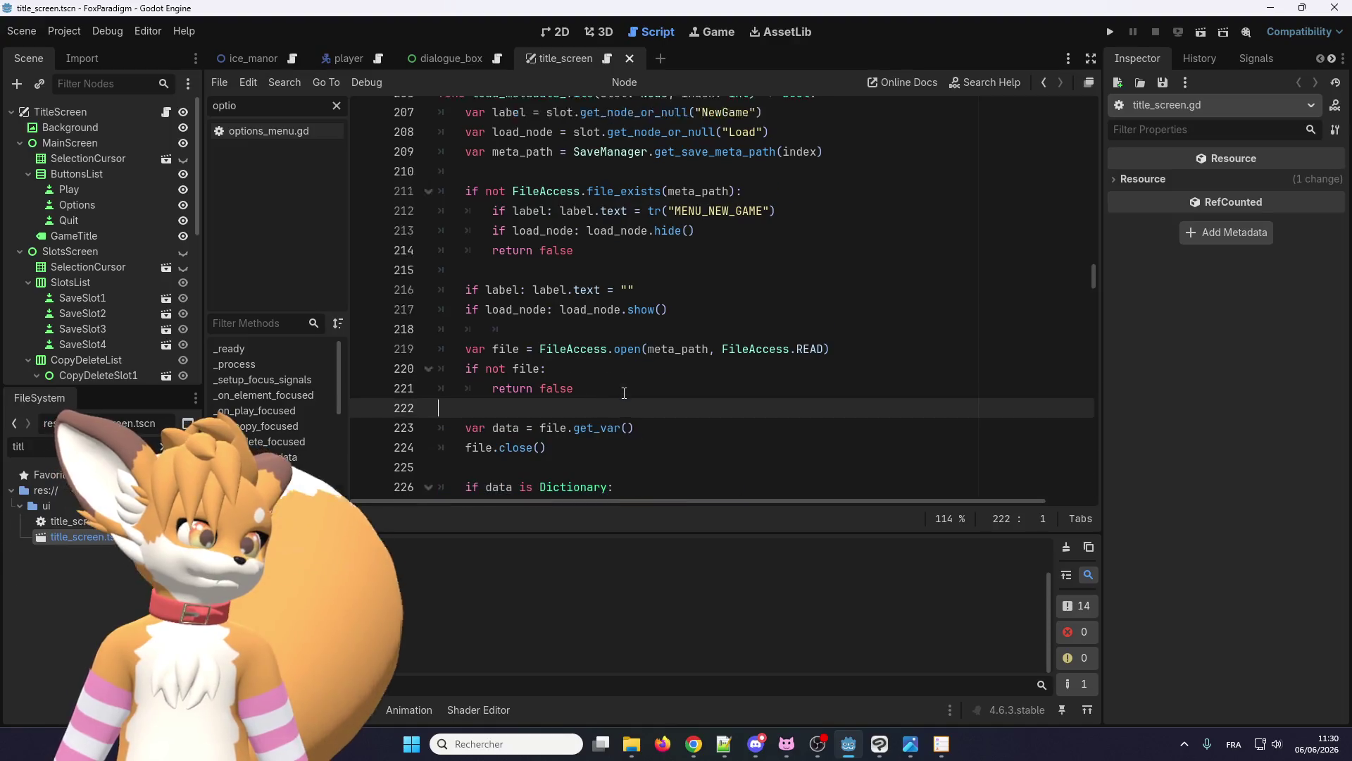
# - Inspect the Play and Options nodes, then view the title screen's menu buttons in 2D
pyautogui.scroll(5, 624, 393)
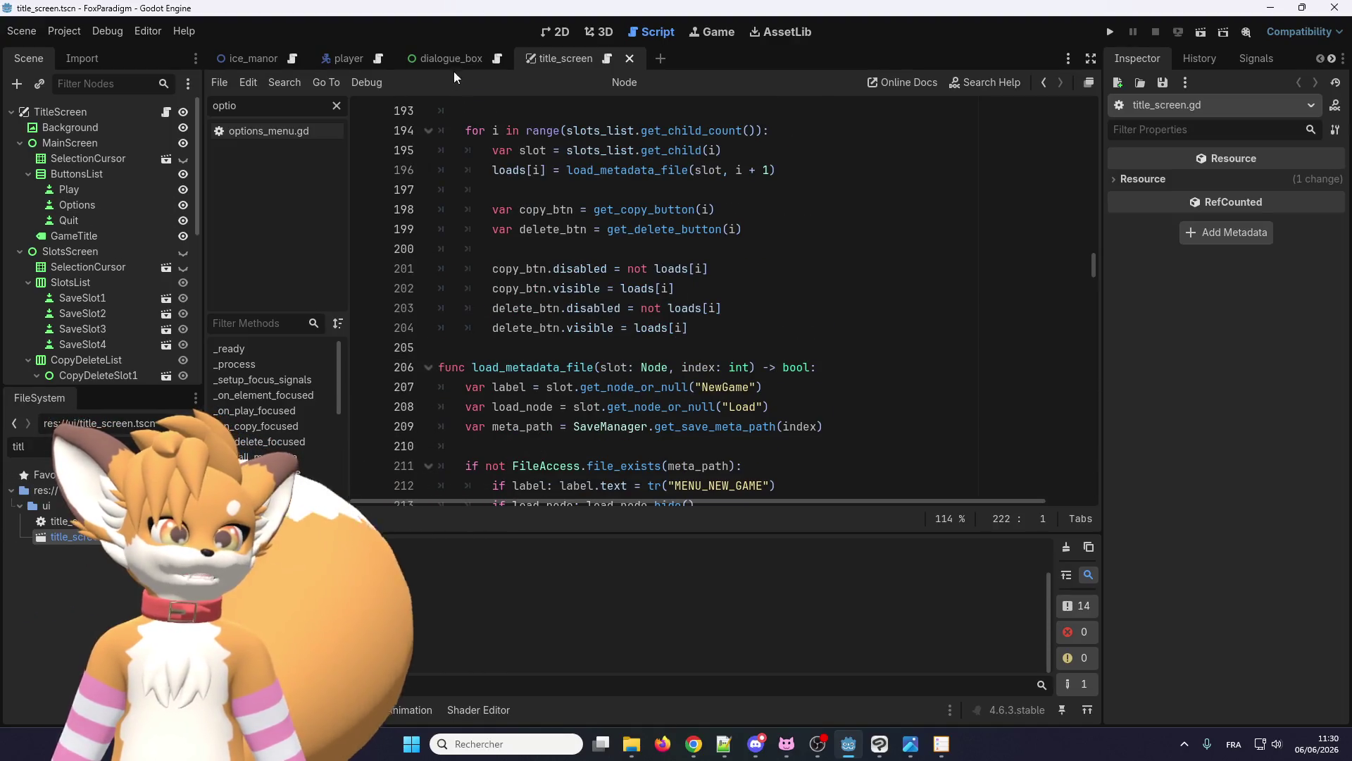
pyautogui.click(82, 190)
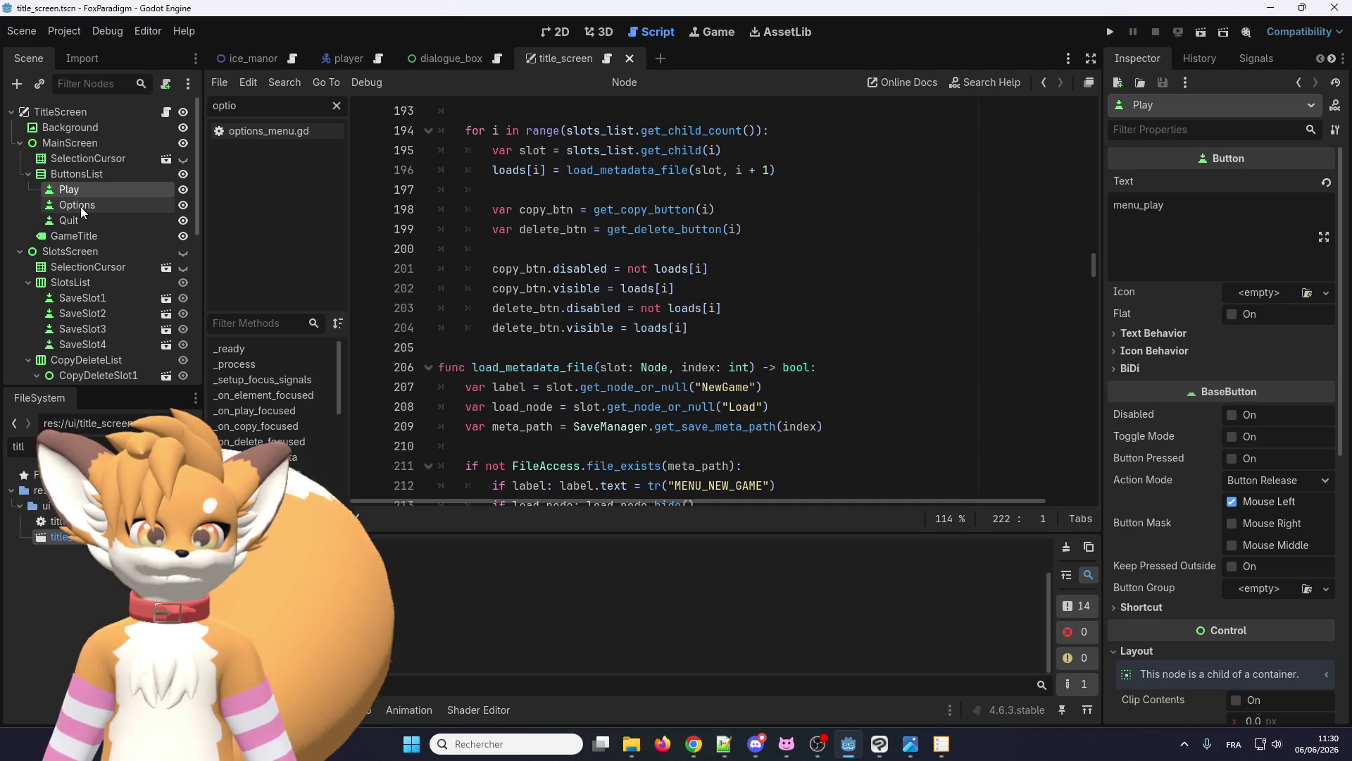
pyautogui.click(80, 206)
pyautogui.click(78, 196)
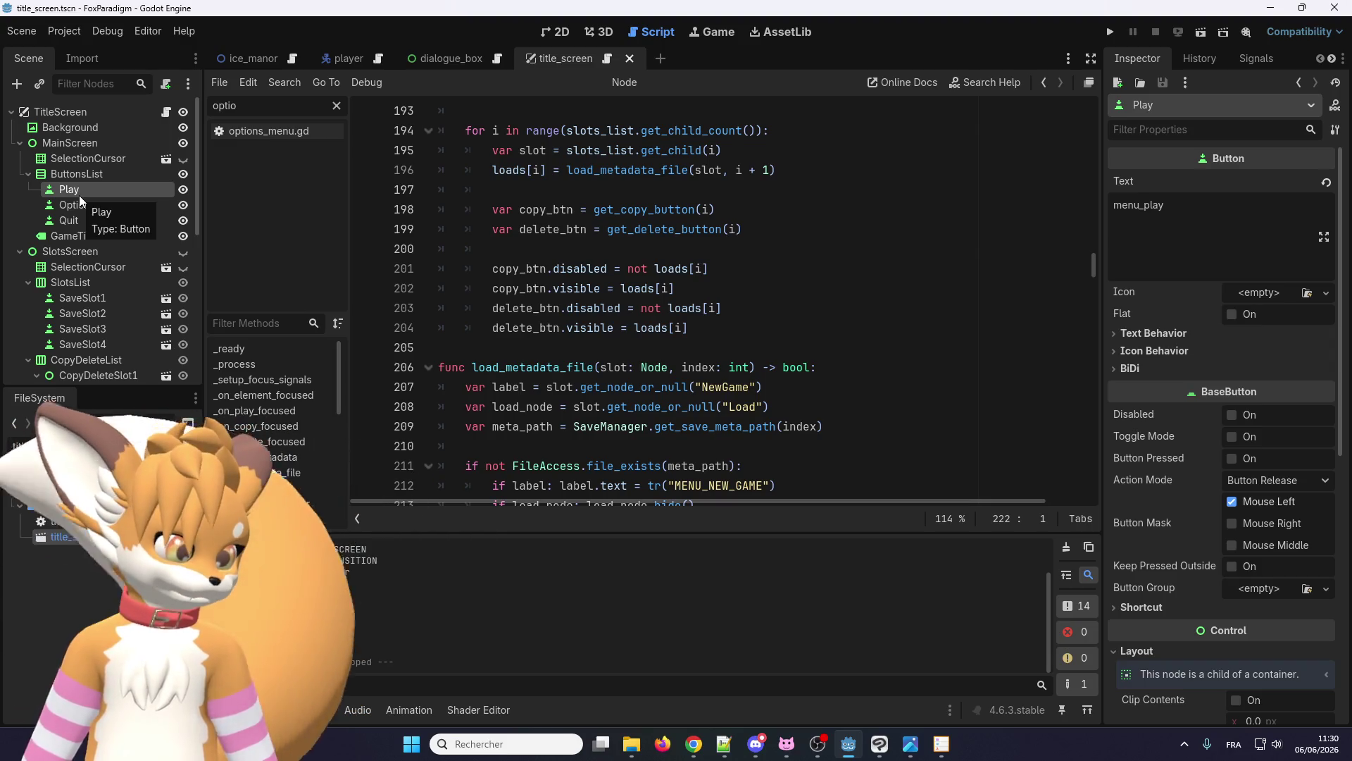
pyautogui.click(540, 36)
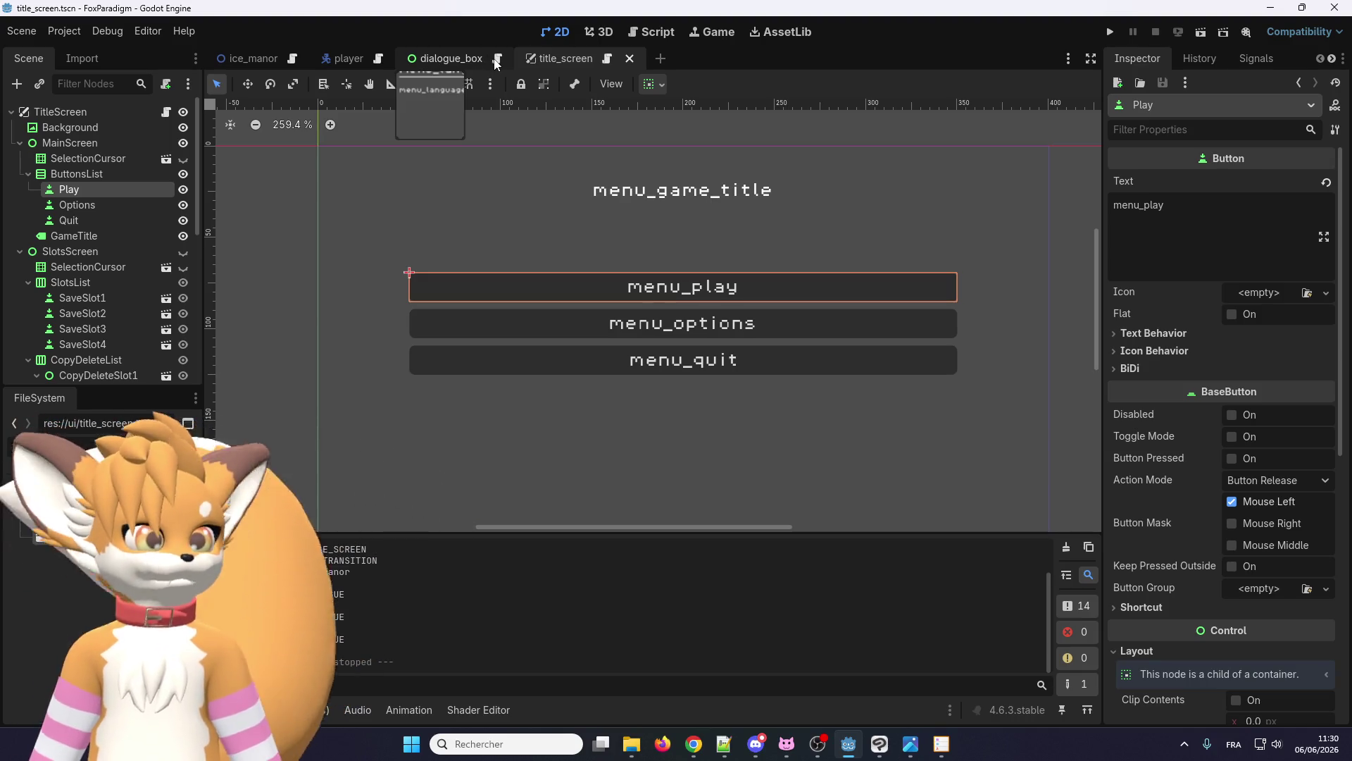
# - Open the dialogue_box scene and expand Choice1–Choice4 to reveal each Label child
pyautogui.click(471, 63)
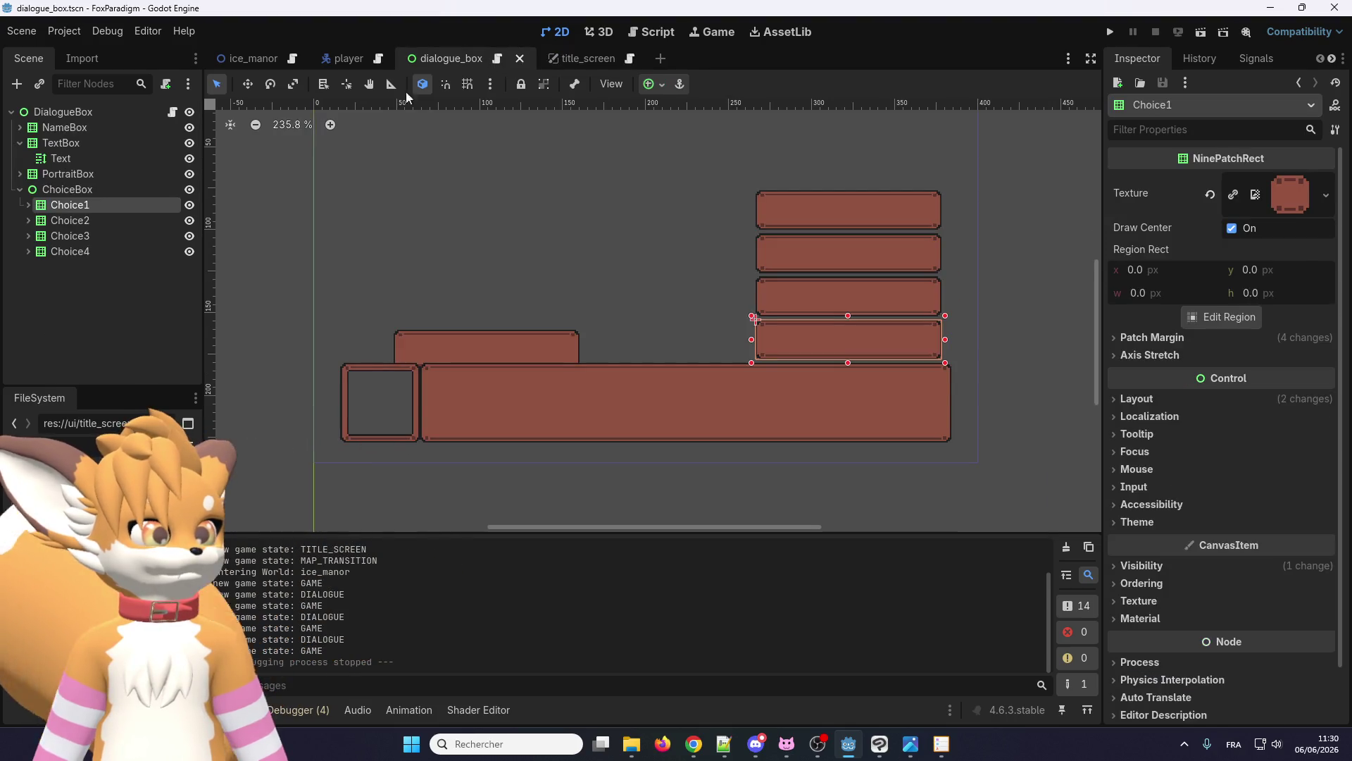
pyautogui.click(28, 205)
pyautogui.click(65, 221)
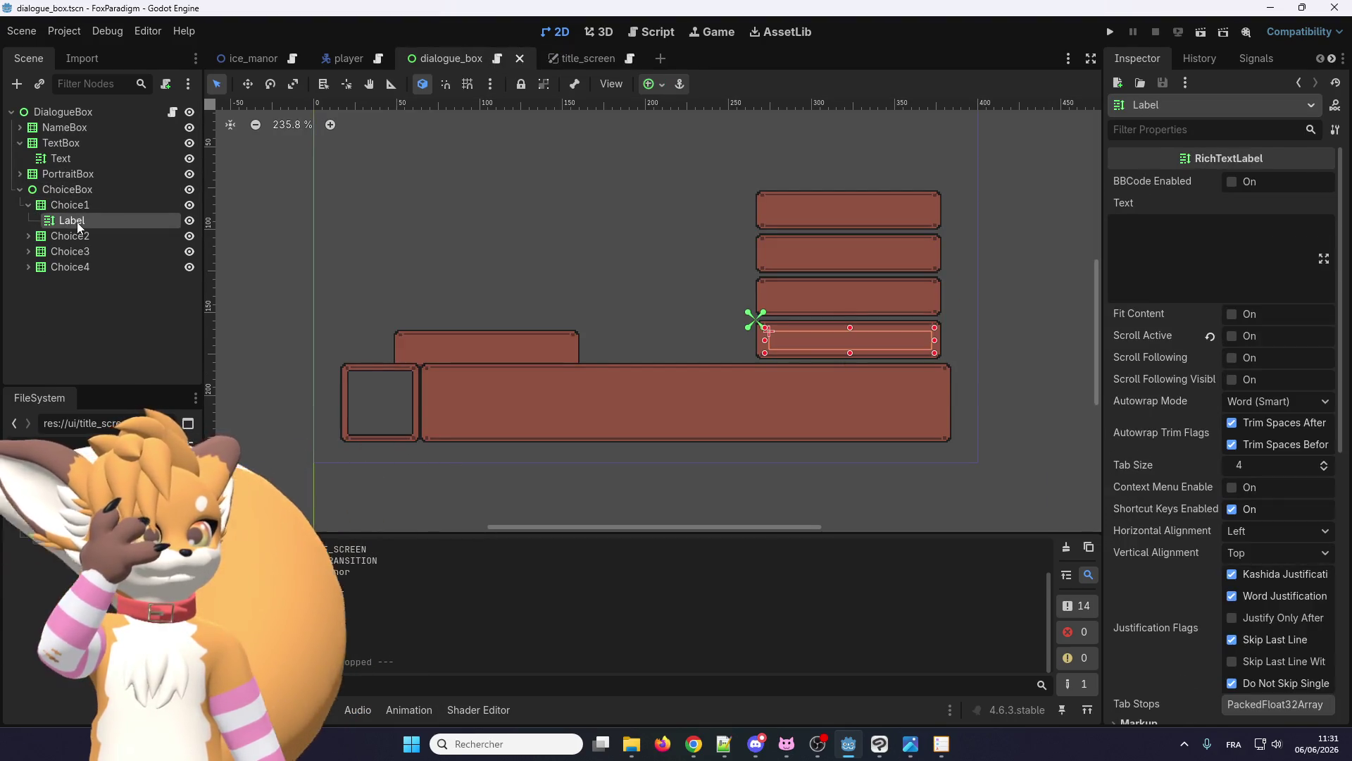
pyautogui.click(28, 236)
pyautogui.click(29, 267)
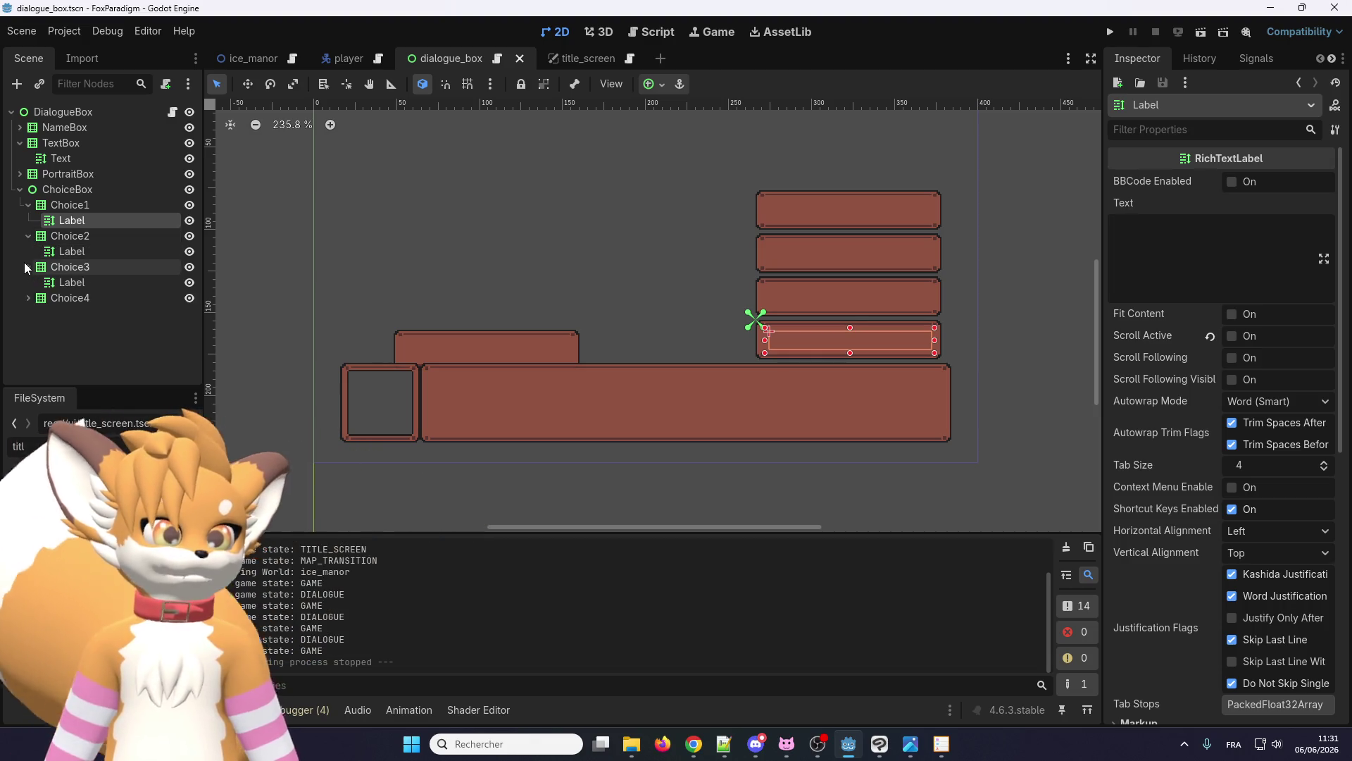
pyautogui.click(26, 298)
# - Select Choice1 and bring up its node actions menu
pyautogui.rightClick(75, 220)
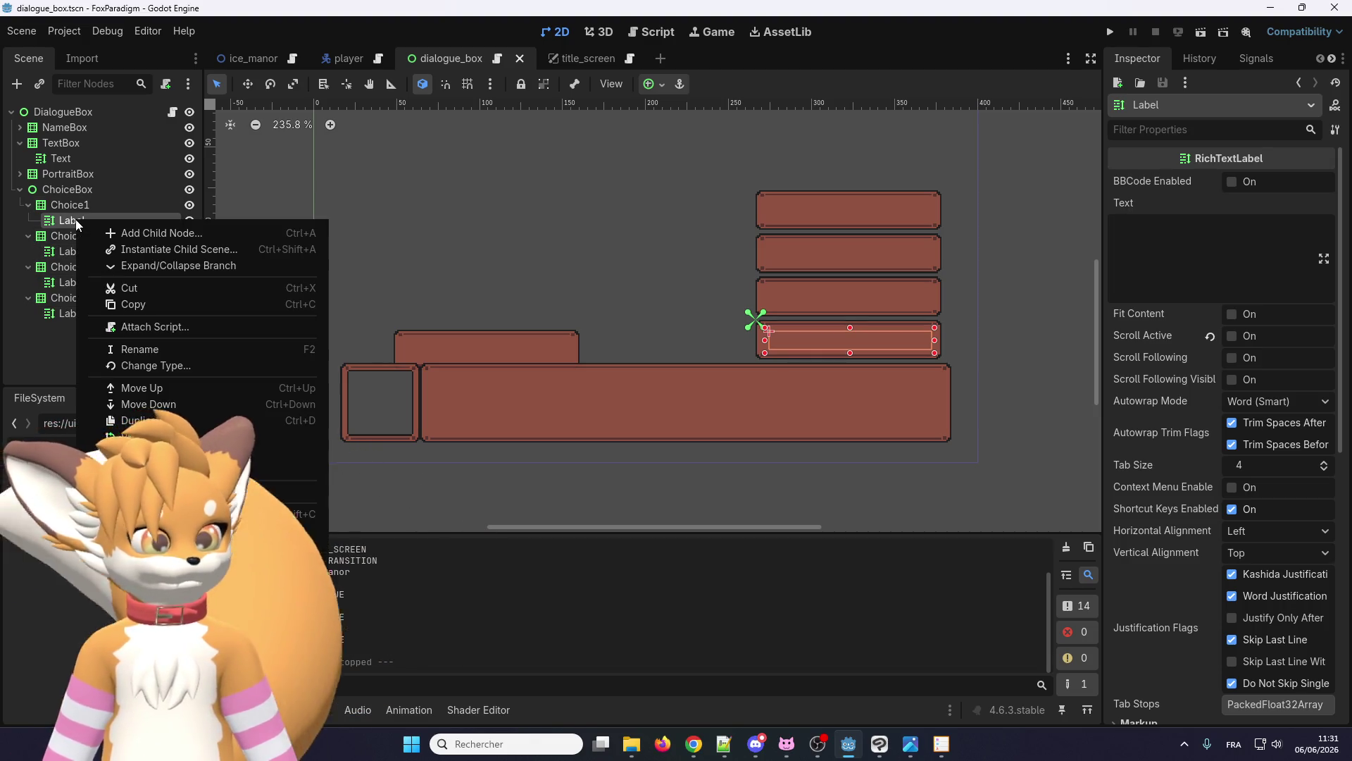
pyautogui.click(67, 203)
pyautogui.rightClick(62, 202)
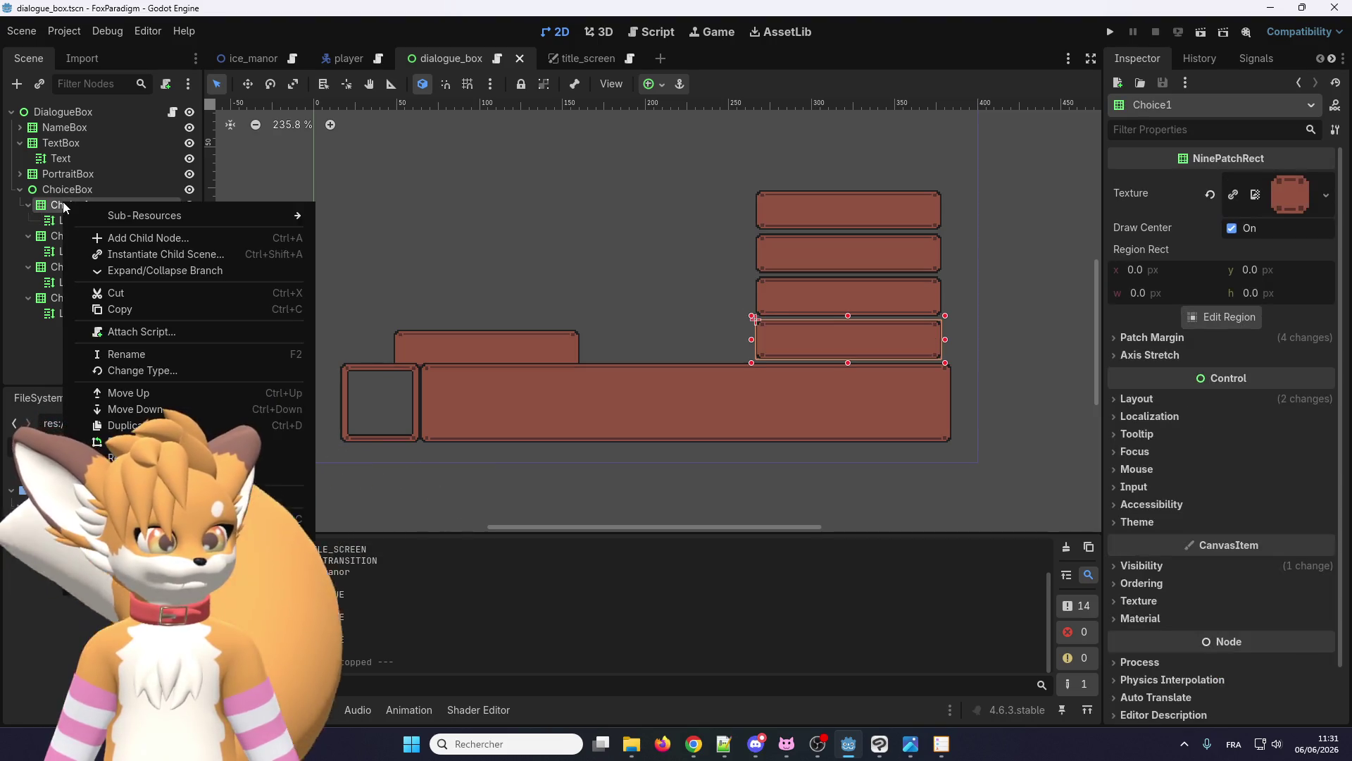
# - Search 'button' in Create New Node and add a Button as Choice1's child
pyautogui.click(99, 235)
pyautogui.write('but')
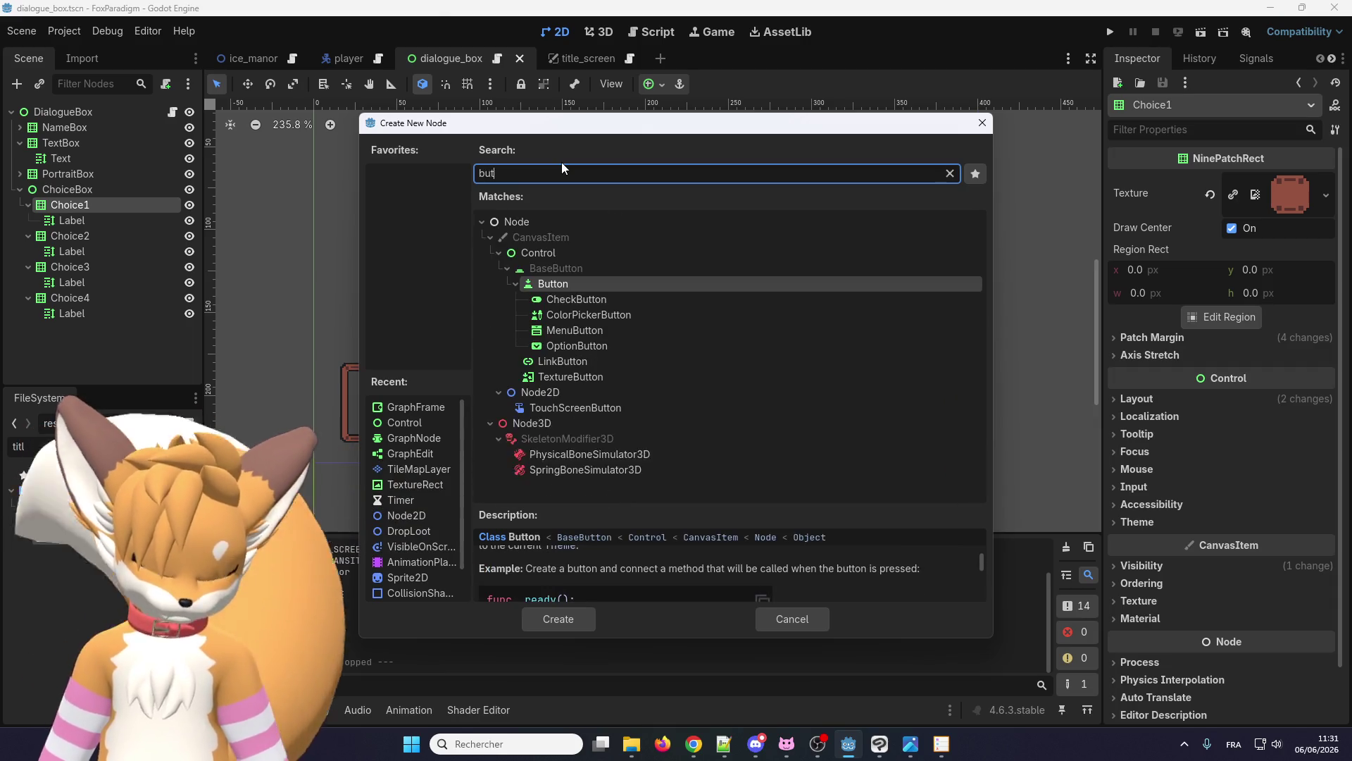
pyautogui.write('ton')
pyautogui.doubleClick(542, 287)
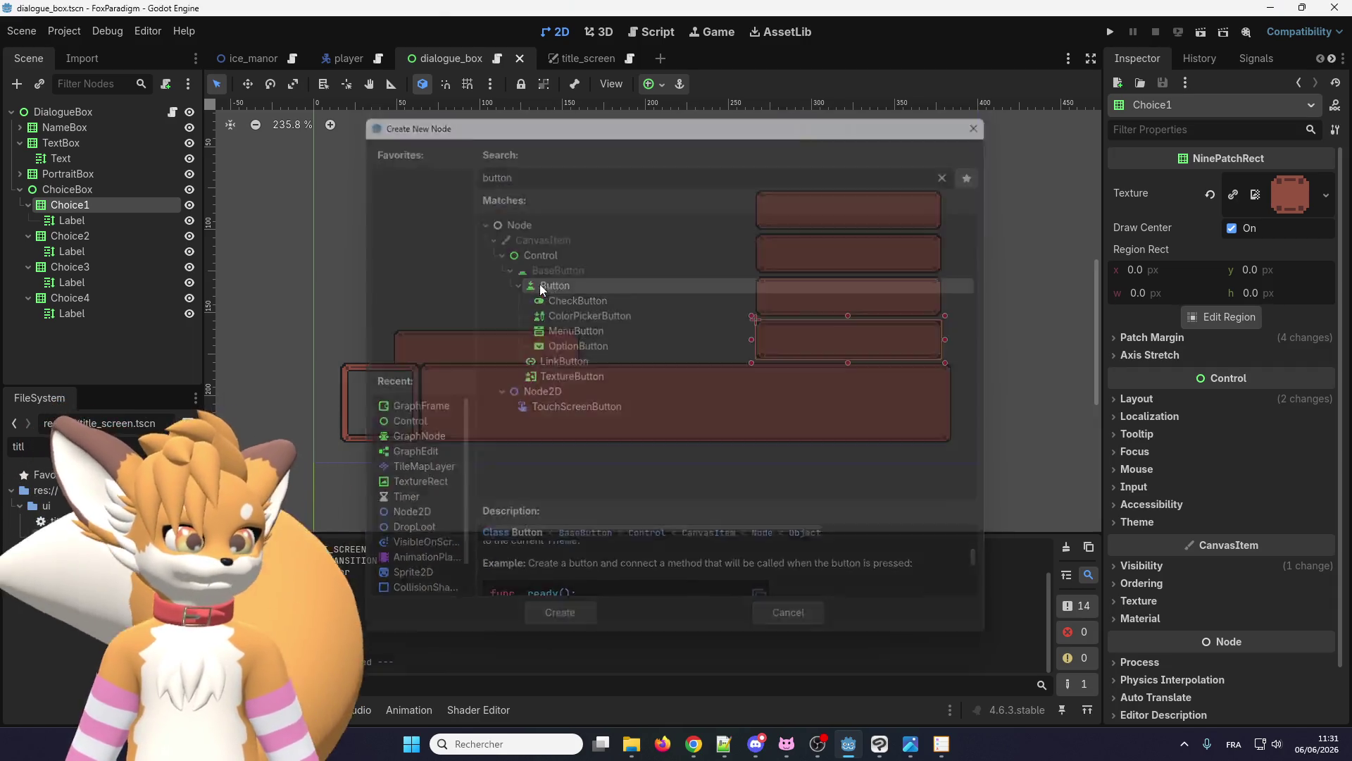
pyautogui.scroll(5, 739, 292)
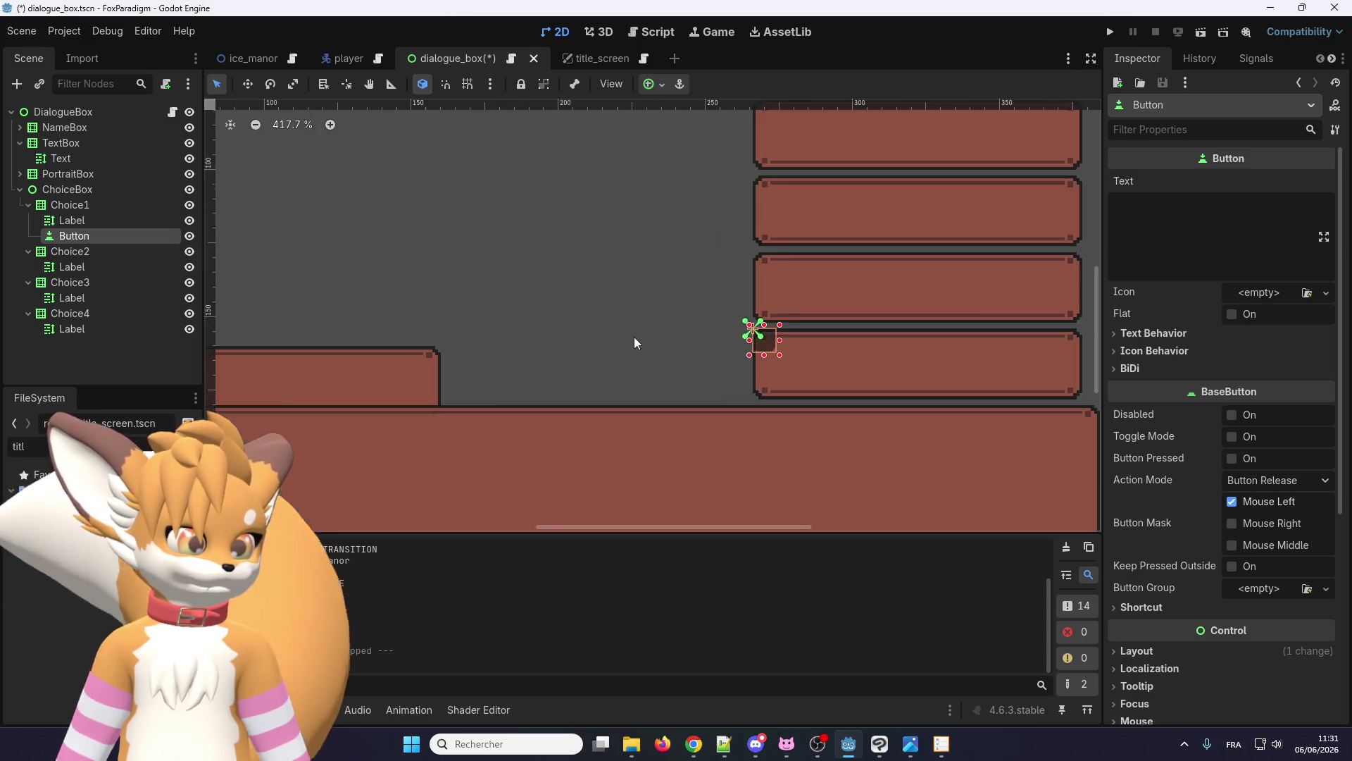
pyautogui.scroll(-1, 634, 343)
pyautogui.scroll(4, 766, 358)
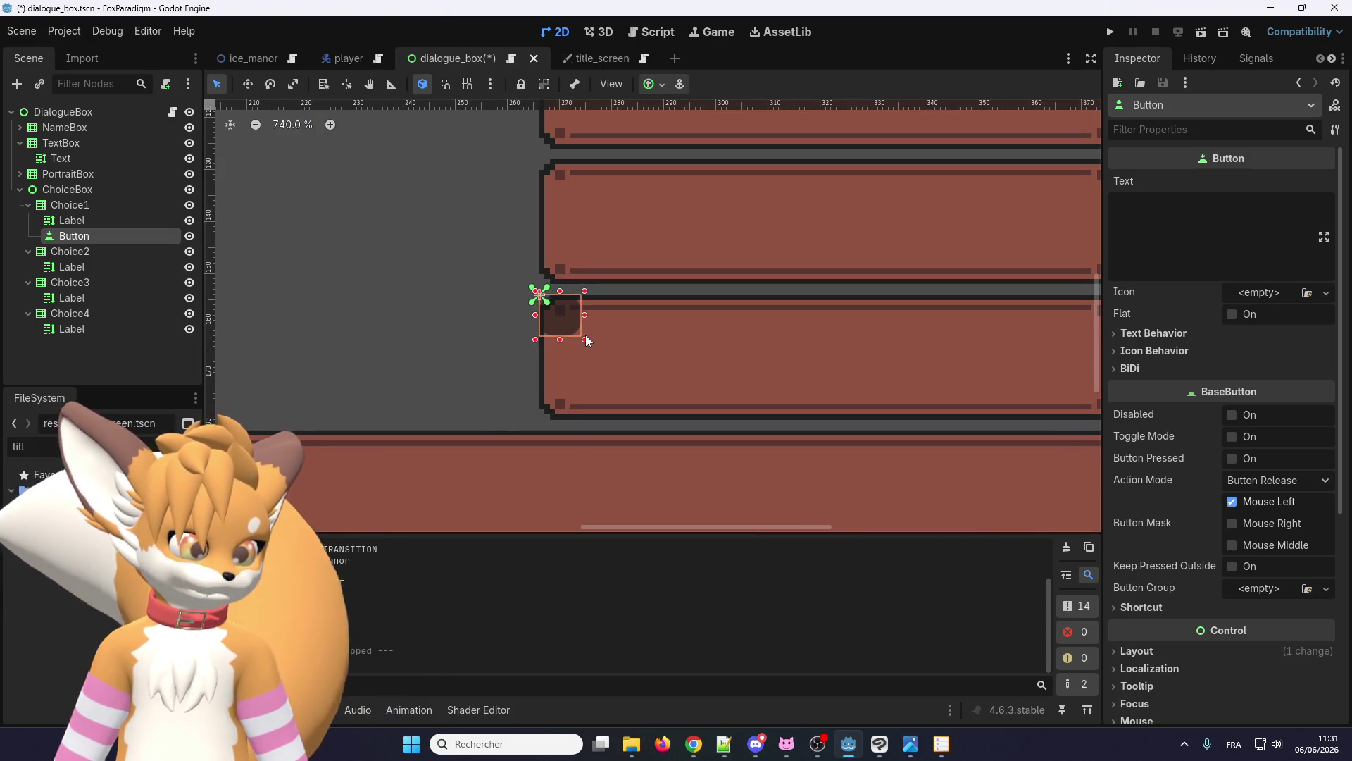
# - Stretch the new Button to cover Choice1's box and hide Choice1's Label
pyautogui.scroll(-2, 585, 336)
pyautogui.moveTo(585, 339)
pyautogui.mouseDown()
pyautogui.moveTo(638, 359)
pyautogui.moveTo(998, 400)
pyautogui.mouseUp()
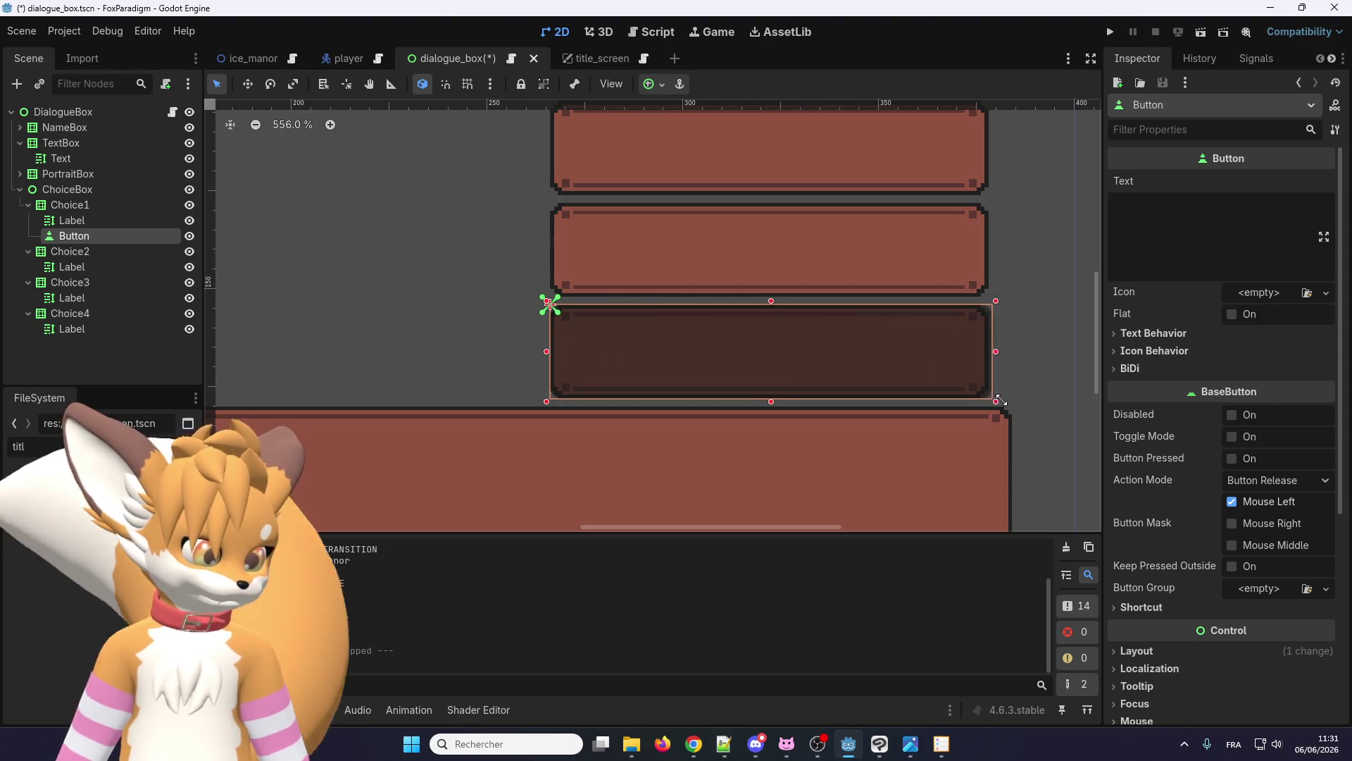
pyautogui.scroll(4, 898, 370)
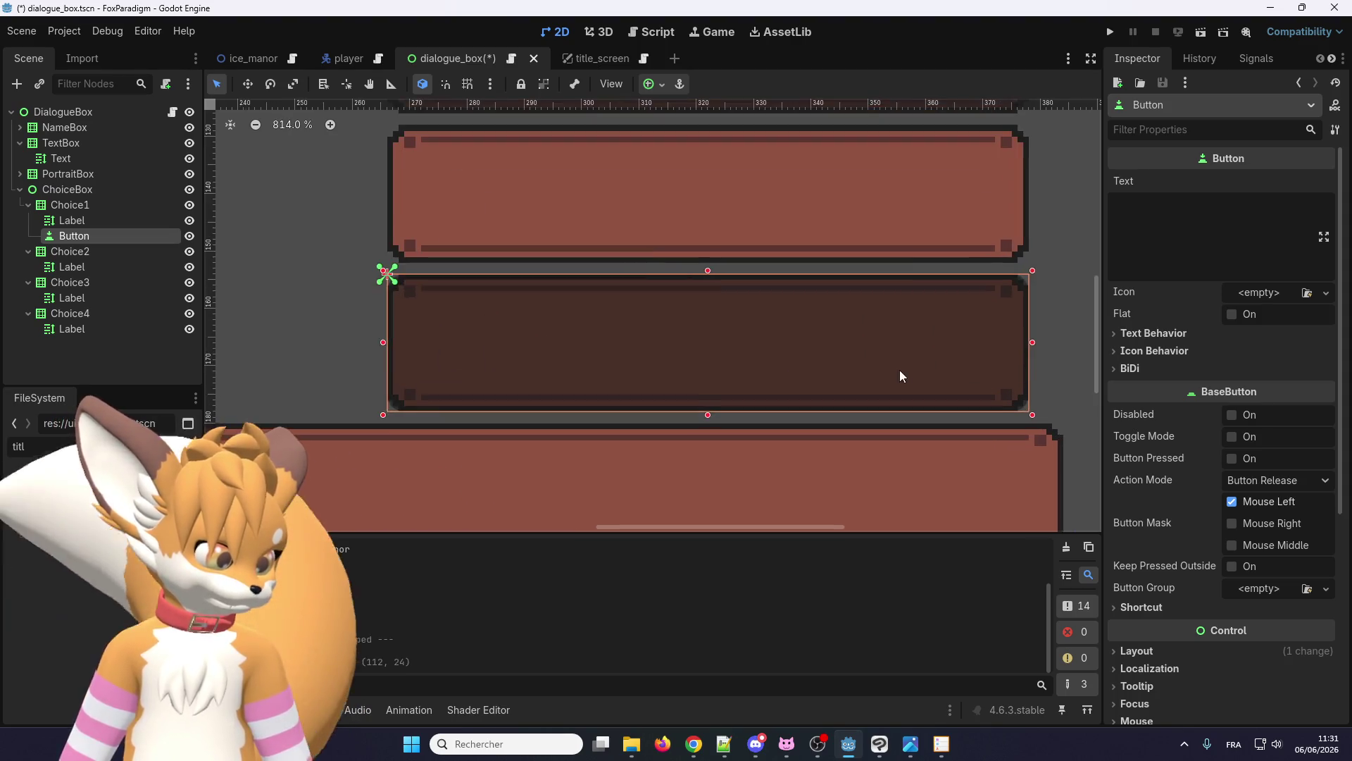
pyautogui.scroll(-3, 899, 370)
pyautogui.click(100, 223)
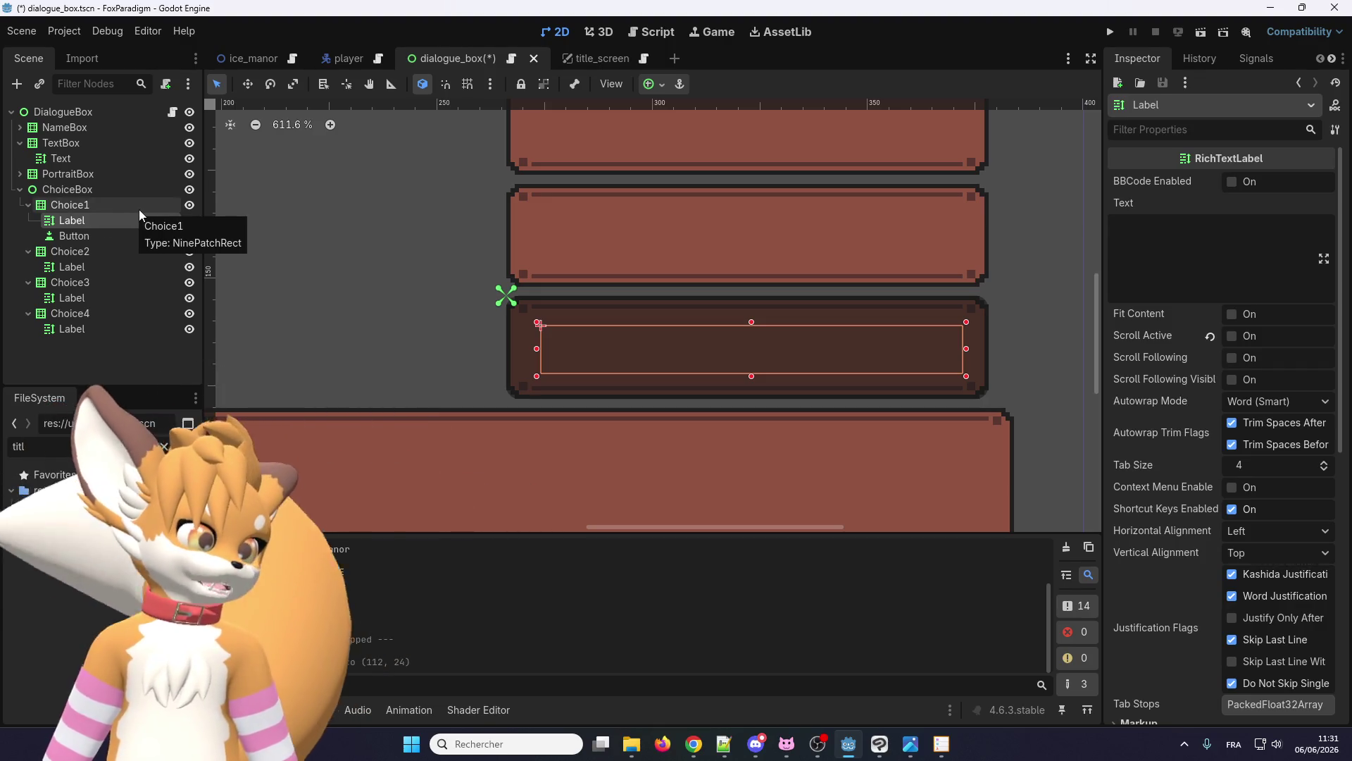
pyautogui.click(188, 220)
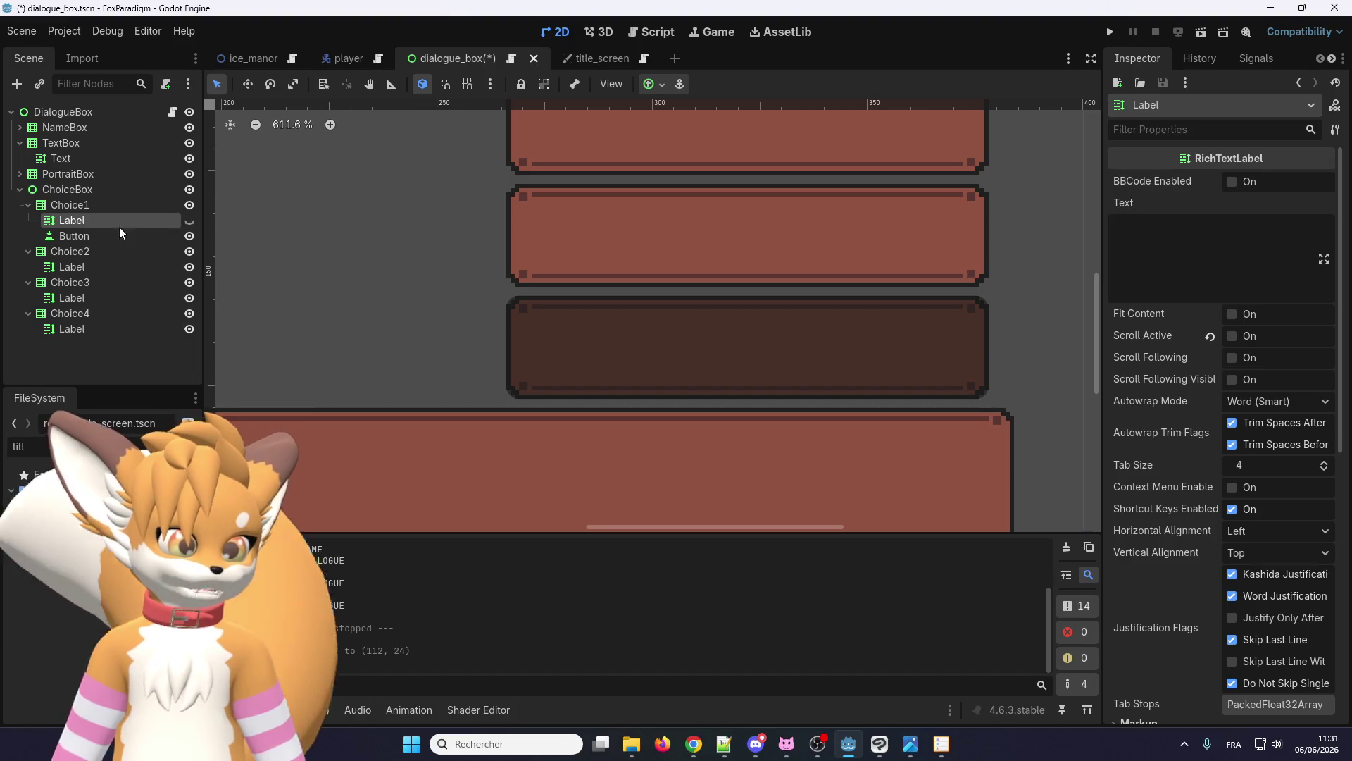
# - Compare Choice1's Button with Choice2's box, then copy the Button for reuse
pyautogui.click(95, 238)
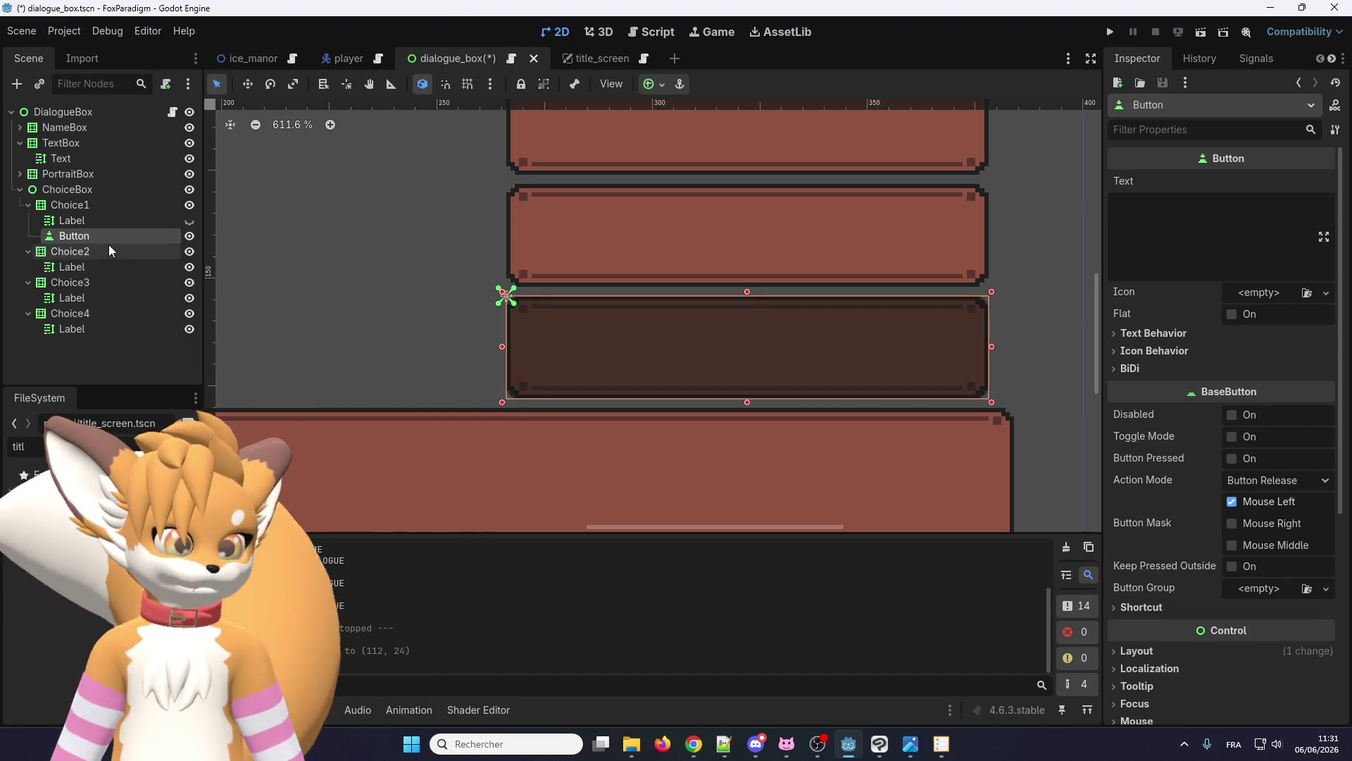
pyautogui.click(93, 253)
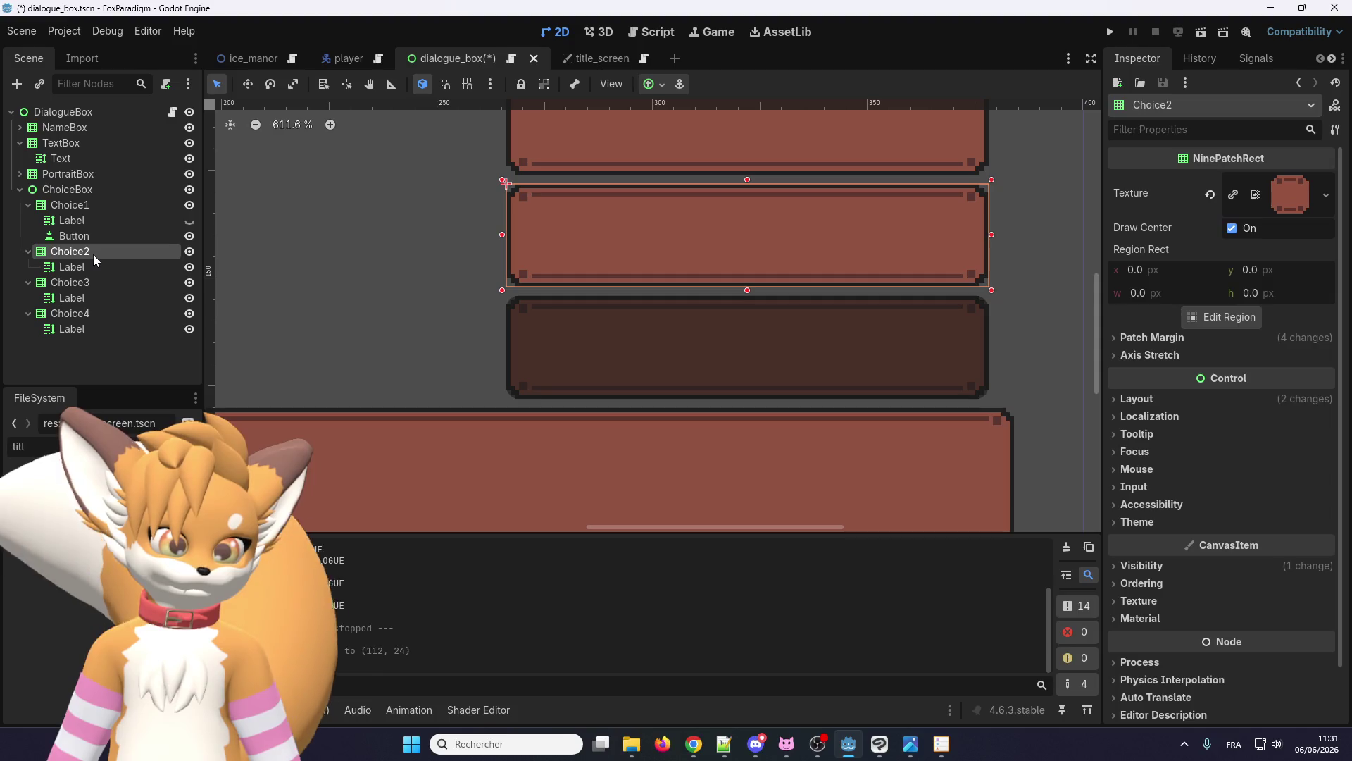
pyautogui.click(83, 238)
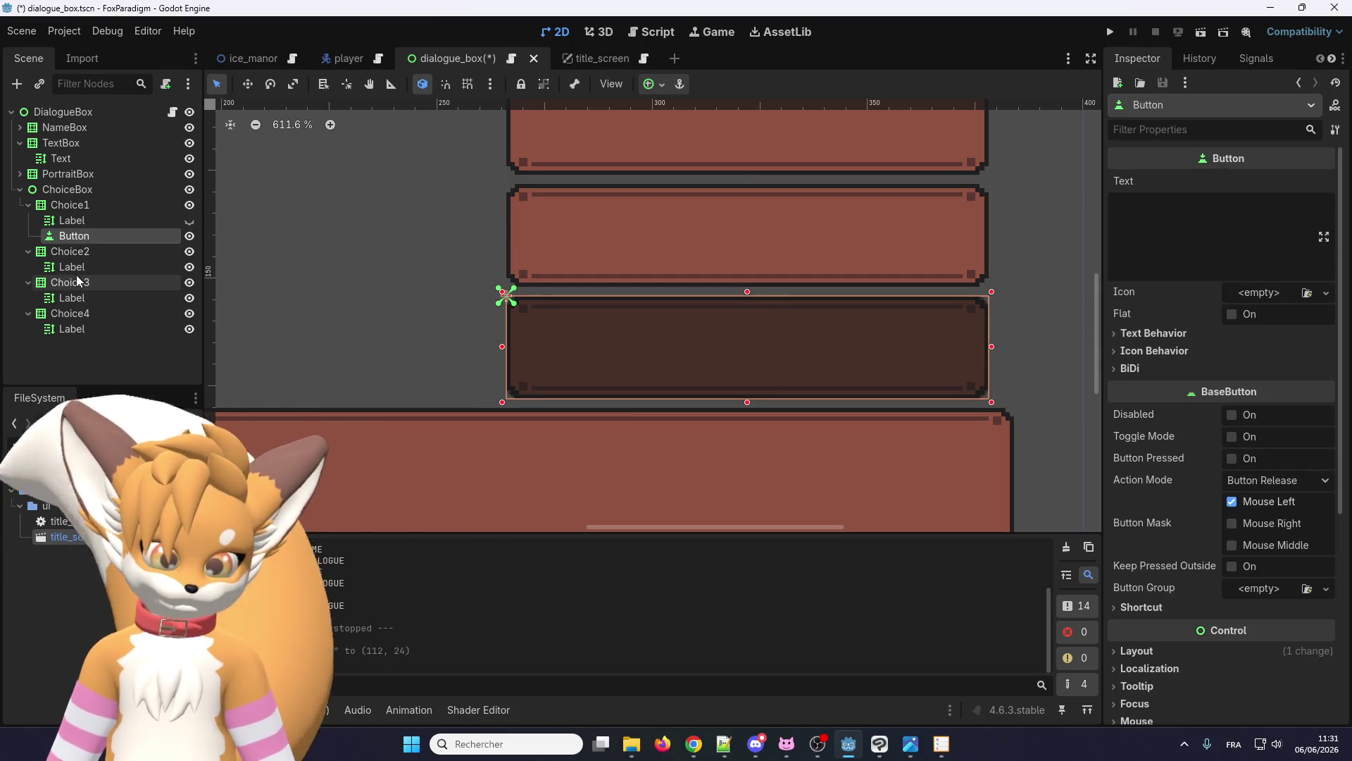
pyautogui.click(77, 269)
pyautogui.click(79, 239)
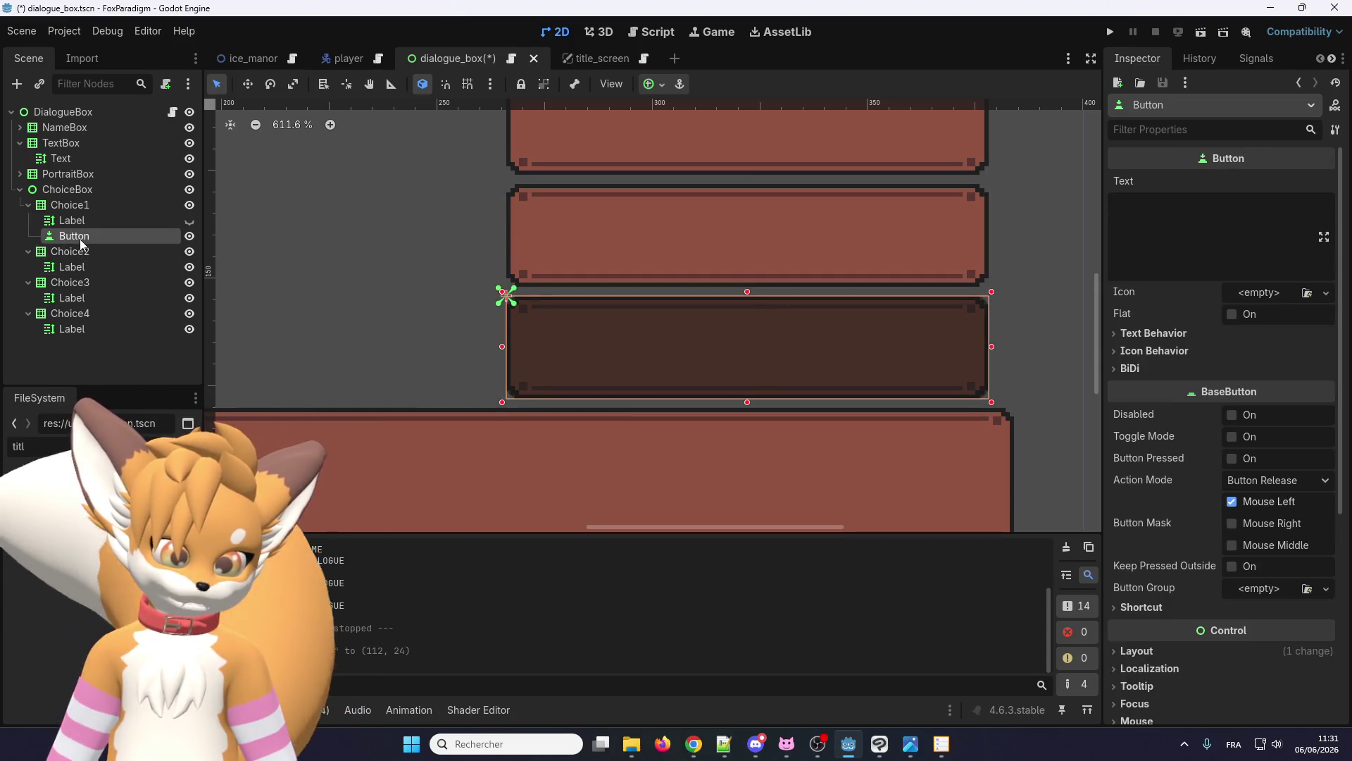
pyautogui.rightClick(79, 238)
pyautogui.click(121, 329)
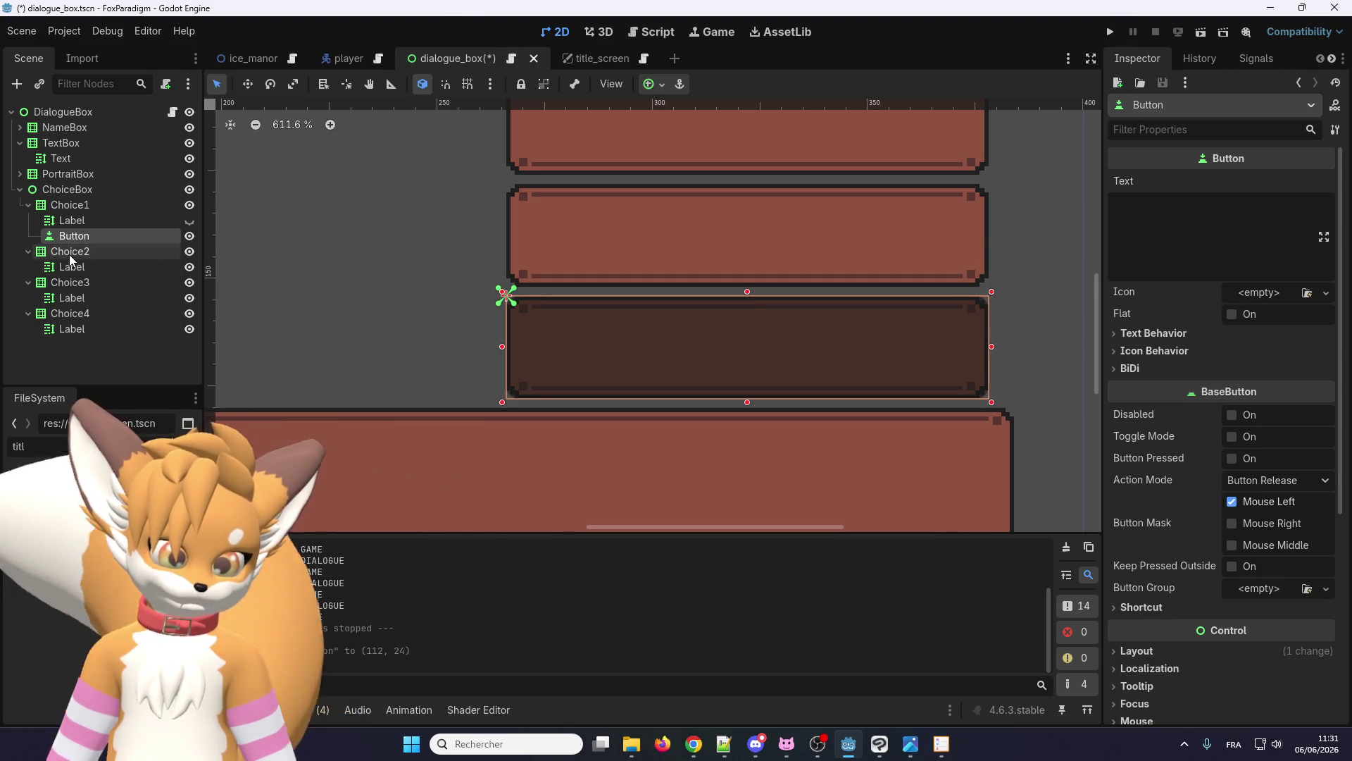
pyautogui.click(69, 254)
# - Paste the copied Button under Choice2, Choice3 and Choice4
pyautogui.rightClick(77, 255)
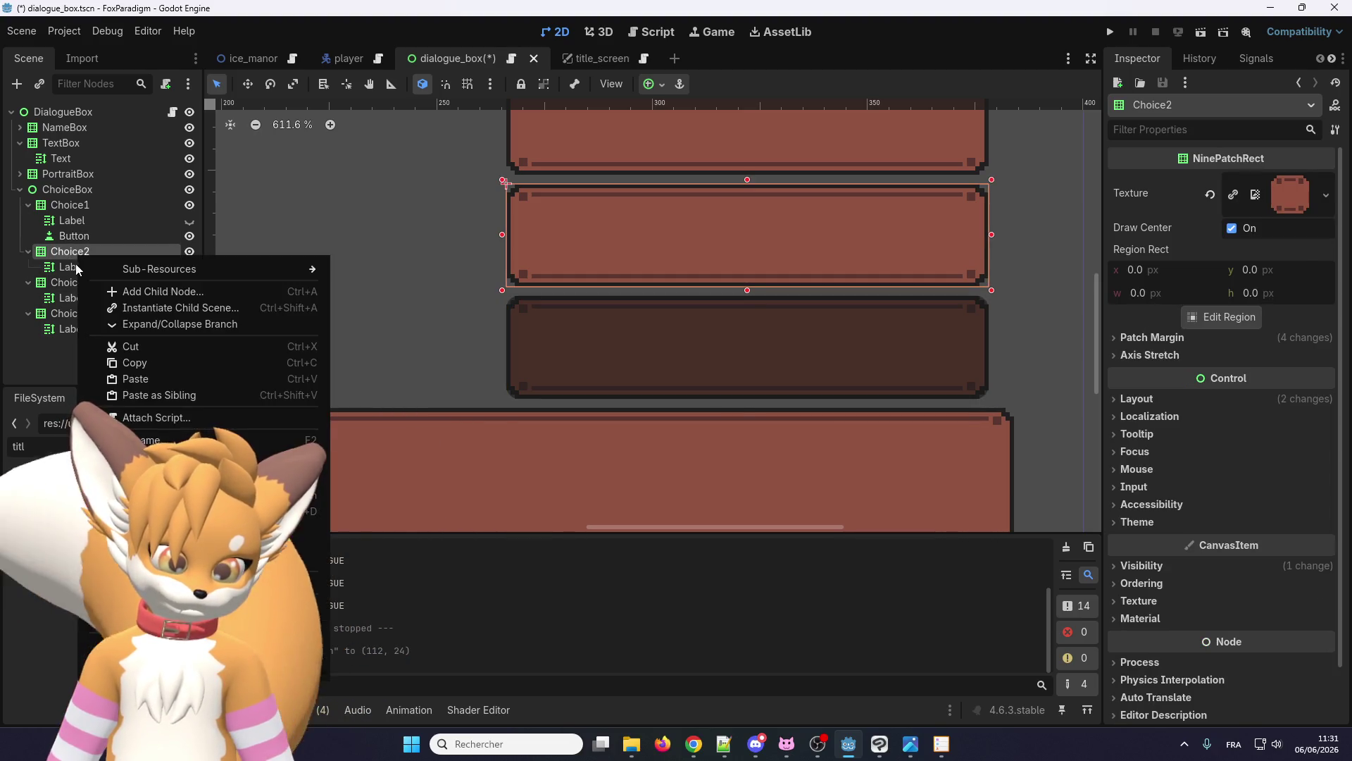
pyautogui.click(123, 377)
pyautogui.click(87, 295)
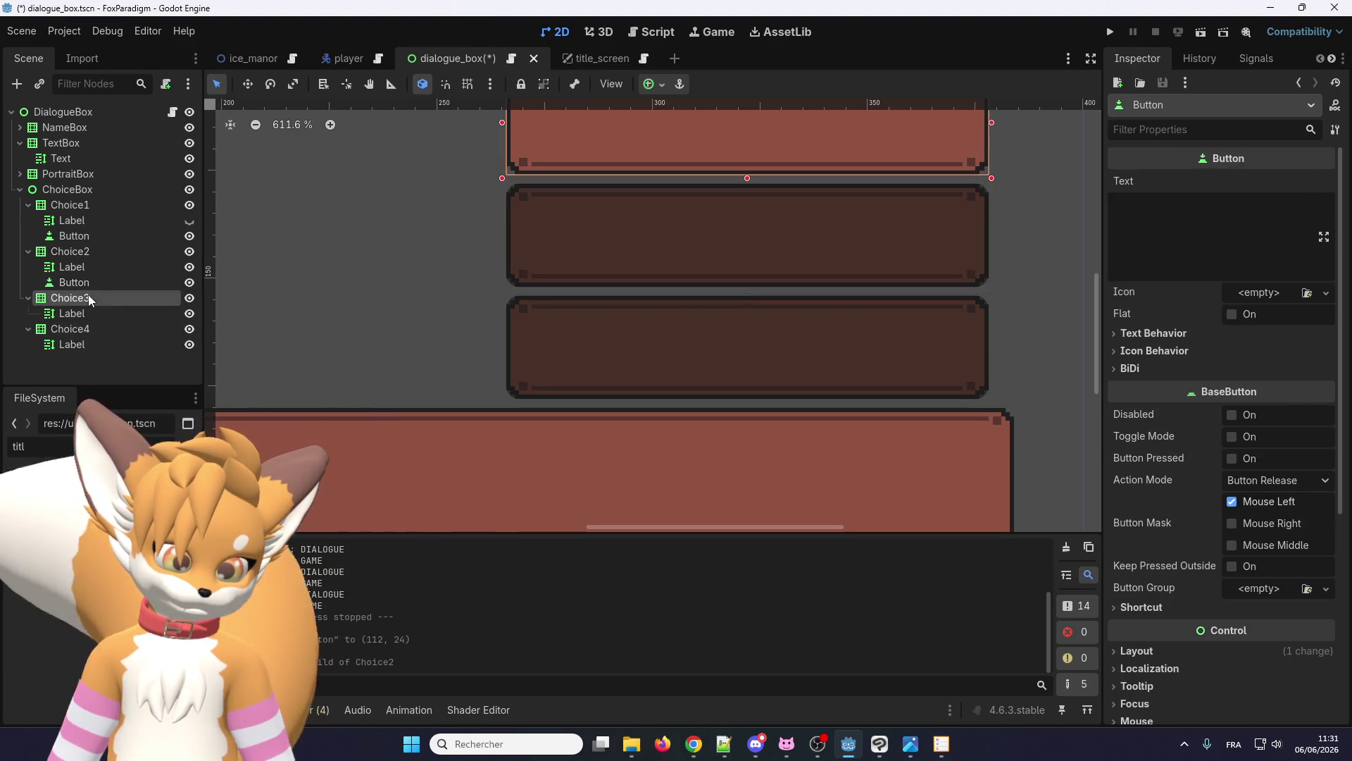
pyautogui.rightClick(87, 296)
pyautogui.click(133, 420)
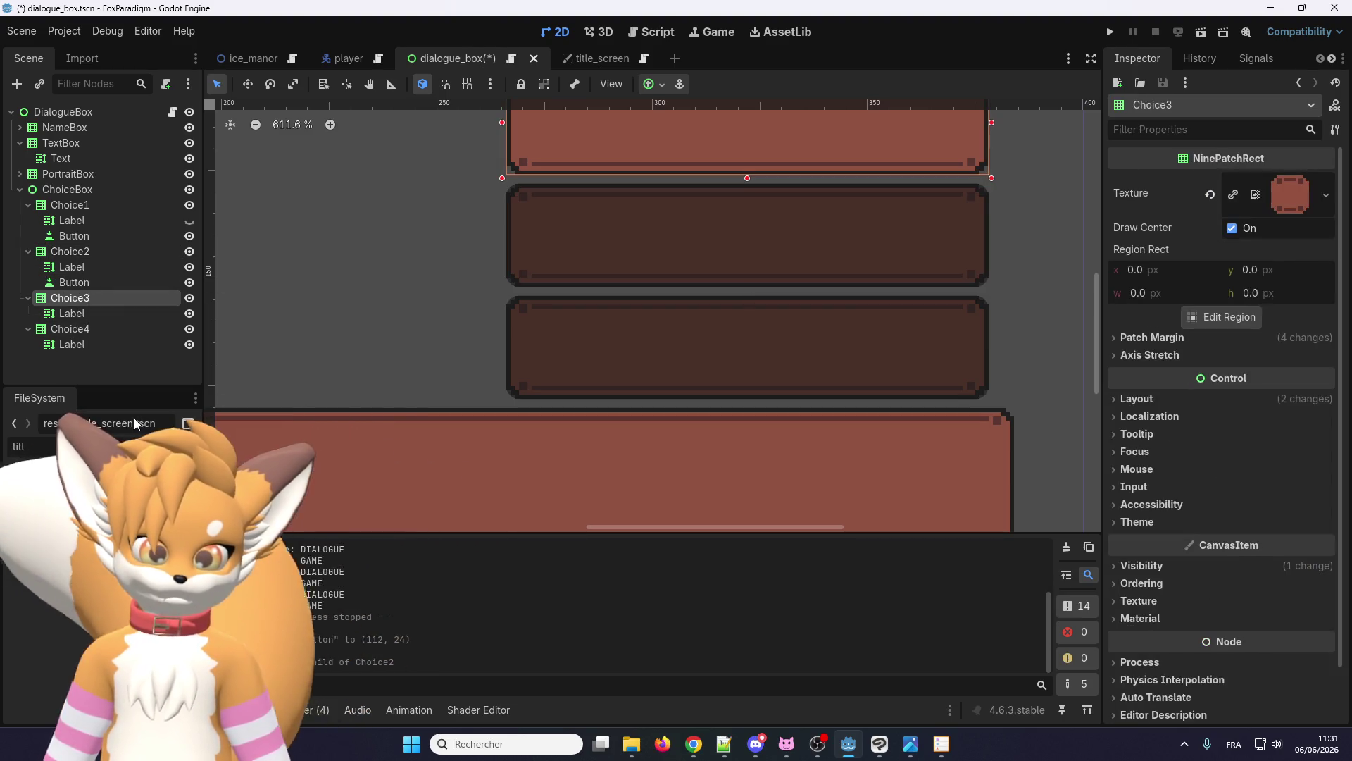
pyautogui.click(74, 345)
pyautogui.rightClick(74, 346)
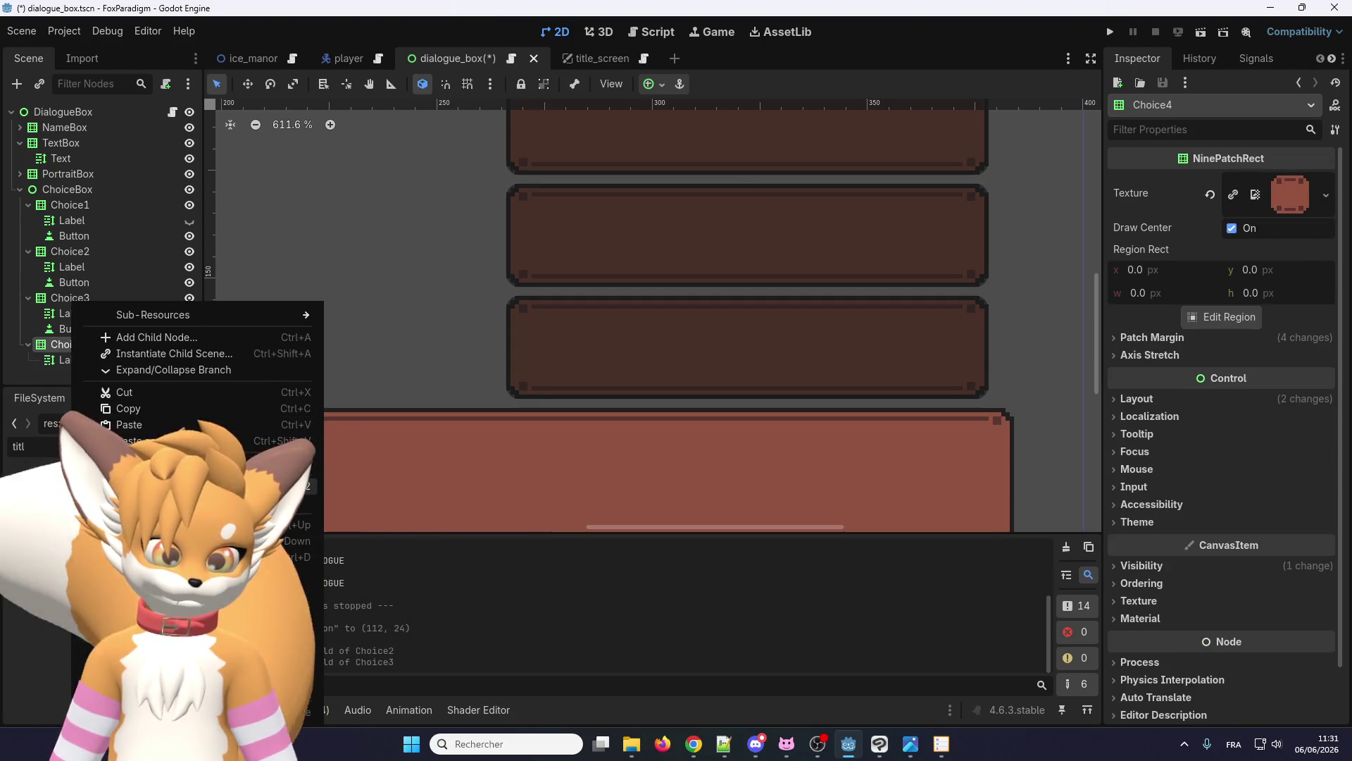
pyautogui.click(139, 425)
# - Hide the remaining choices' Labels, including Choice4's, using their eye icons
pyautogui.scroll(-5, 438, 377)
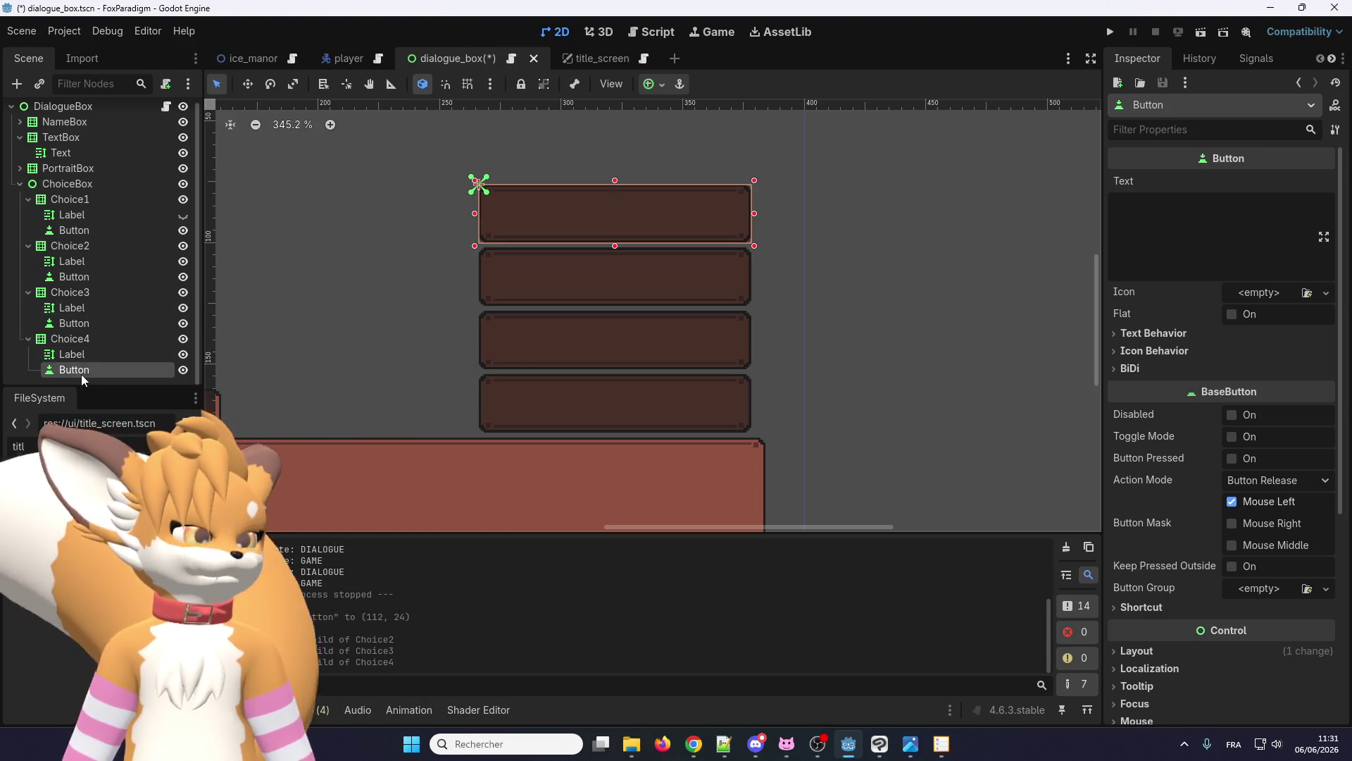
pyautogui.click(182, 355)
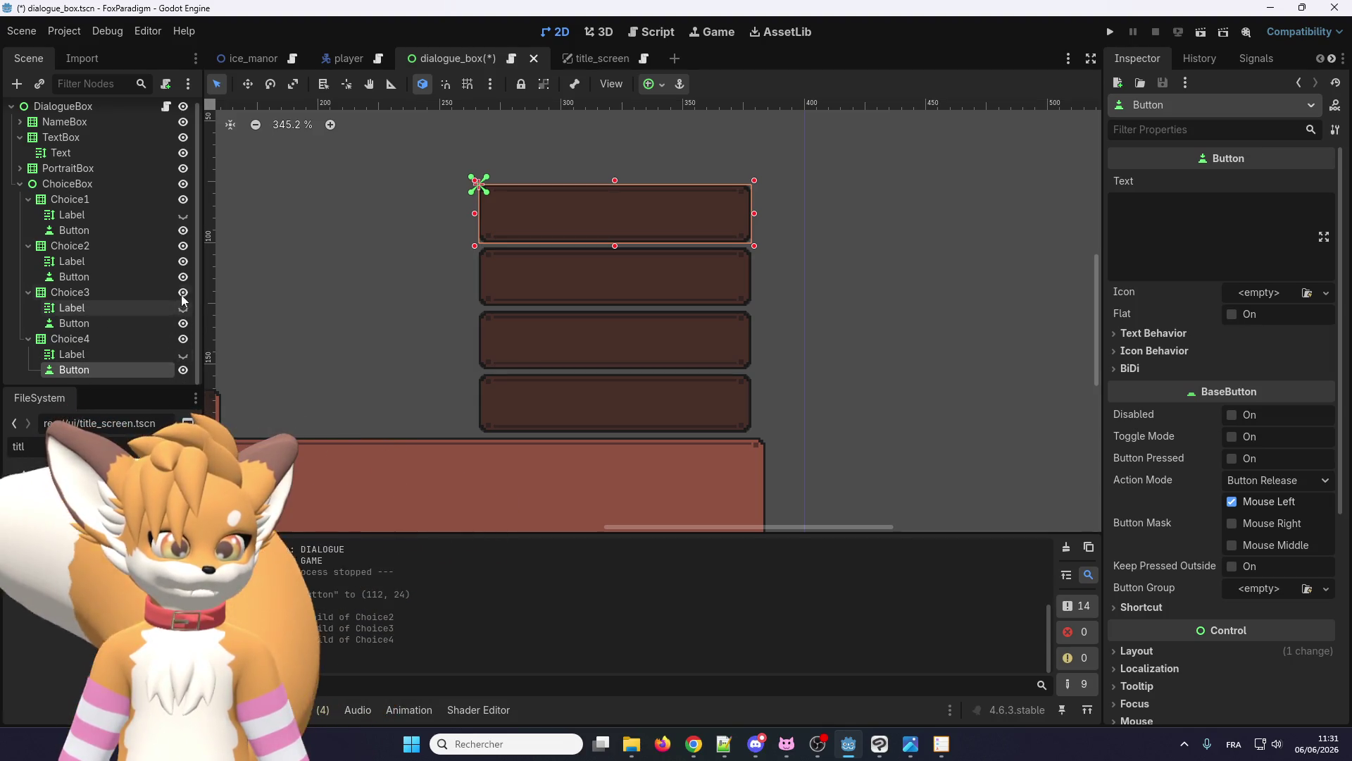
pyautogui.click(182, 262)
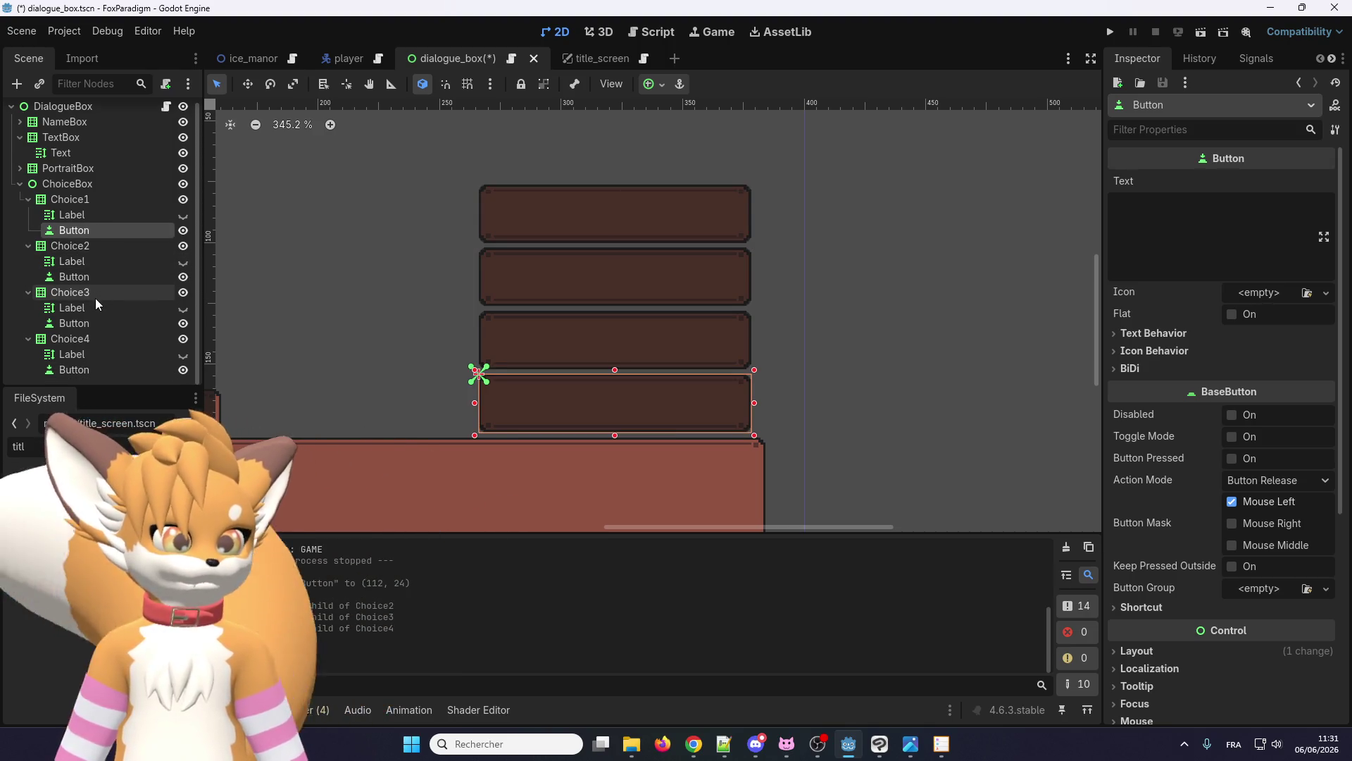
pyautogui.scroll(1, 97, 297)
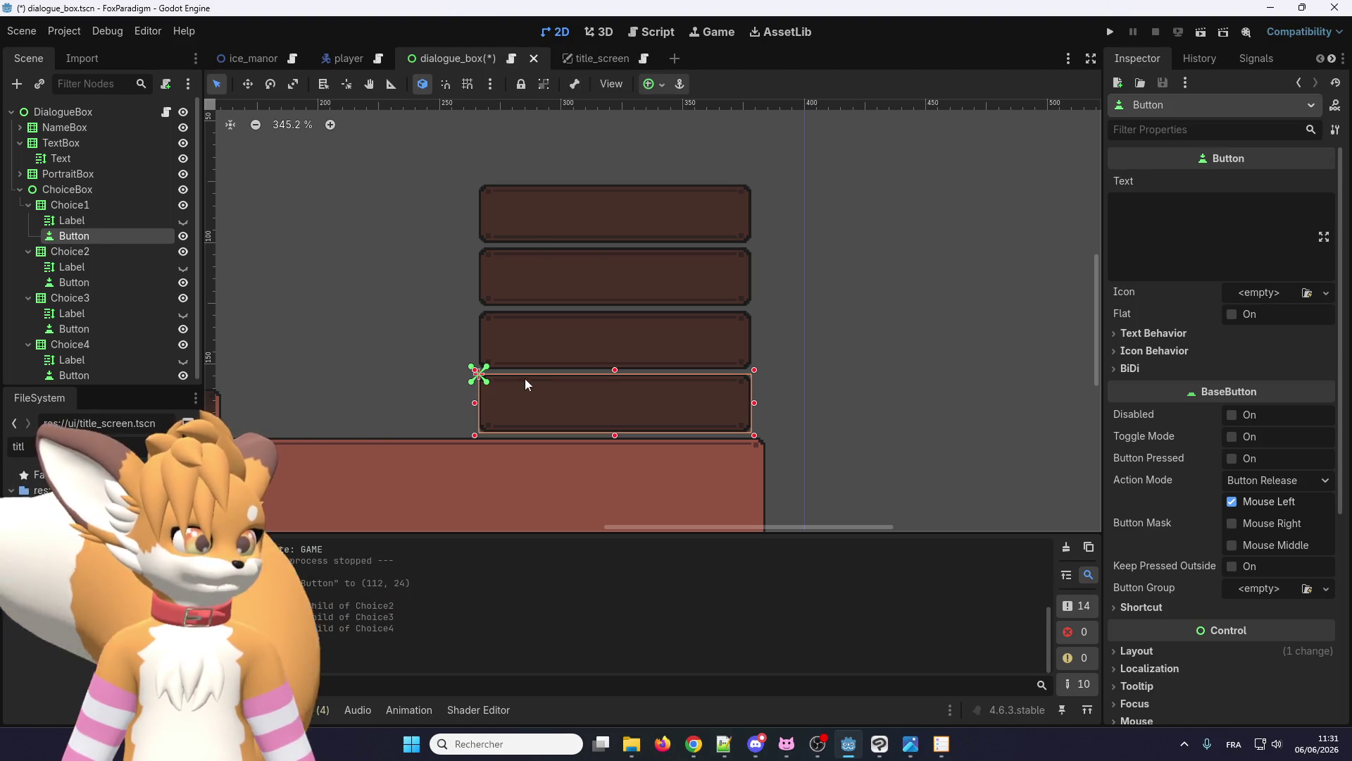
pyautogui.scroll(-3, 1182, 402)
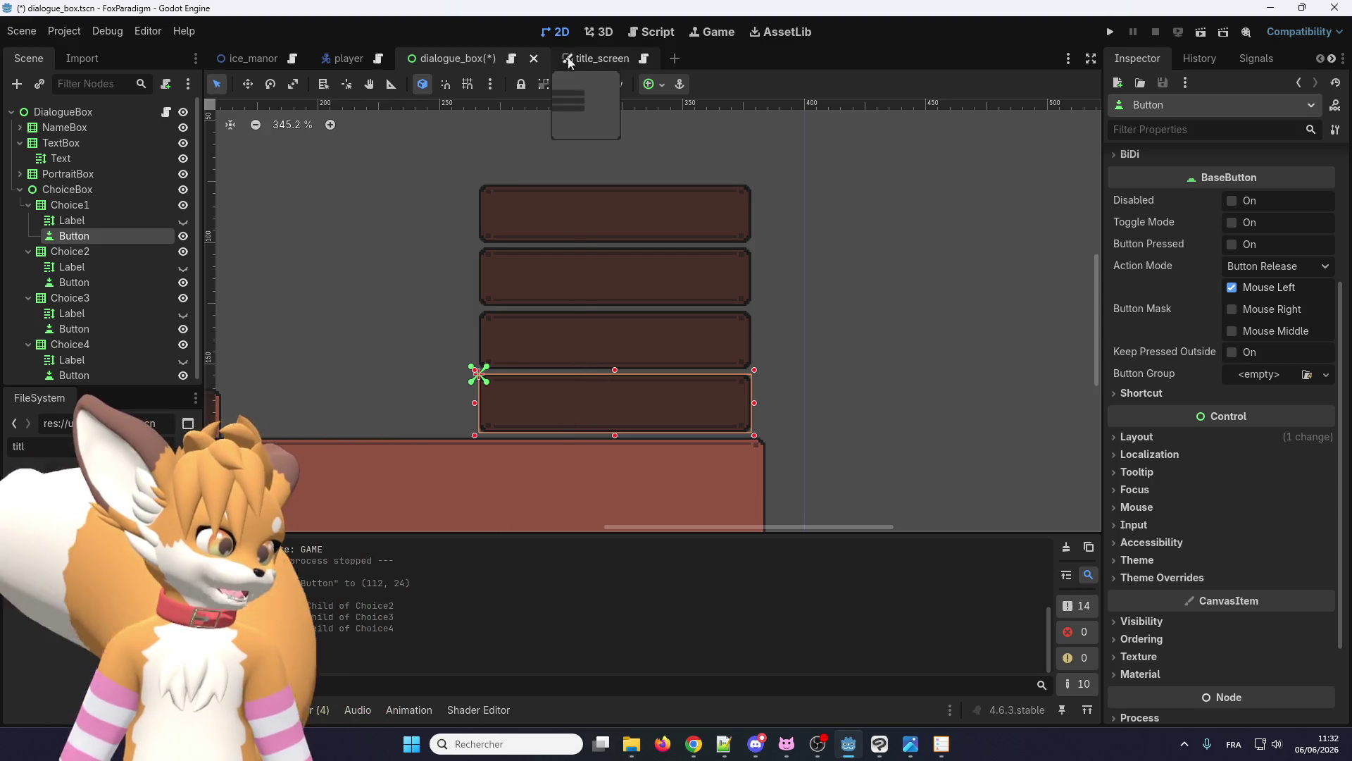
# - On line 206 of dialogue_box.gd, change get_node()'s 'Label' to 'Button', then run the project
pyautogui.click(512, 59)
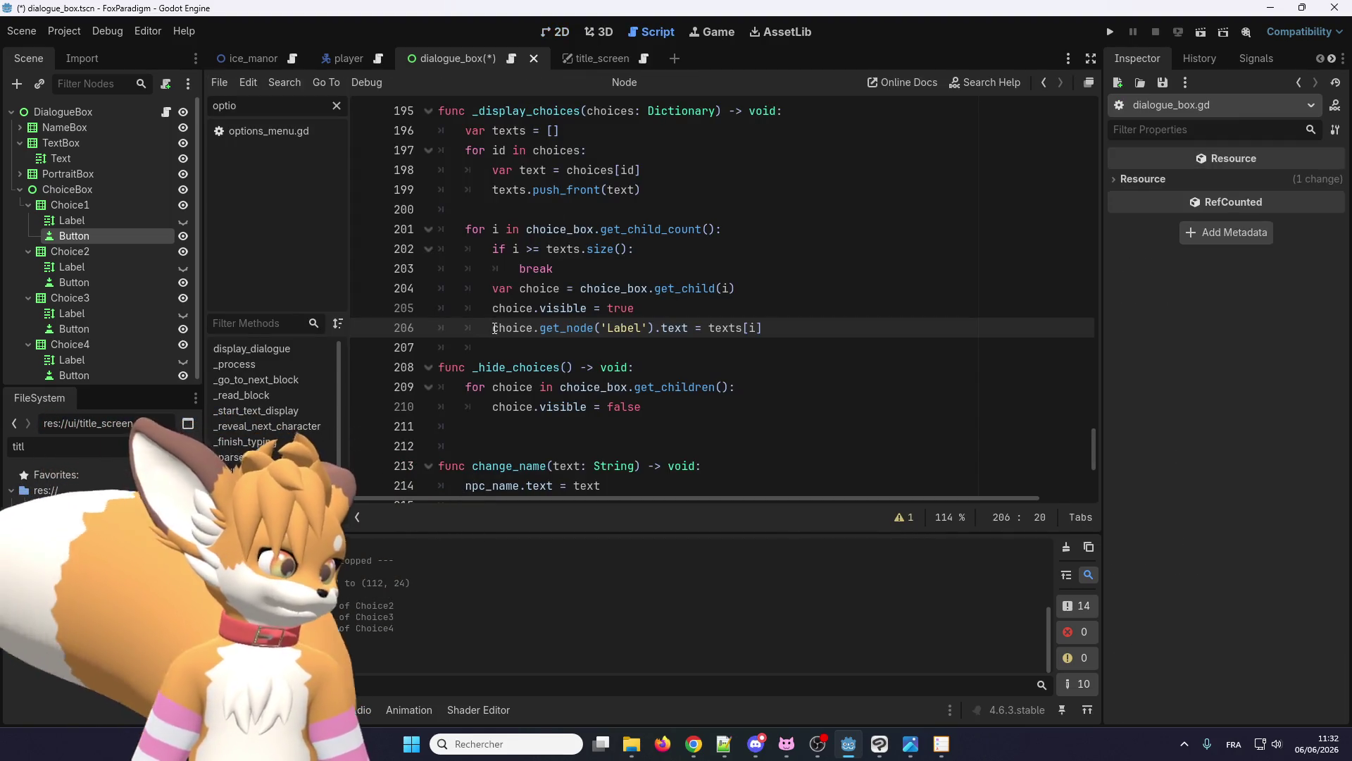
pyautogui.scroll(1, 562, 369)
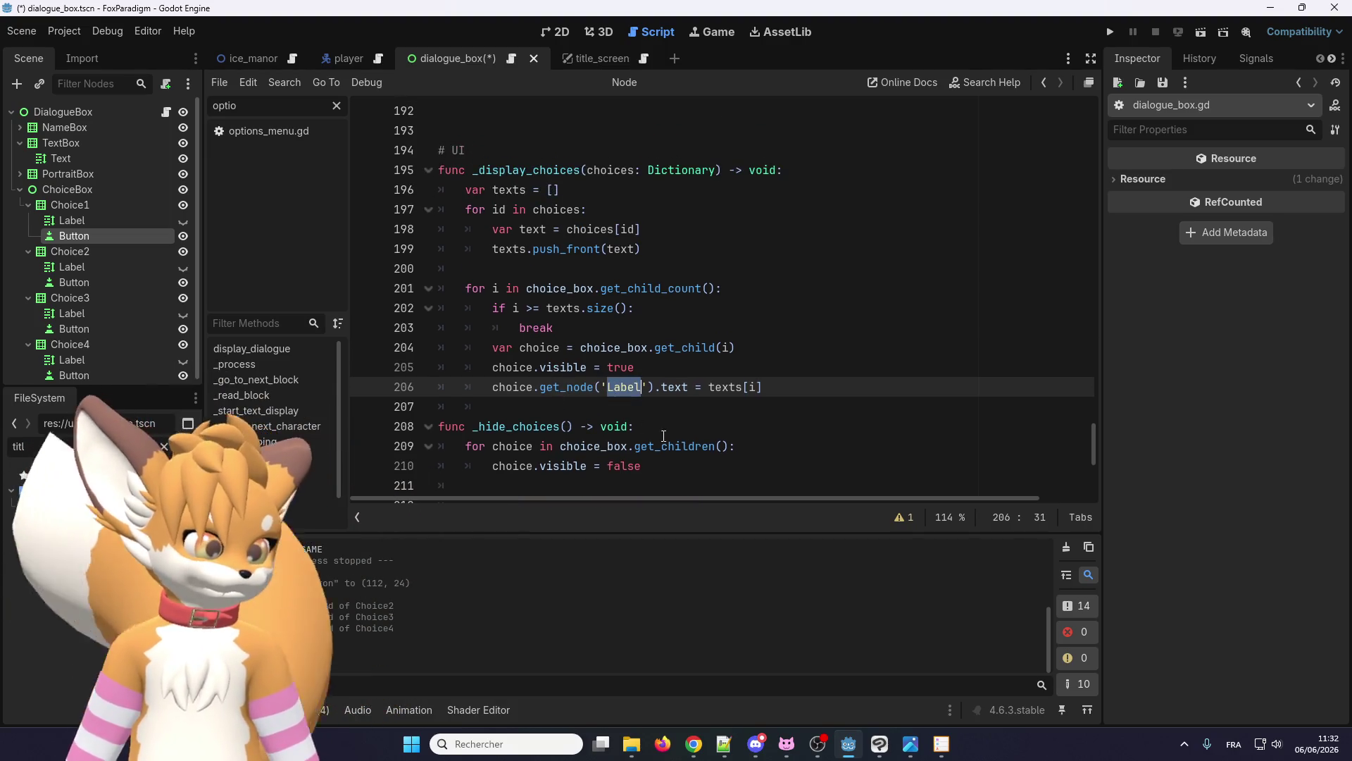
pyautogui.write('Button')
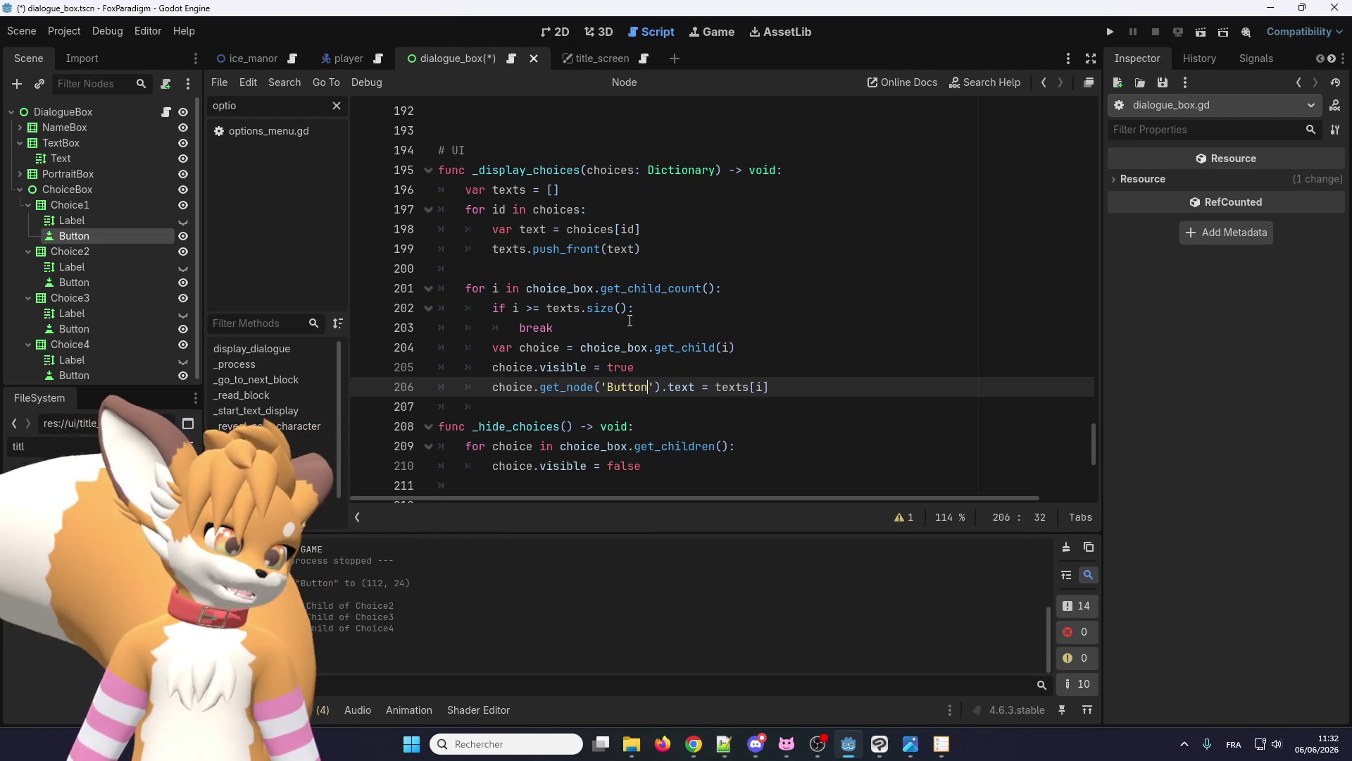
pyautogui.click(1110, 32)
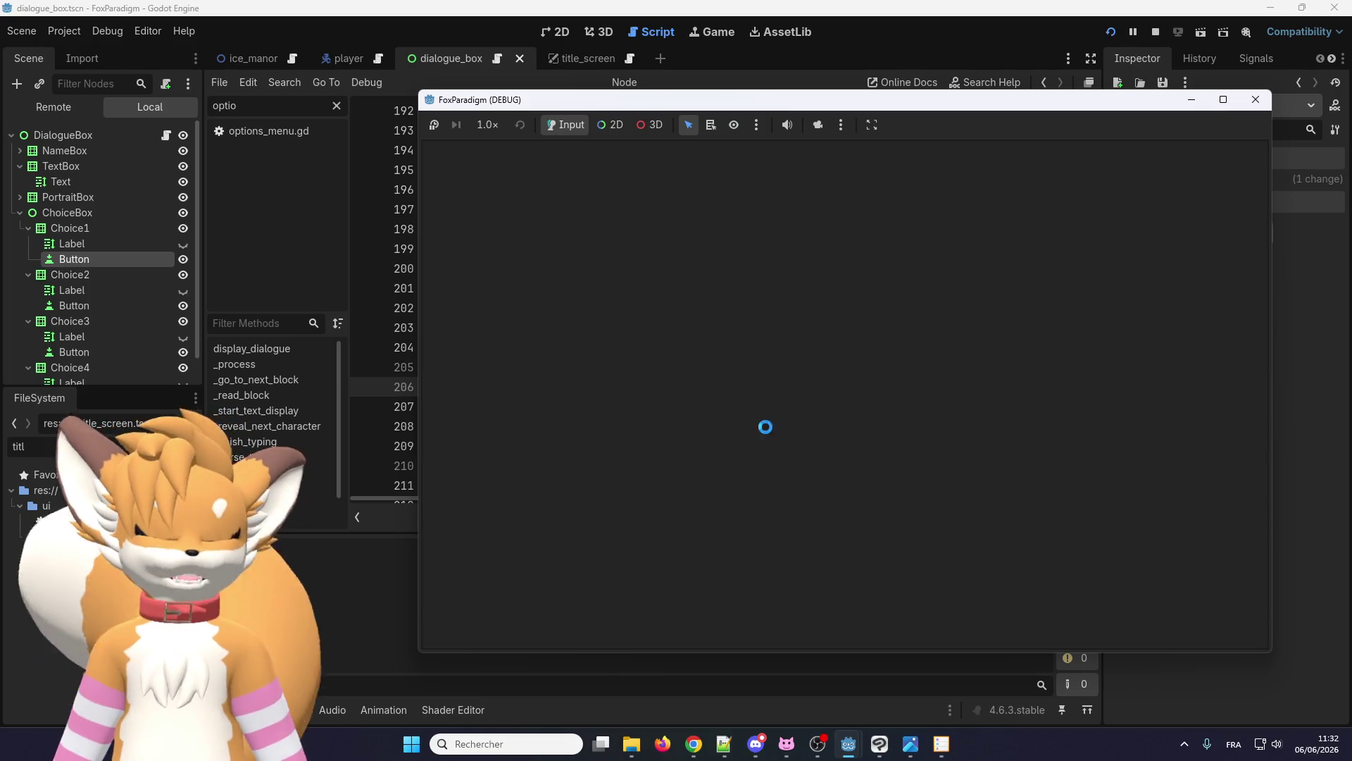
# - Walk the fox up to Eralo, talk to show the dialogue's two choices, then close the game
pyautogui.press('Return')
pyautogui.press('Return')
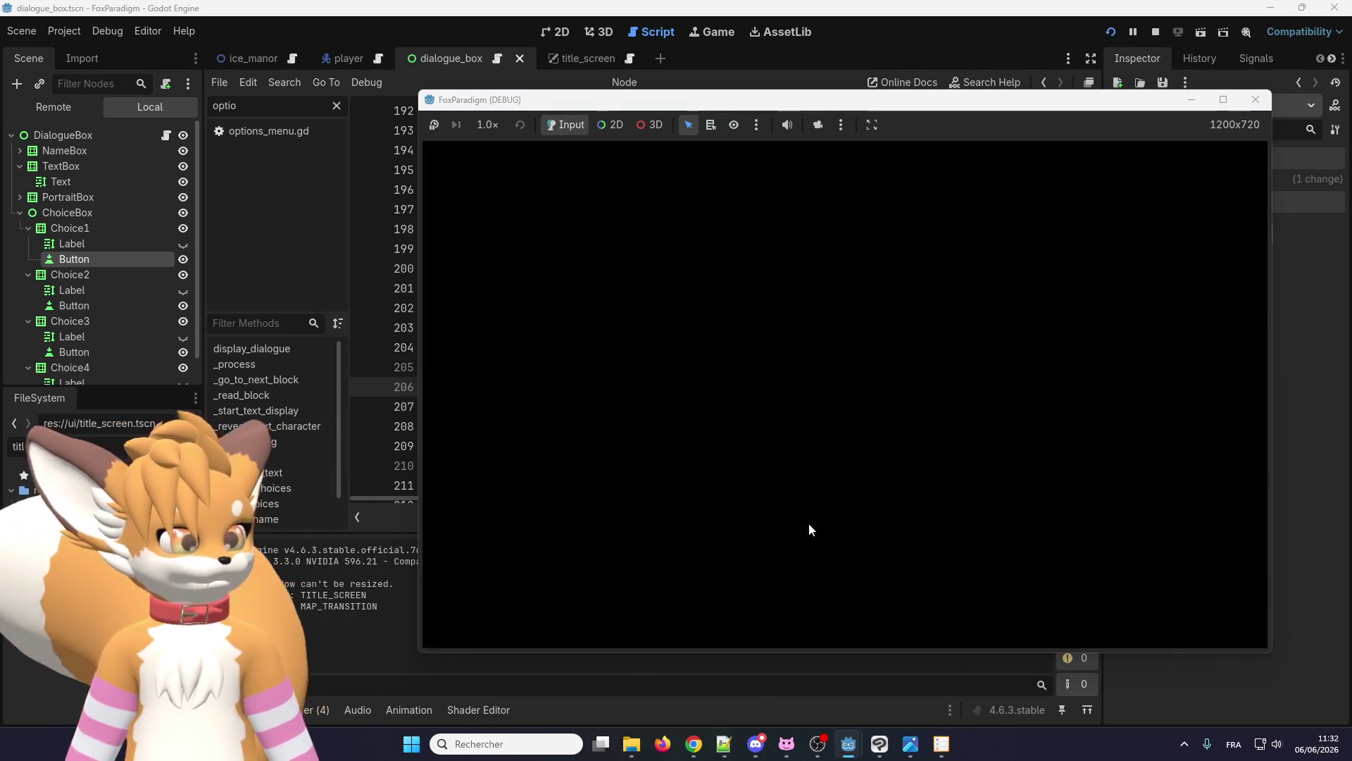
pyautogui.press('Up')
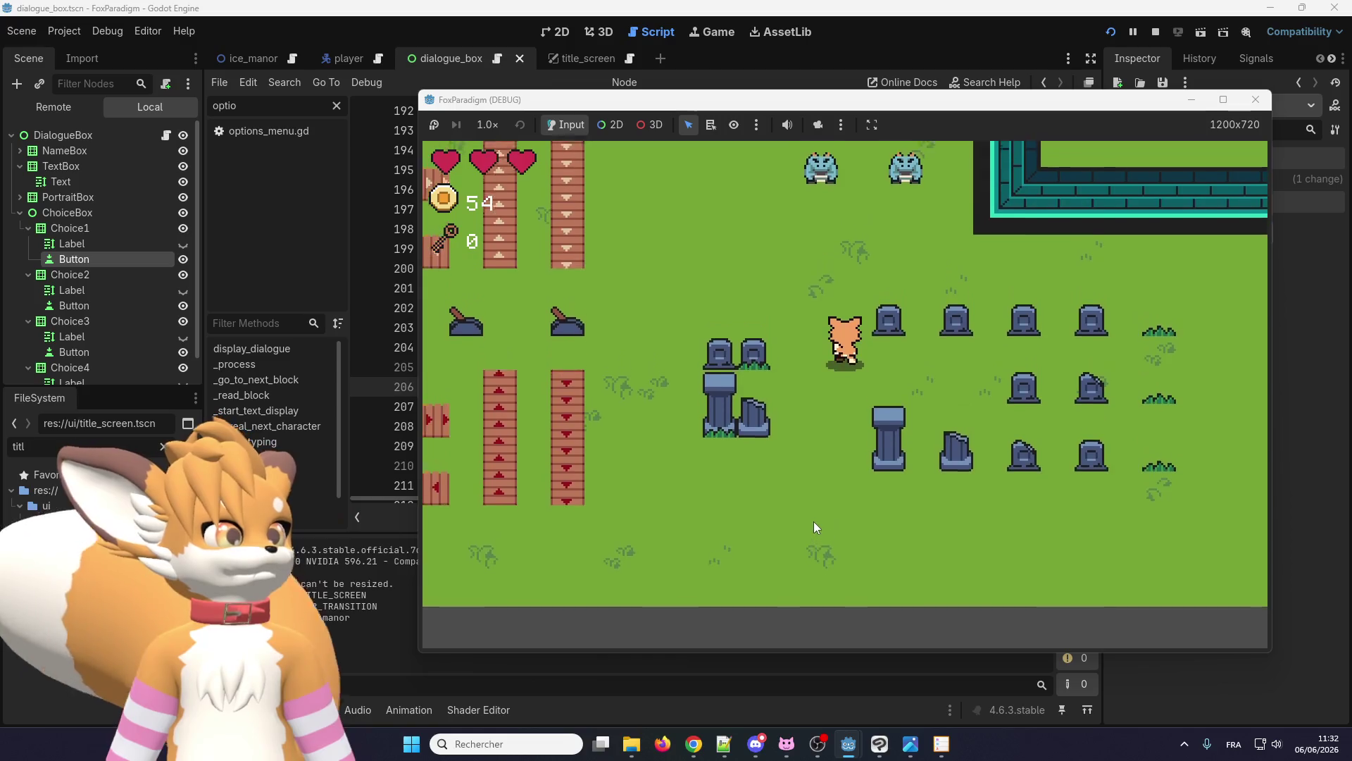
pyautogui.press('Up')
pyautogui.press('e')
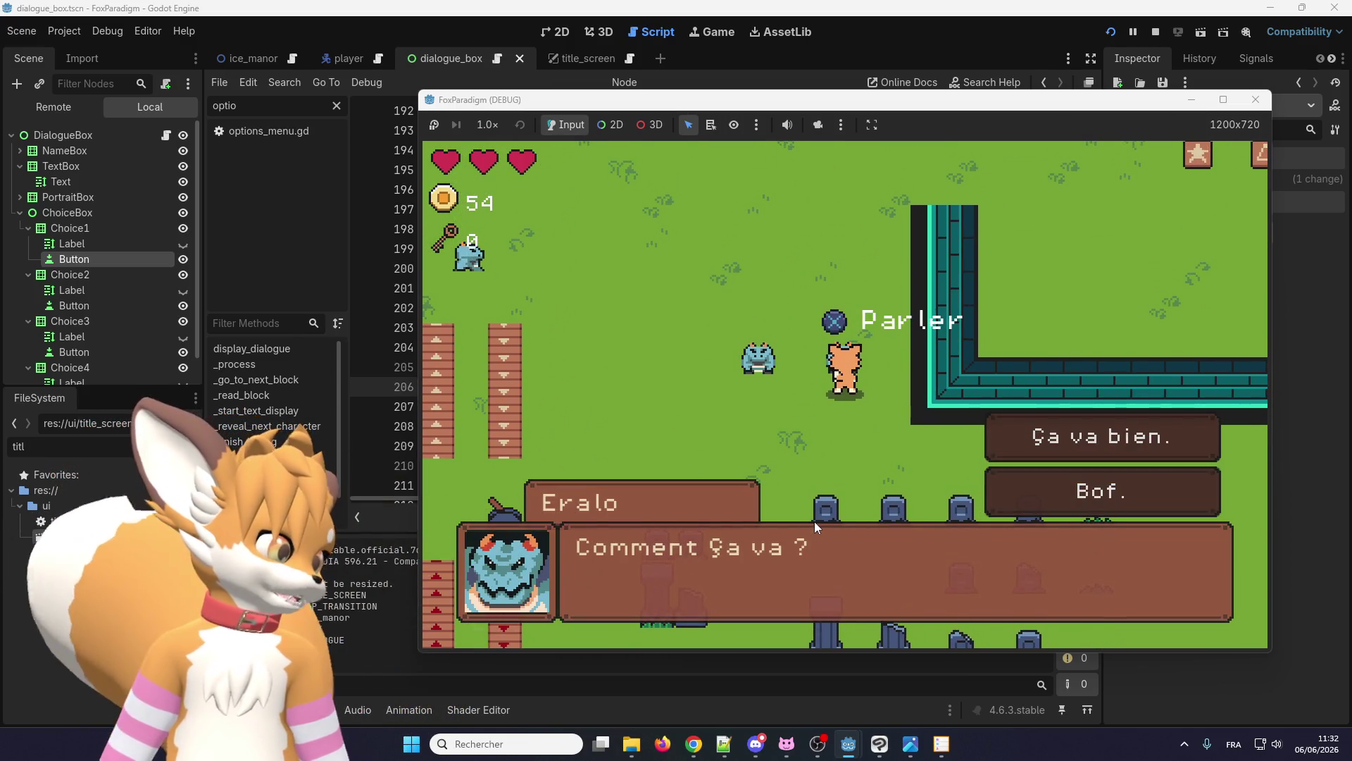
pyautogui.press('e')
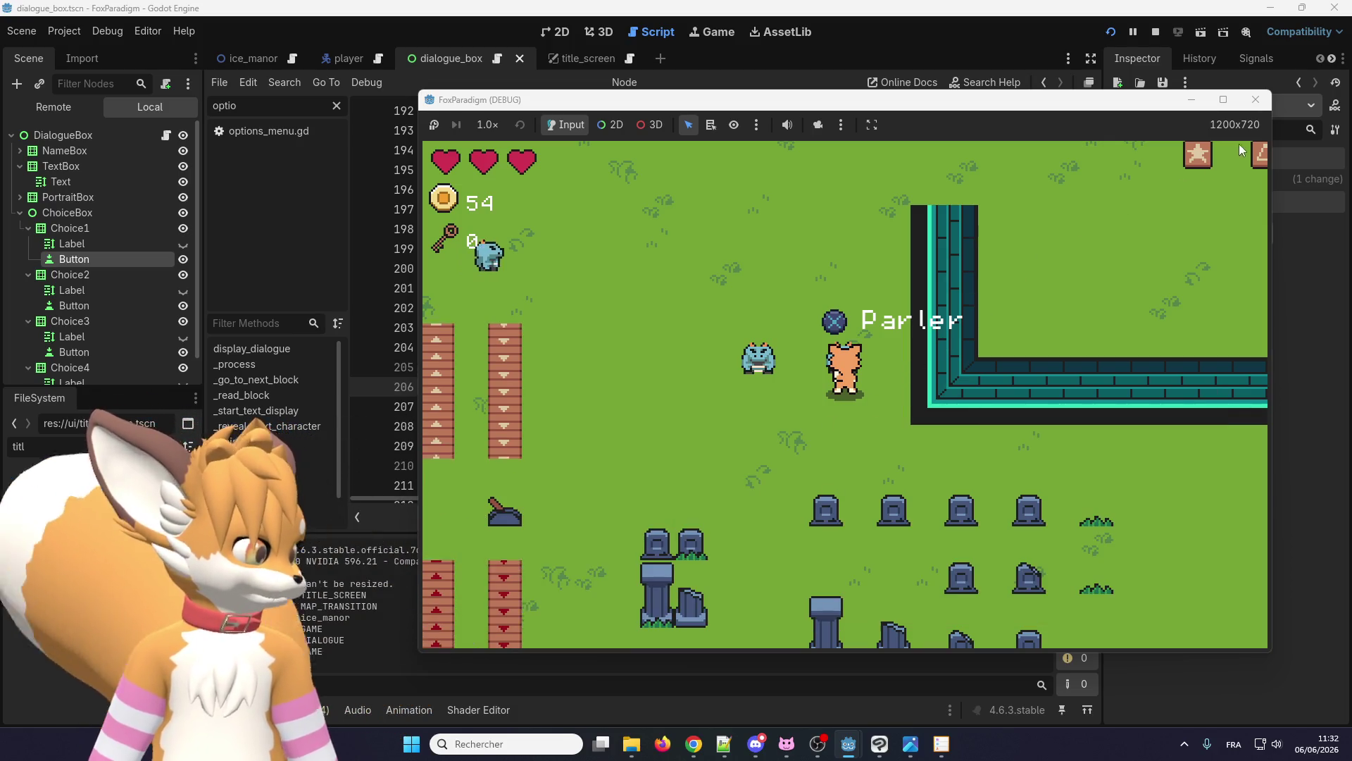
pyautogui.press('e')
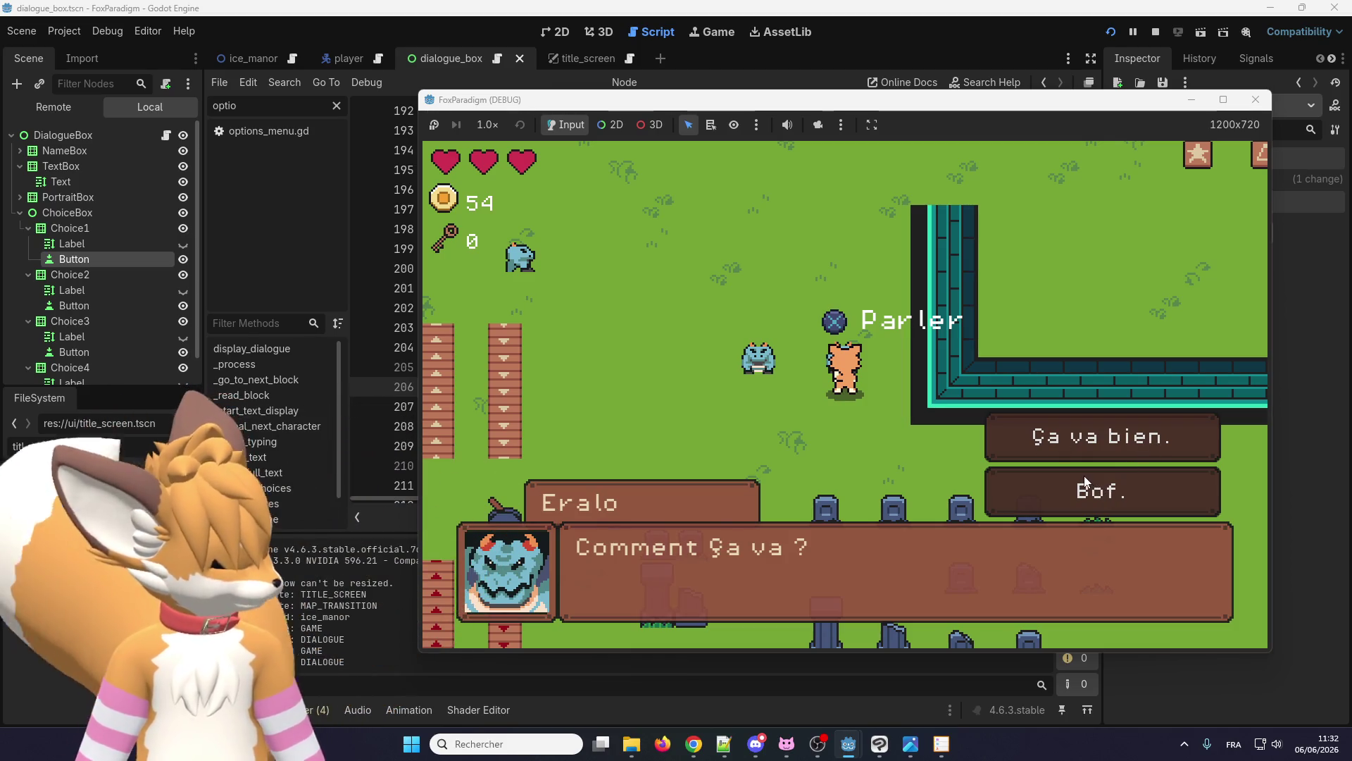
pyautogui.click(1254, 105)
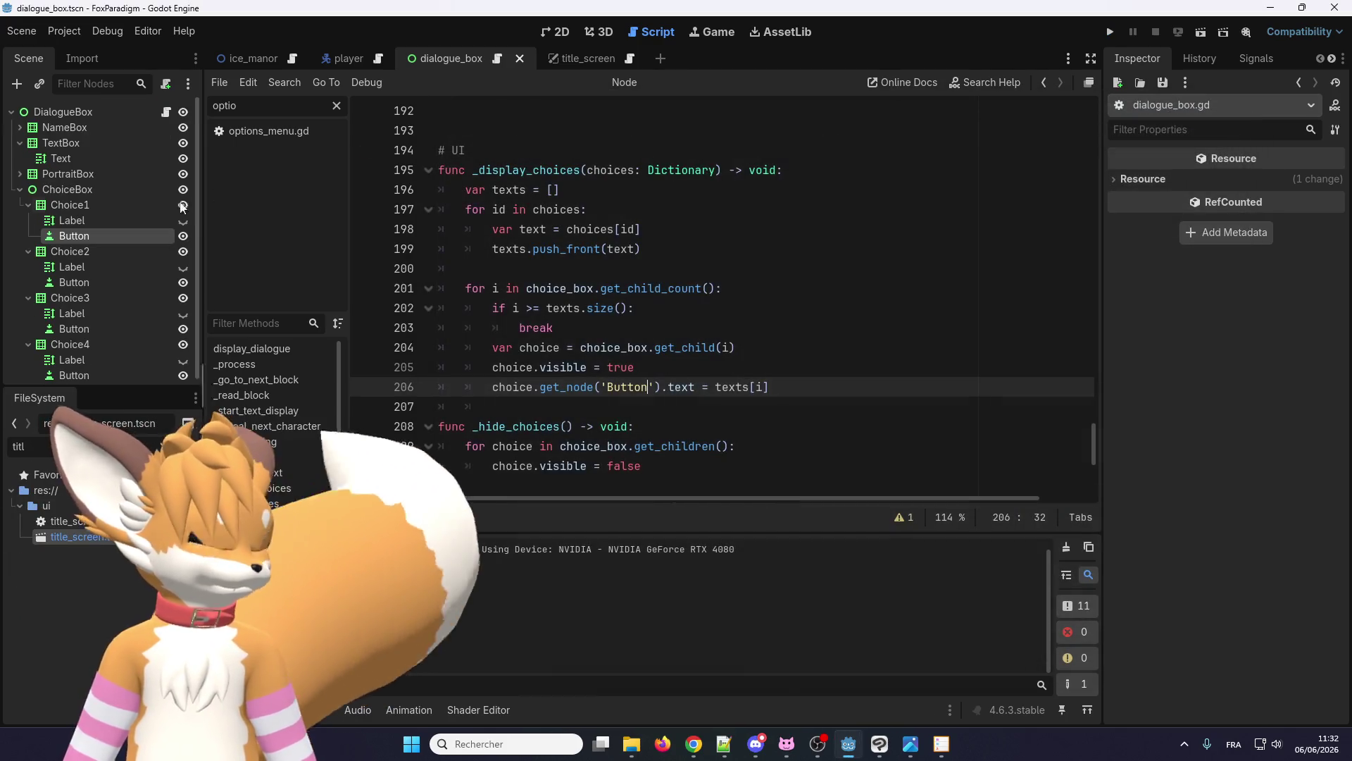
# - Select Choice1's Button and set its Text Behavior alignment to Left
pyautogui.click(100, 220)
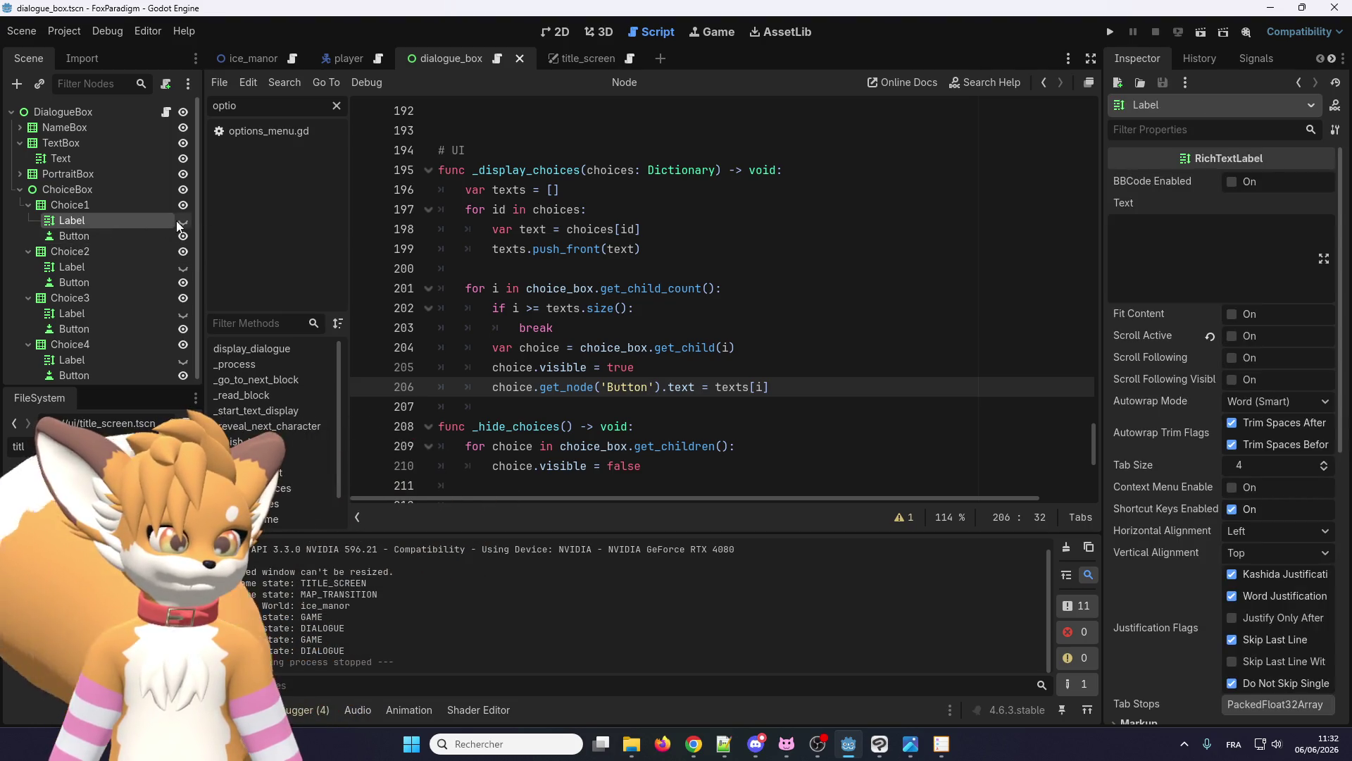
pyautogui.click(169, 236)
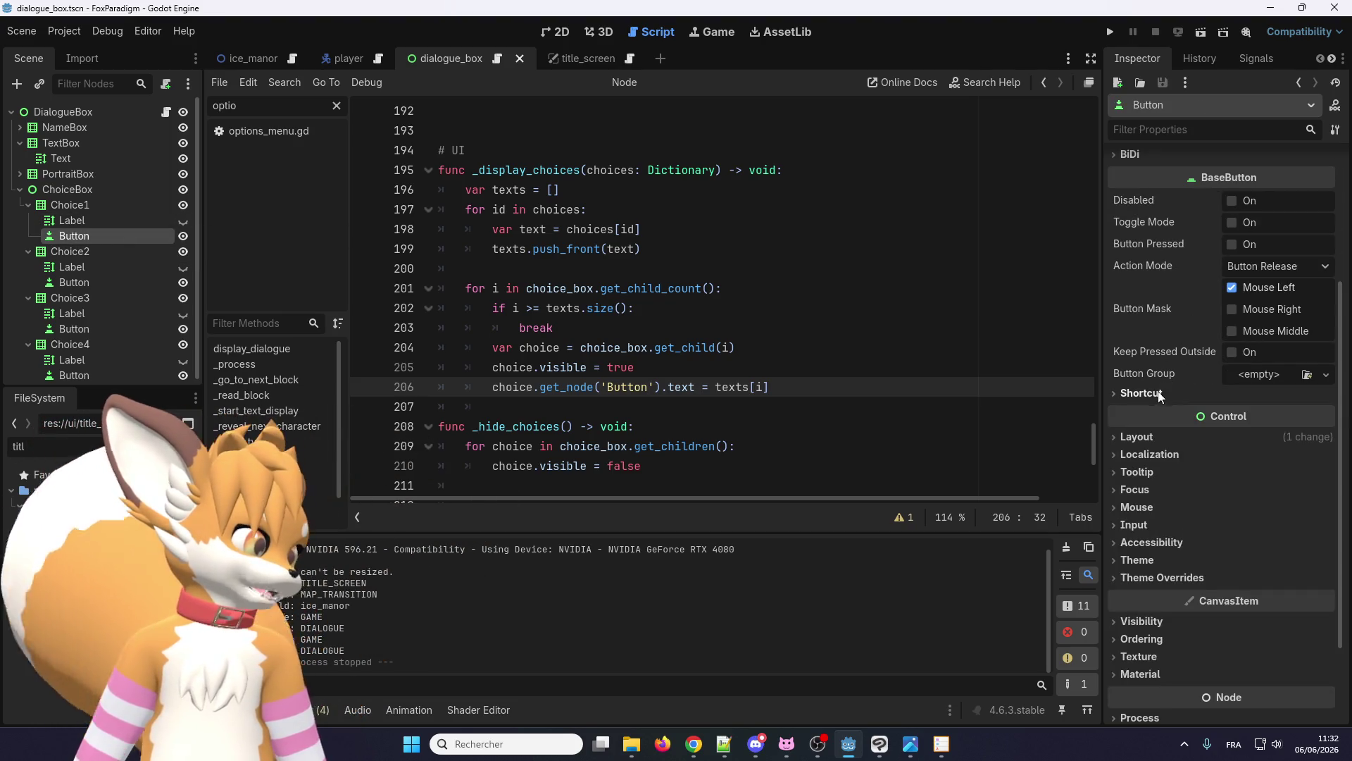
pyautogui.click(1137, 437)
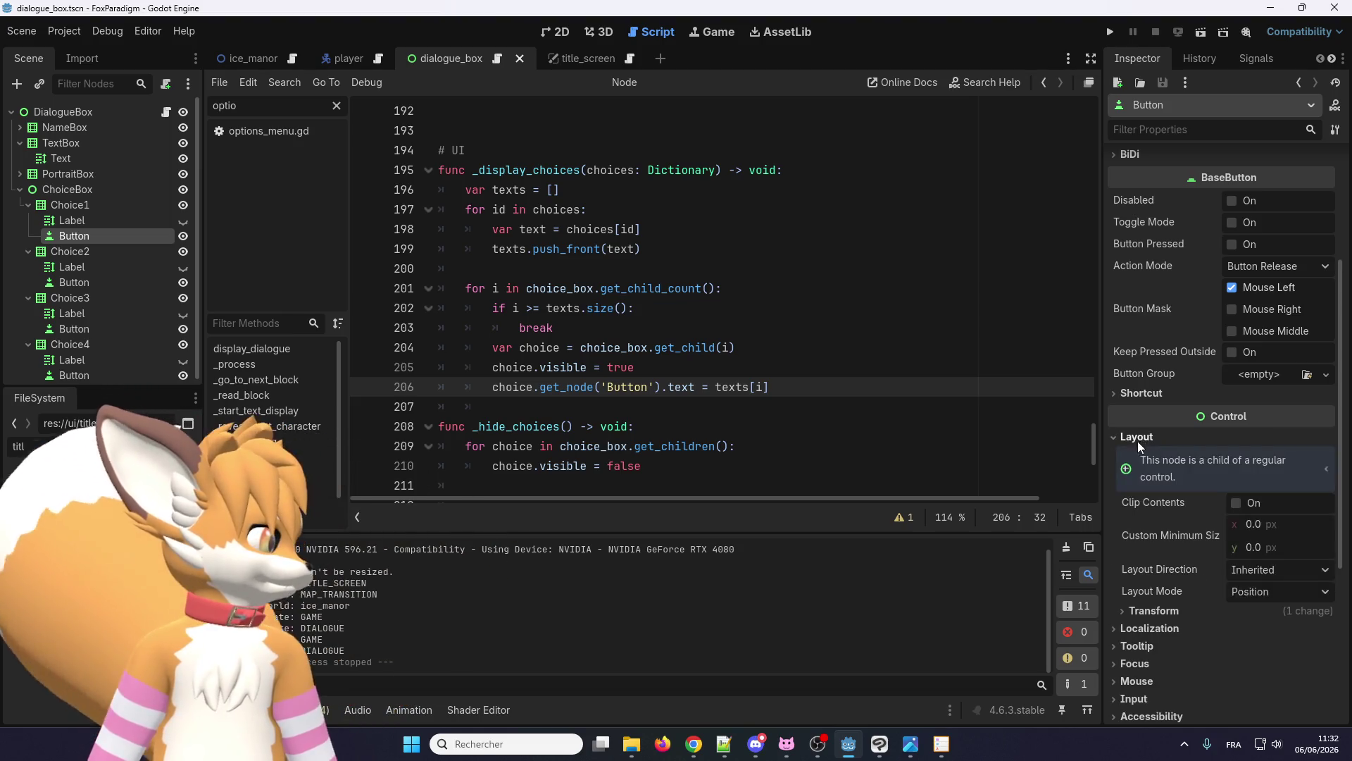
pyautogui.click(1124, 438)
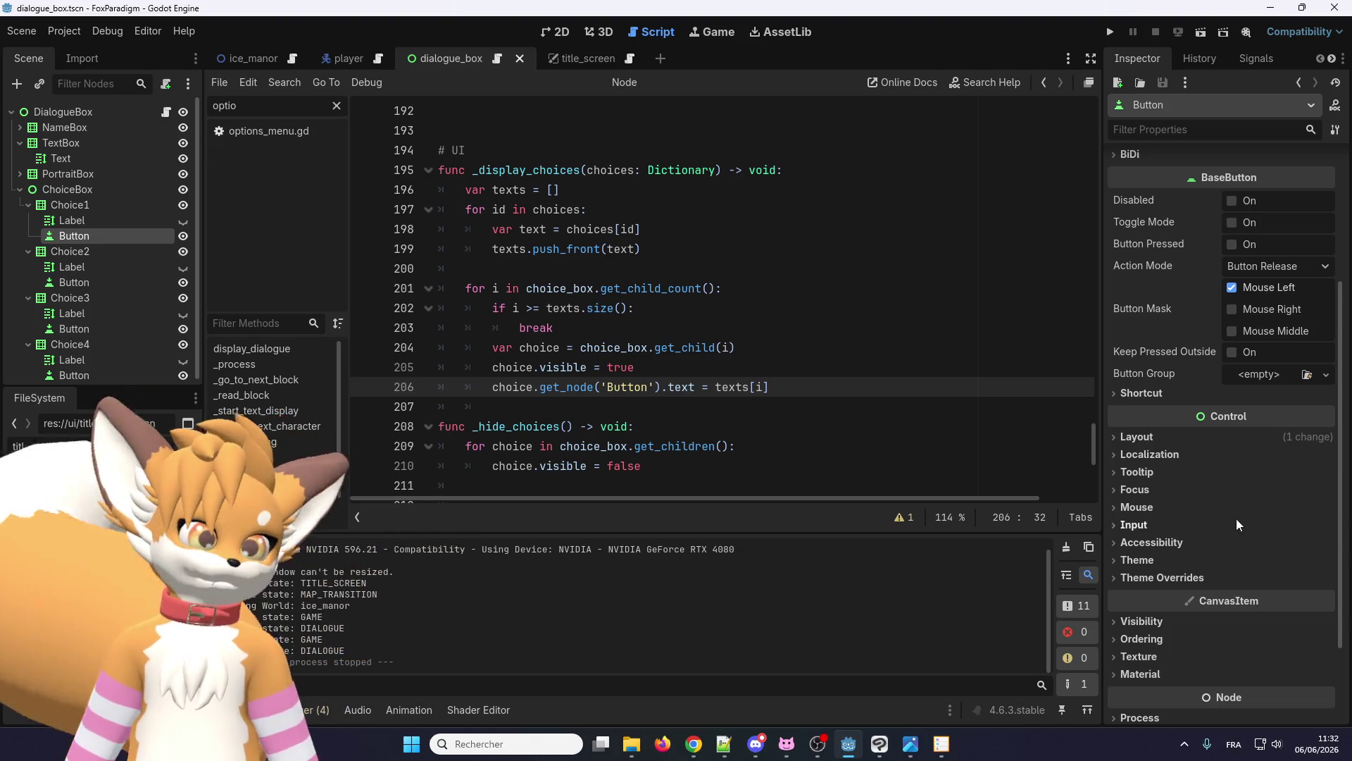
pyautogui.scroll(3, 1232, 494)
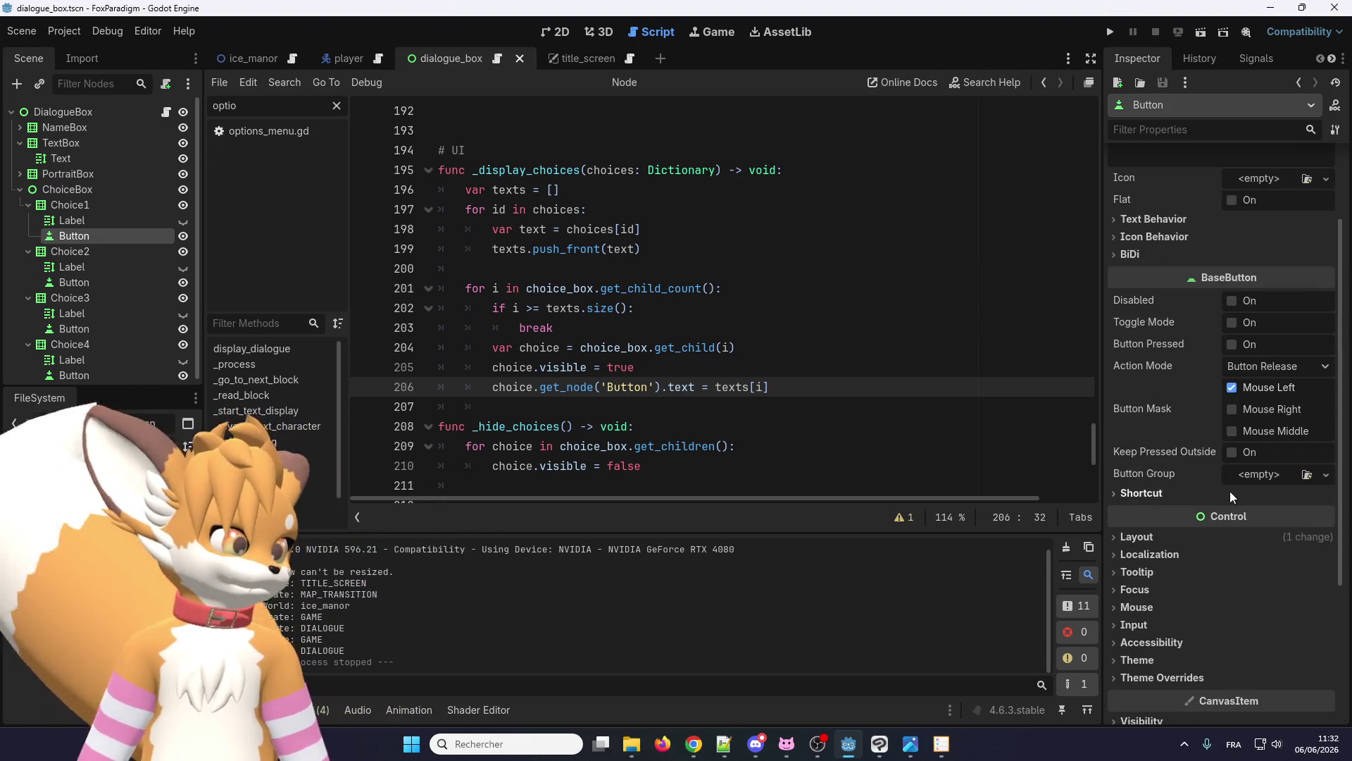
pyautogui.click(1166, 540)
pyautogui.scroll(-5, 1160, 539)
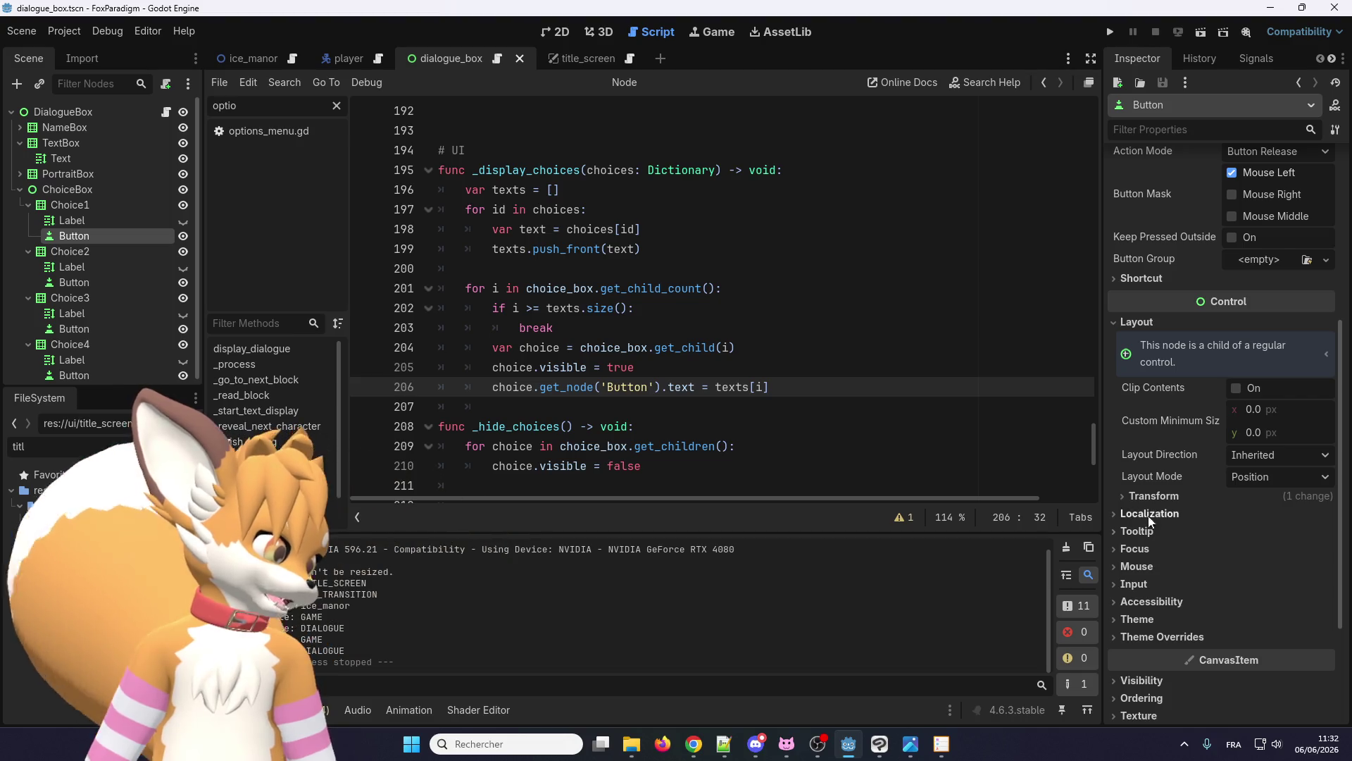
pyautogui.click(1148, 497)
pyautogui.scroll(-5, 1148, 500)
pyautogui.scroll(10, 1149, 501)
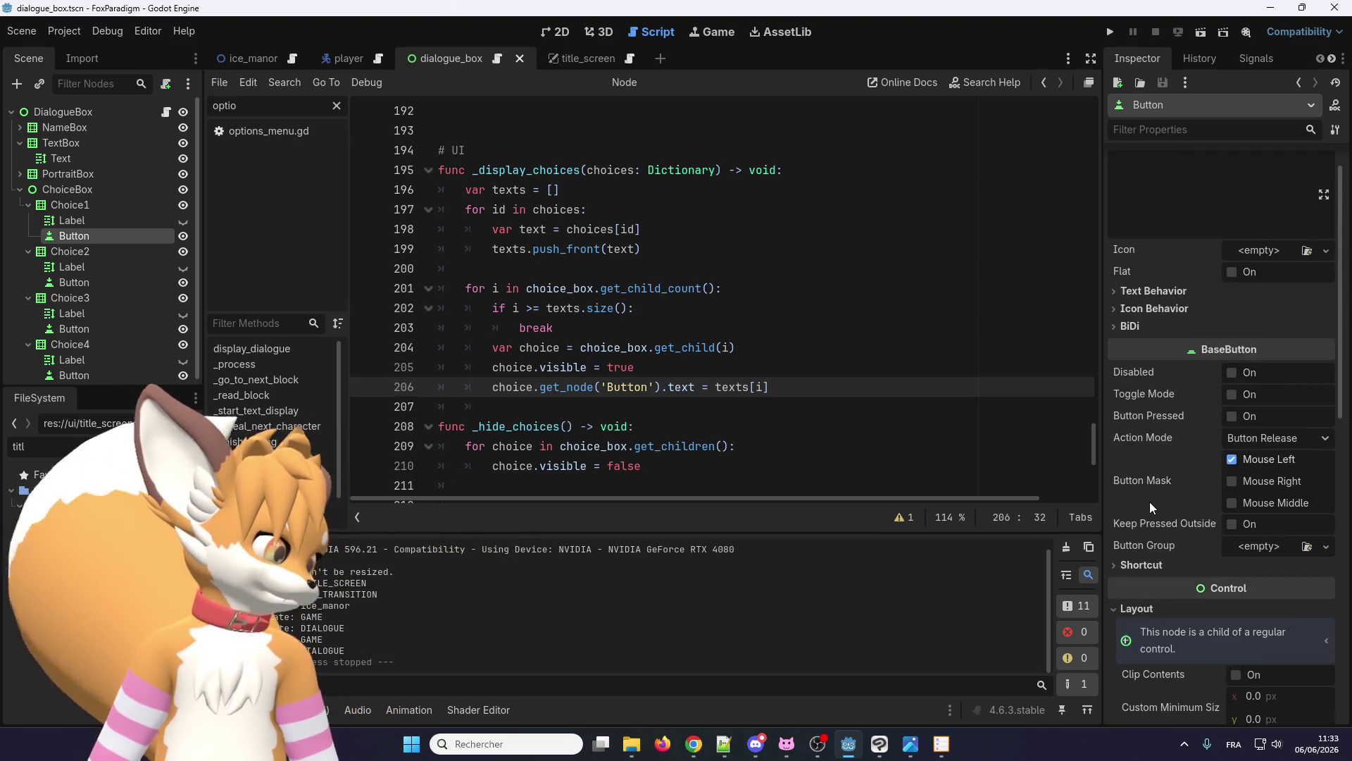
pyautogui.scroll(2, 1143, 488)
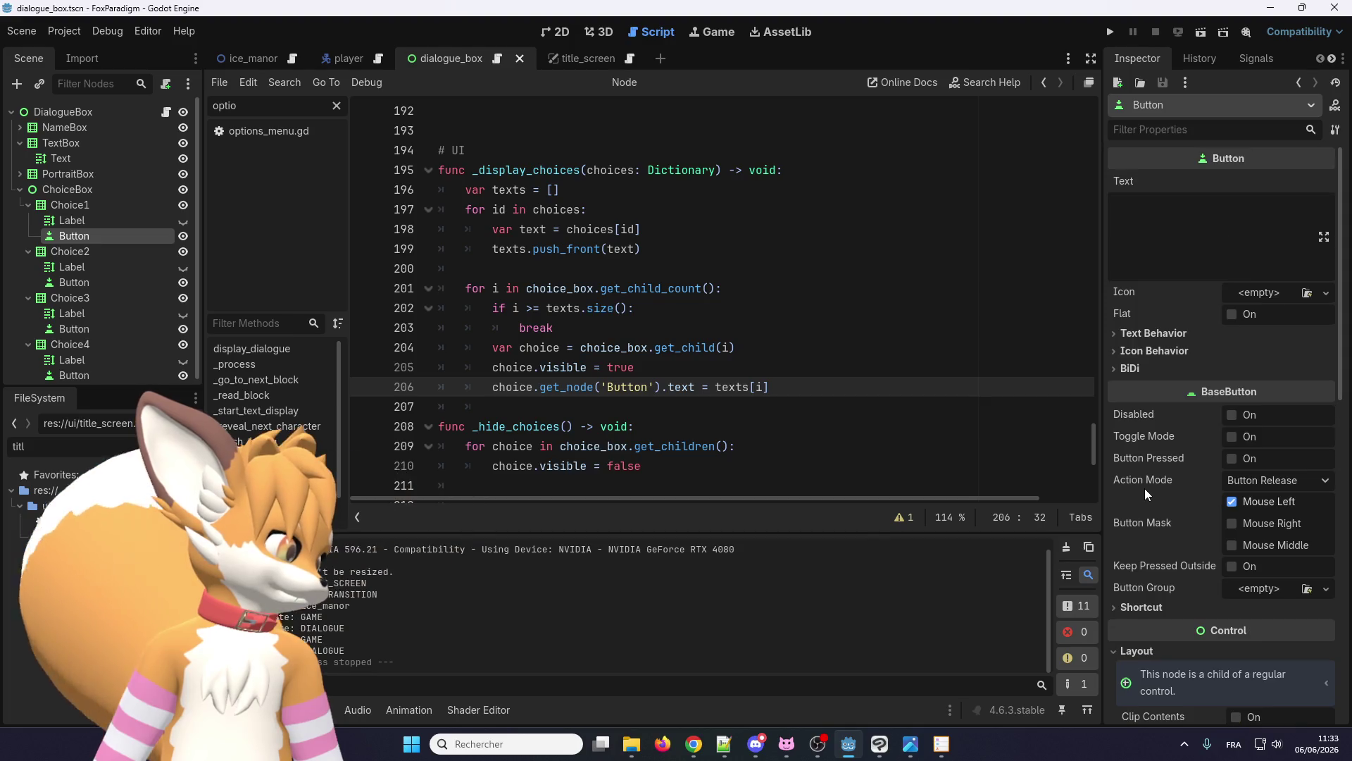
pyautogui.click(1146, 334)
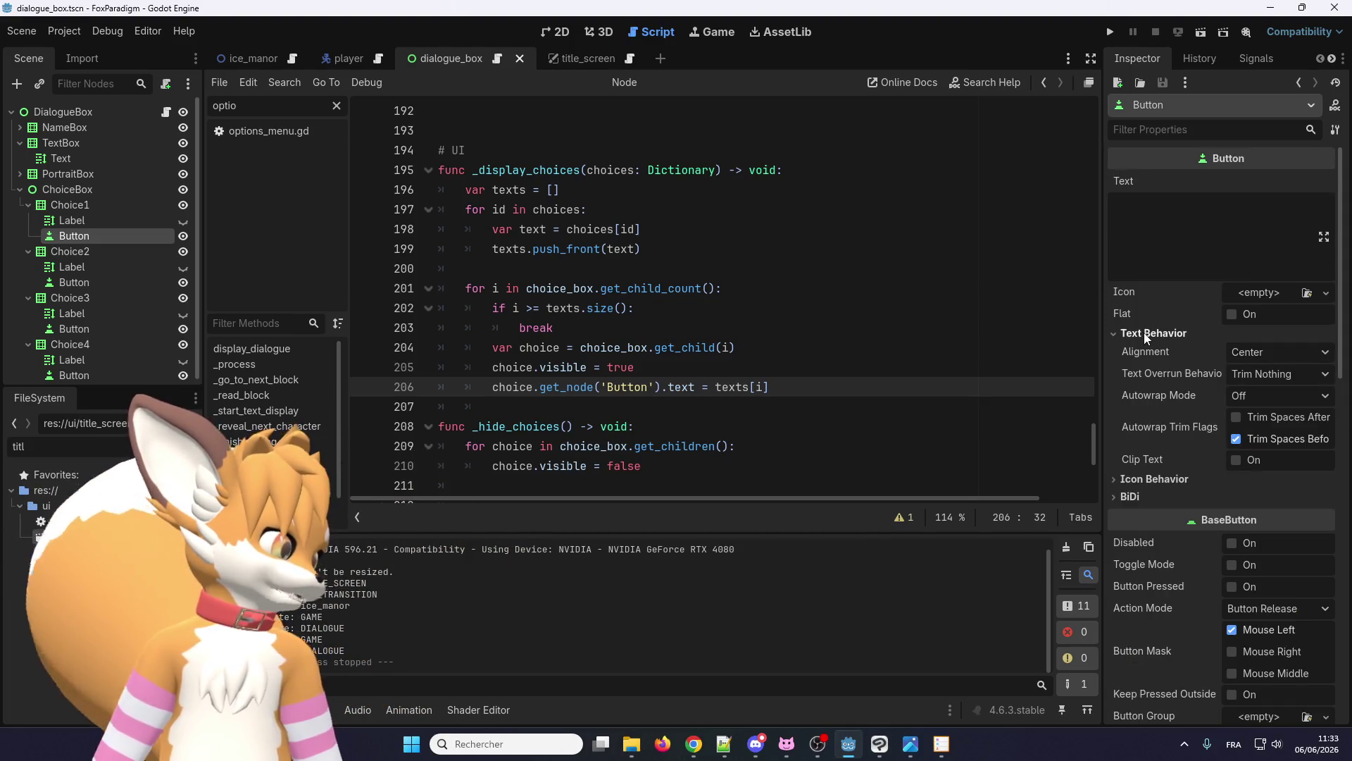
pyautogui.click(1247, 352)
pyautogui.click(1261, 377)
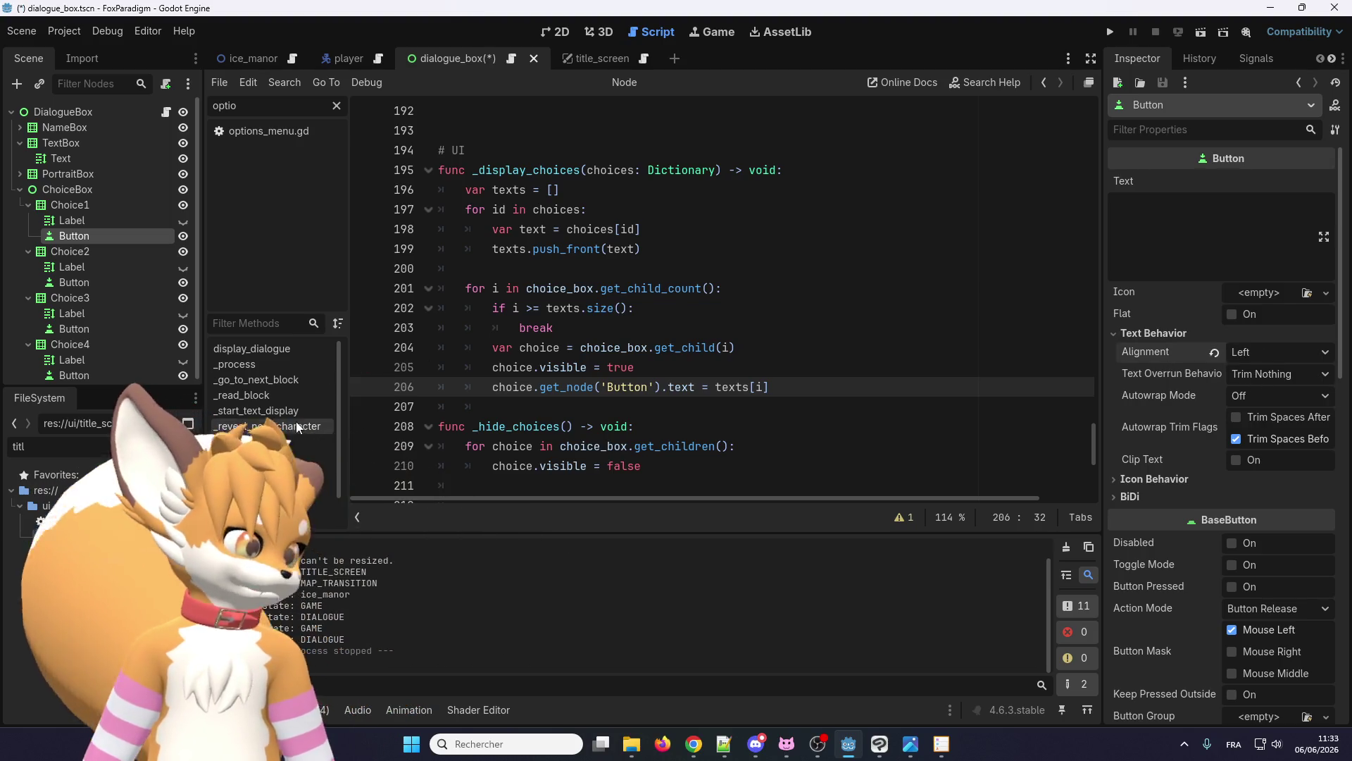
# - Set the text alignment of Choice2's and Choice3's Buttons to Left
pyautogui.click(111, 282)
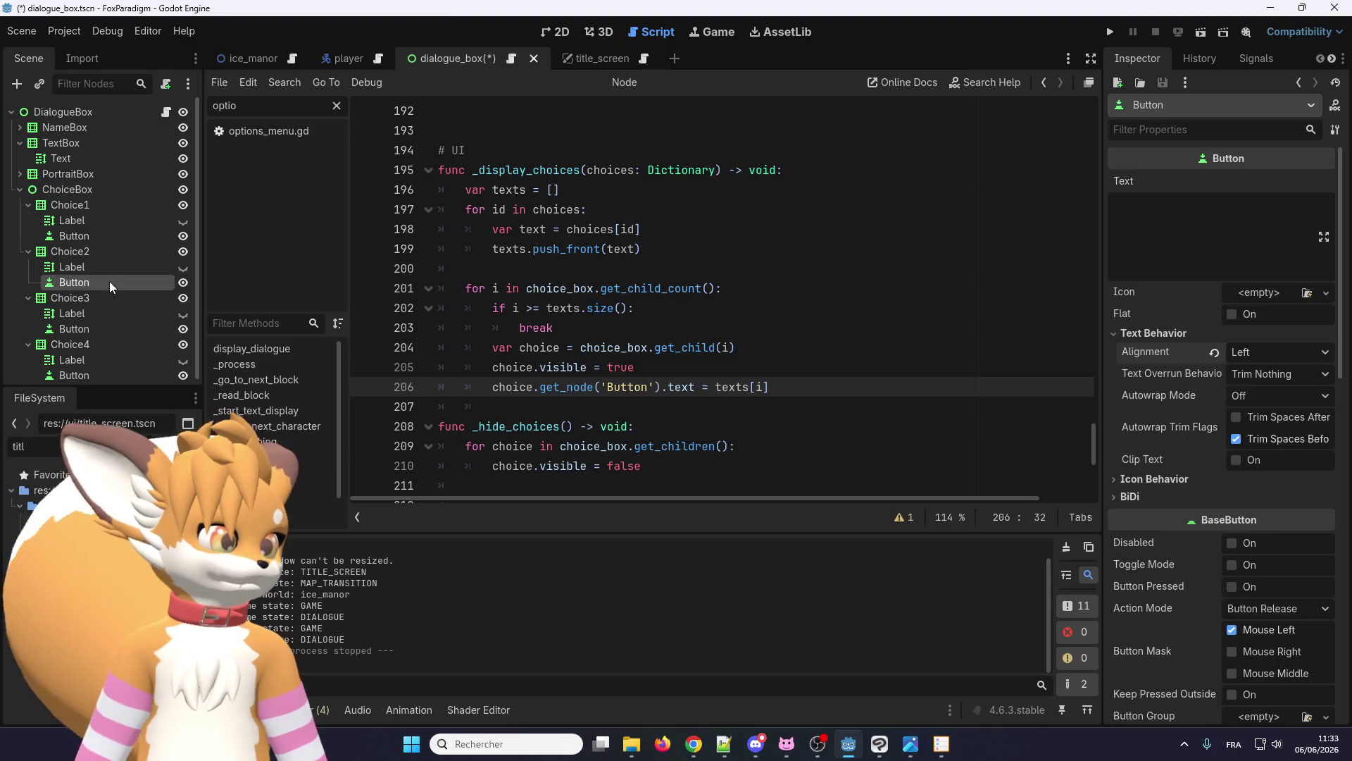
pyautogui.click(1154, 333)
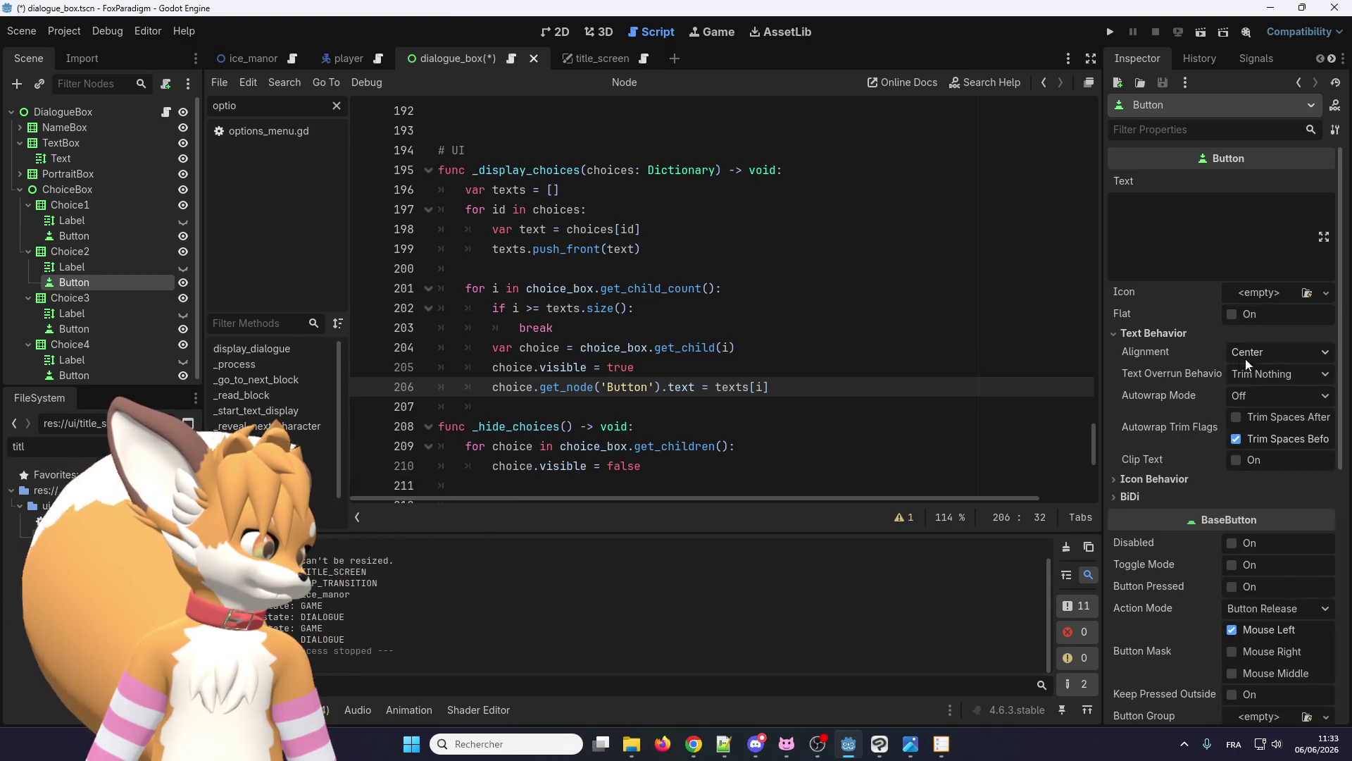
pyautogui.click(1279, 352)
pyautogui.click(1261, 374)
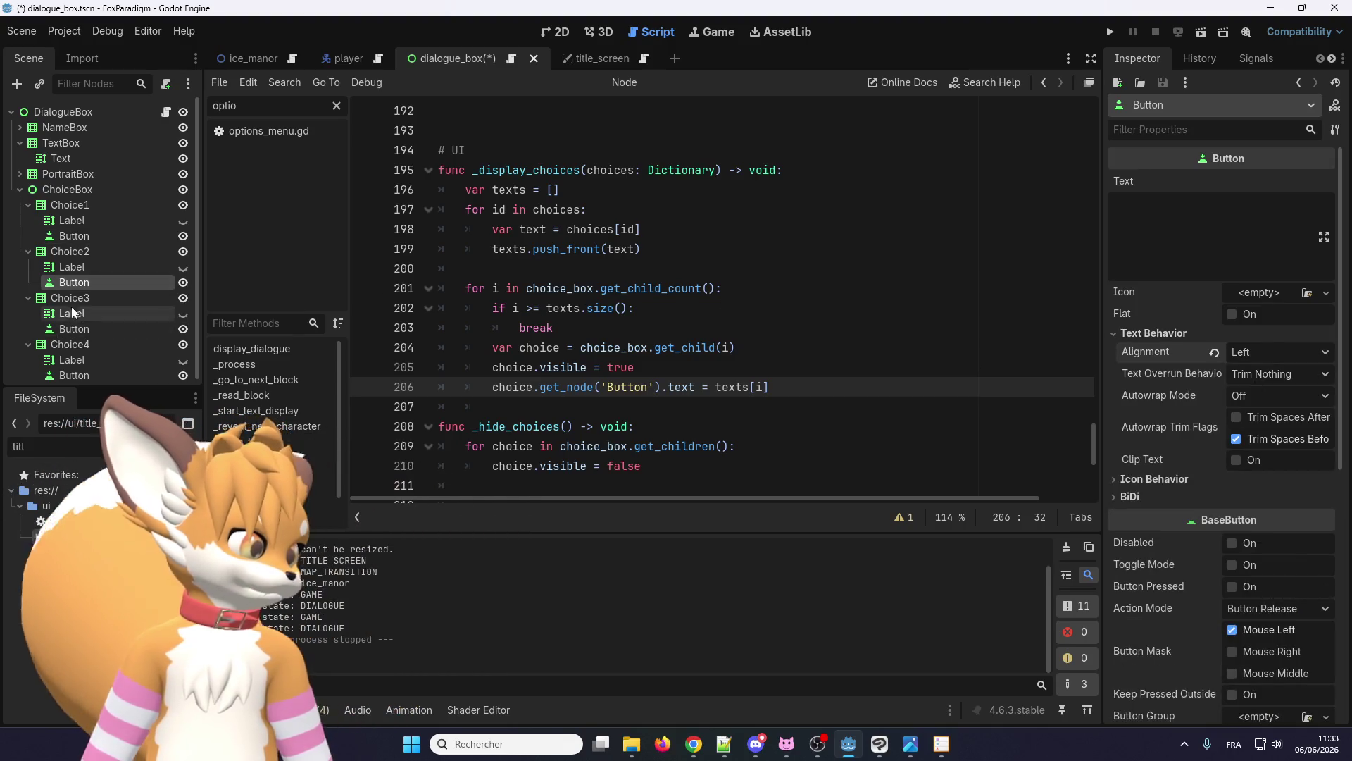
pyautogui.click(98, 329)
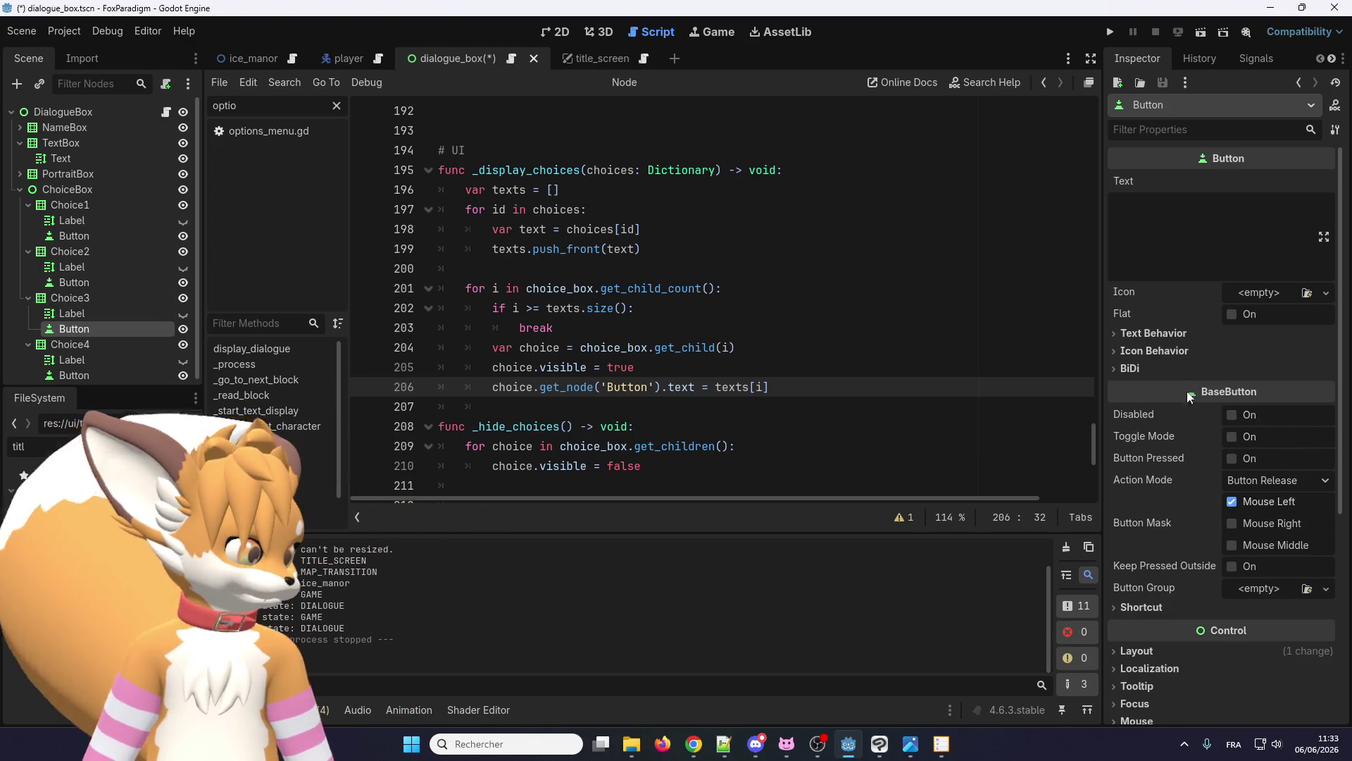
pyautogui.click(1154, 334)
pyautogui.click(1256, 353)
pyautogui.click(1261, 377)
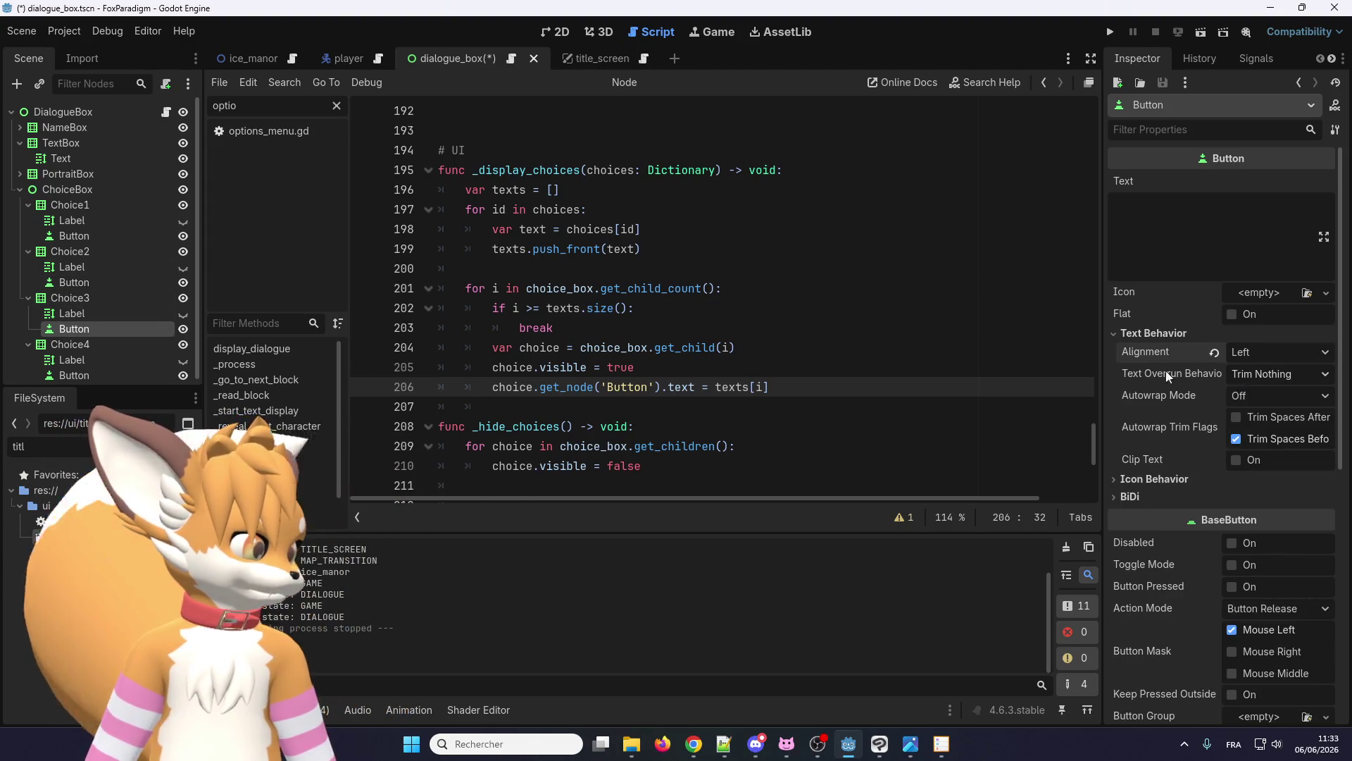
# - Left-align Choice4's Button text, then save and run the game again
pyautogui.click(98, 362)
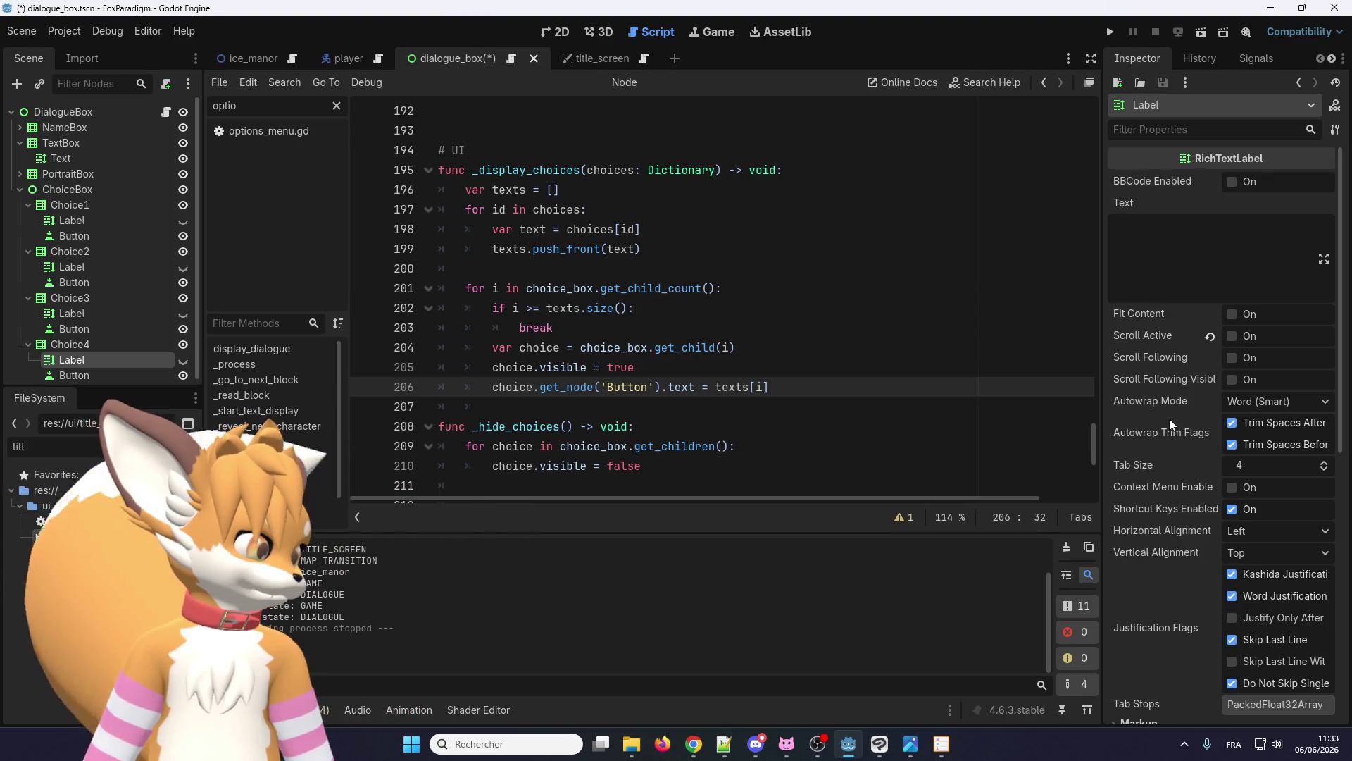
pyautogui.click(118, 378)
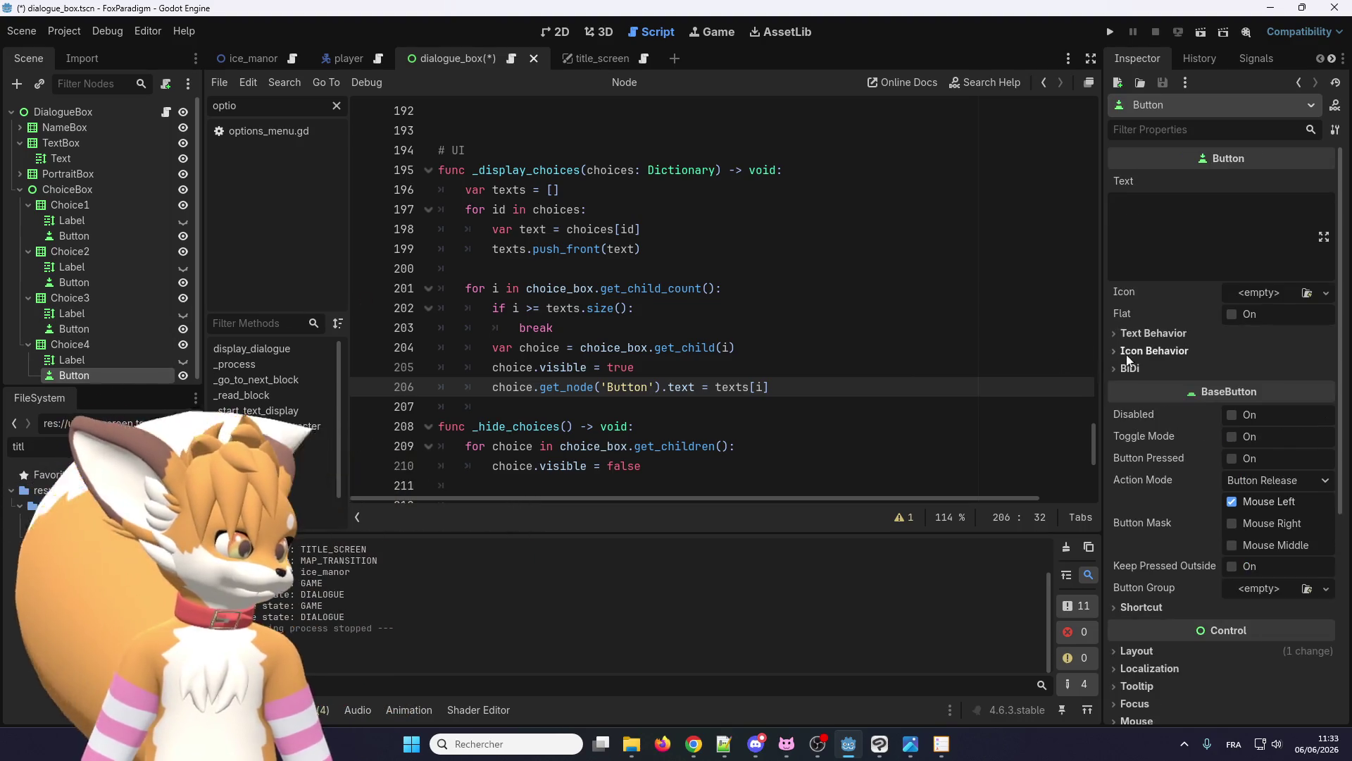
pyautogui.click(1154, 333)
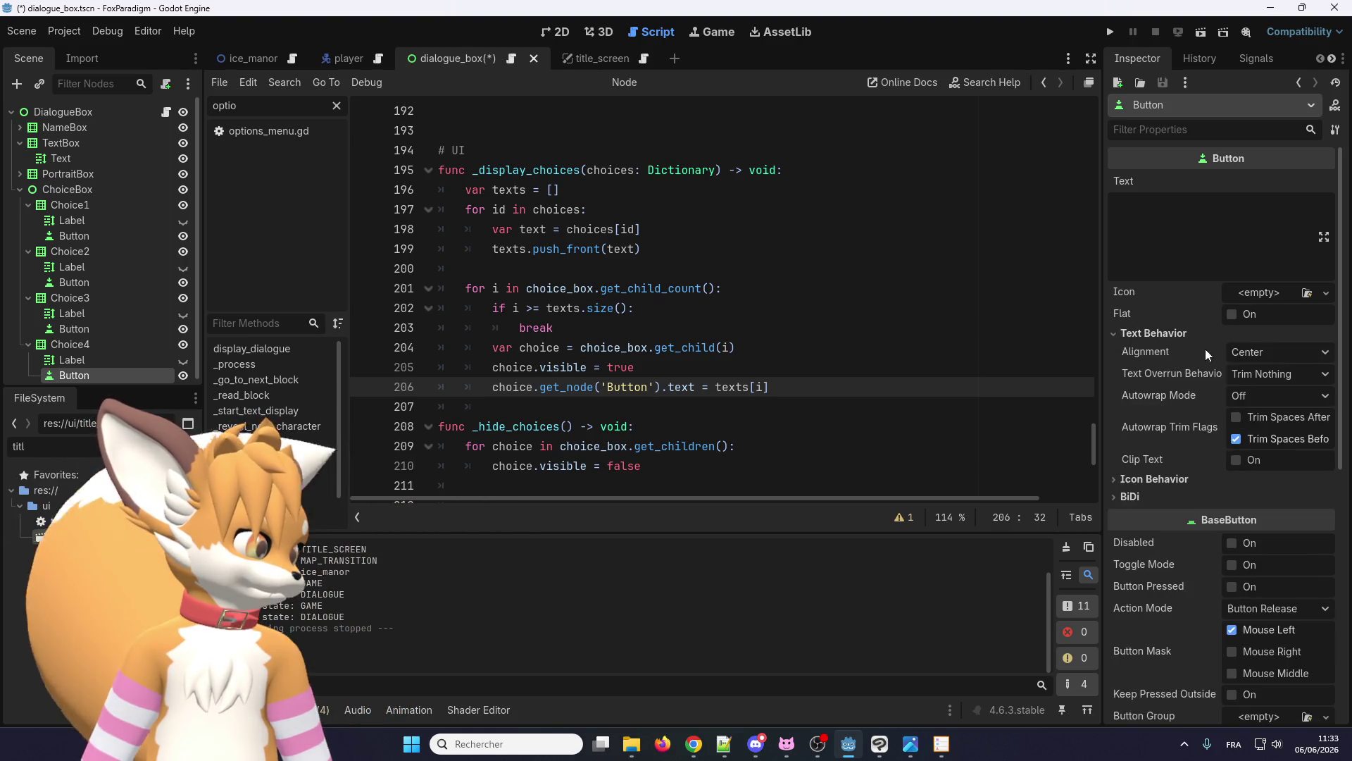
pyautogui.click(1276, 351)
pyautogui.click(1258, 375)
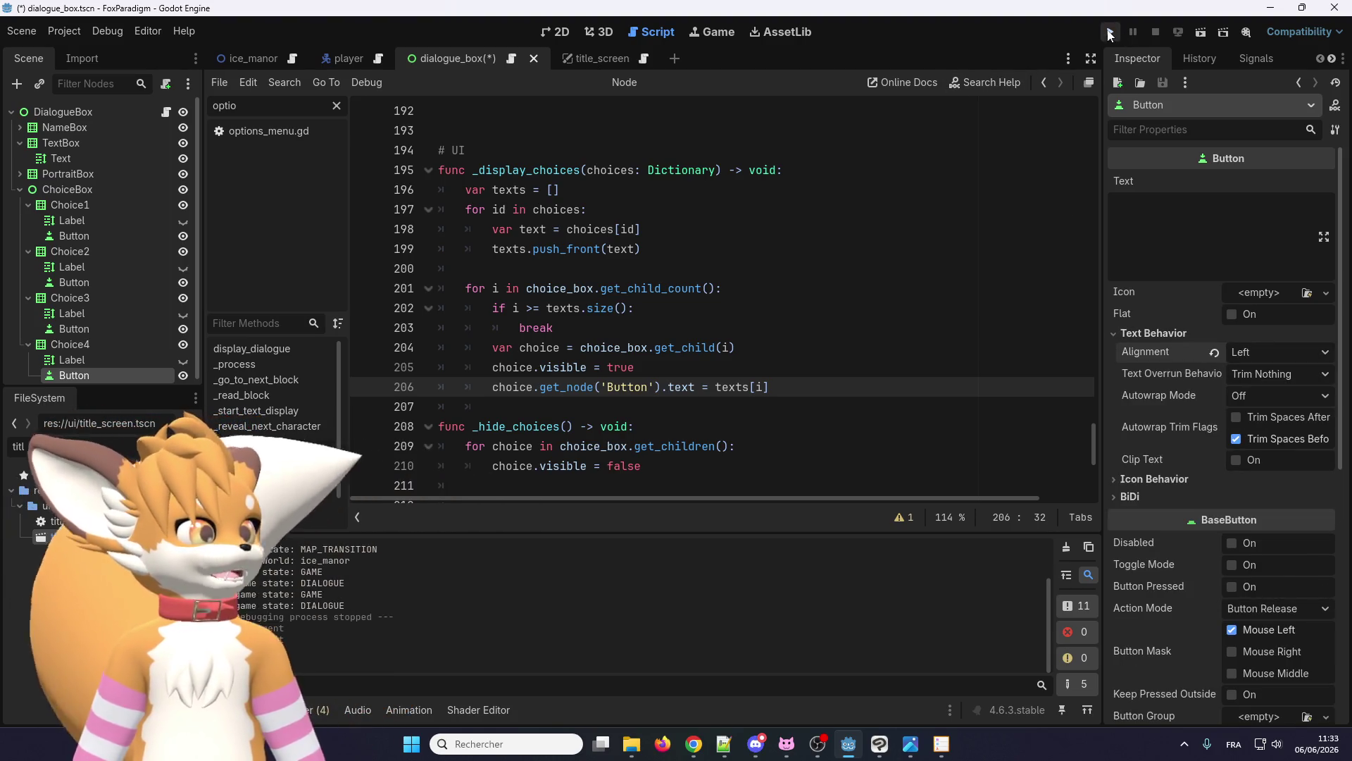
pyautogui.click(1109, 32)
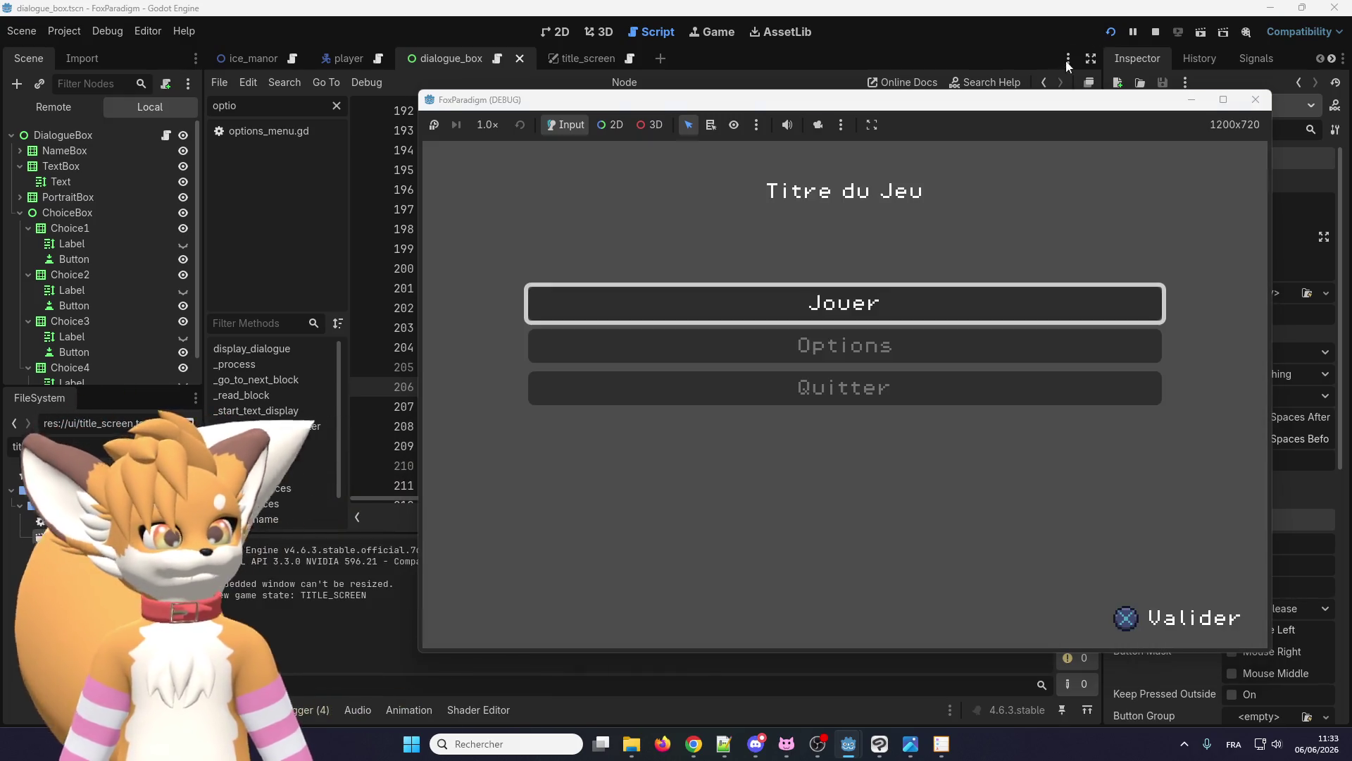
# - Start a game and talk to Eralo until 'Comment ça va ?' shows two replies
pyautogui.press('Return')
pyautogui.press('Return')
pyautogui.press('Up')
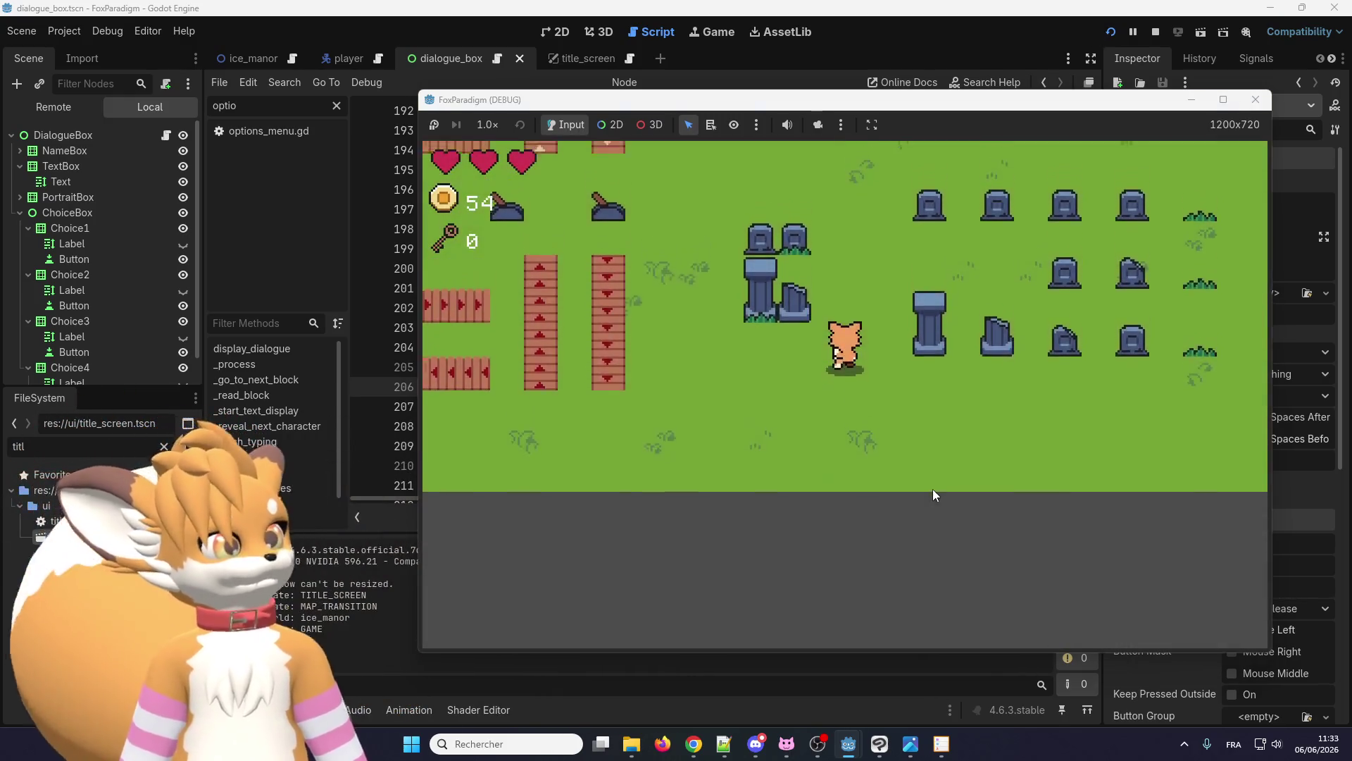
pyautogui.press('Up')
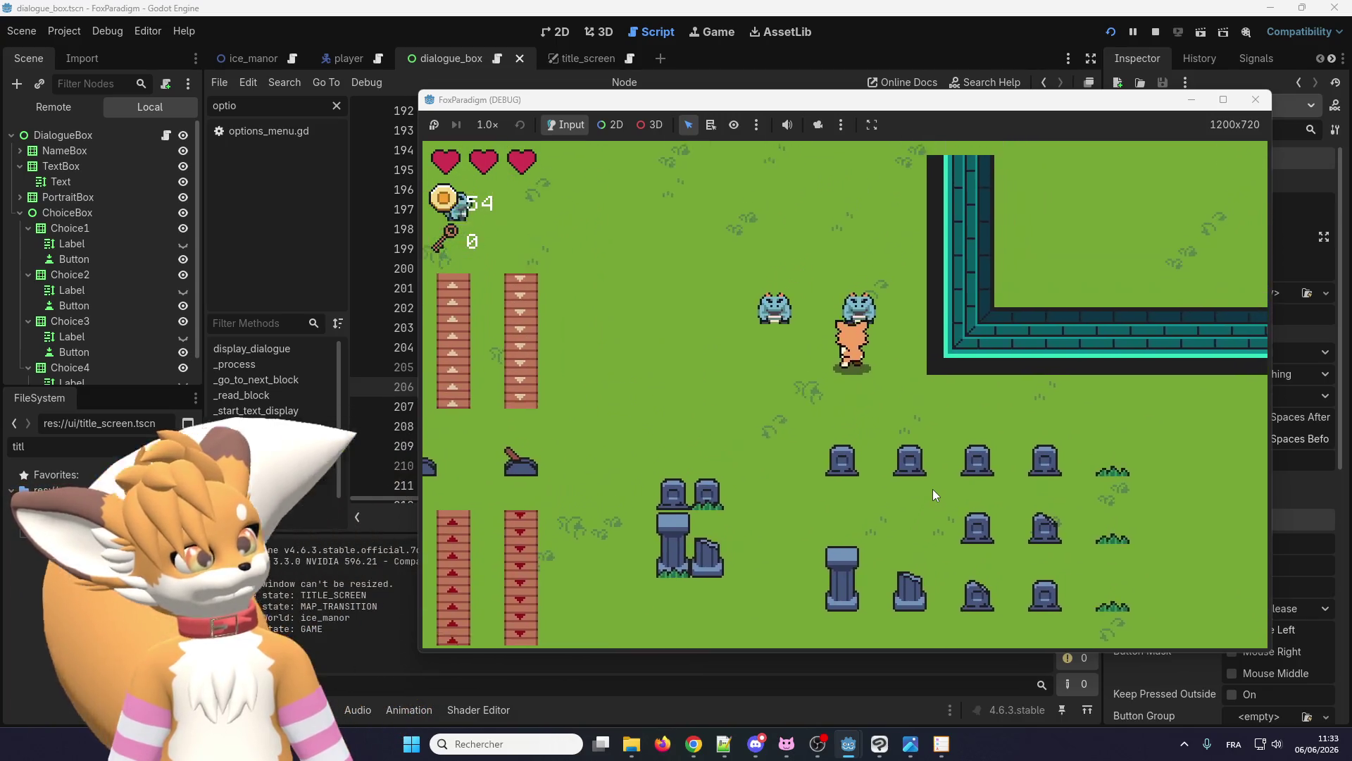
pyautogui.press('Return')
pyautogui.press('Return')
pyautogui.press('Return')
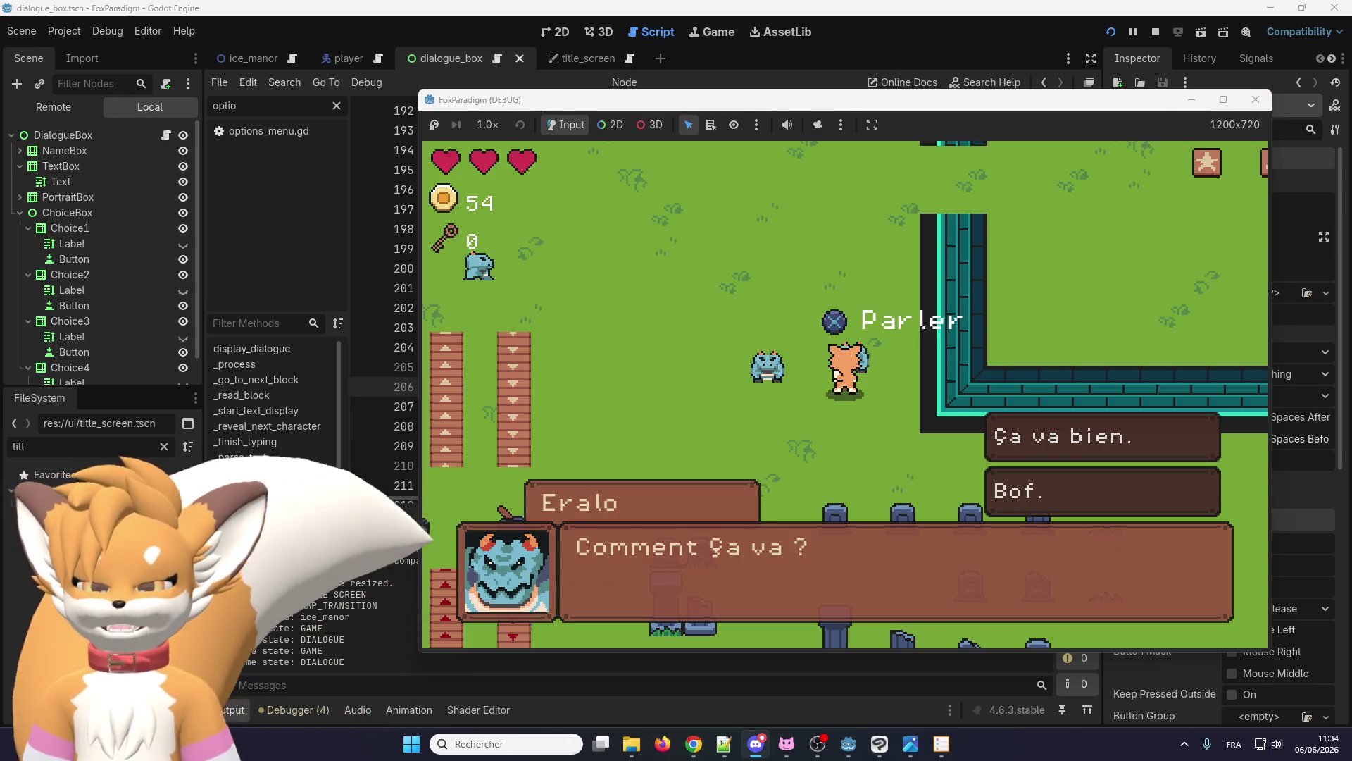
pyautogui.click(631, 743)
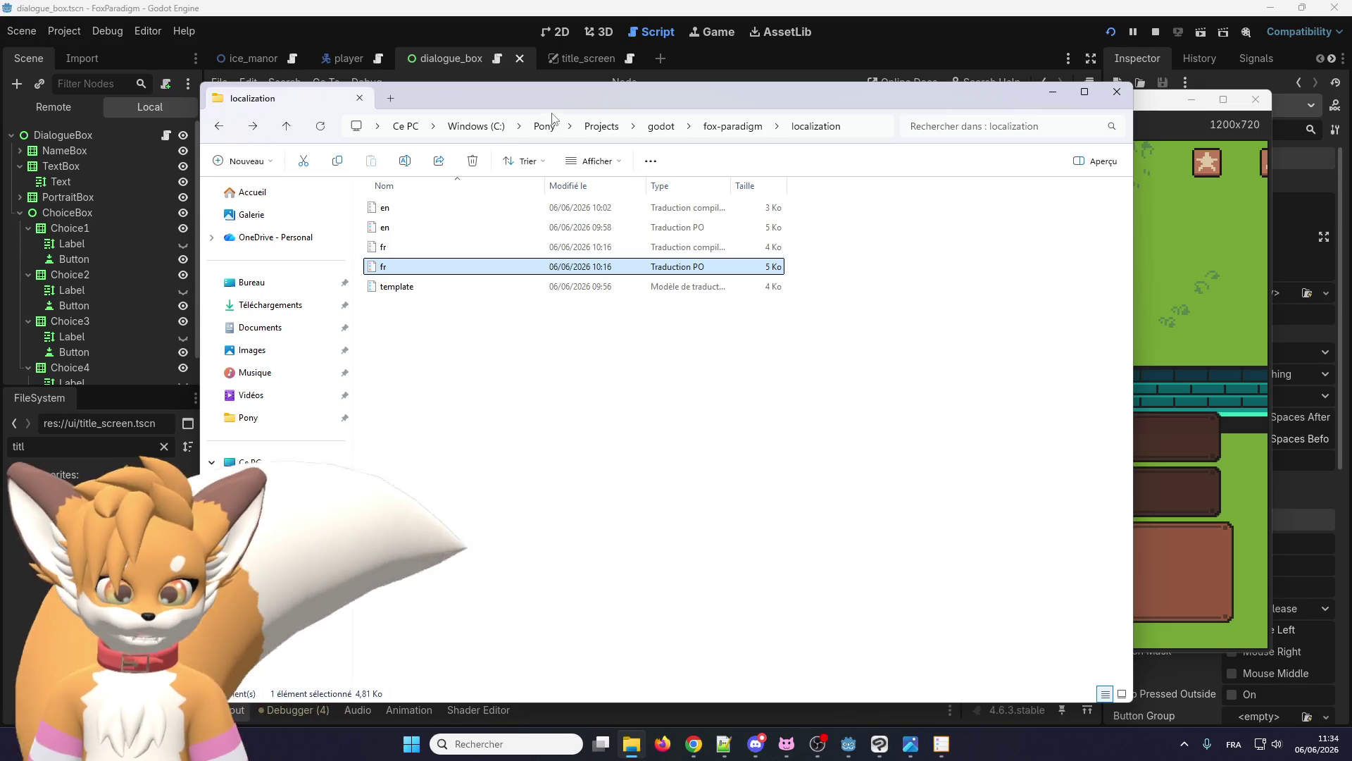
# - Move aside and minimize the localization folder window, then bring up the reference screenshot
pyautogui.moveTo(629, 102); pyautogui.dragTo(301, 158)
pyautogui.click(730, 147)
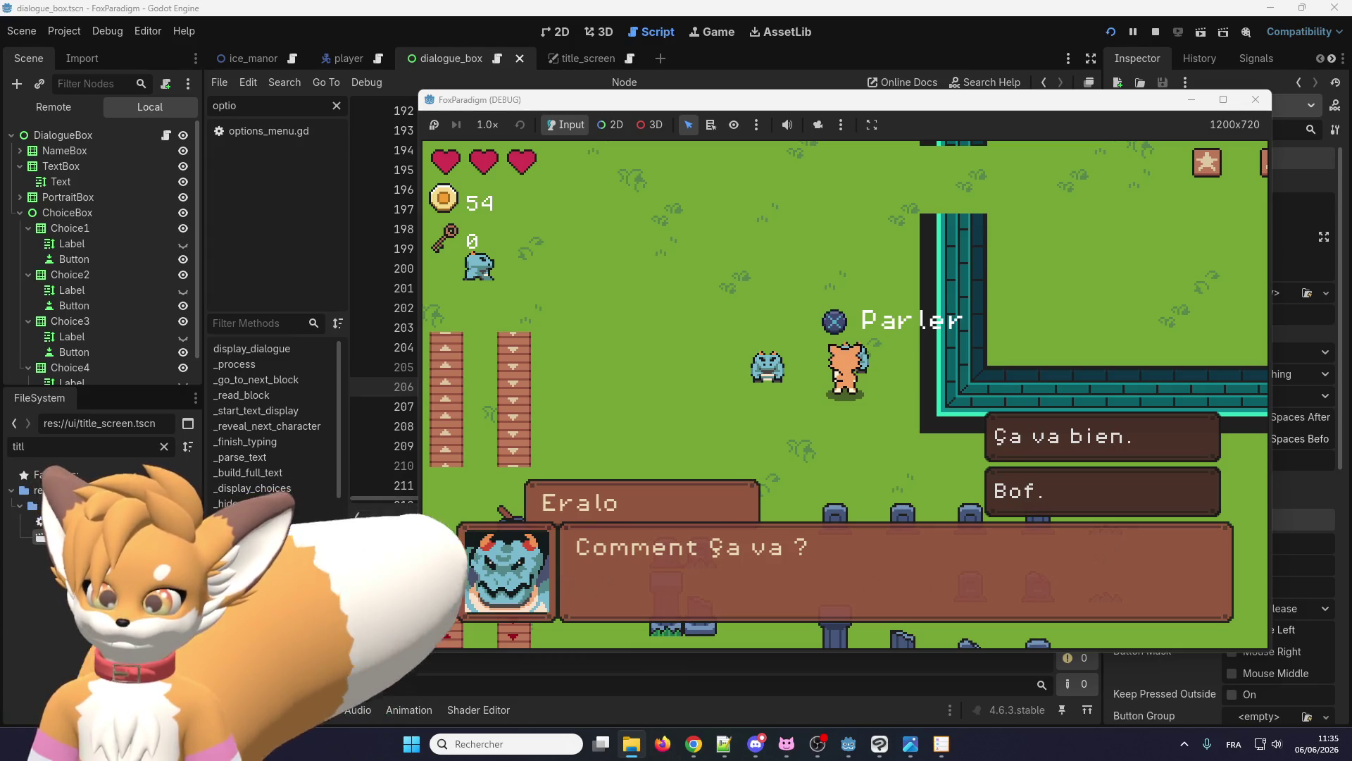
pyautogui.click(911, 744)
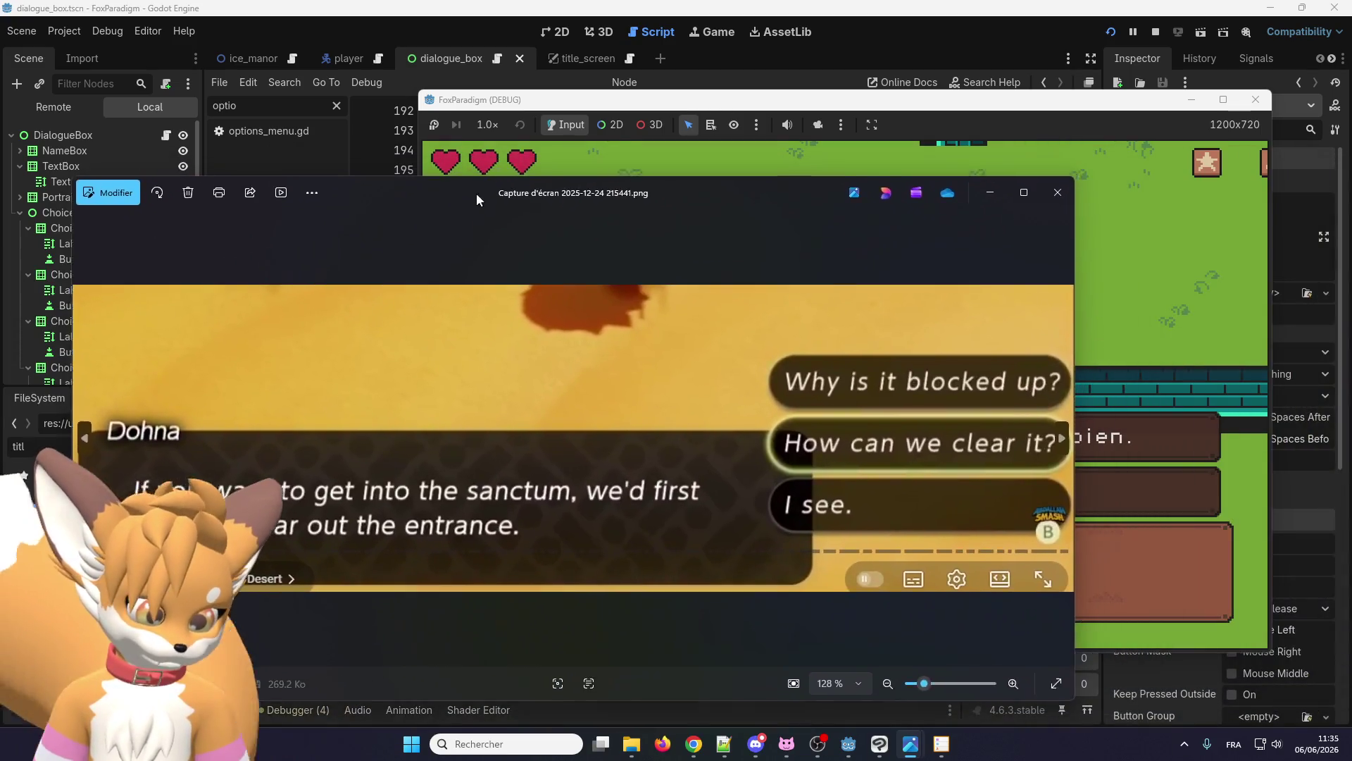
# - Shift the reference screenshot to compare its choices, close Photos and return to the game
pyautogui.moveTo(476, 193)
pyautogui.mouseDown()
pyautogui.moveTo(356, 206)
pyautogui.moveTo(413, 197)
pyautogui.moveTo(362, 196)
pyautogui.mouseUp()
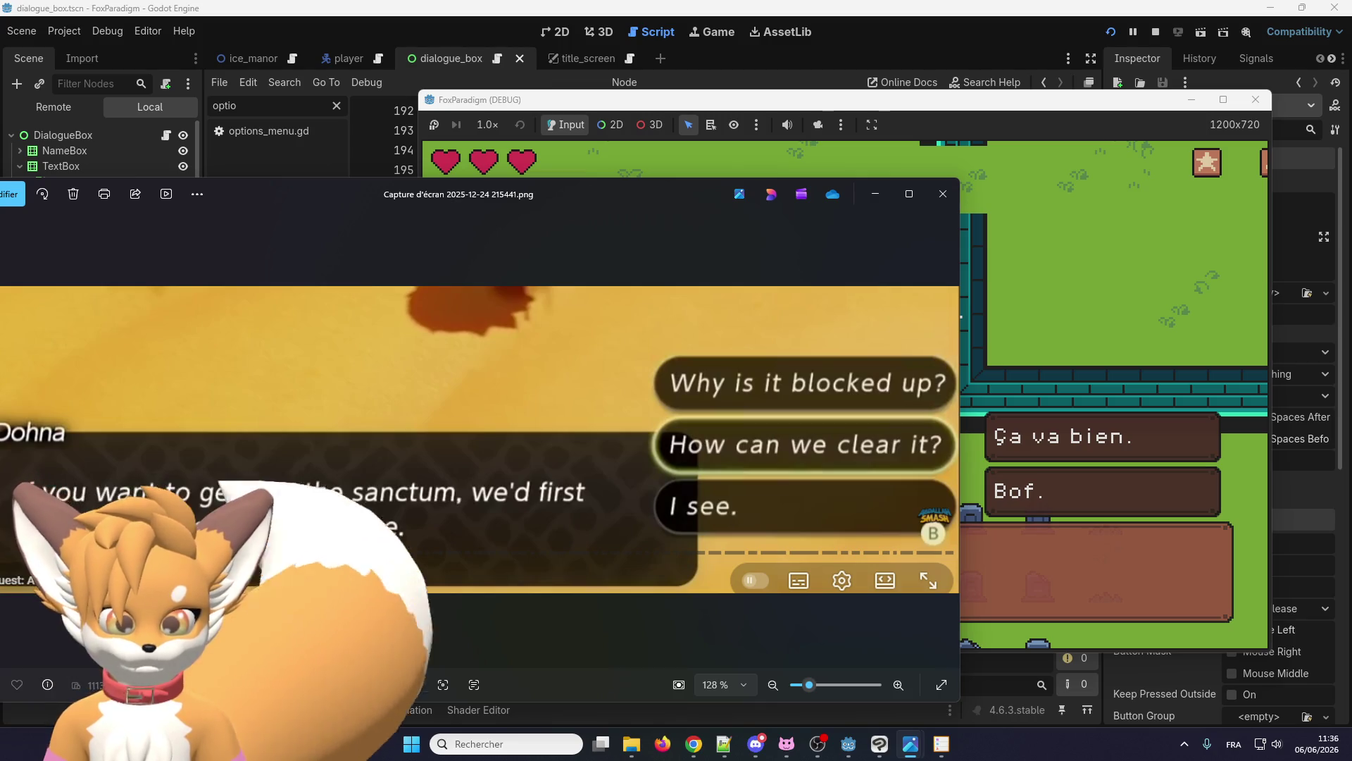
pyautogui.click(951, 196)
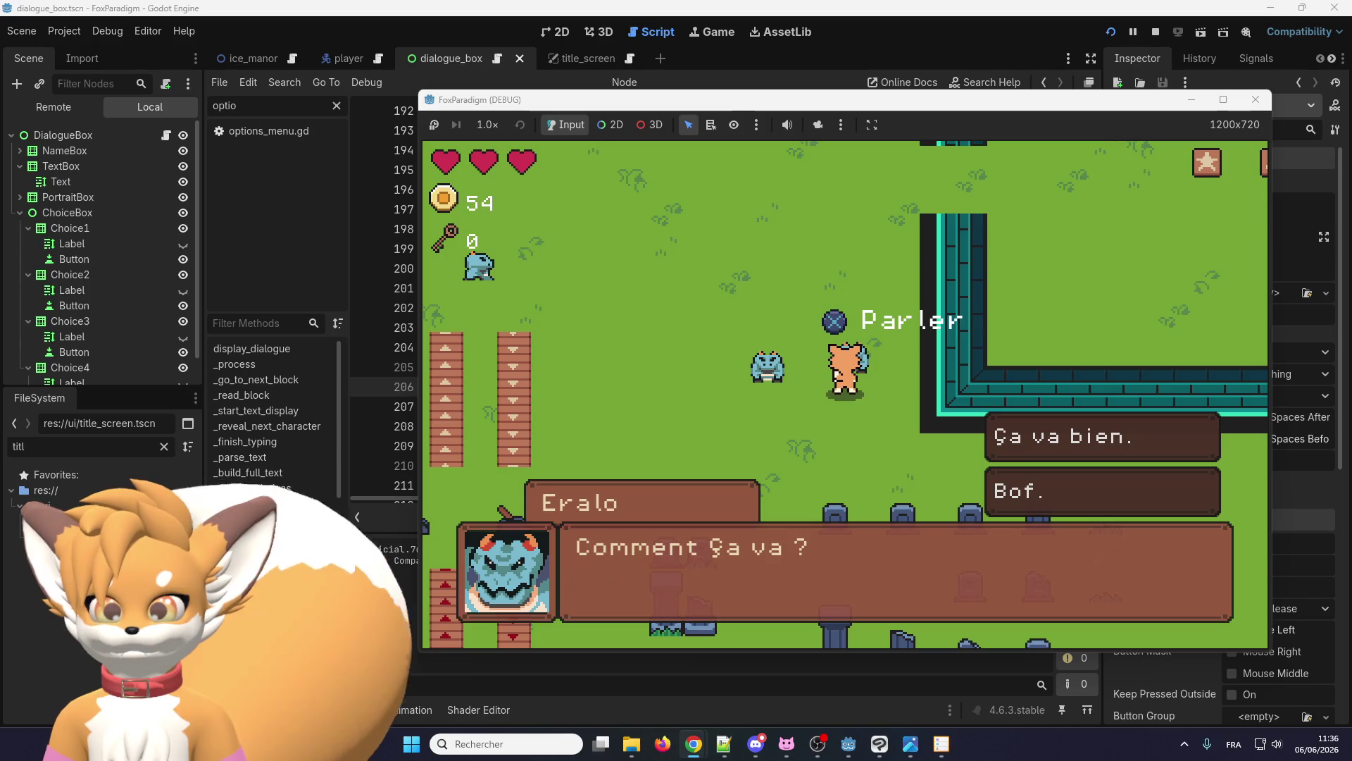
pyautogui.hotkey('alt', 'Tab')
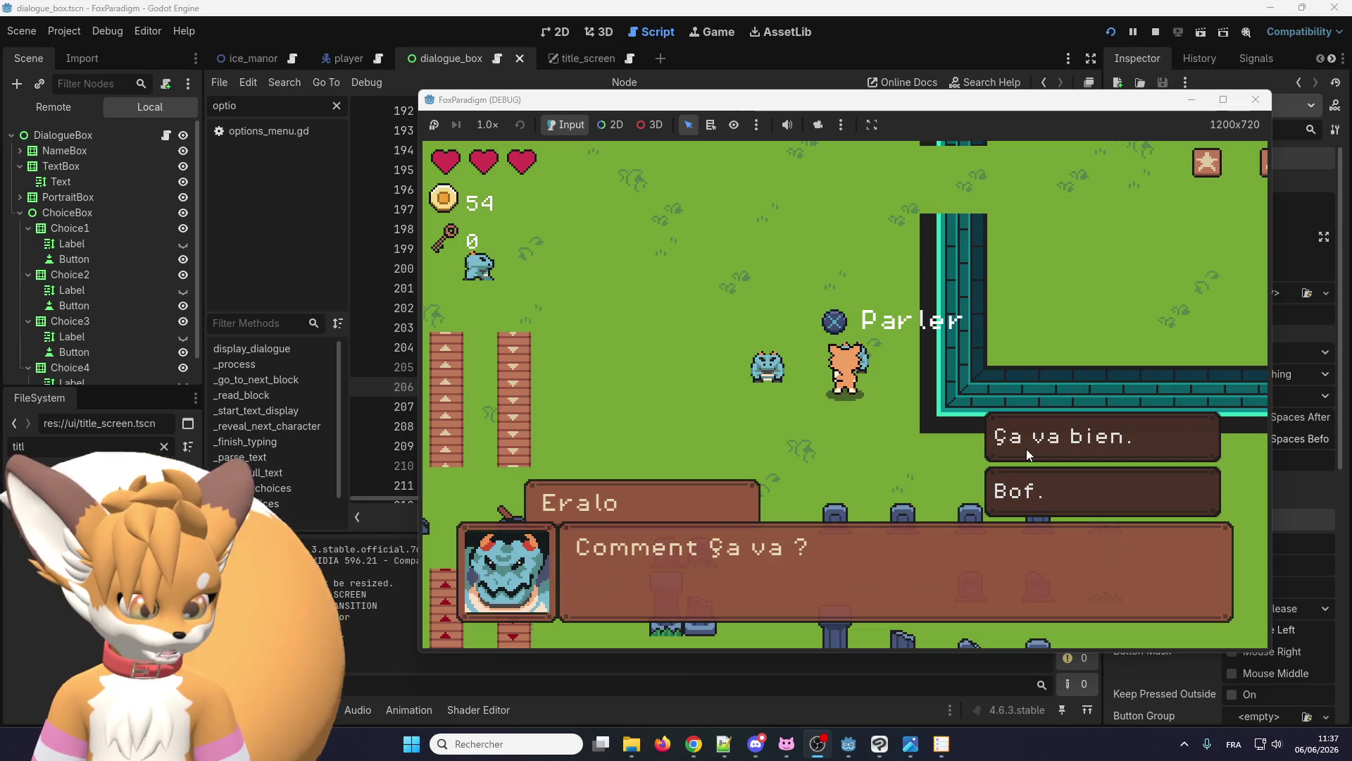
pyautogui.click(142, 261)
# - Select Choice1's Button and view the dialogue box layout on the 2D canvas
pyautogui.click(124, 242)
pyautogui.click(116, 256)
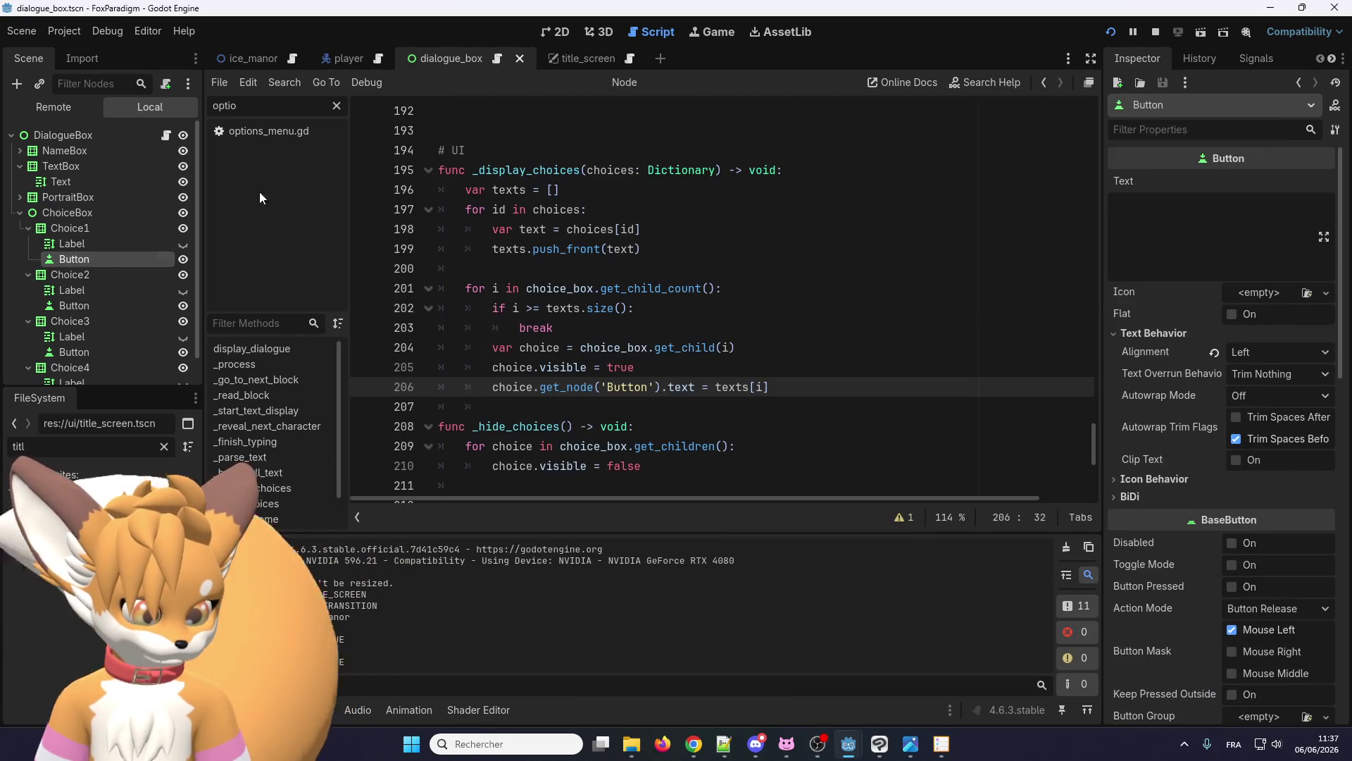
pyautogui.click(553, 32)
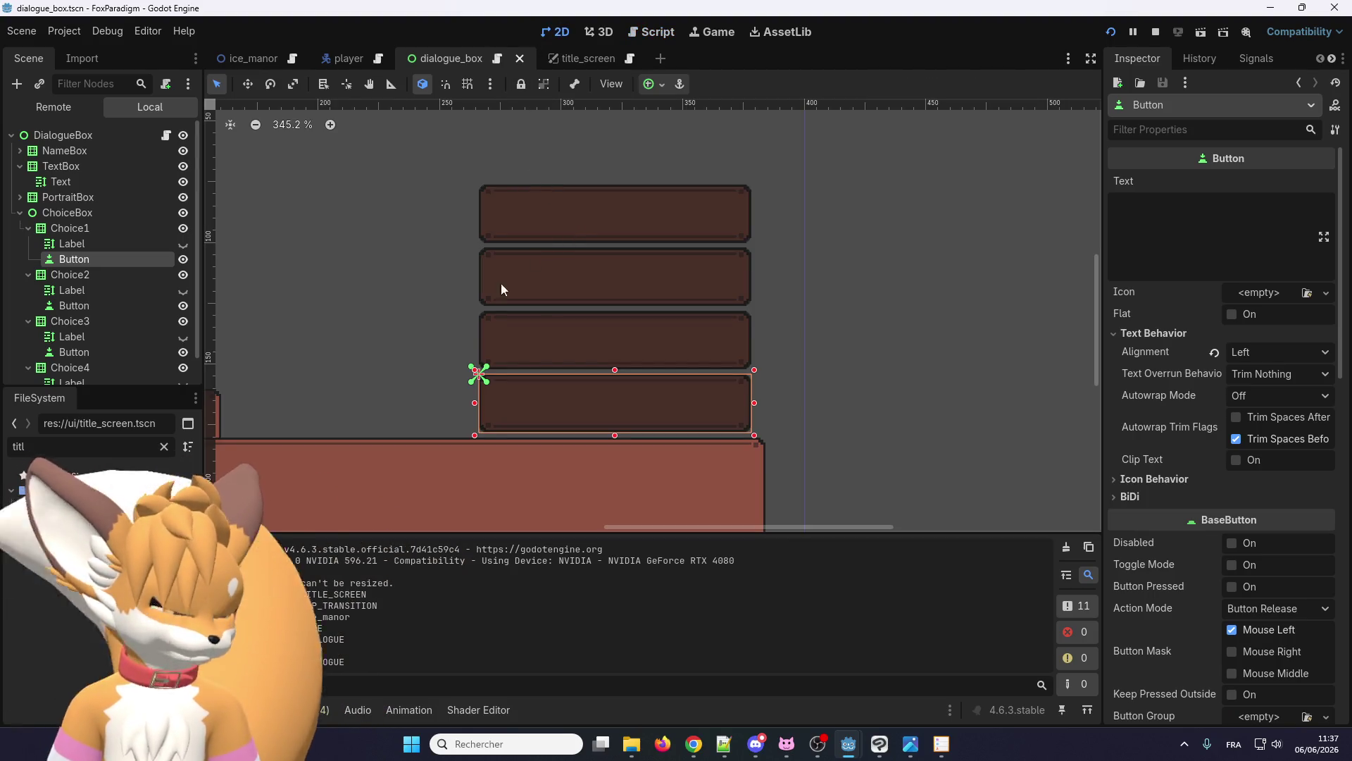
pyautogui.scroll(3, 513, 399)
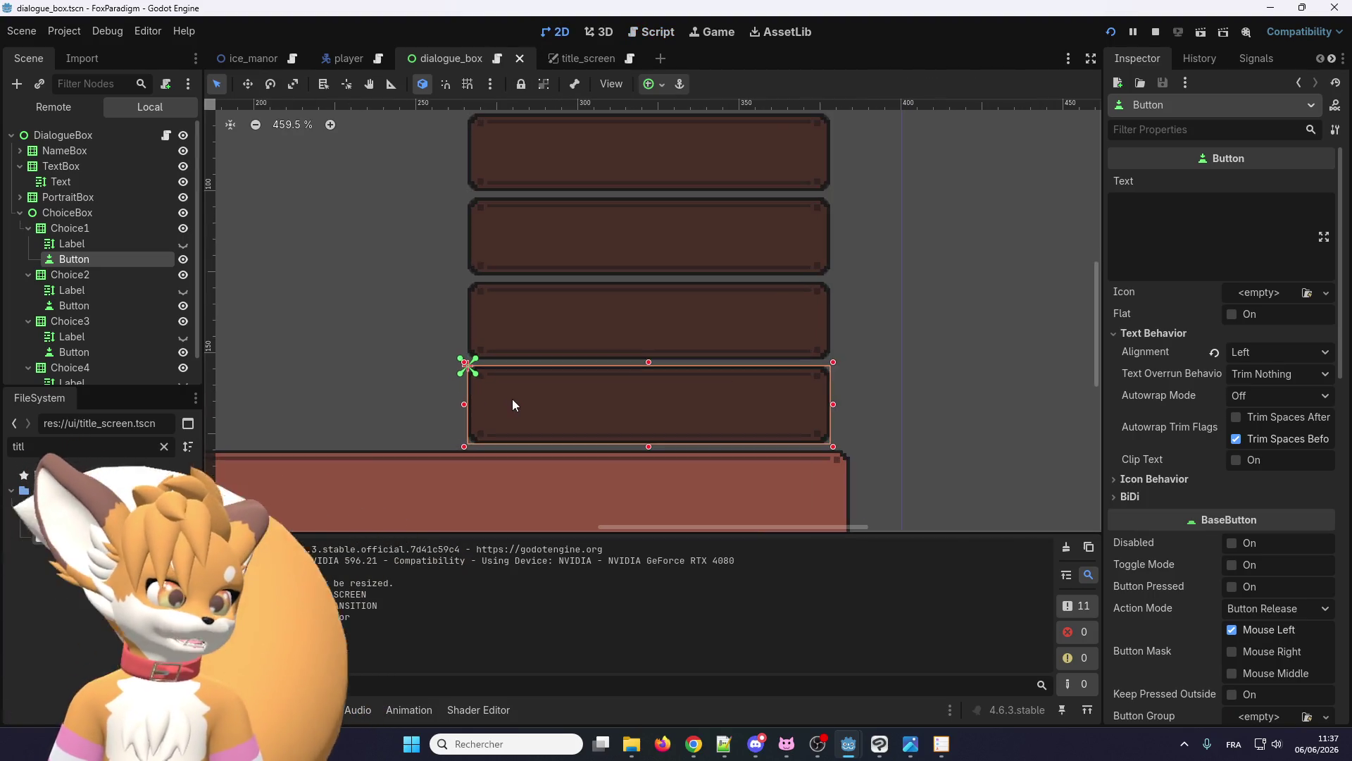
pyautogui.scroll(-2, 513, 398)
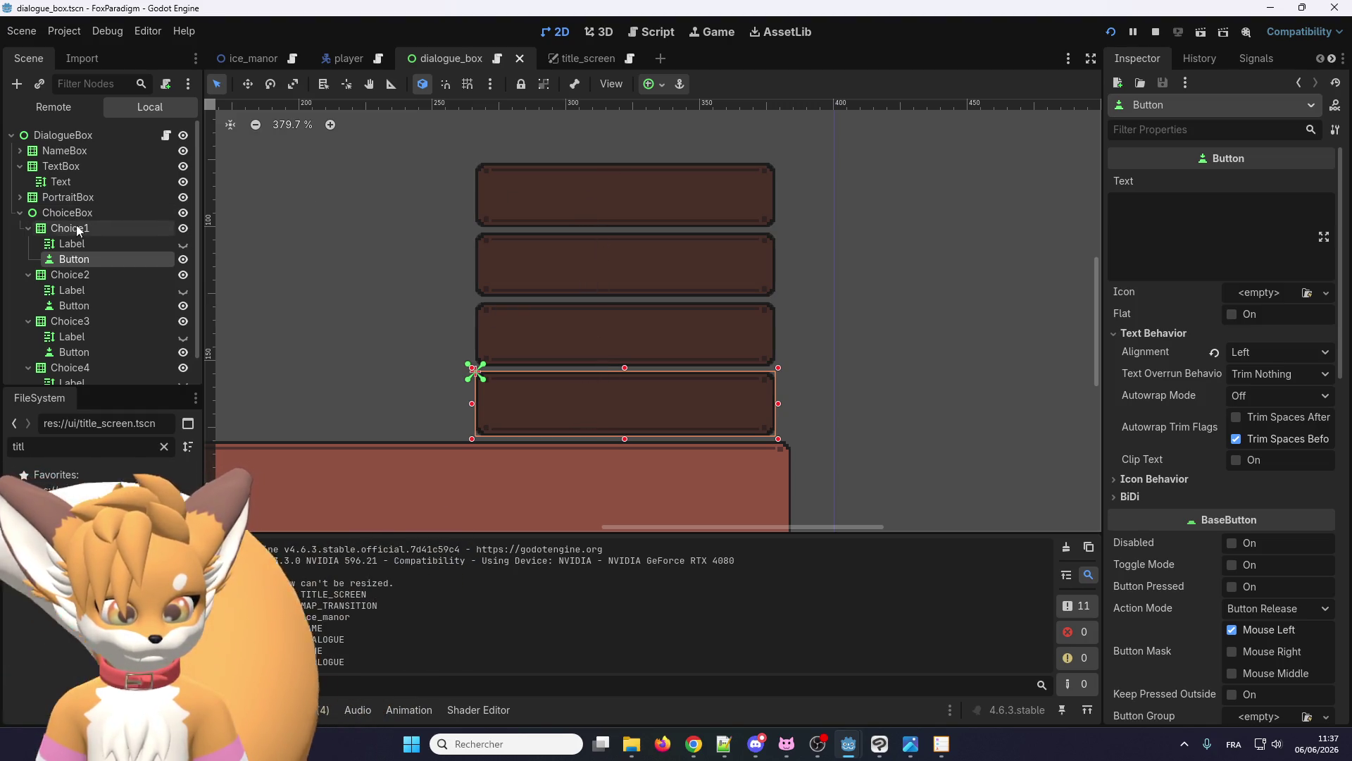
pyautogui.scroll(-2, 450, 328)
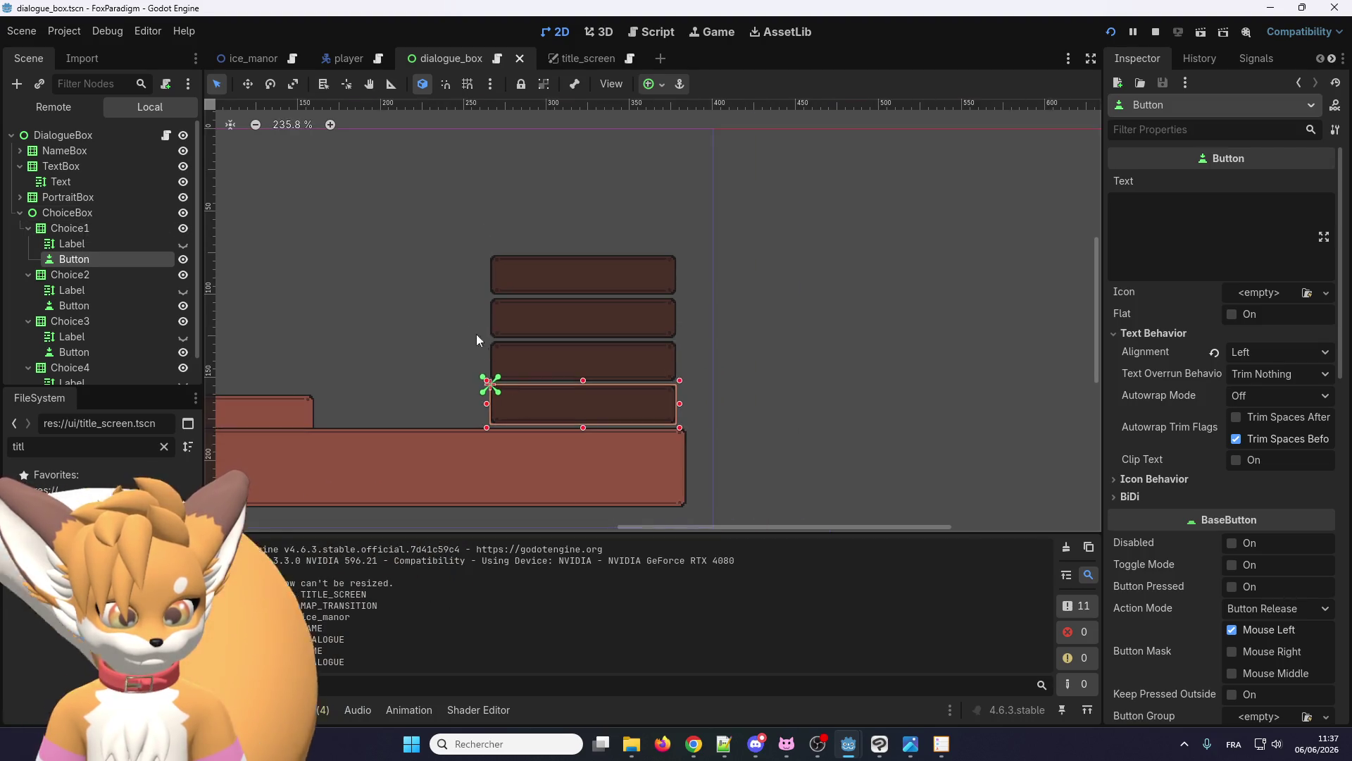
# - Clear the FileSystem filter text and start a new empty scene
pyautogui.doubleClick(17, 446)
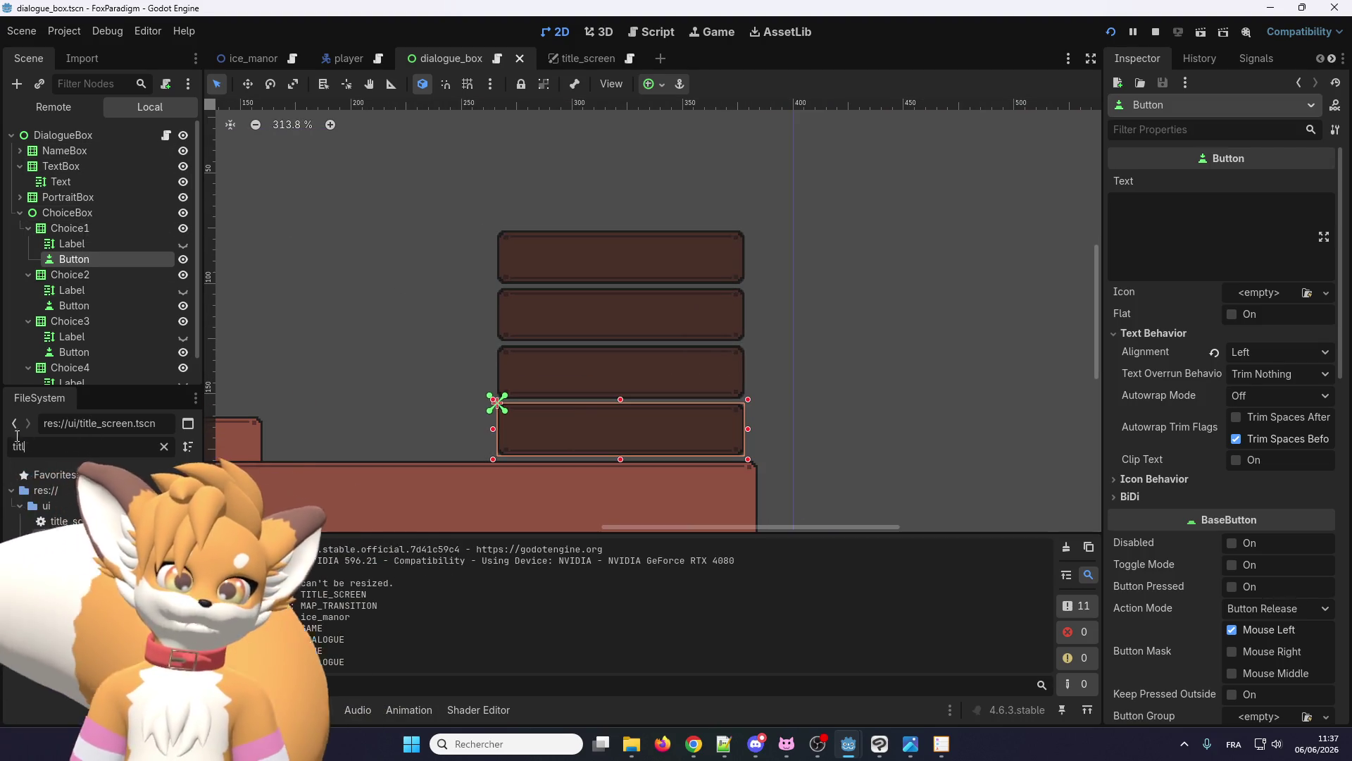
pyautogui.press('BackSpace')
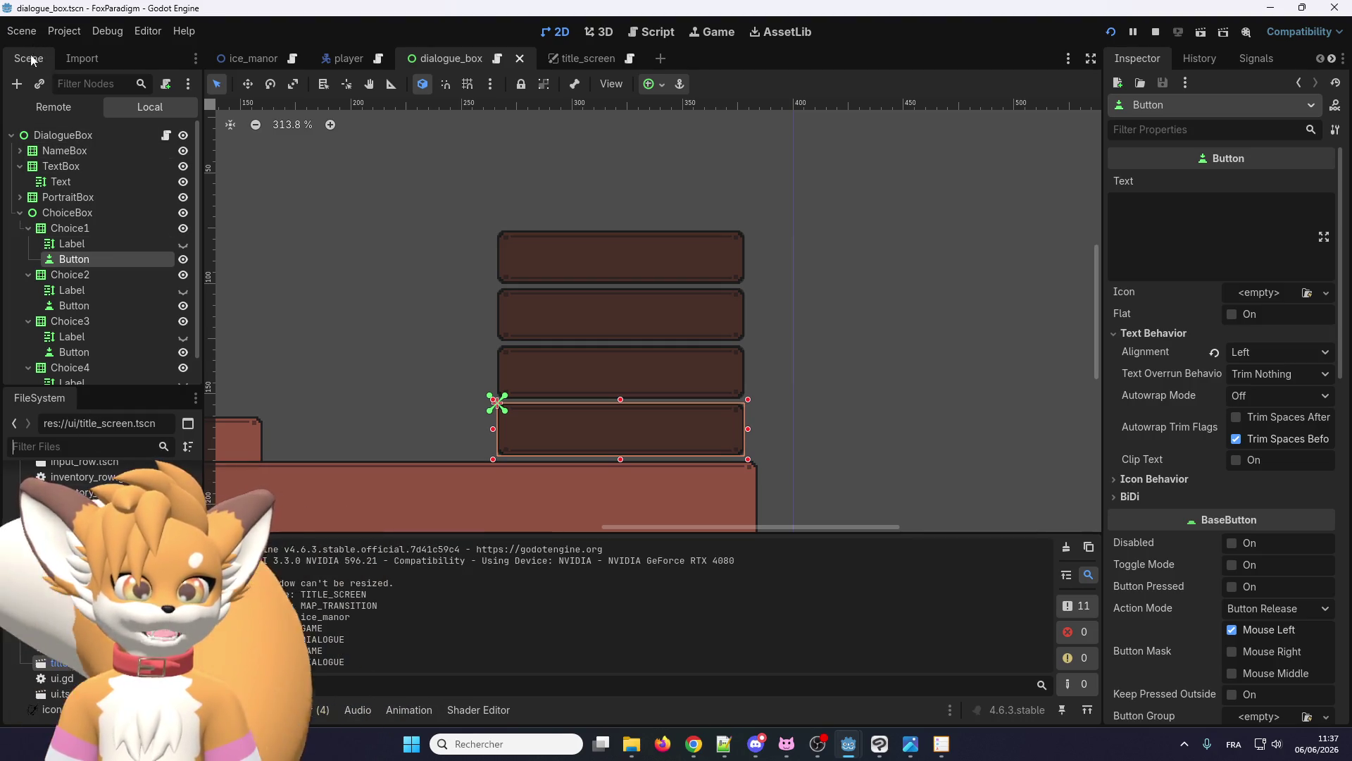
pyautogui.click(658, 59)
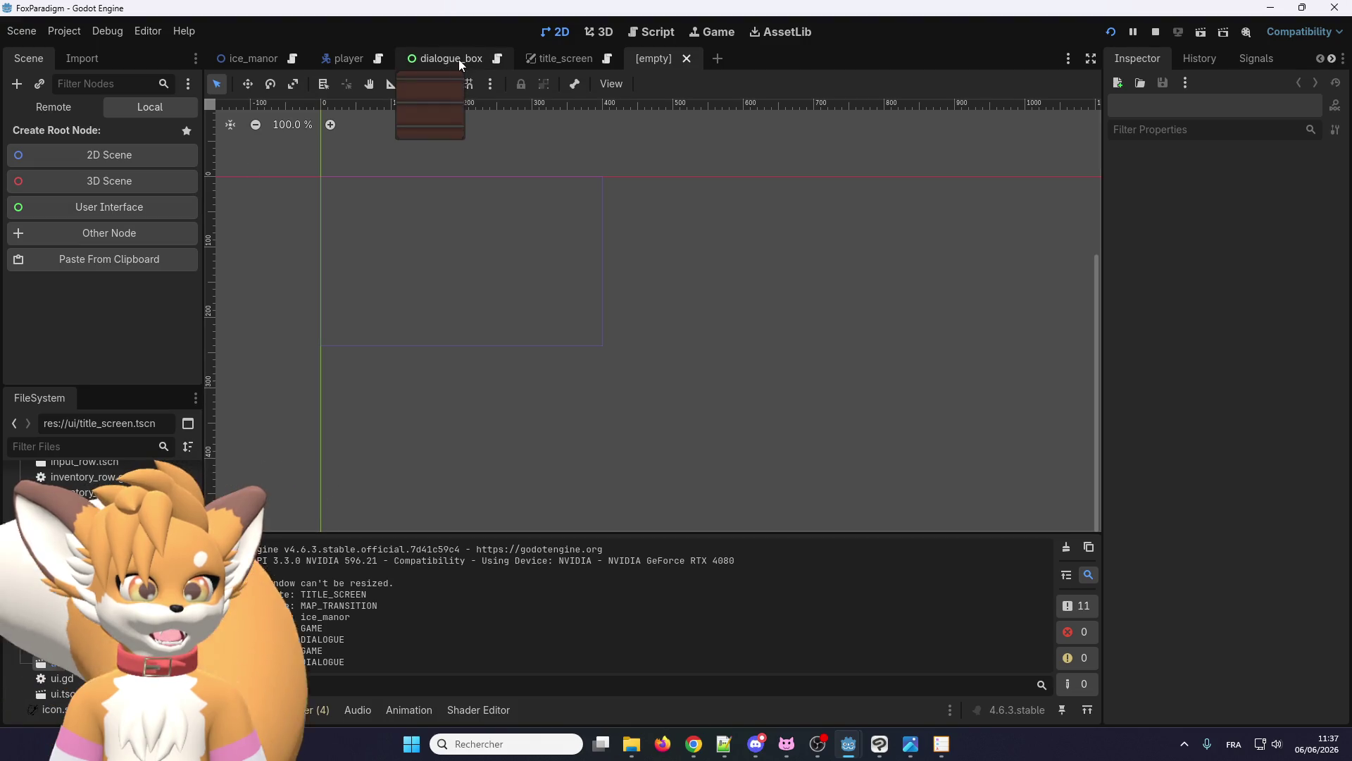
# - Filter the FileSystem for 'button' and open artifact_row.tscn
pyautogui.click(107, 440)
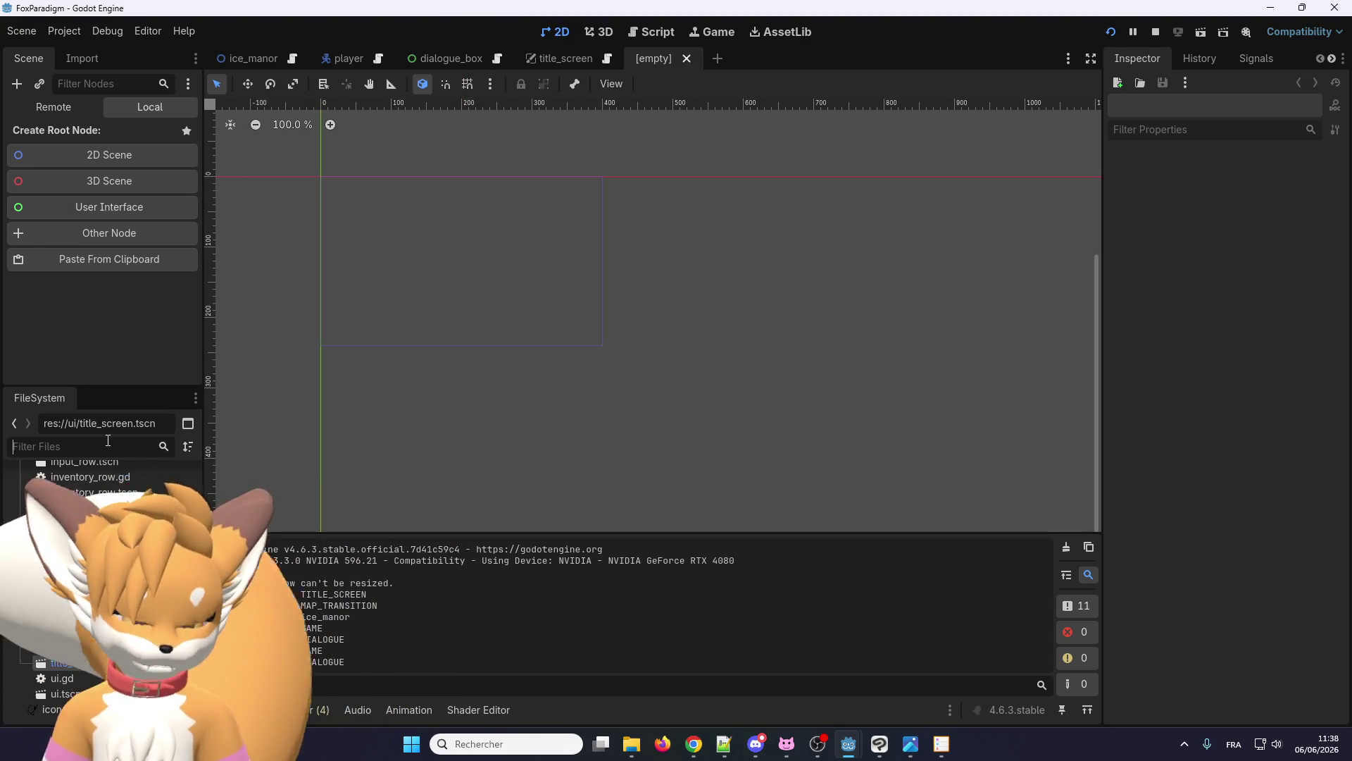
pyautogui.write('button')
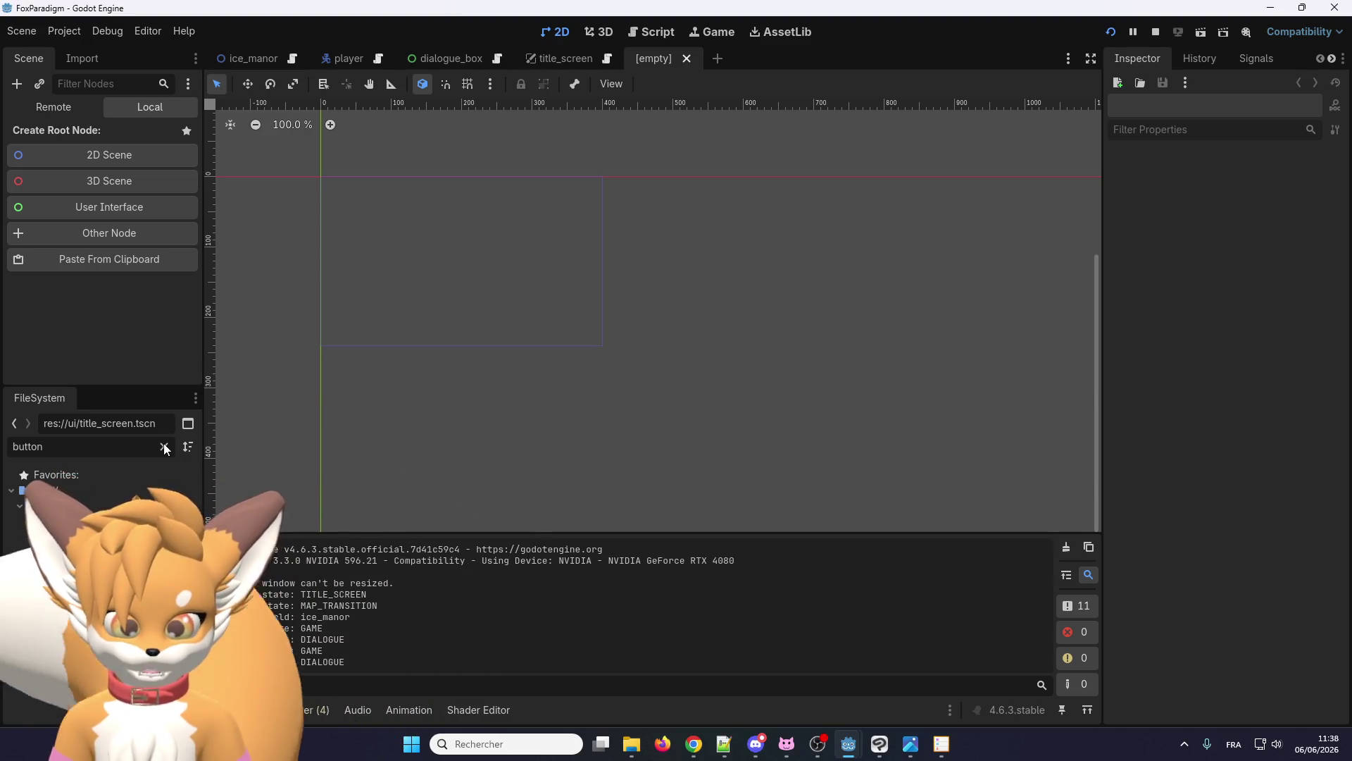
pyautogui.scroll(-1, 106, 535)
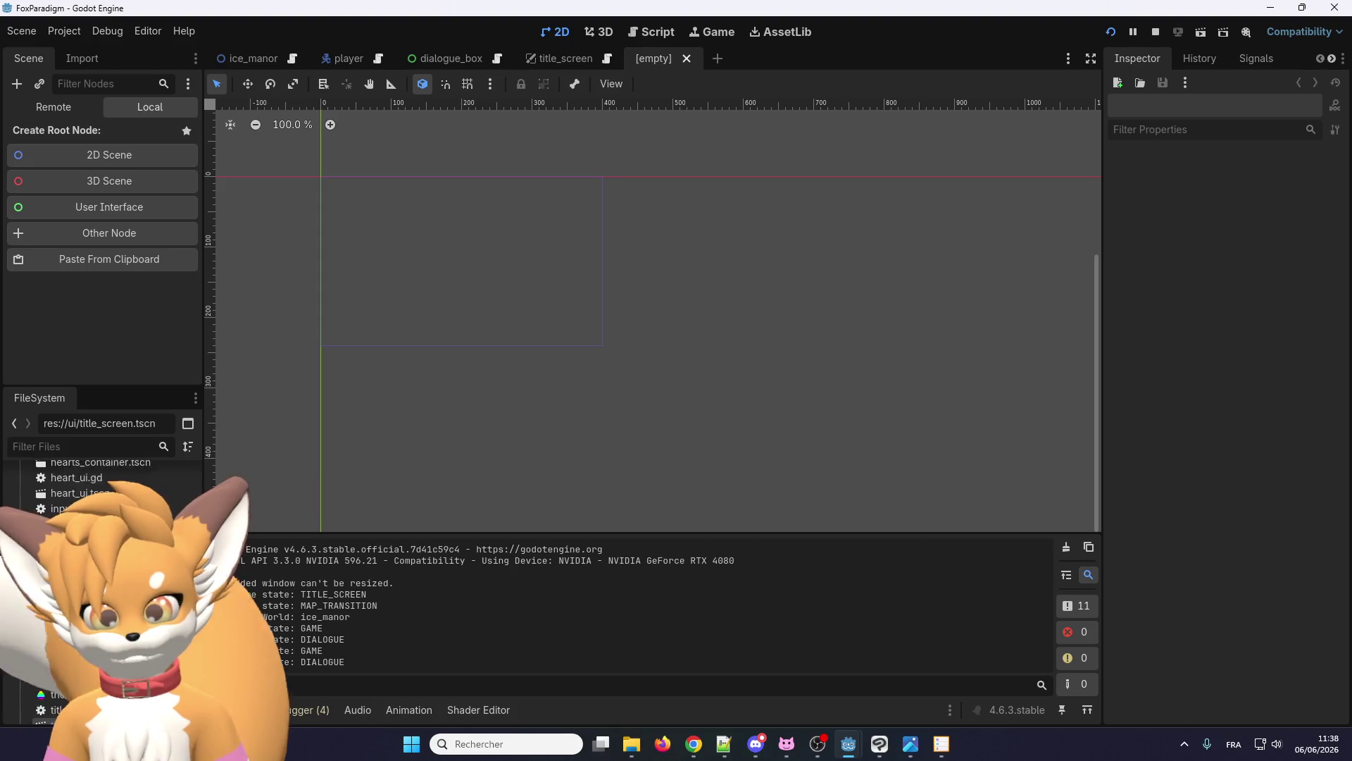
pyautogui.scroll(5, 106, 535)
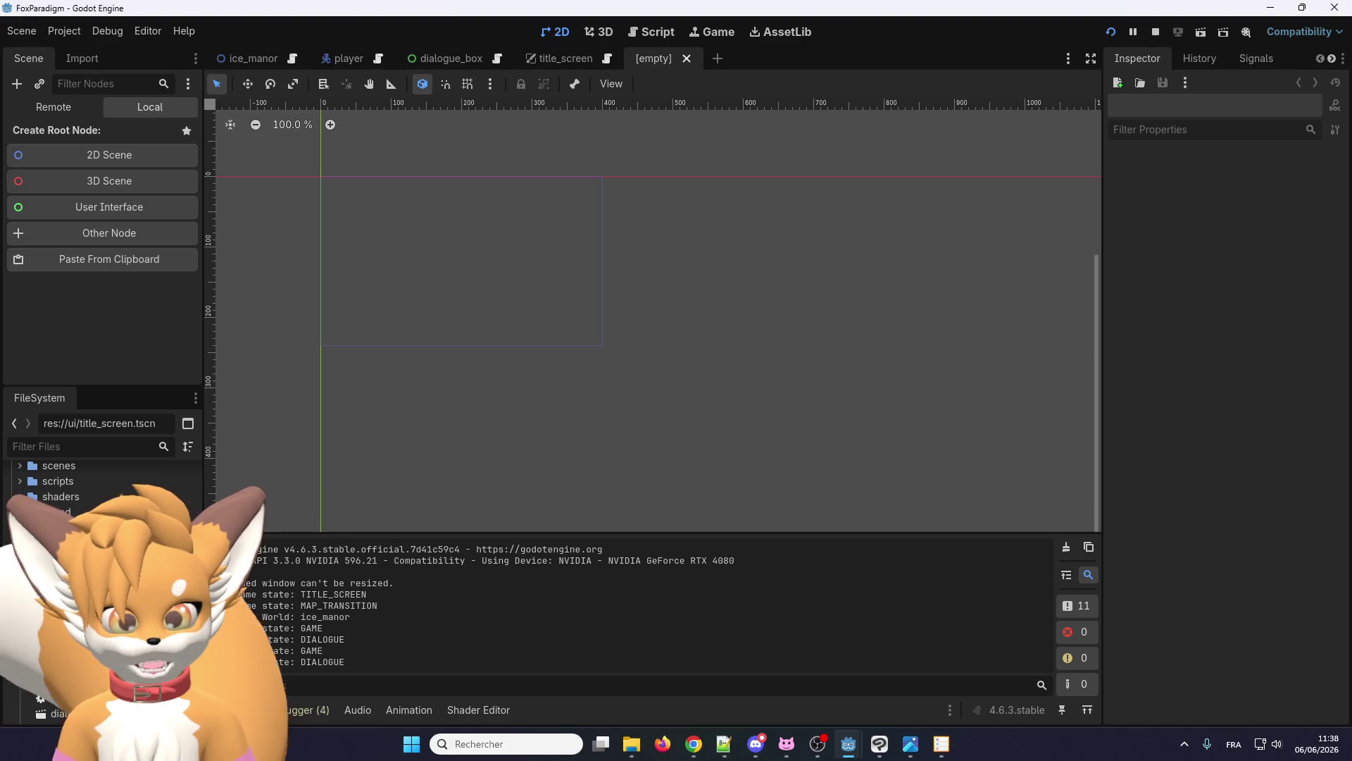
pyautogui.doubleClick(64, 681)
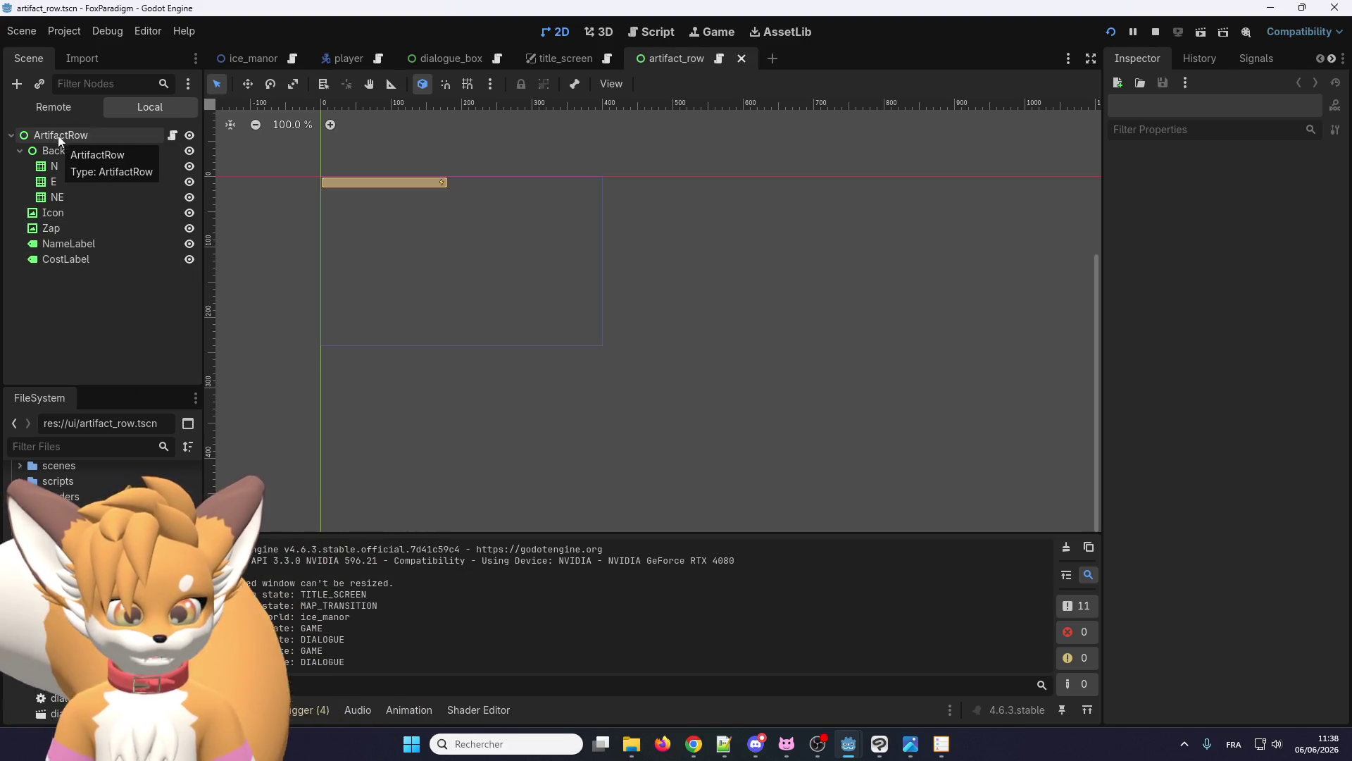
# - Look at the title_screen scene, then add another new empty scene tab
pyautogui.scroll(5, 314, 162)
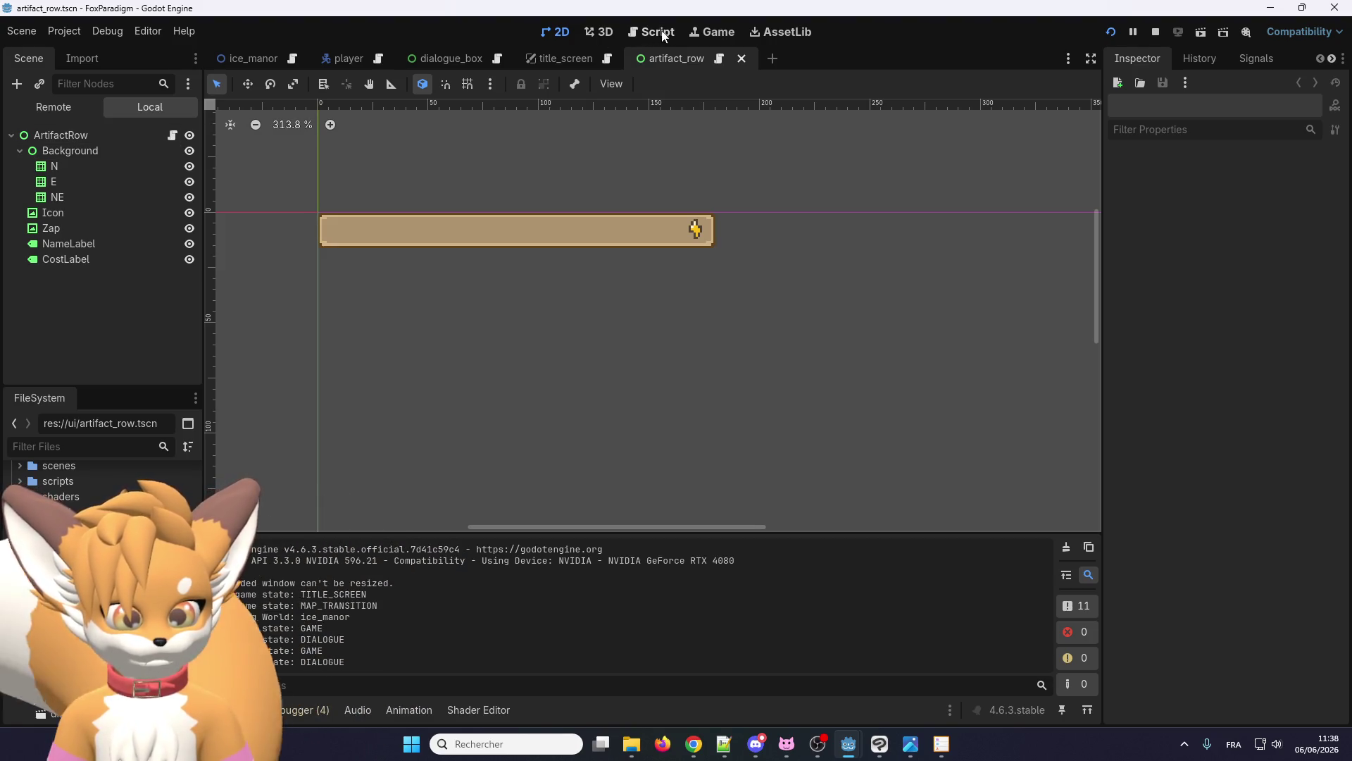
pyautogui.click(571, 57)
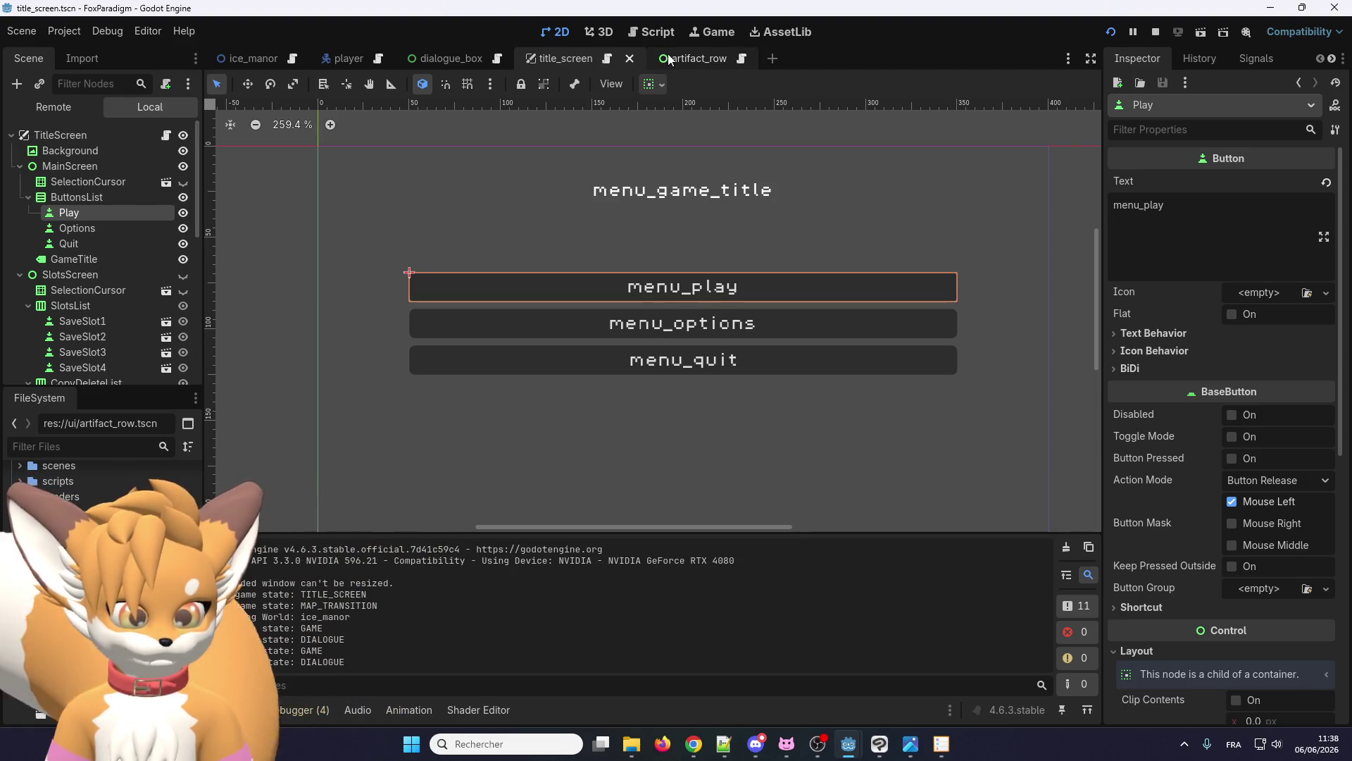
pyautogui.click(773, 59)
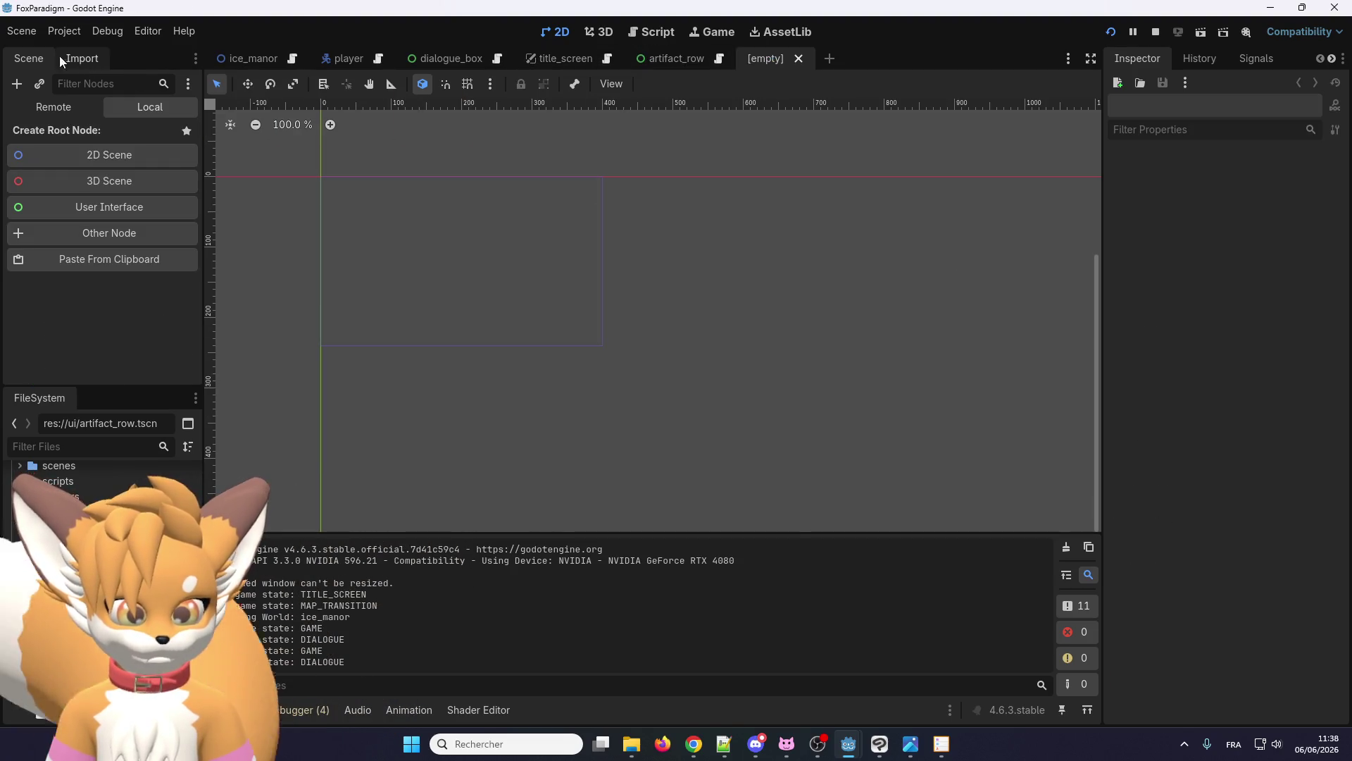
# - Give the new scene a User Interface Control root named DialogueChoice
pyautogui.click(69, 209)
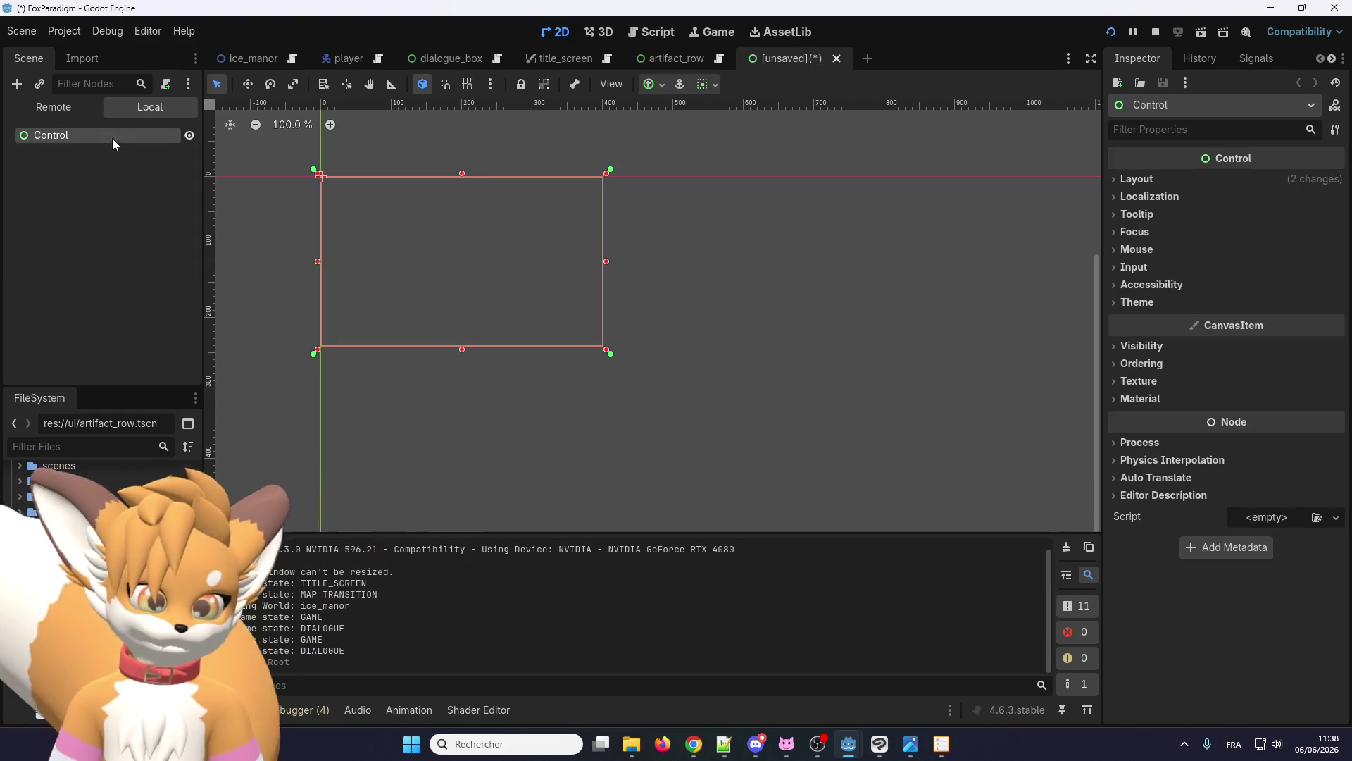
pyautogui.doubleClick(93, 134)
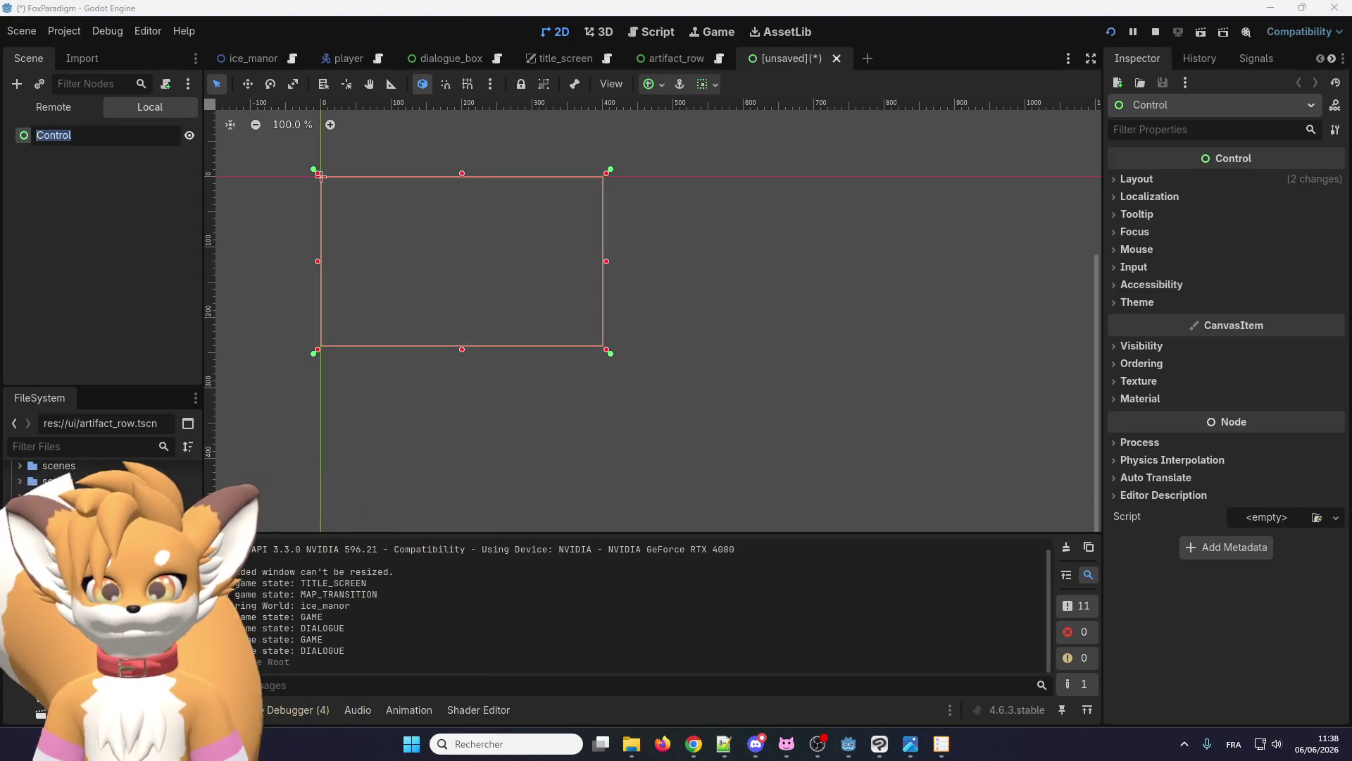
pyautogui.write('D')
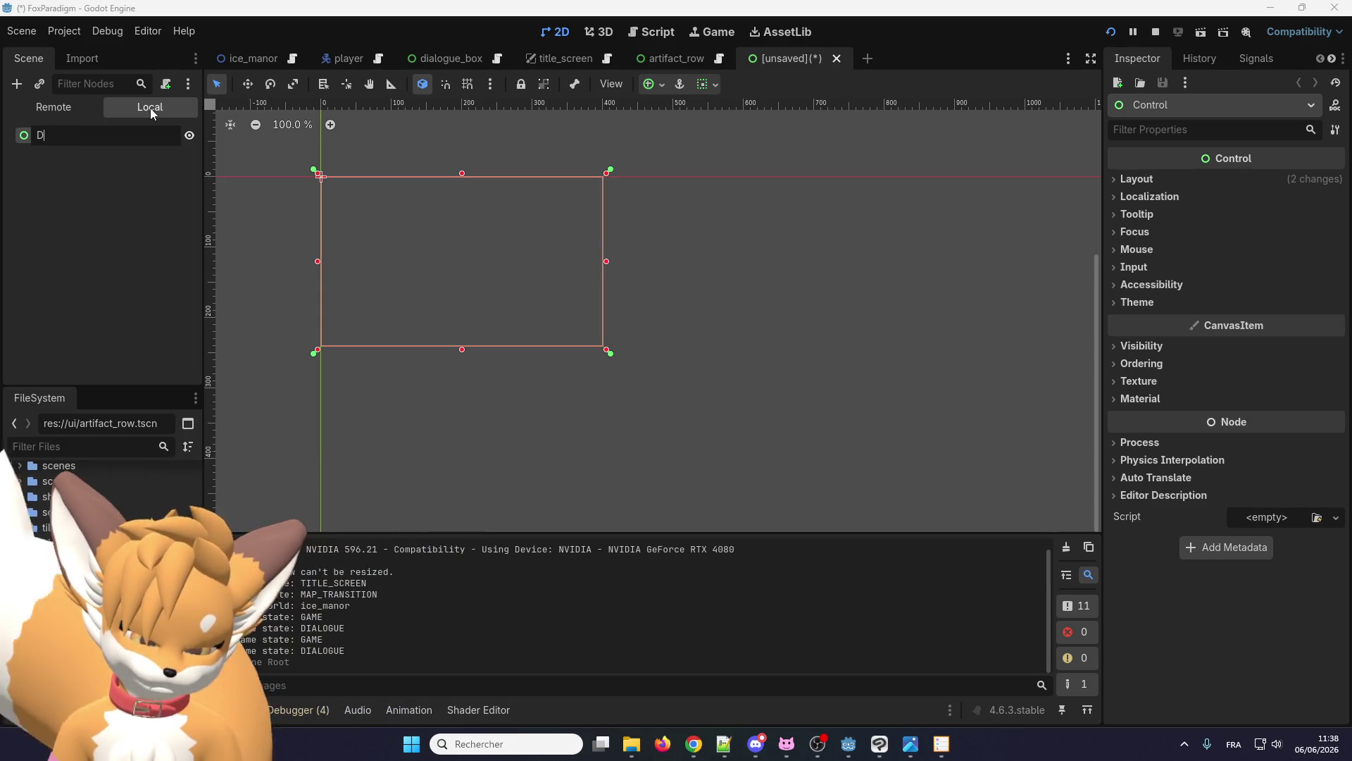
pyautogui.write('ial')
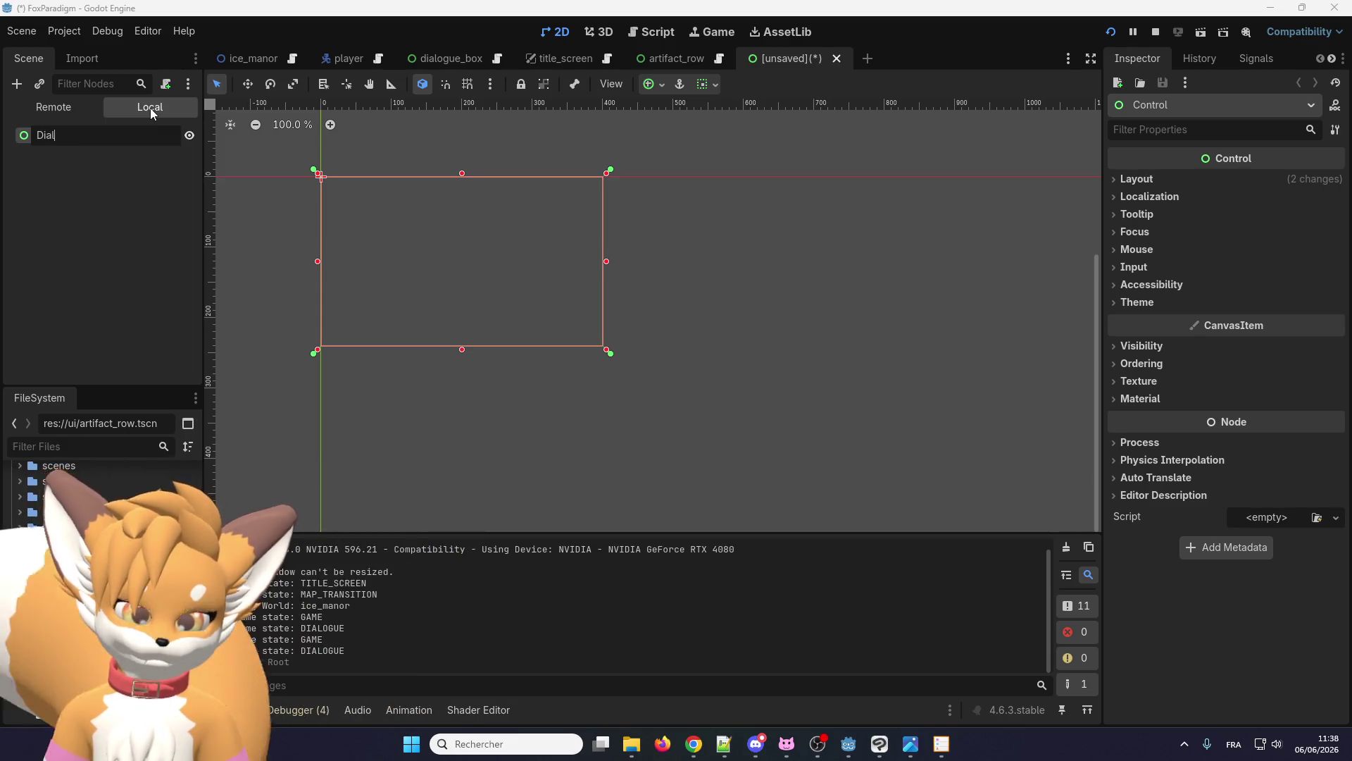
pyautogui.write('o')
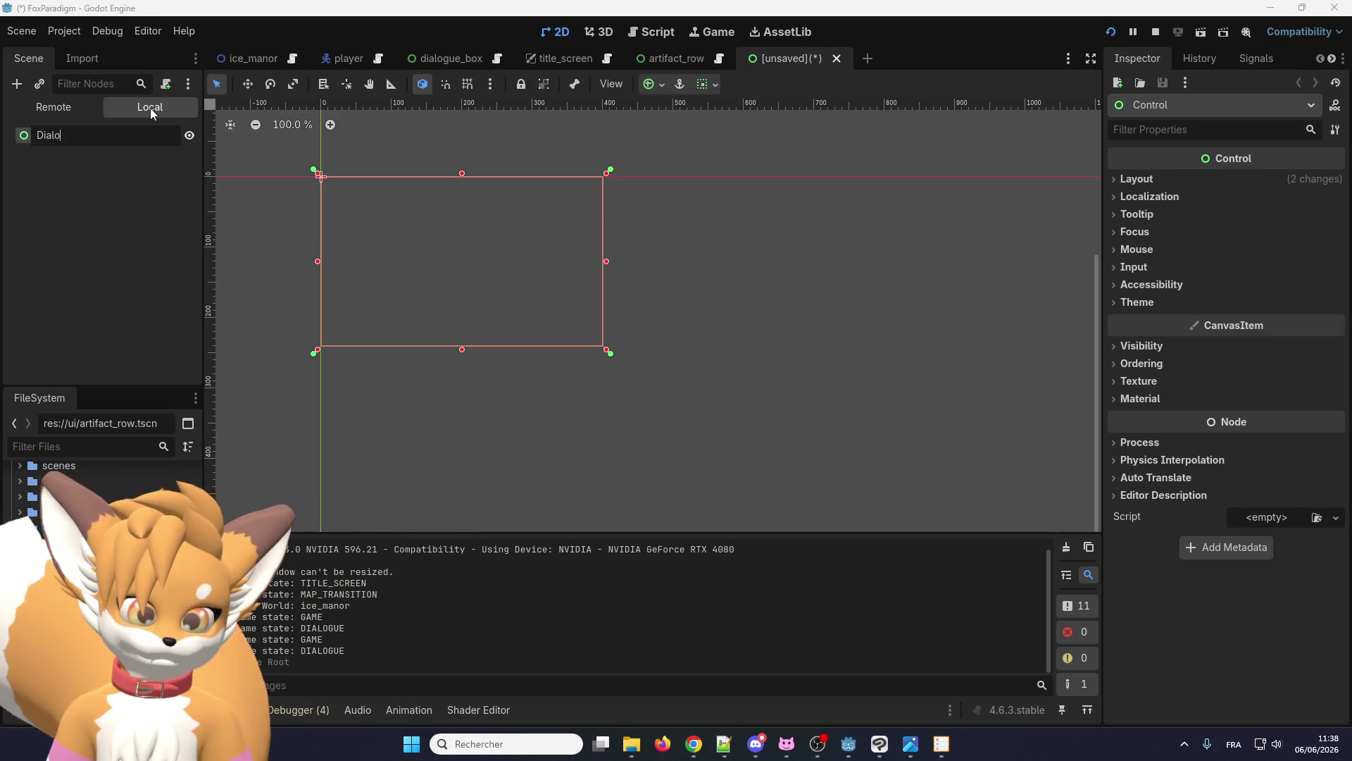
pyautogui.write('gueChoice')
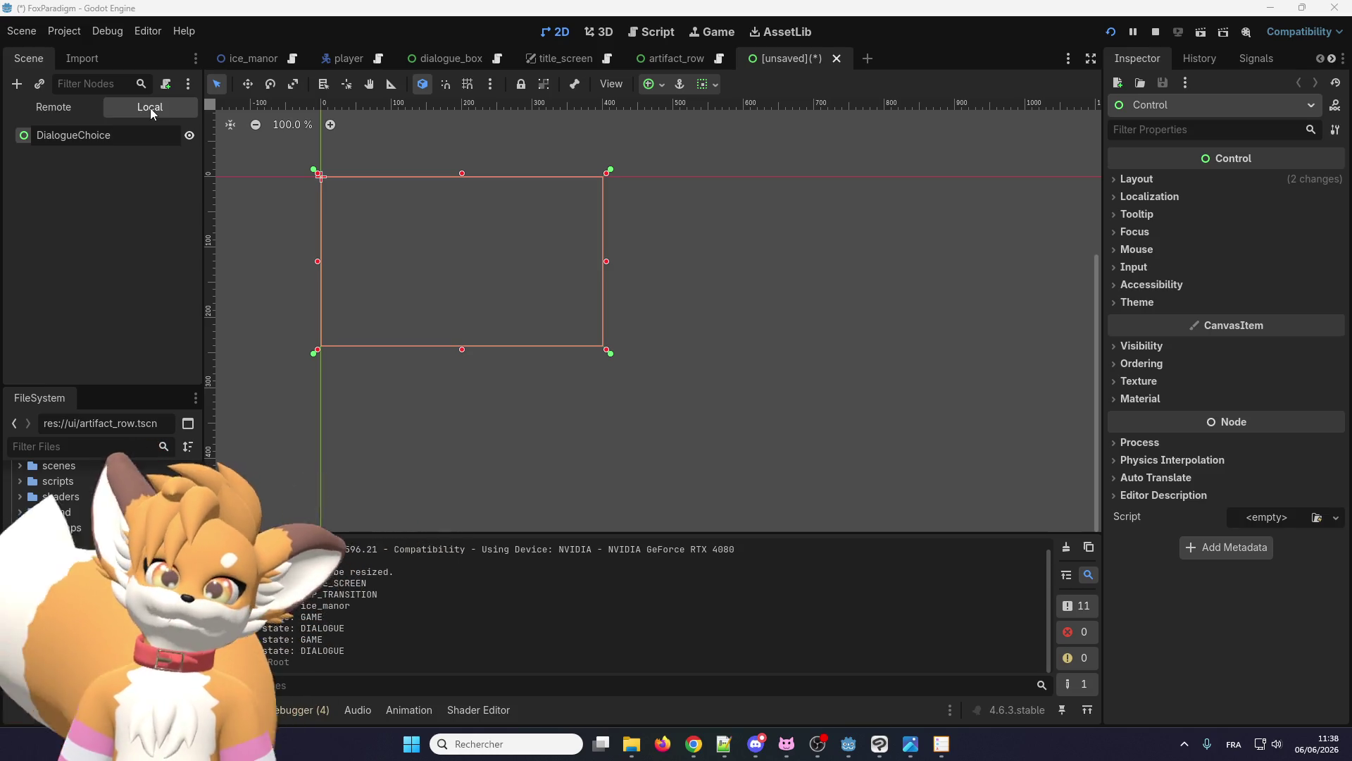
pyautogui.press('Return')
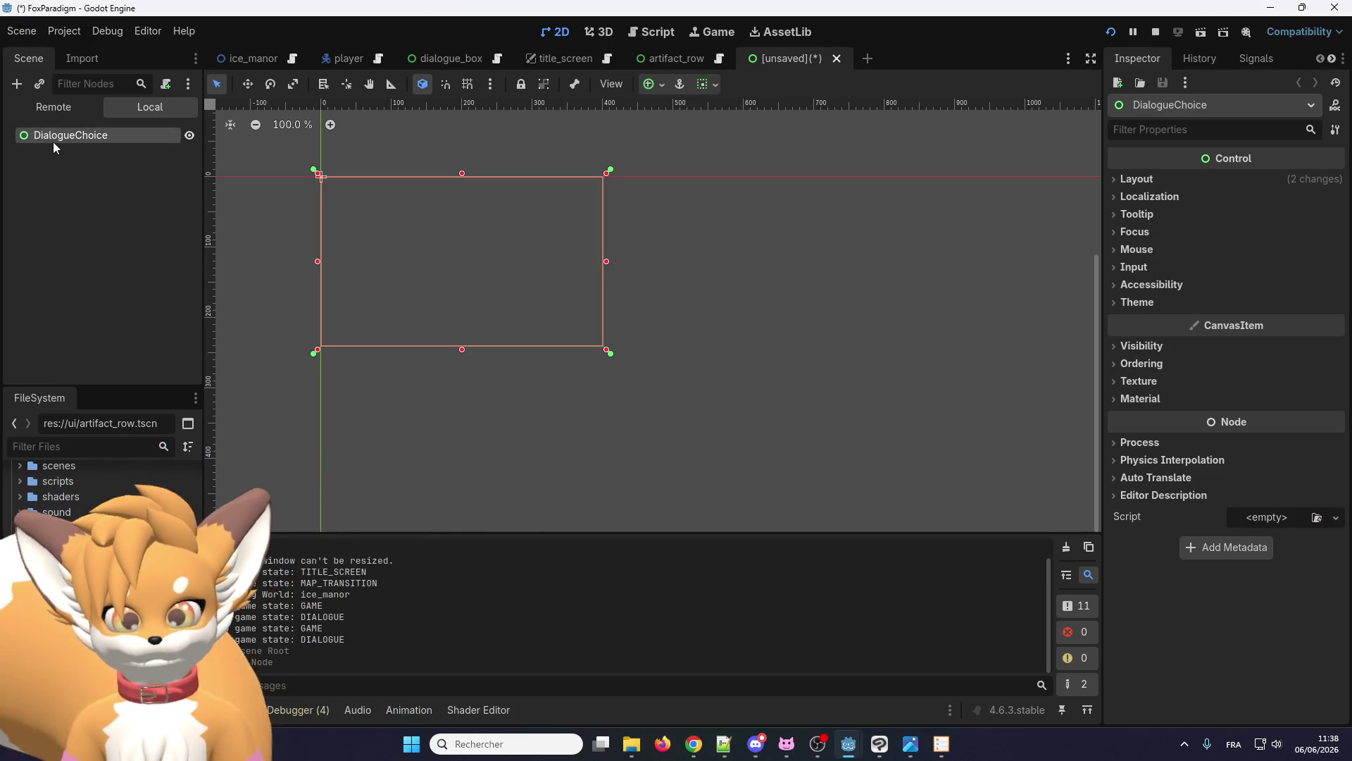
pyautogui.rightClick(54, 144)
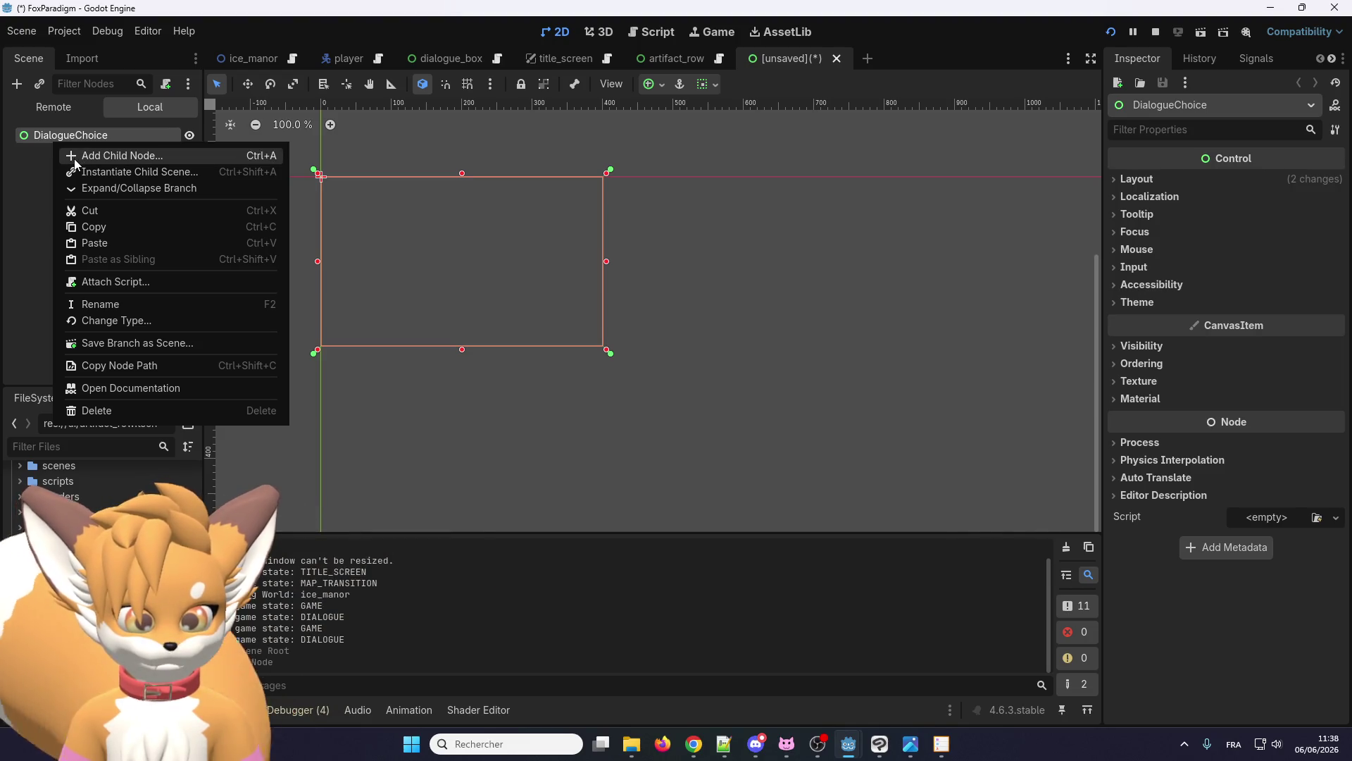
# - Close the artifact_row scene and switch to the dialogue_box scene
pyautogui.click(673, 57)
pyautogui.click(694, 58)
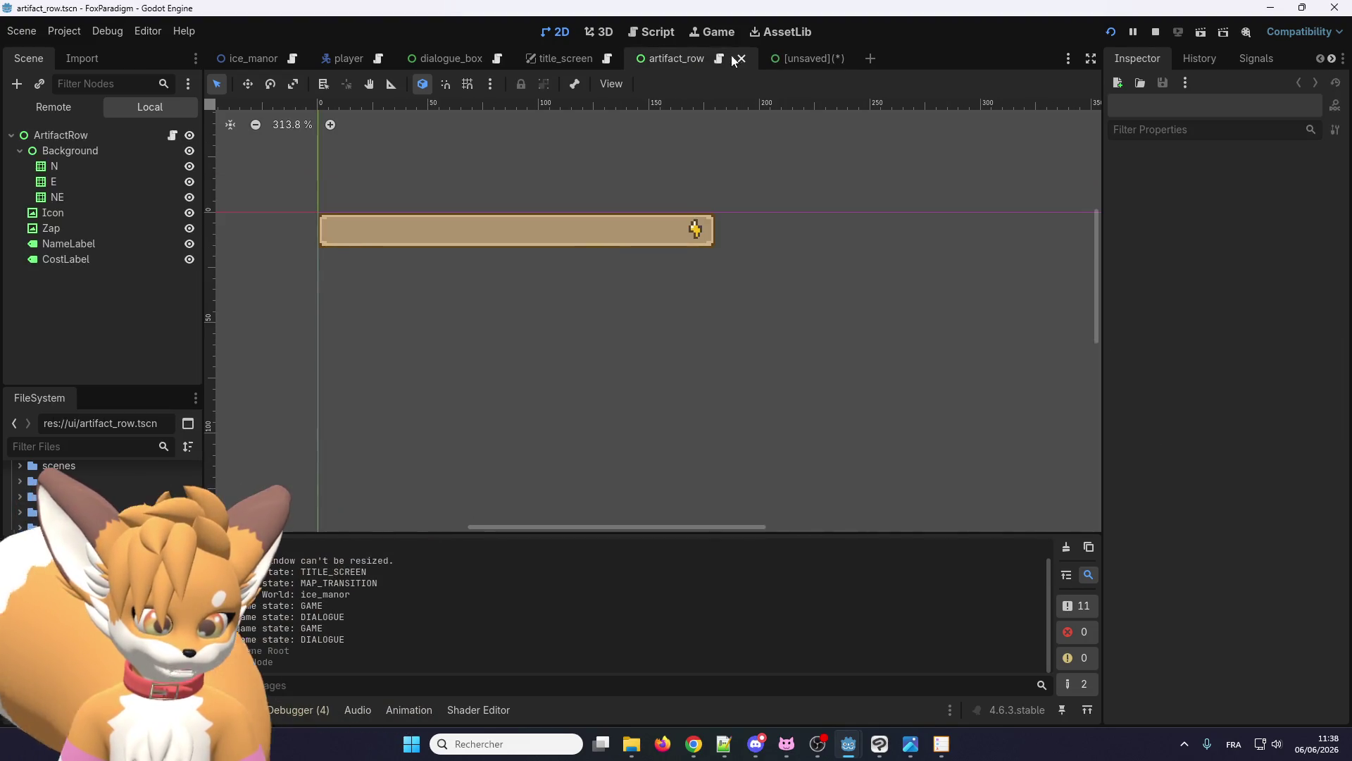
pyautogui.click(741, 59)
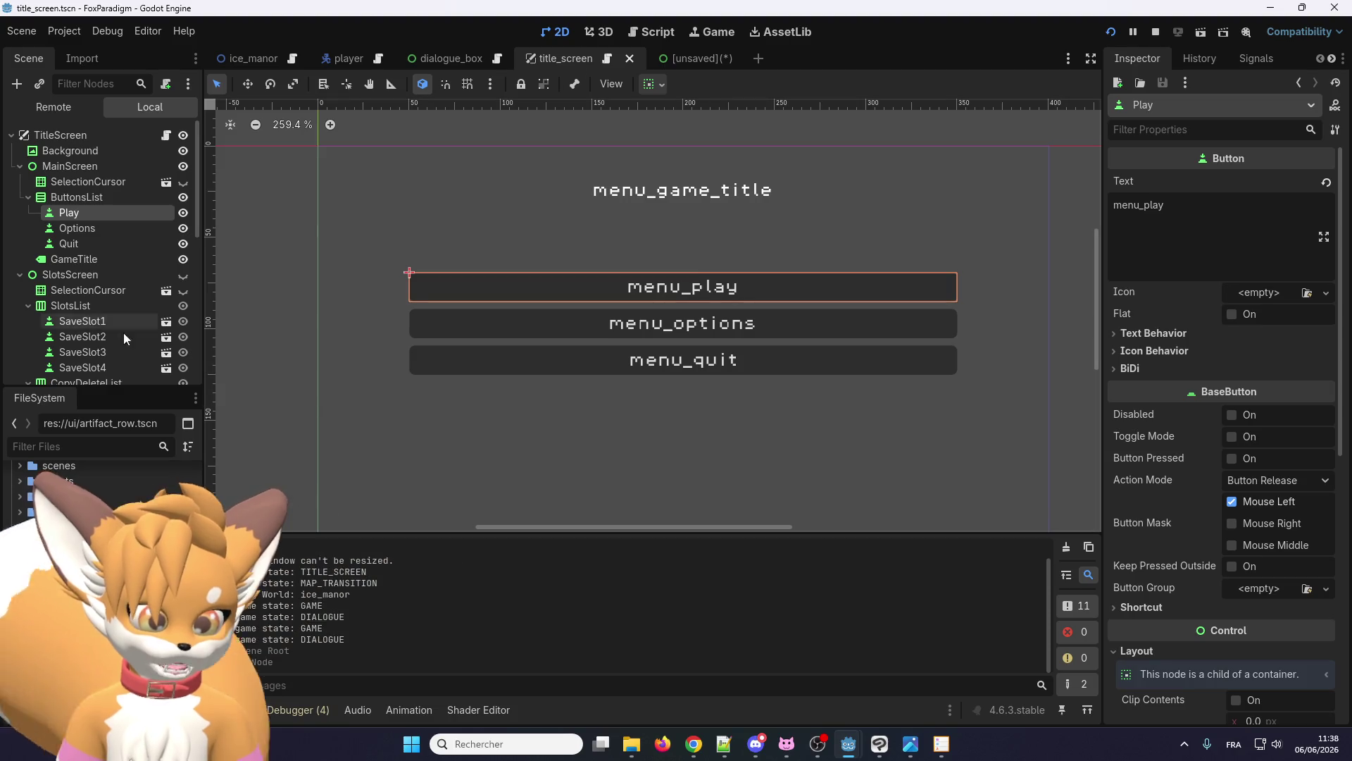
pyautogui.click(458, 58)
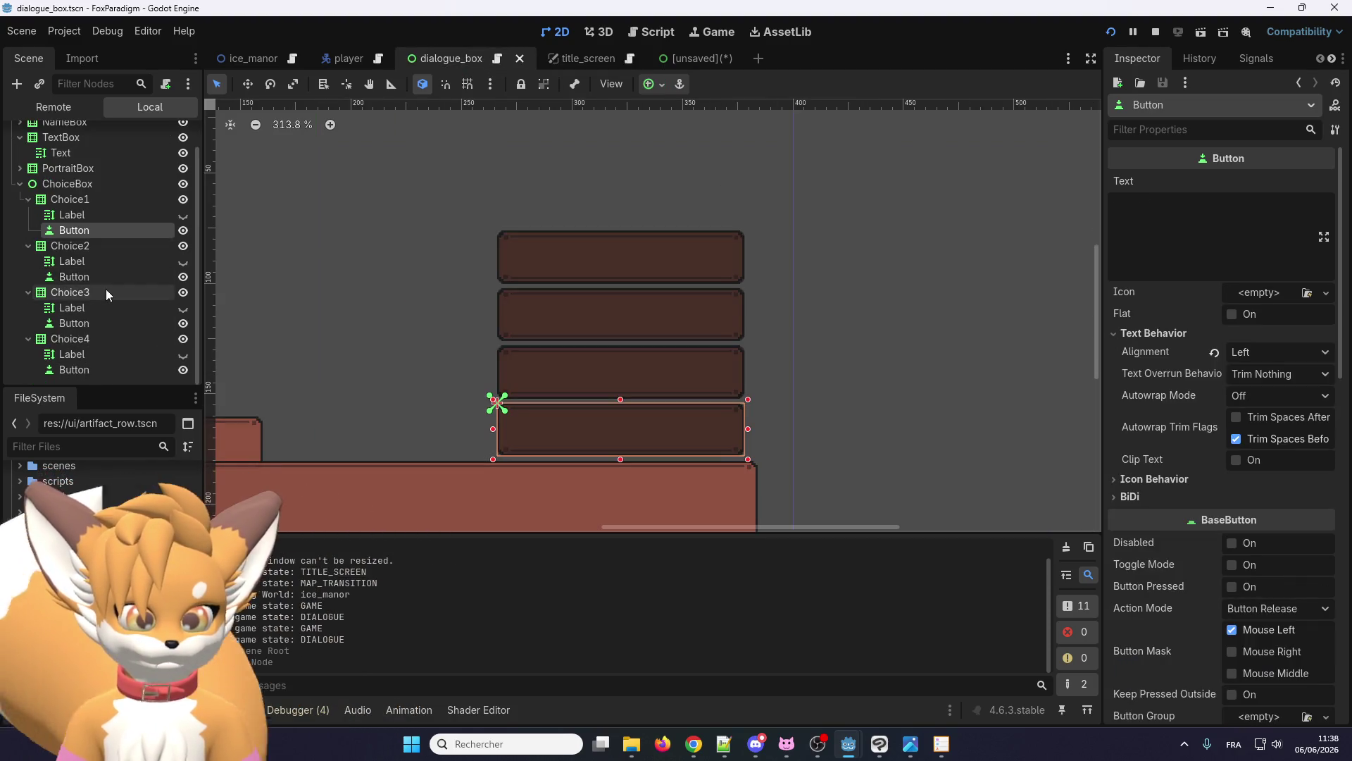
# - Copy the Choice1 node with its Label and Button from the dialogue_box scene
pyautogui.click(107, 197)
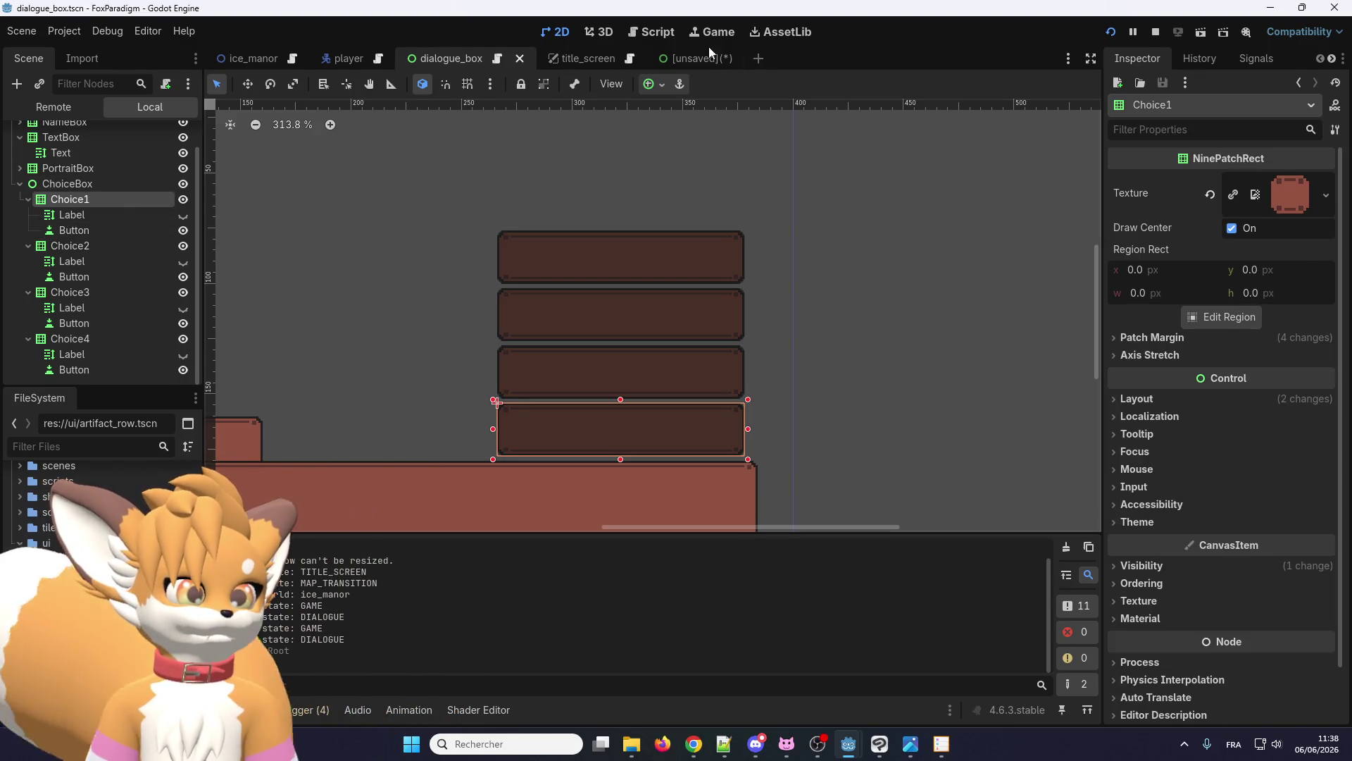
pyautogui.click(686, 60)
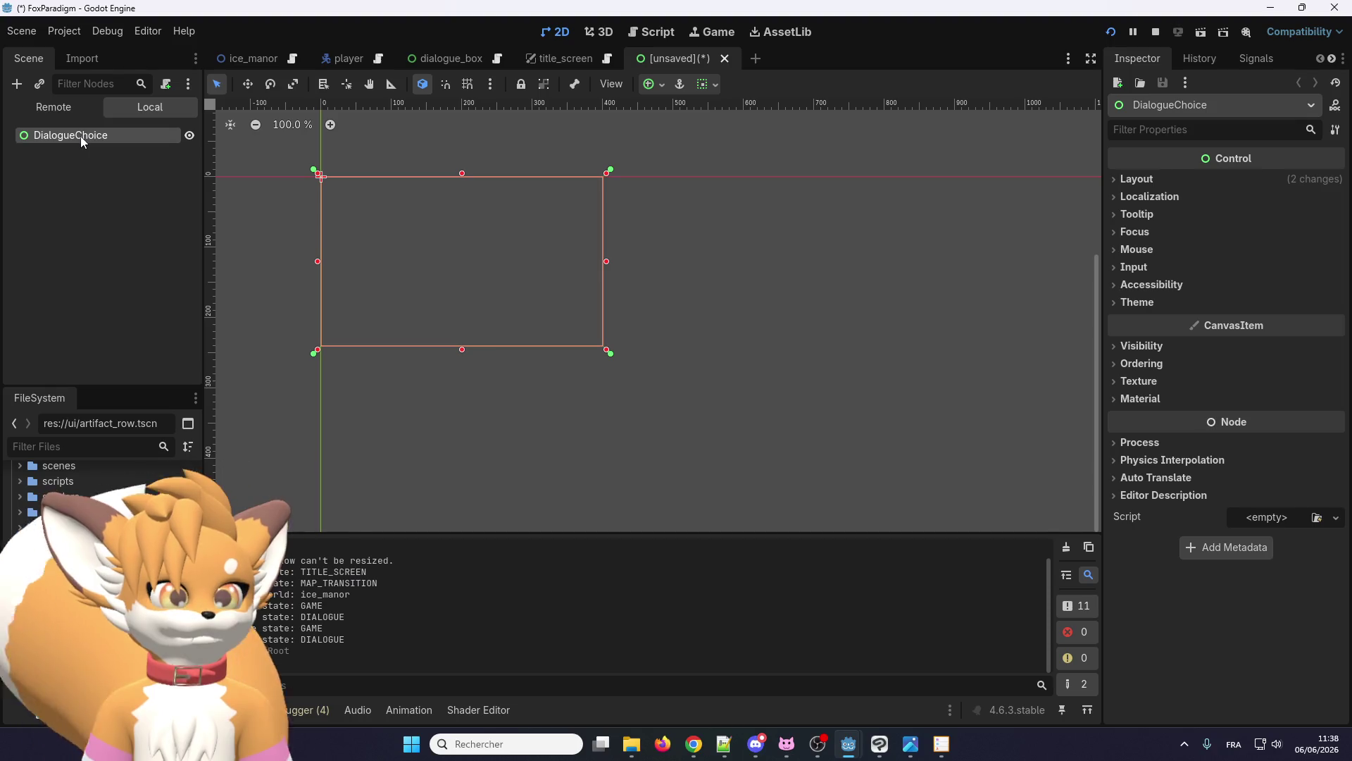
pyautogui.click(461, 60)
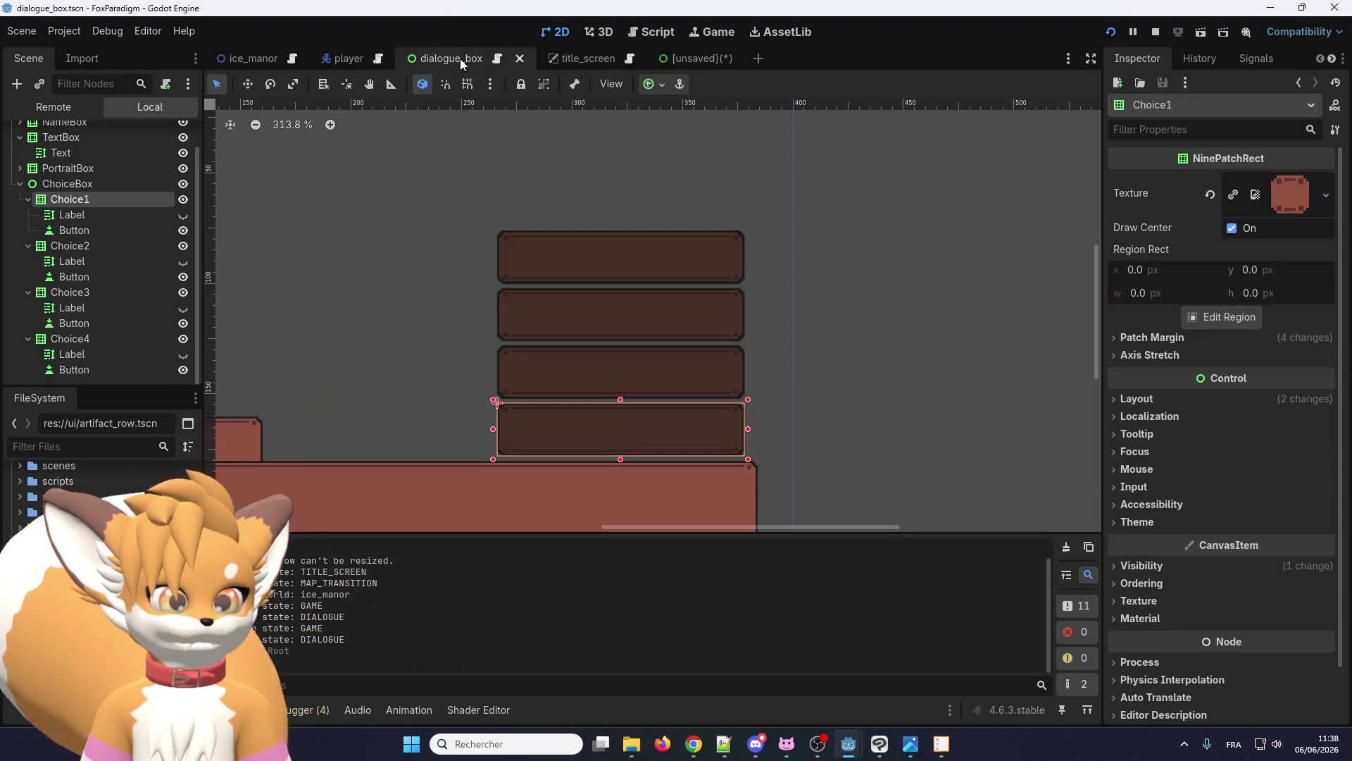
pyautogui.click(80, 187)
pyautogui.click(79, 197)
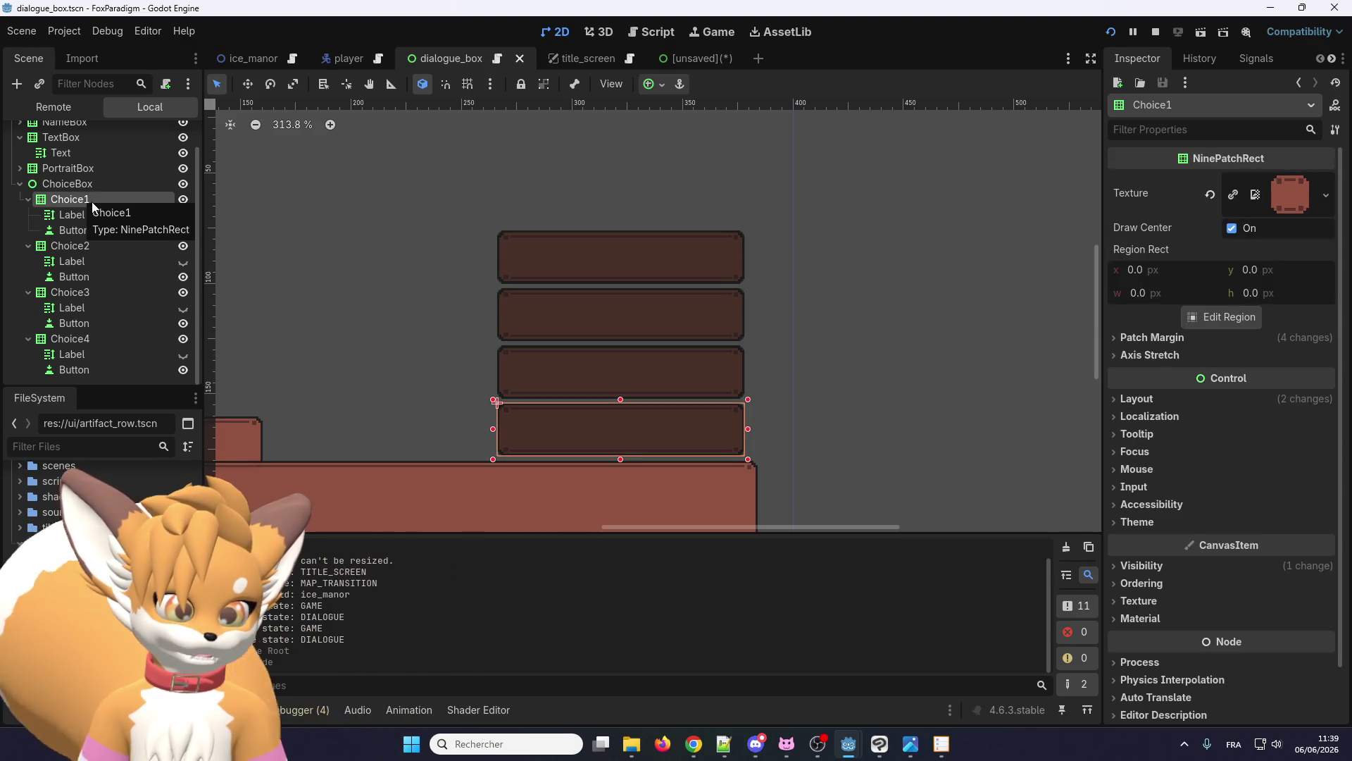
pyautogui.rightClick(79, 200)
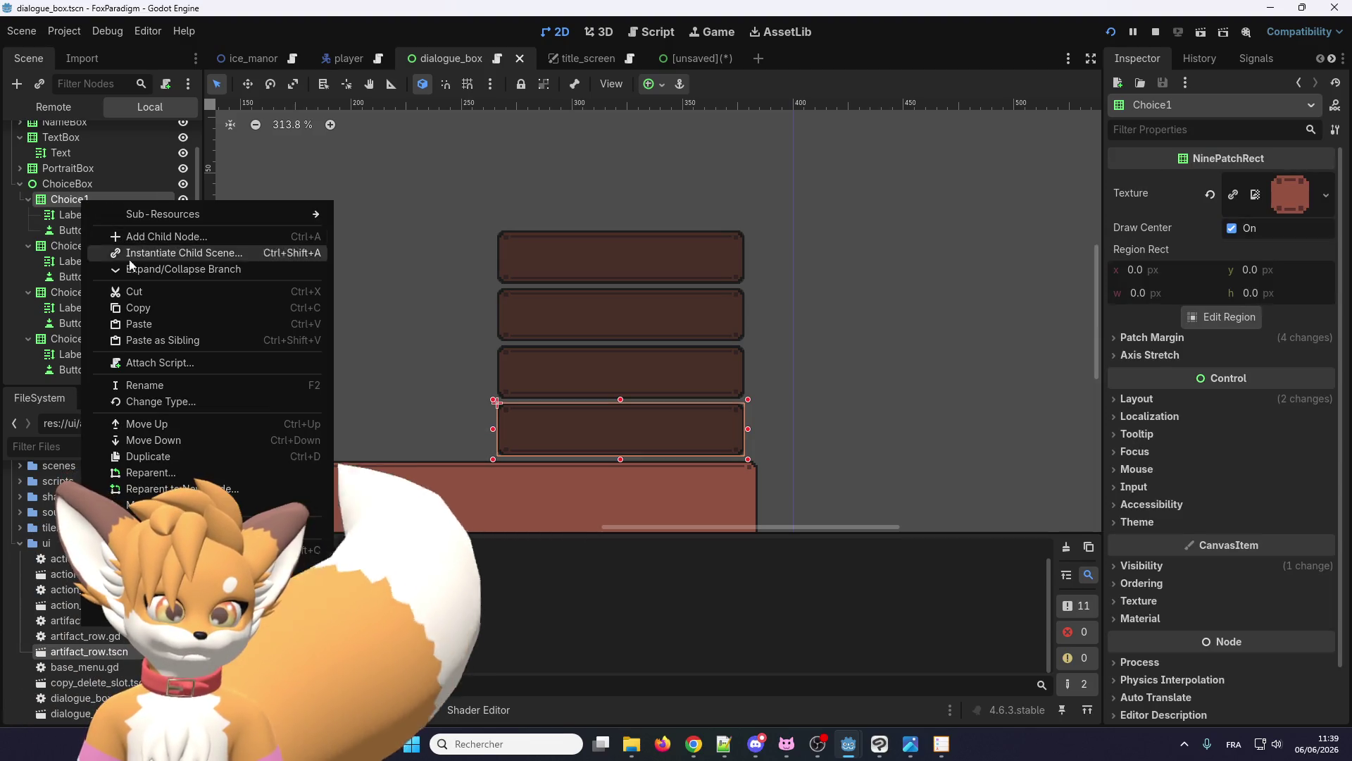
pyautogui.click(158, 315)
# - Paste Choice1 as a child of the DialogueChoice root in the unsaved scene
pyautogui.click(686, 58)
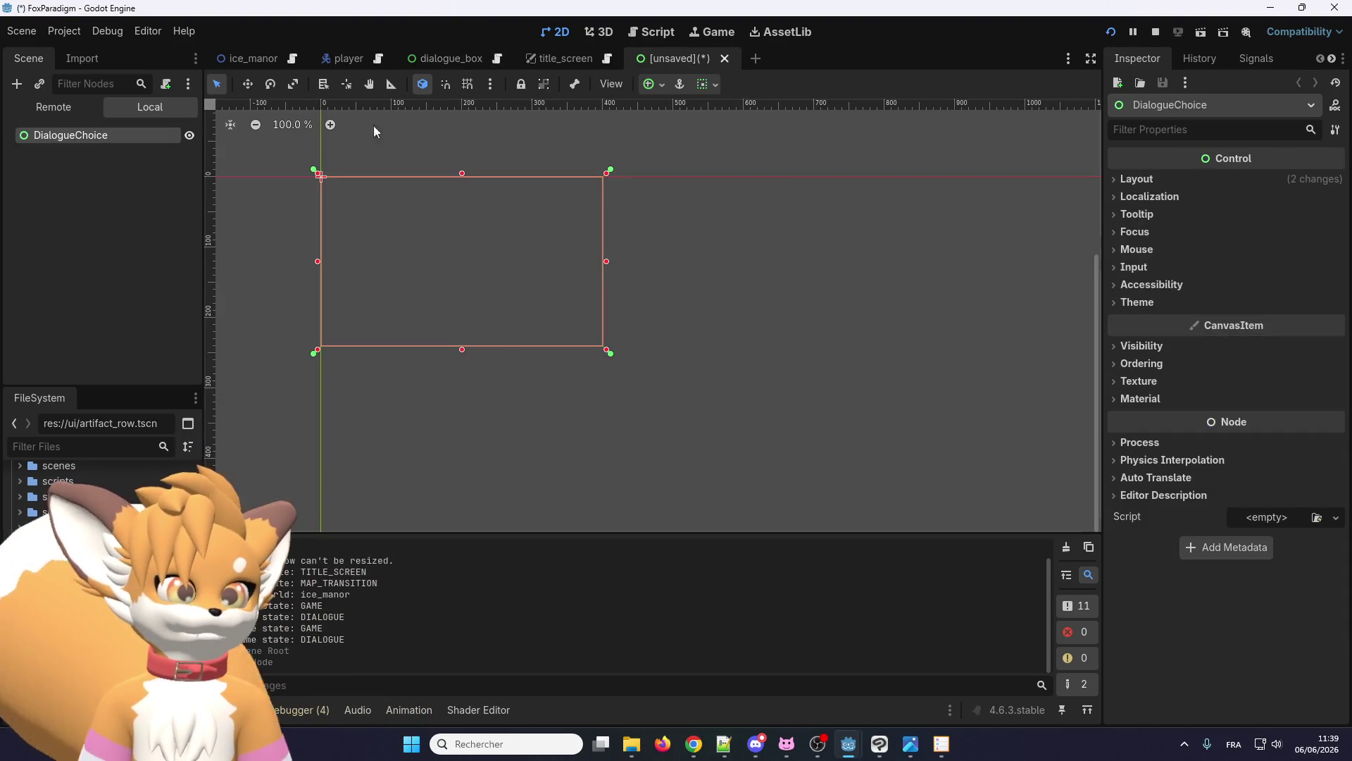
pyautogui.rightClick(92, 133)
pyautogui.click(121, 234)
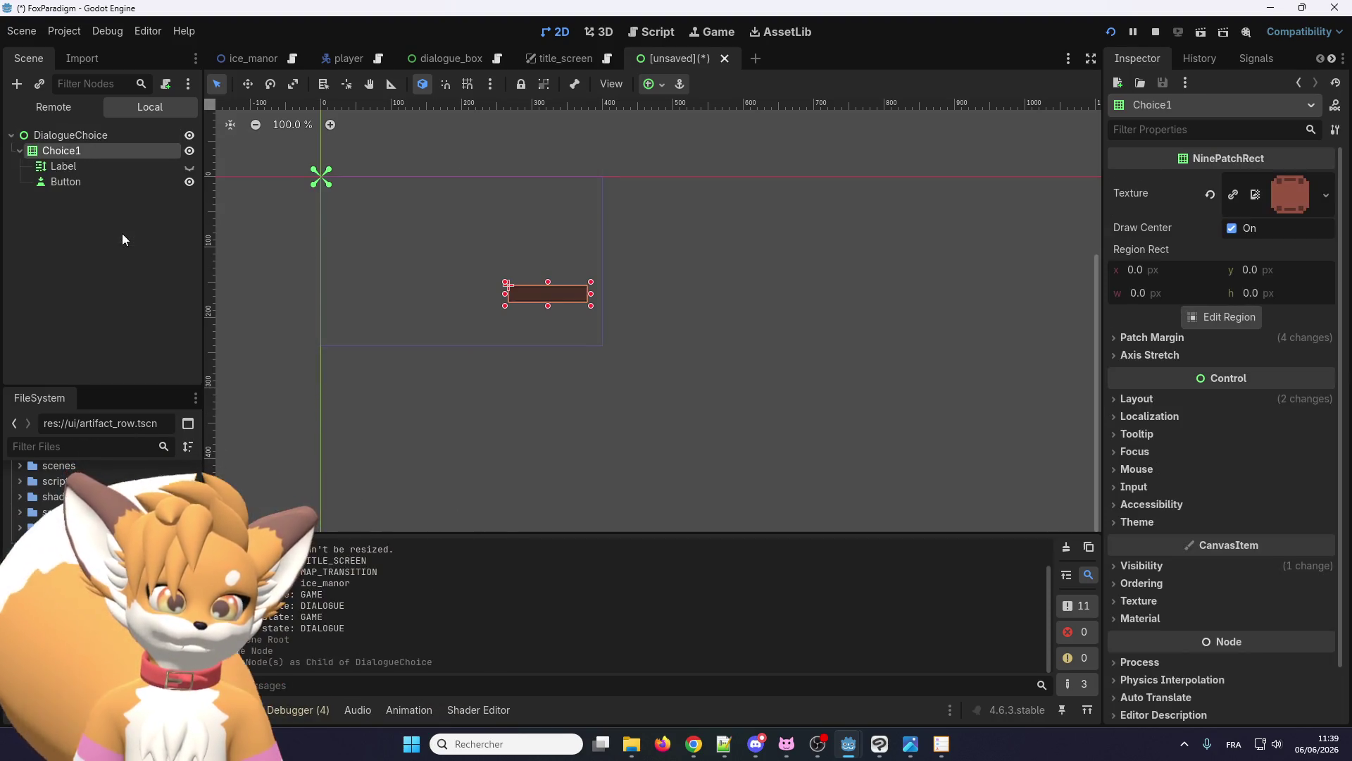
pyautogui.click(723, 743)
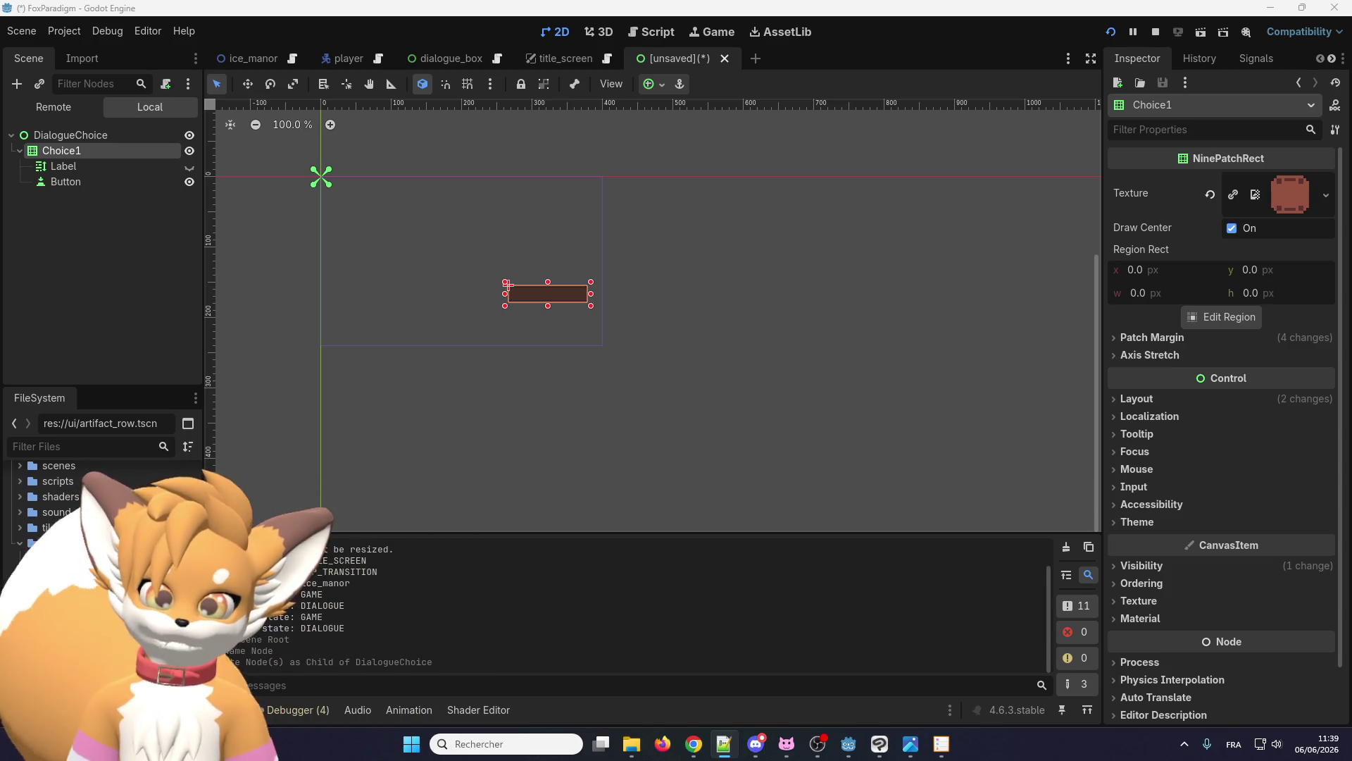
pyautogui.click(45, 87)
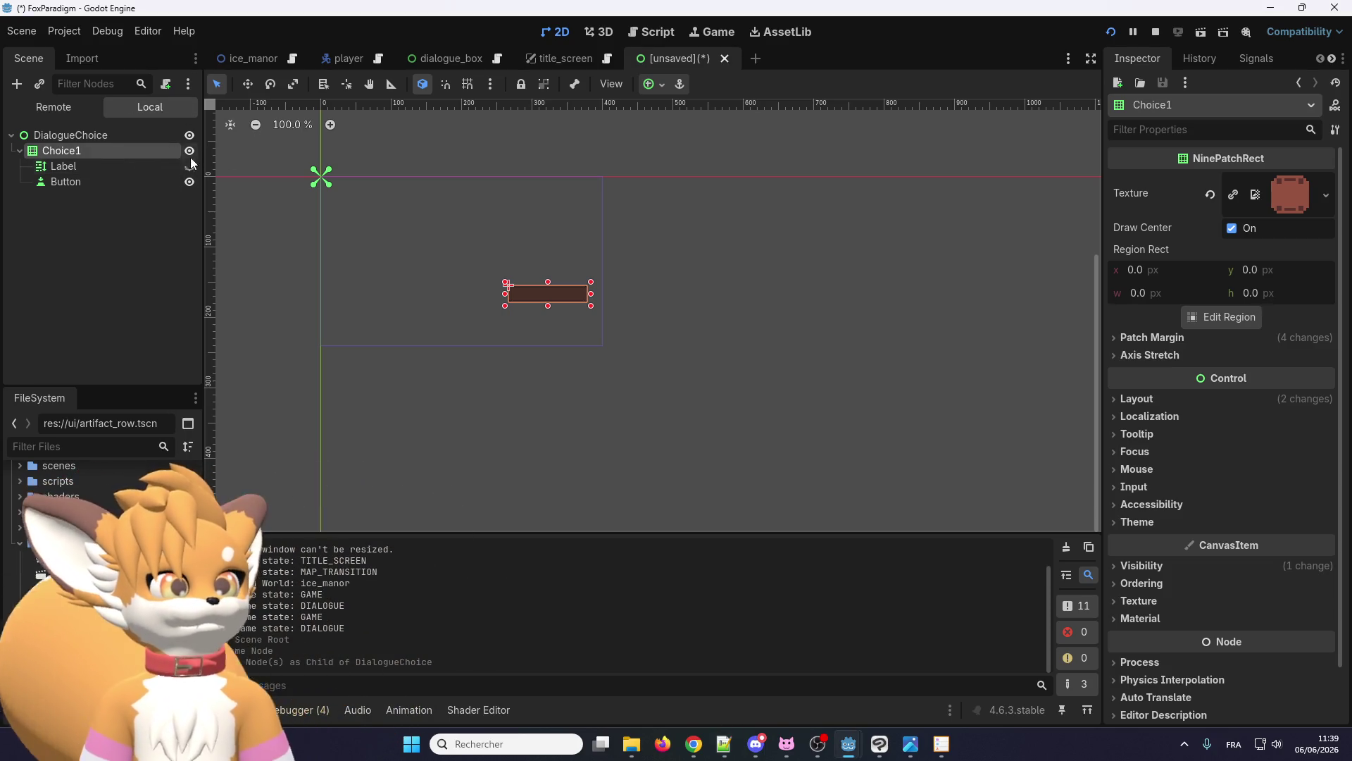
pyautogui.scroll(3, 491, 275)
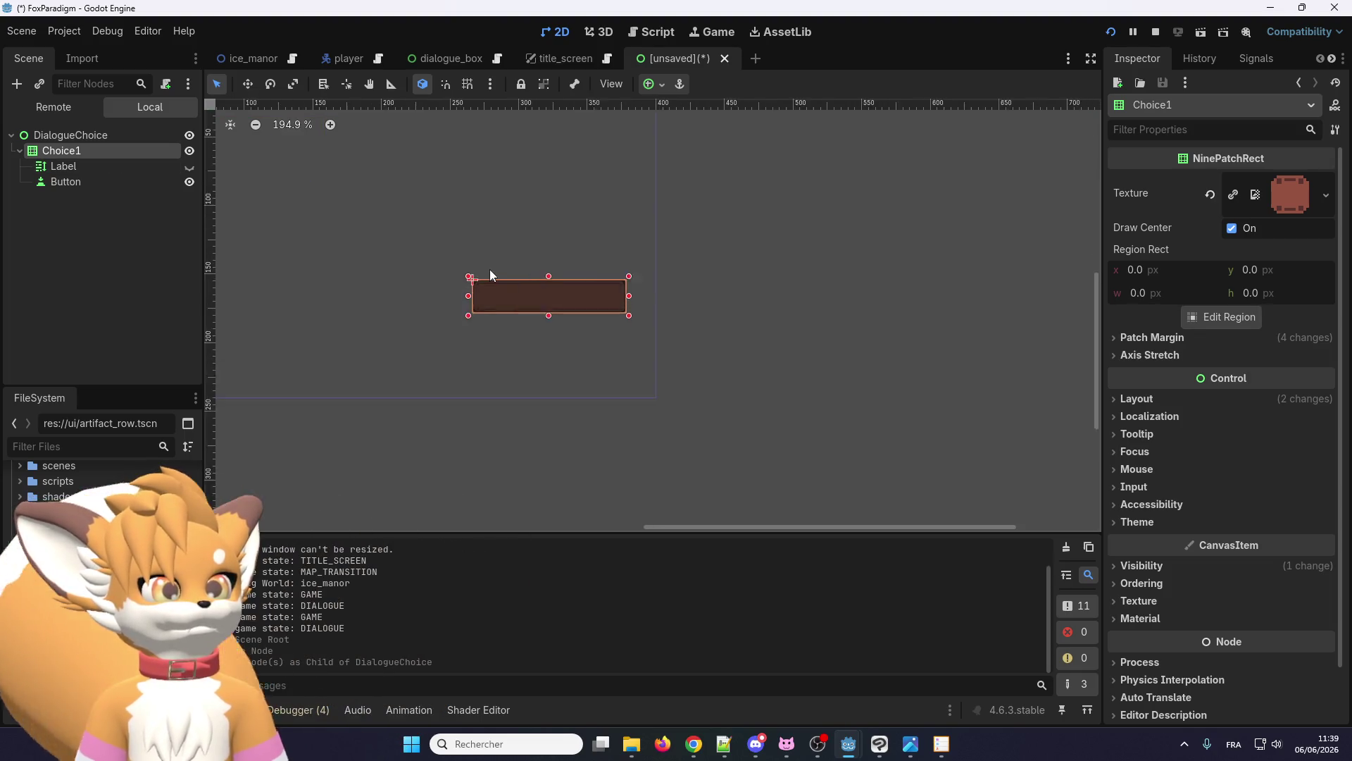
pyautogui.scroll(-1, 525, 288)
pyautogui.scroll(1, 476, 256)
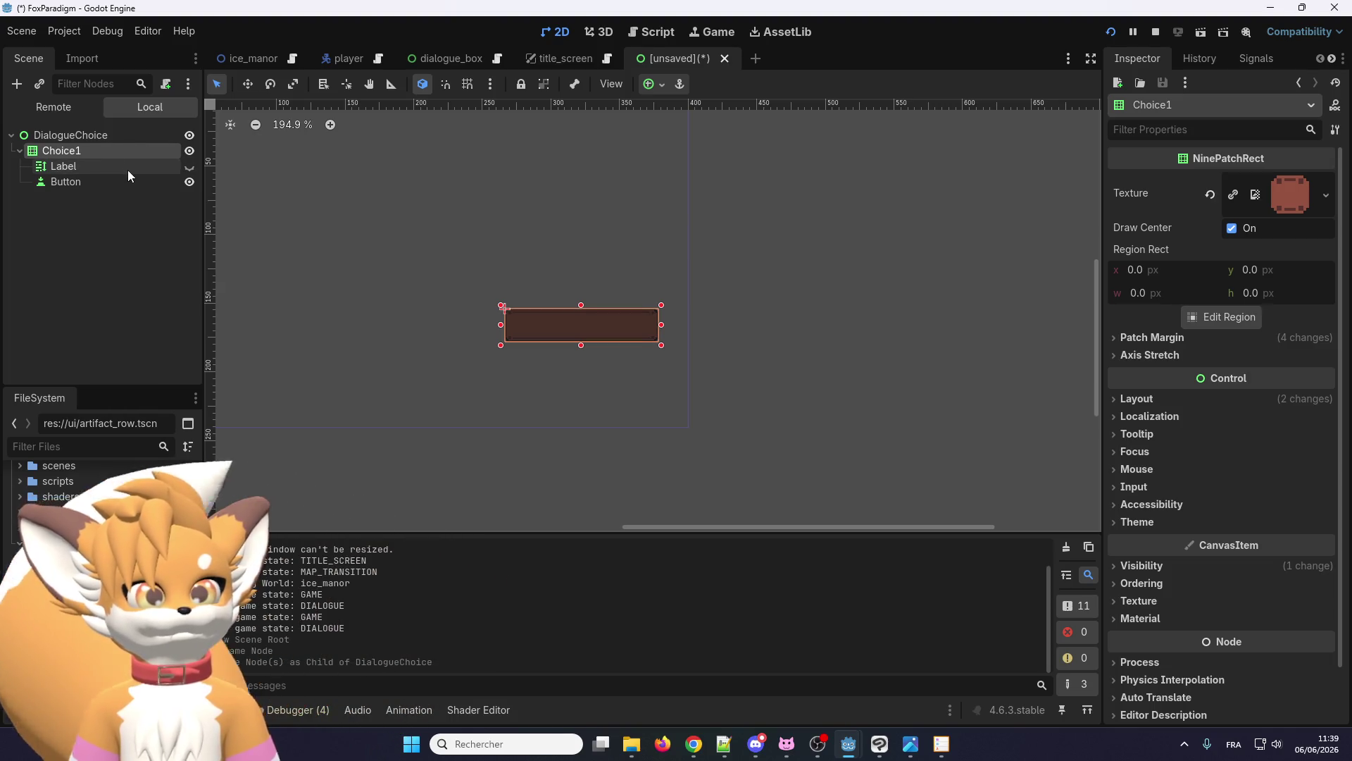
pyautogui.scroll(2, 442, 277)
pyautogui.scroll(3, 531, 320)
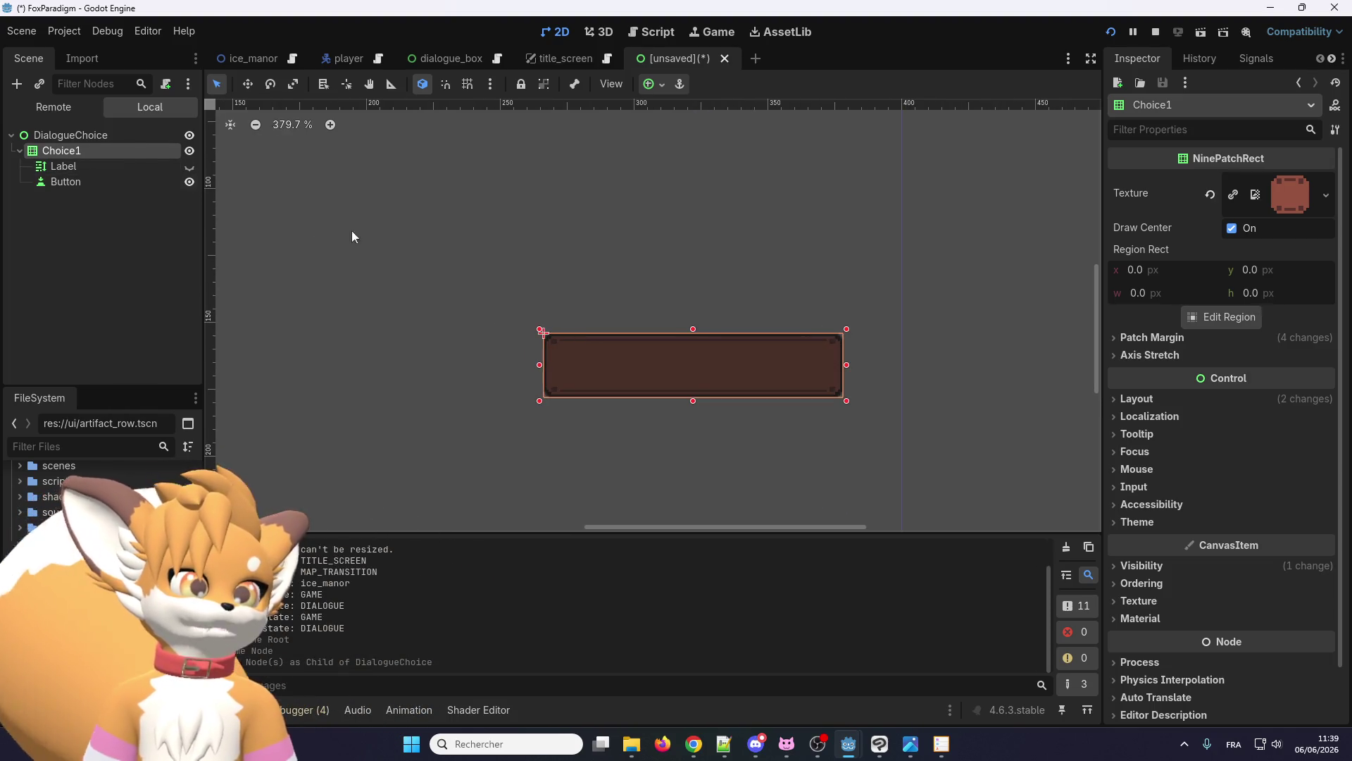
pyautogui.click(450, 59)
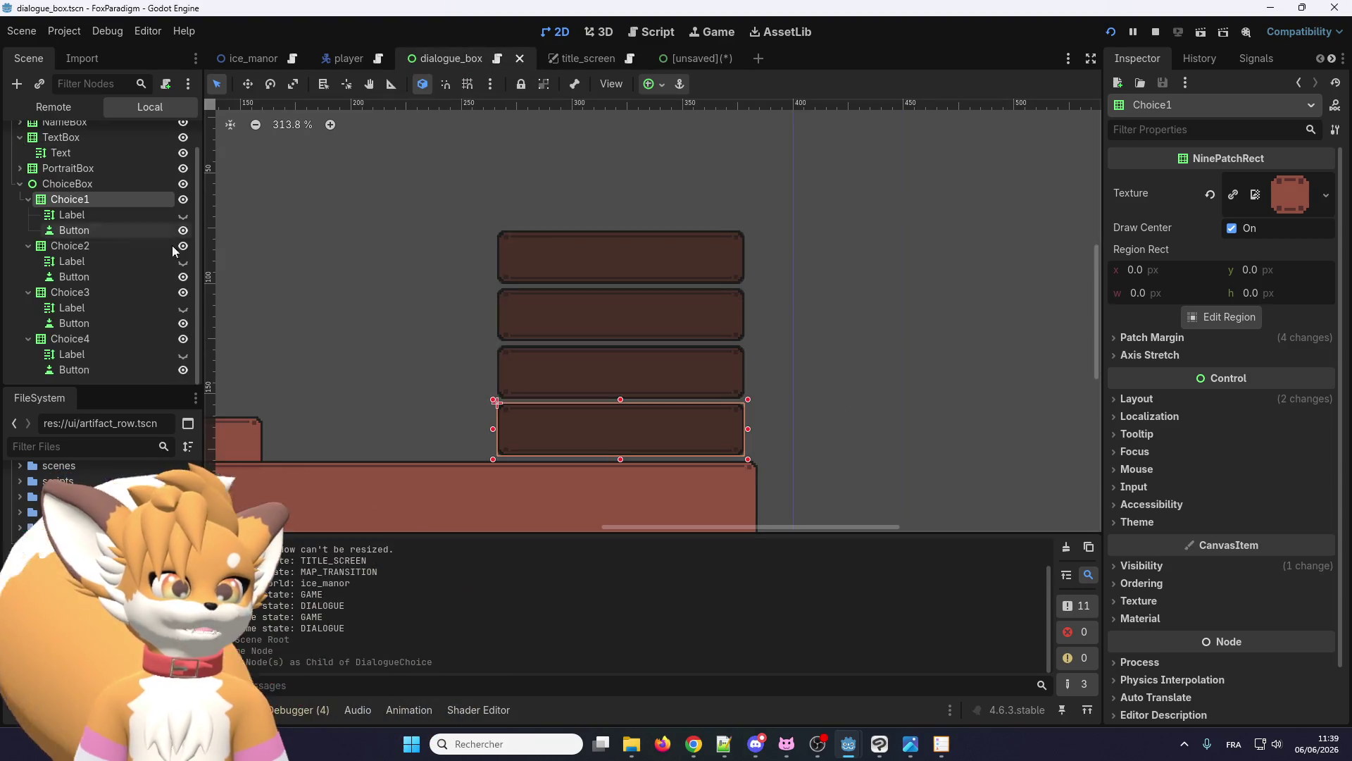
pyautogui.click(125, 247)
pyautogui.press('Delete')
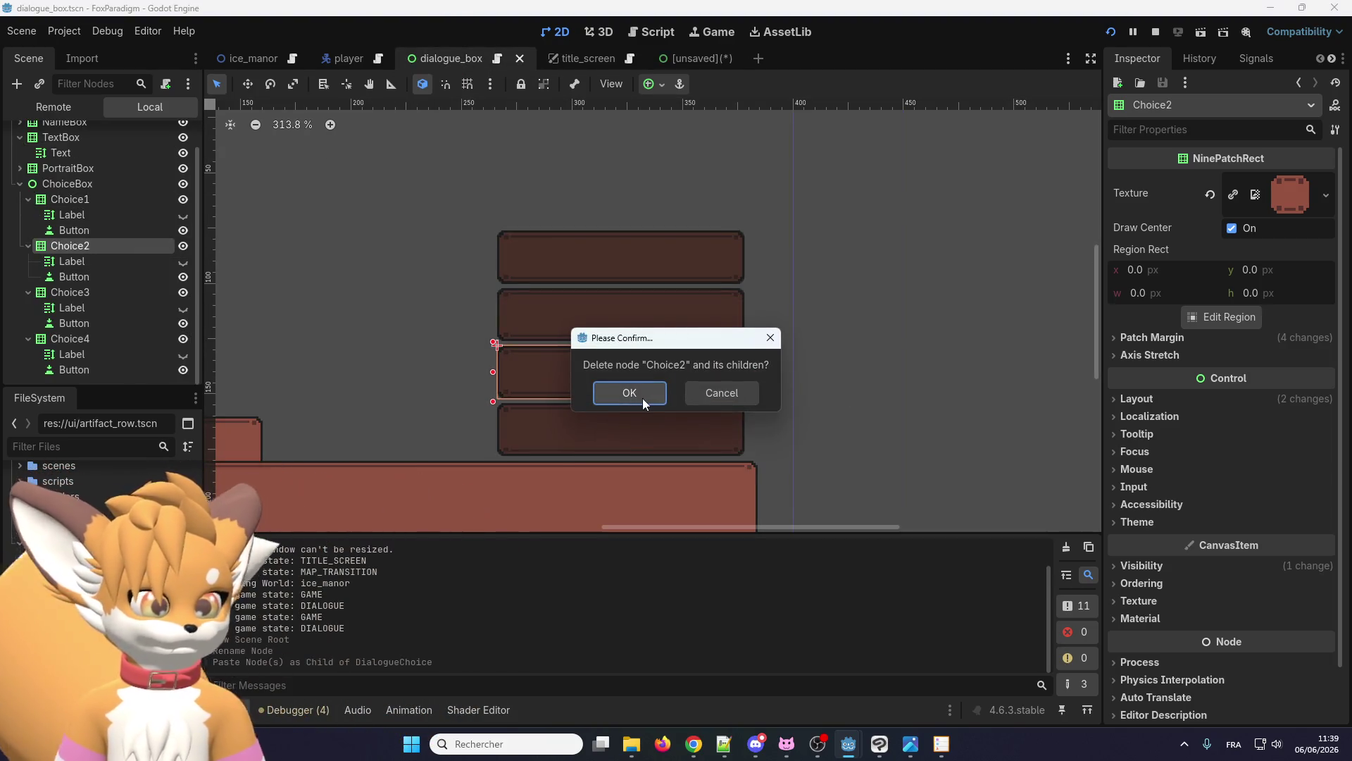
pyautogui.click(642, 399)
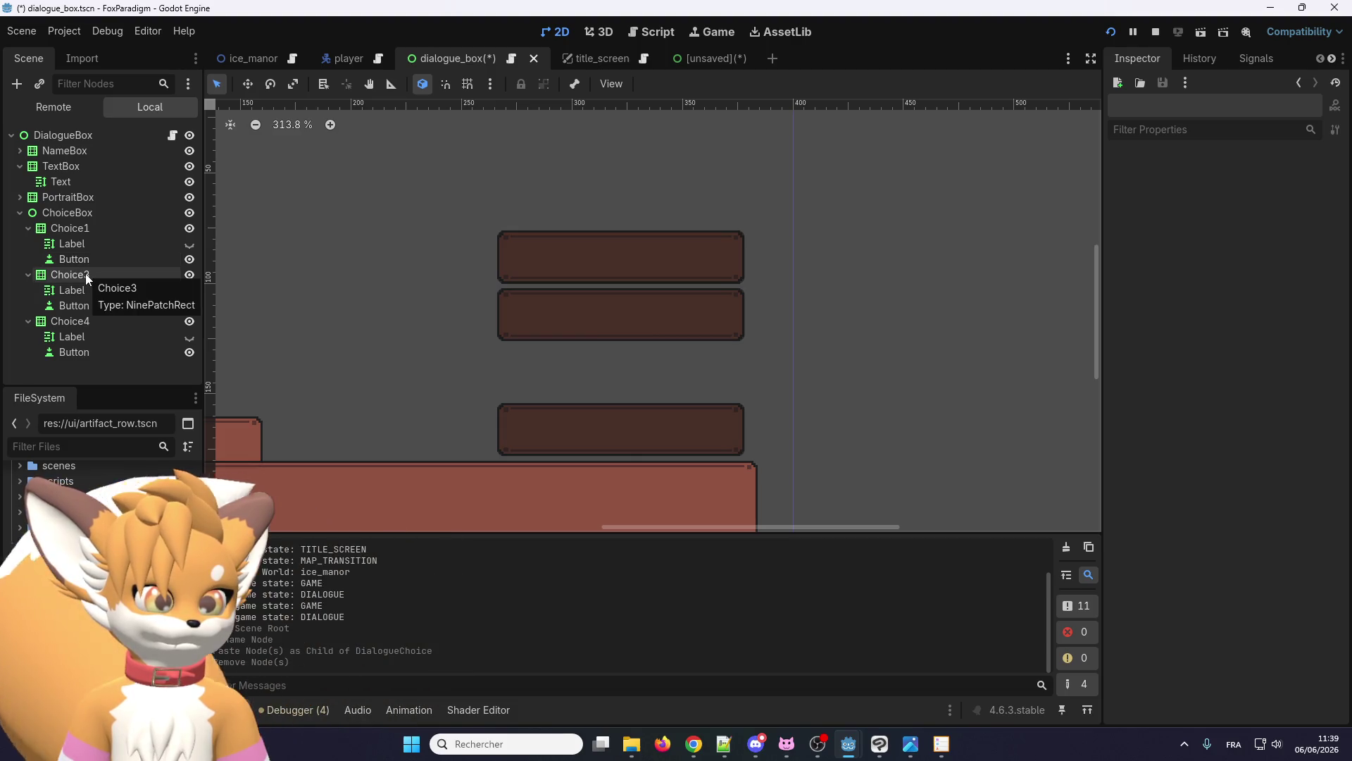
pyautogui.hotkey('ctrl', 'z')
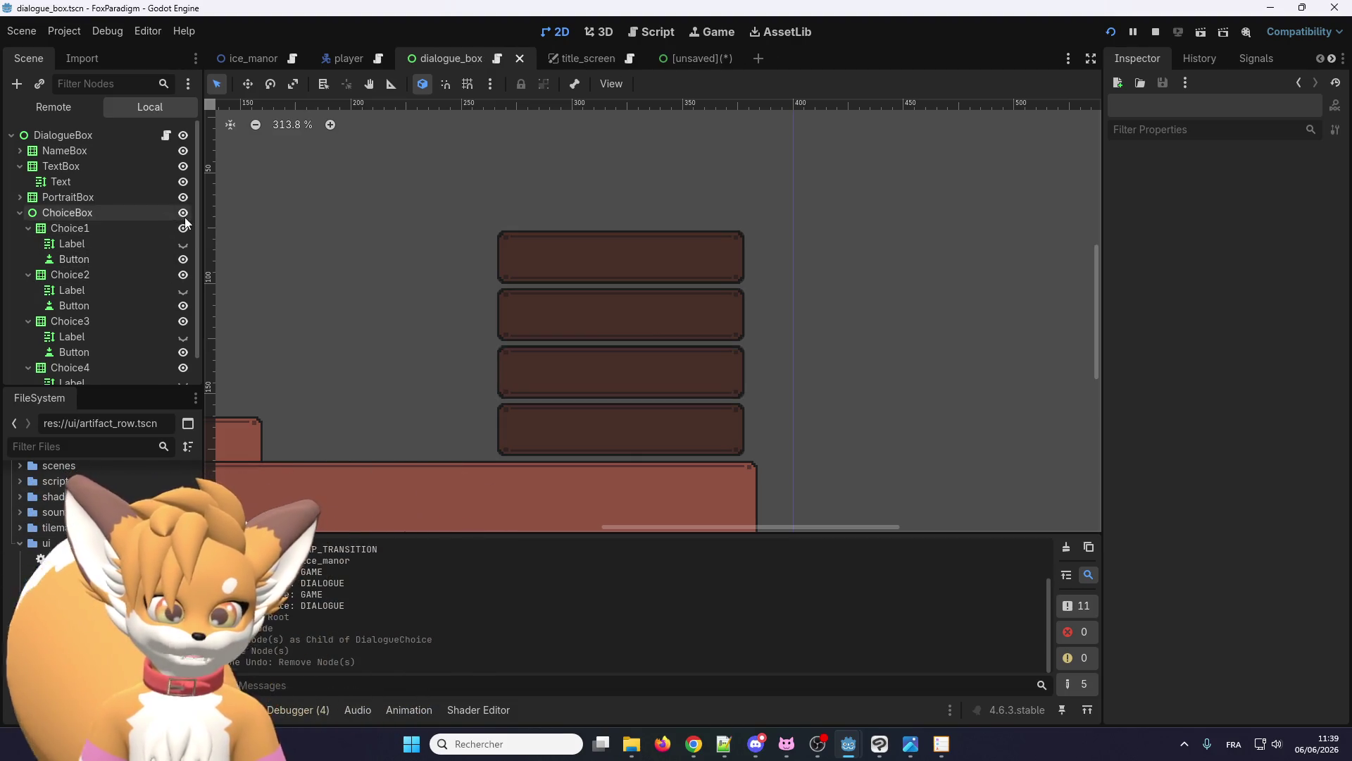
pyautogui.click(182, 230)
pyautogui.click(180, 230)
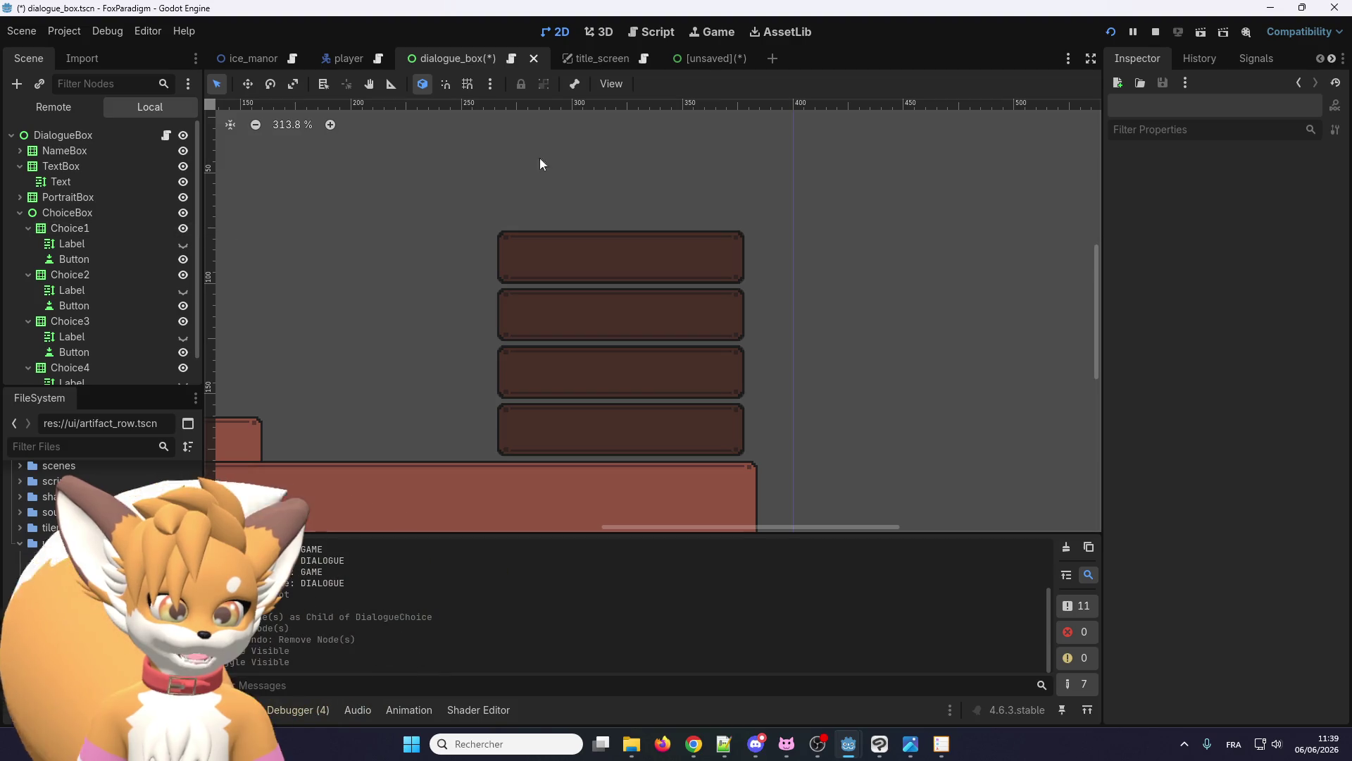
pyautogui.click(711, 61)
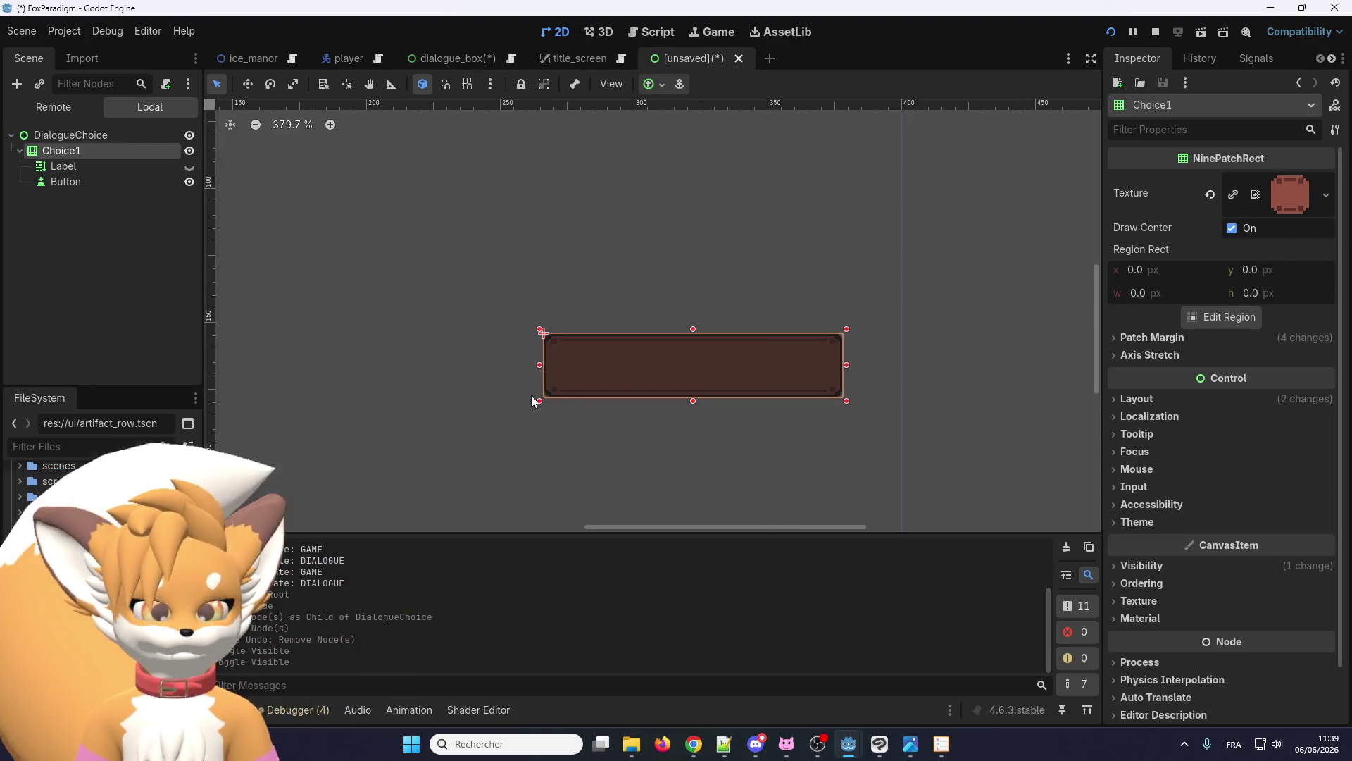
# - Resize Choice1 to about 130×39 and stretch its Button to cover the whole panel
pyautogui.scroll(-1, 582, 361)
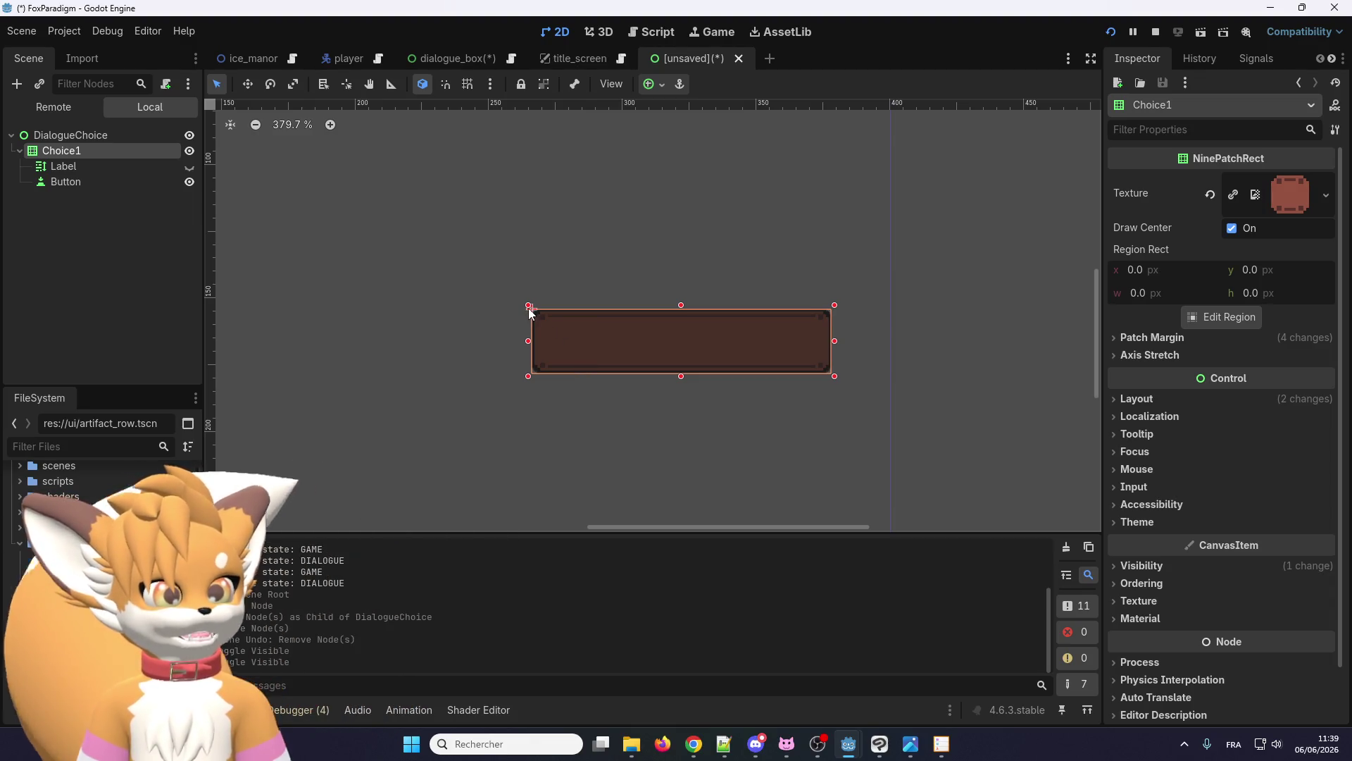
pyautogui.moveTo(529, 307); pyautogui.dragTo(497, 267)
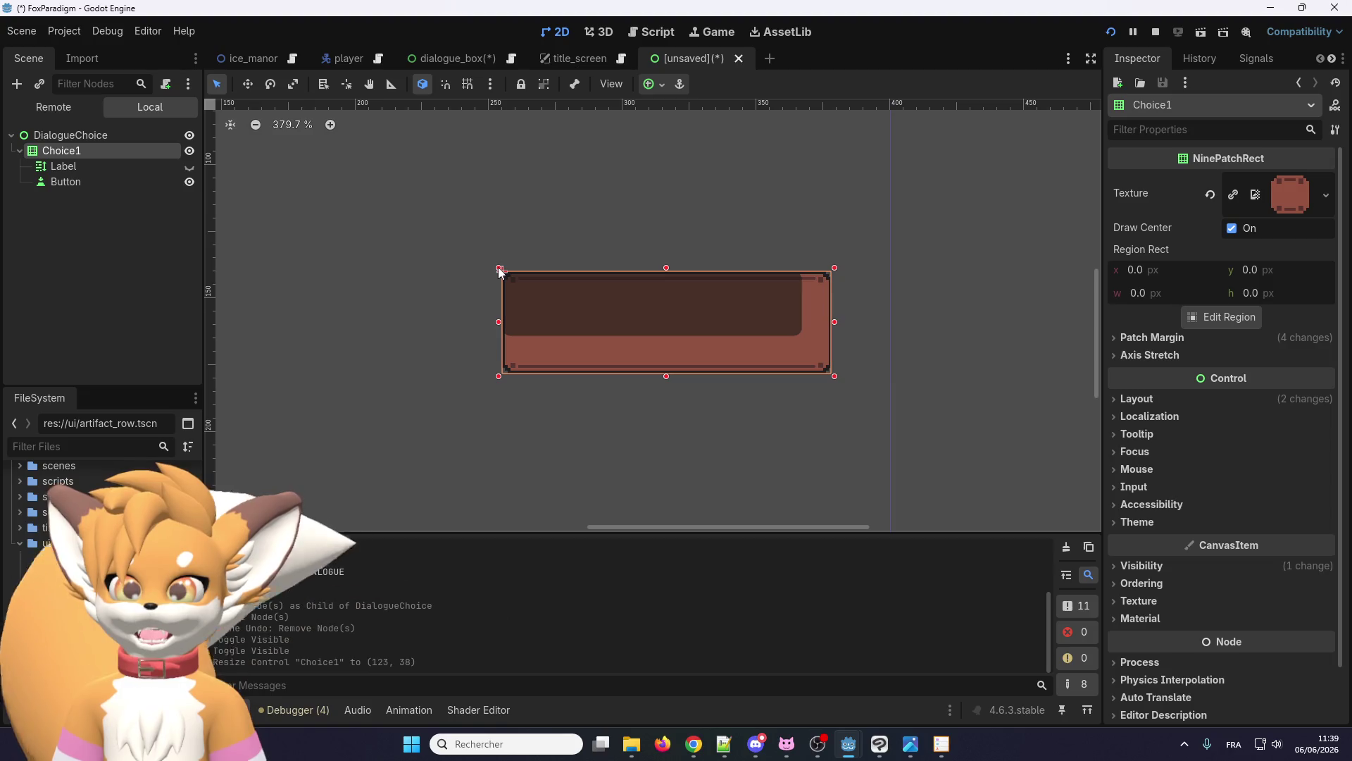
pyautogui.moveTo(499, 269); pyautogui.dragTo(481, 265)
pyautogui.click(754, 316)
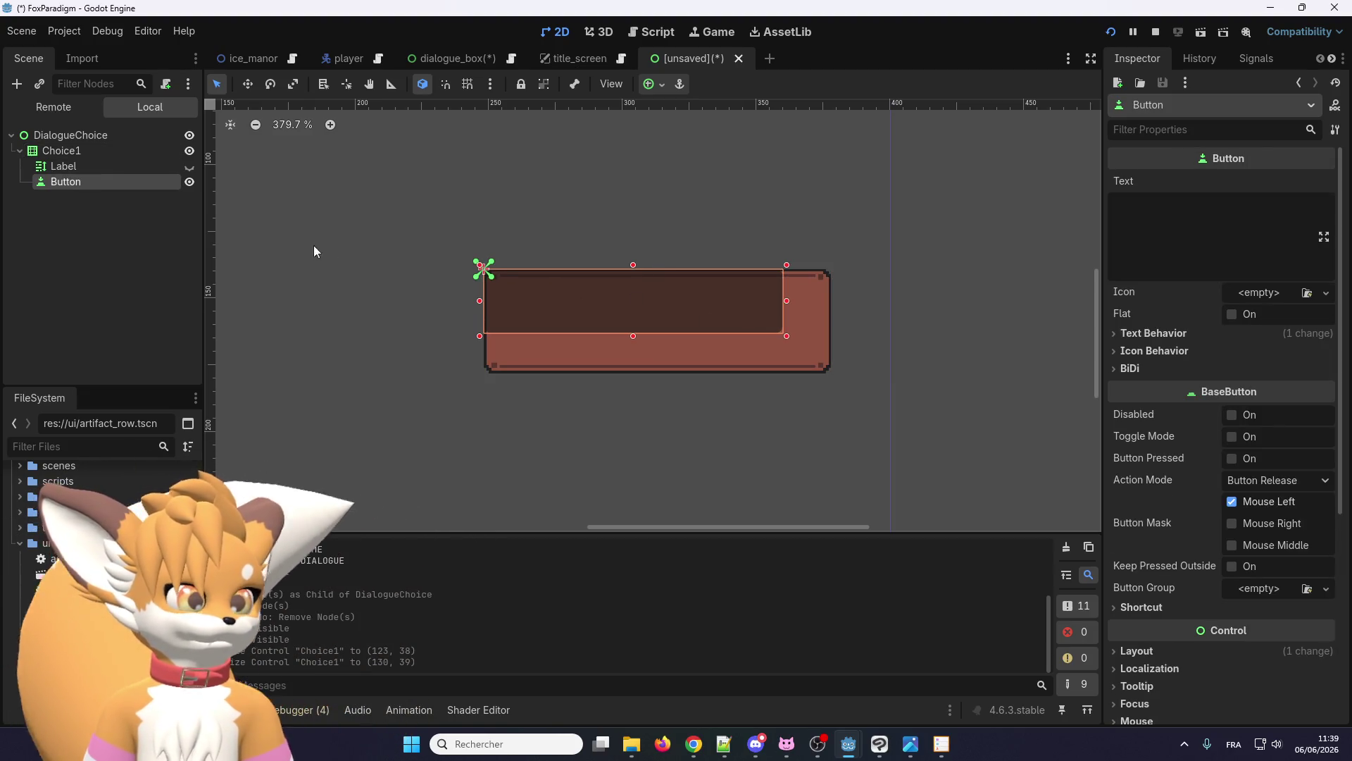
pyautogui.moveTo(786, 336); pyautogui.dragTo(835, 376)
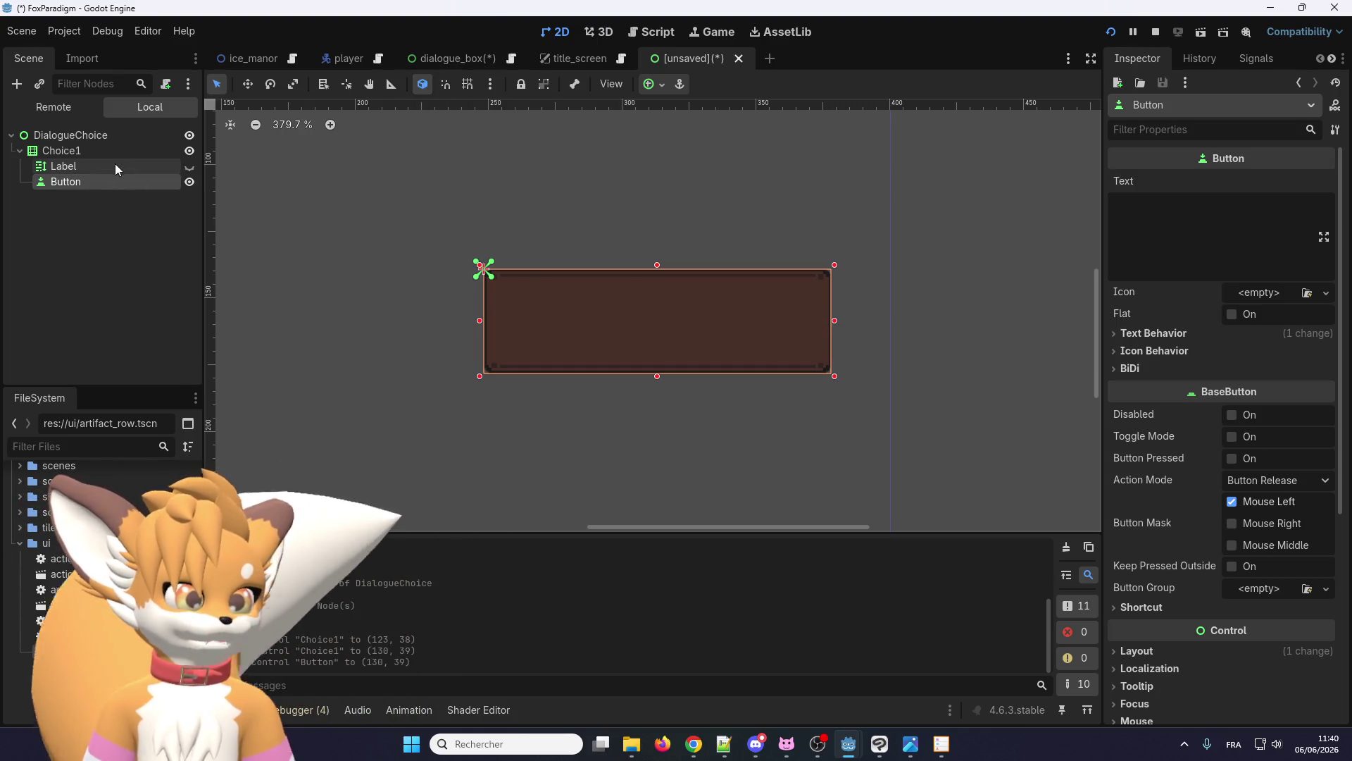
pyautogui.click(151, 164)
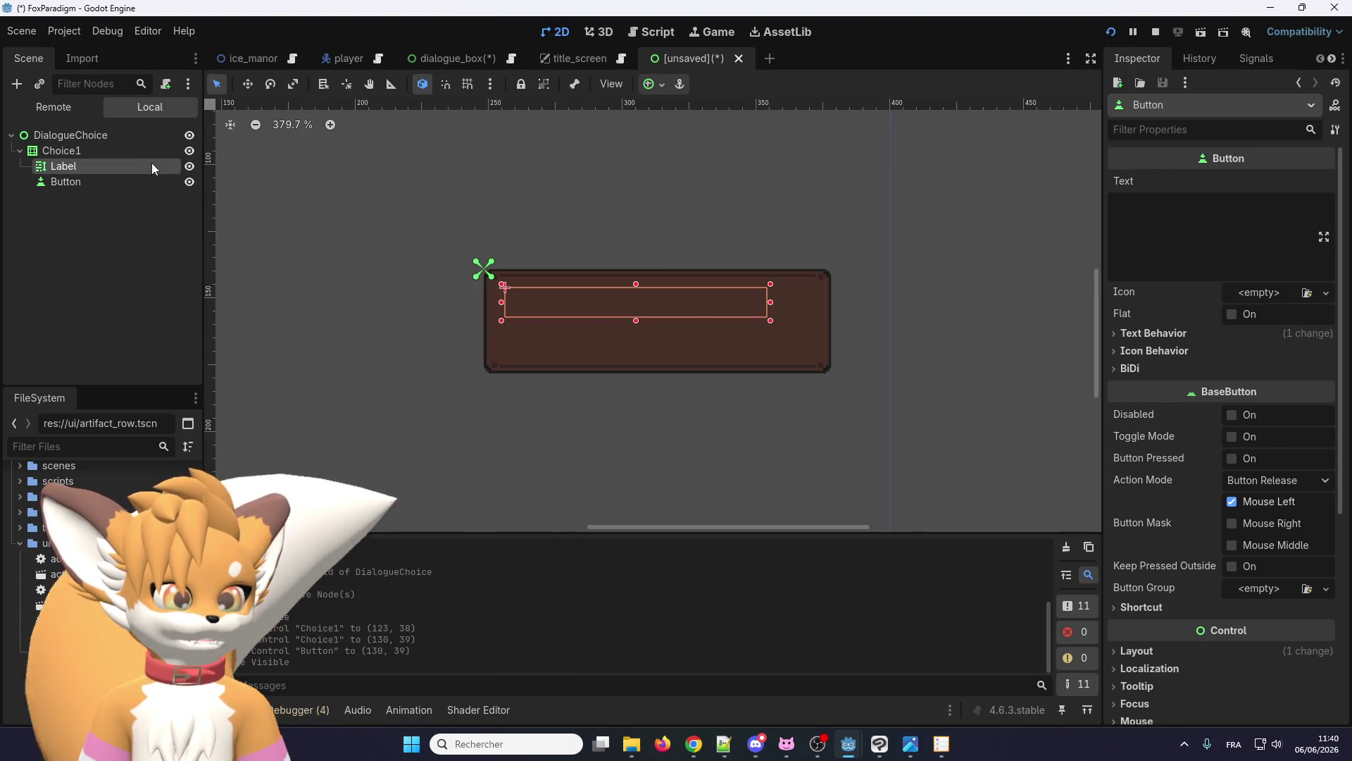
# - Keep the Label, select the Button node, and start editing its Text field in the Inspector
pyautogui.press('Delete')
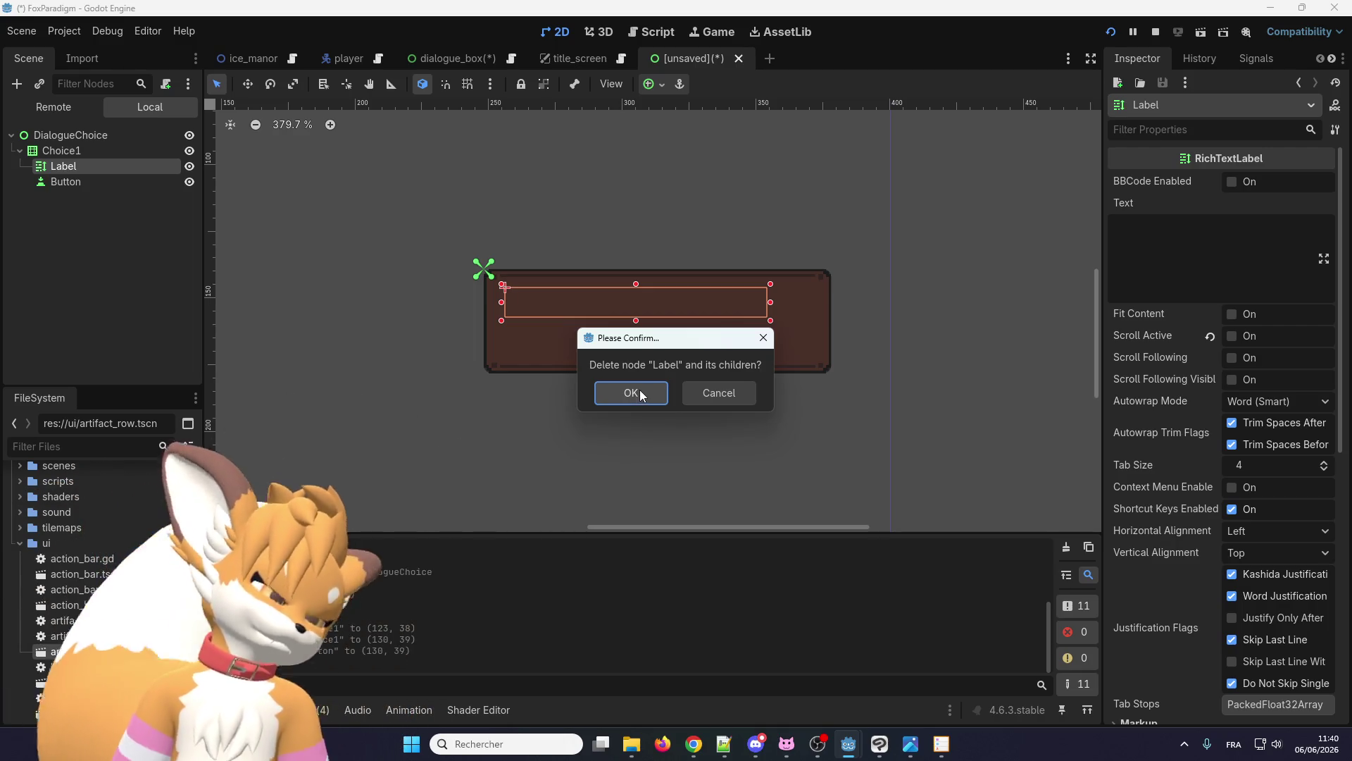
pyautogui.click(697, 386)
pyautogui.click(49, 183)
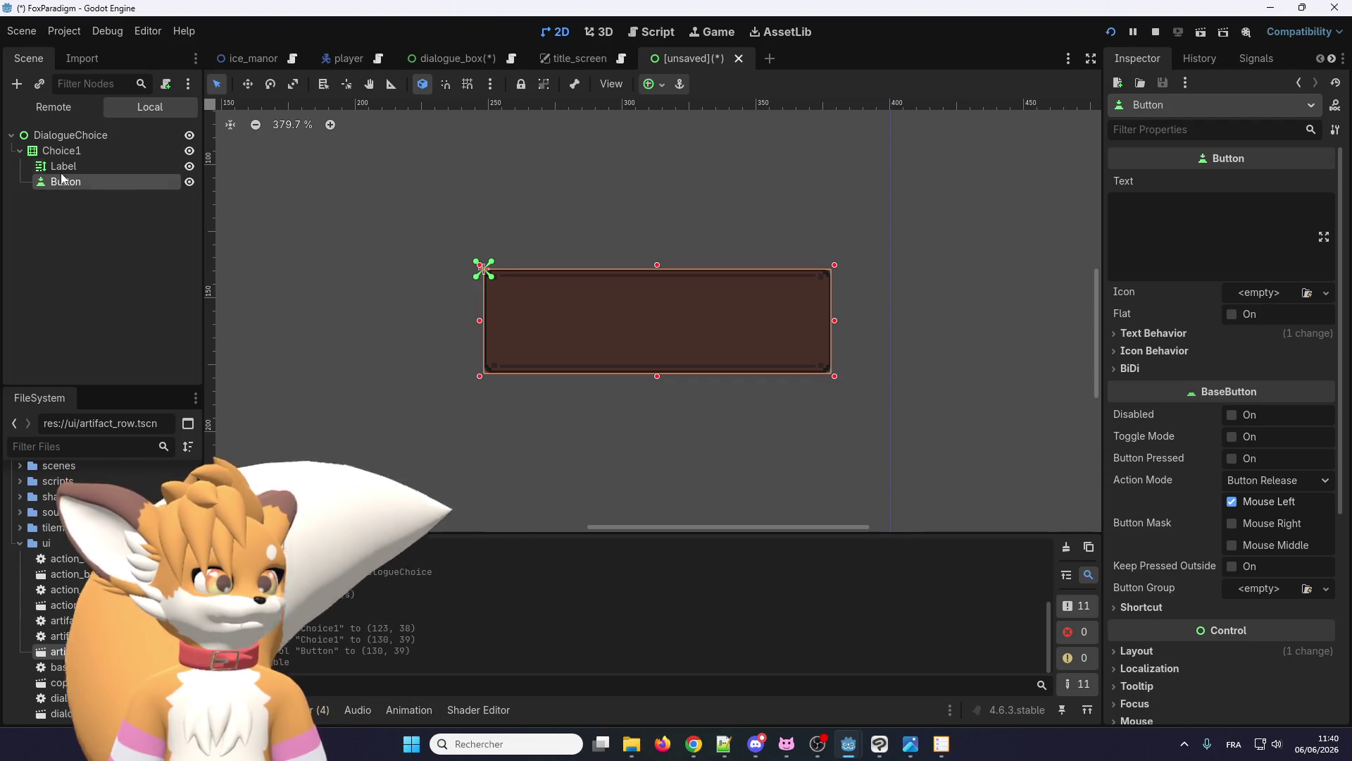
pyautogui.click(65, 168)
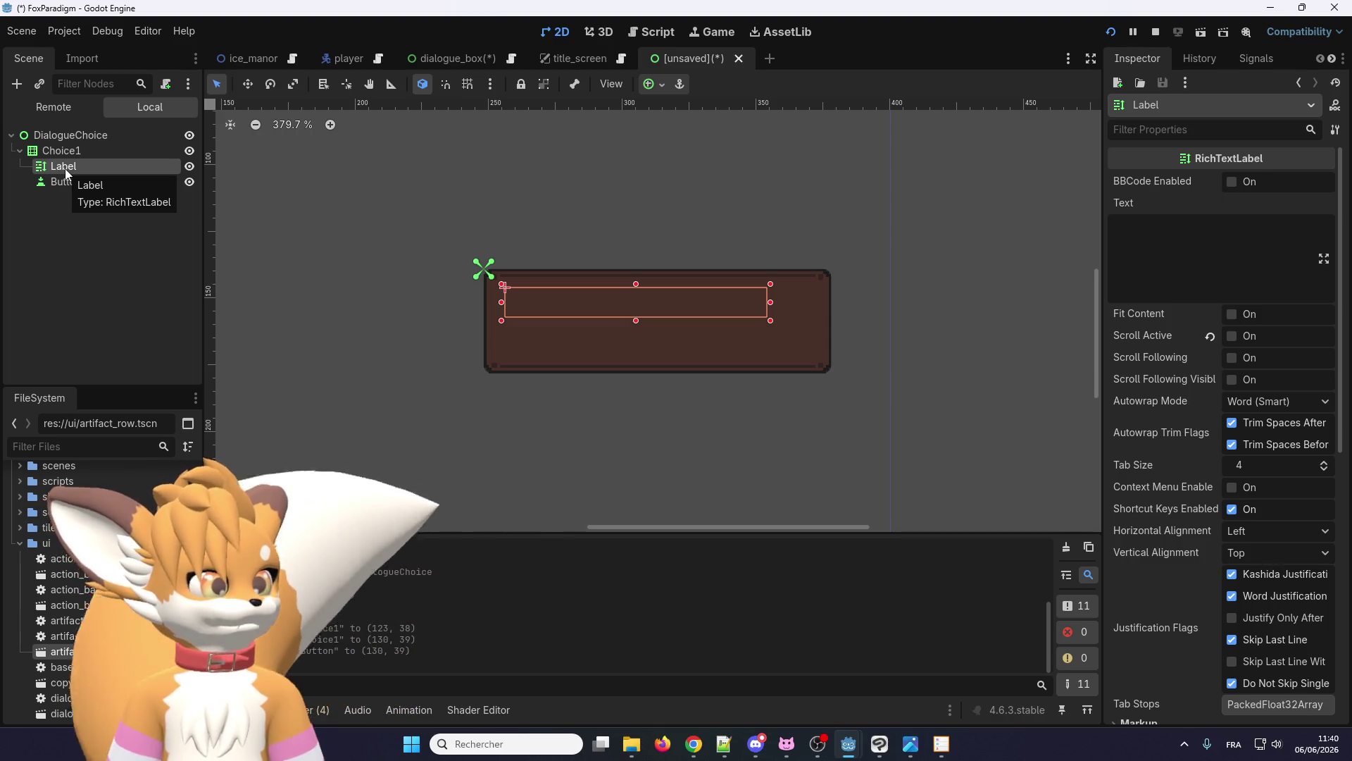
pyautogui.click(62, 180)
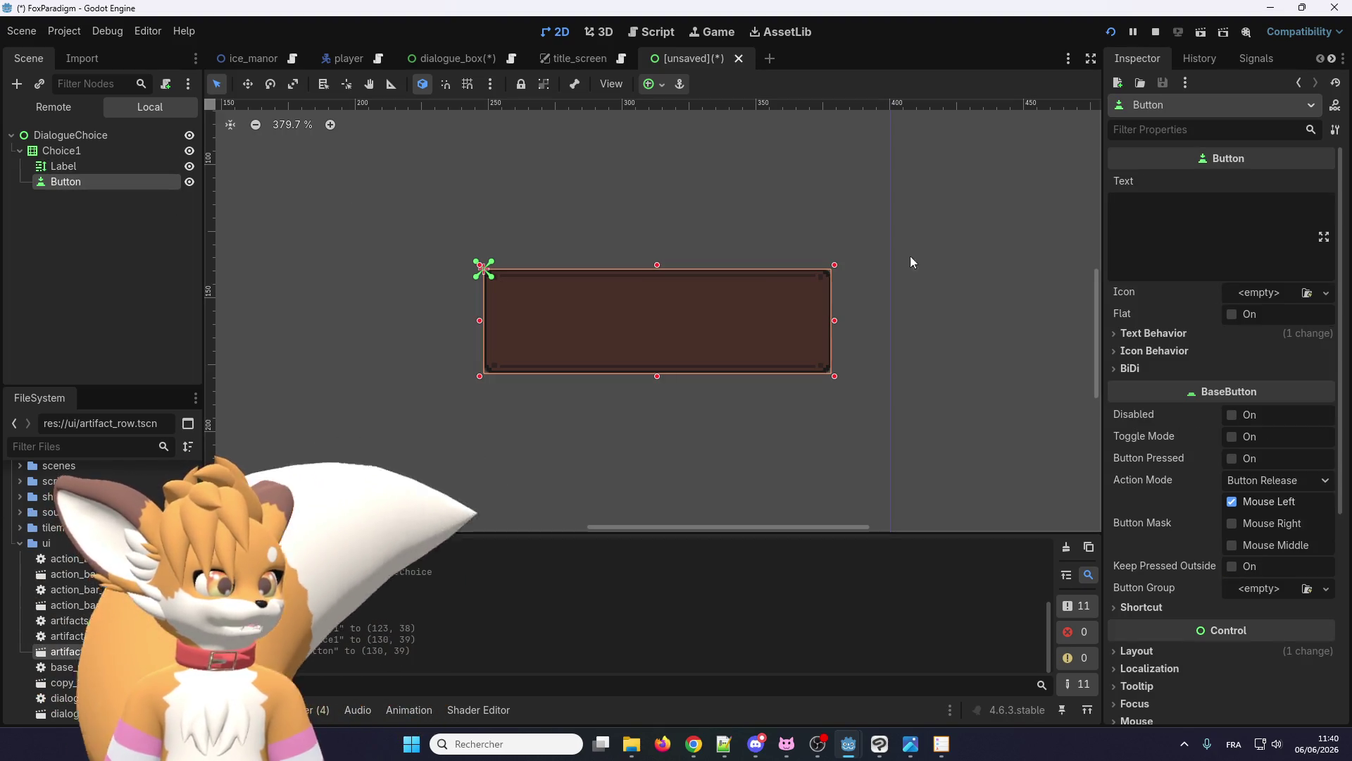
pyautogui.click(137, 165)
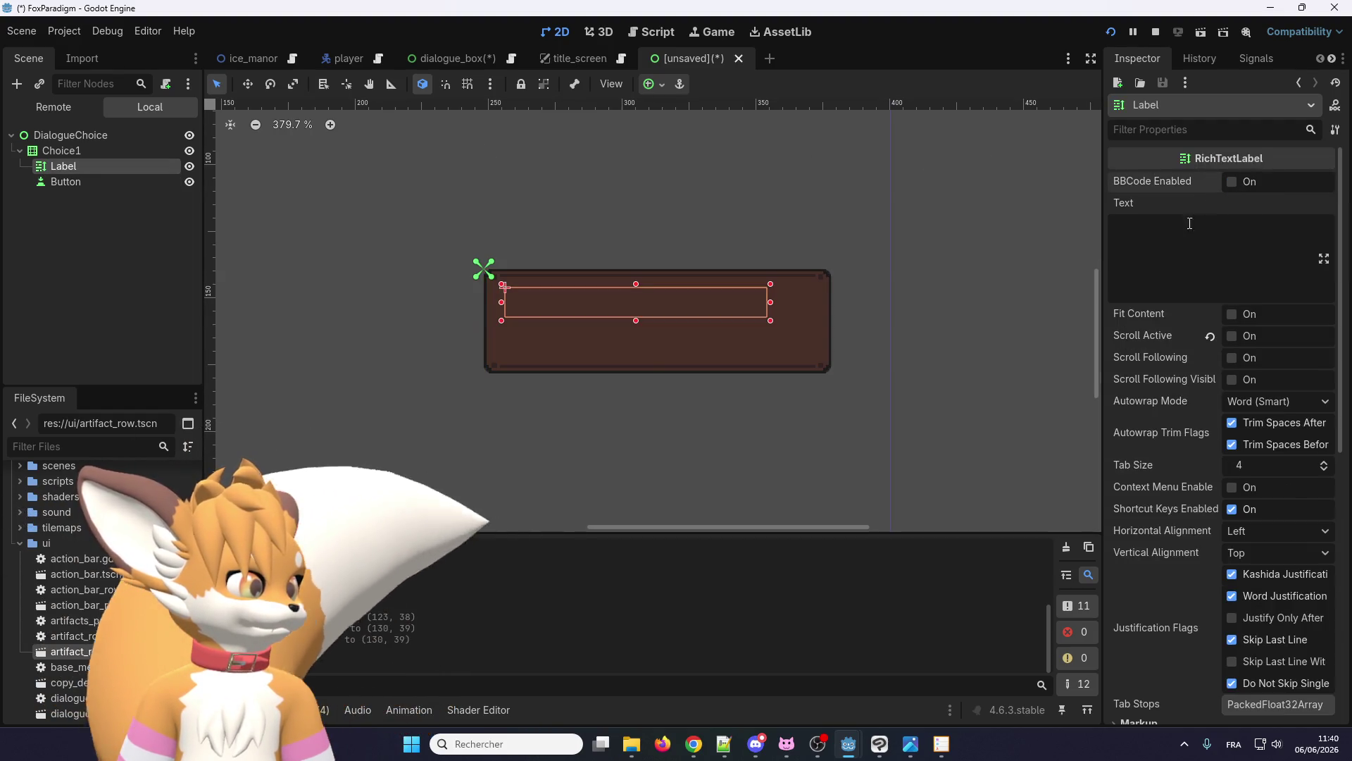
pyautogui.click(131, 185)
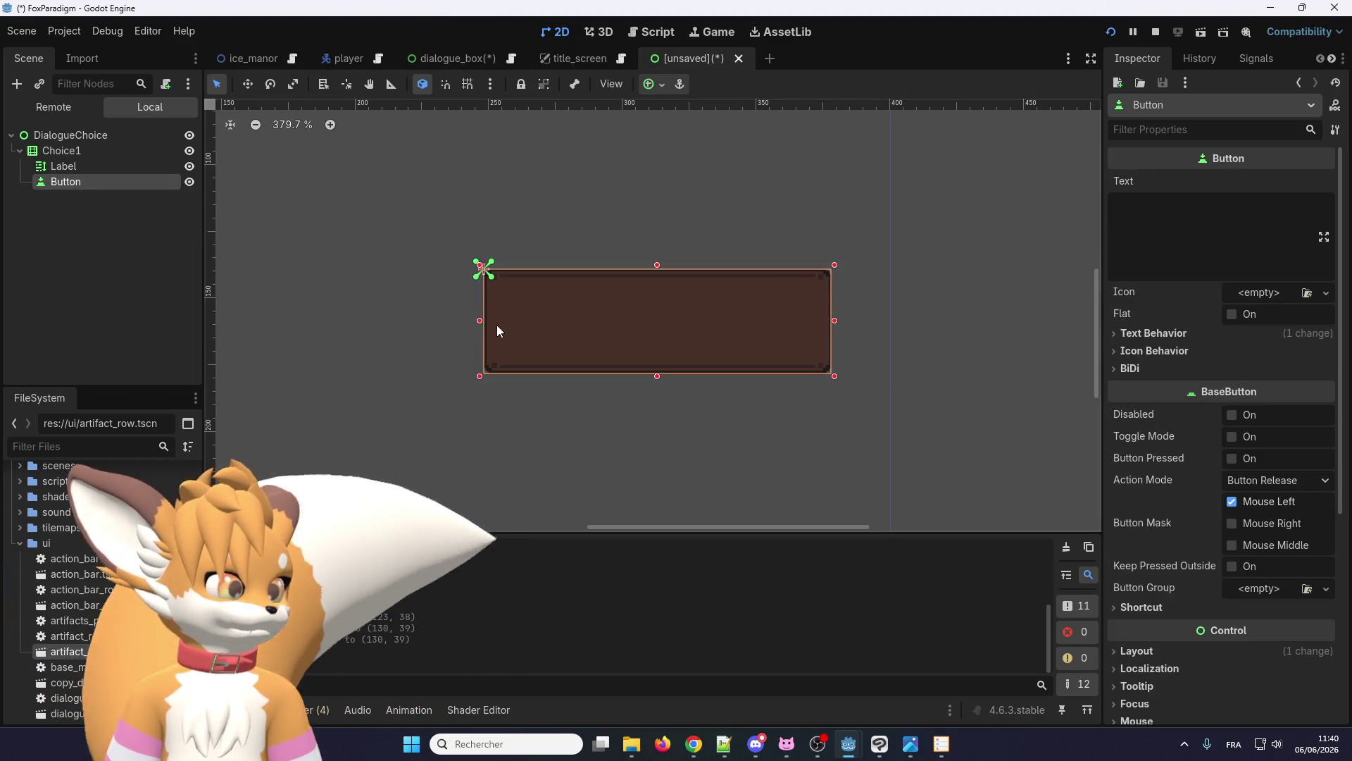
pyautogui.click(1191, 258)
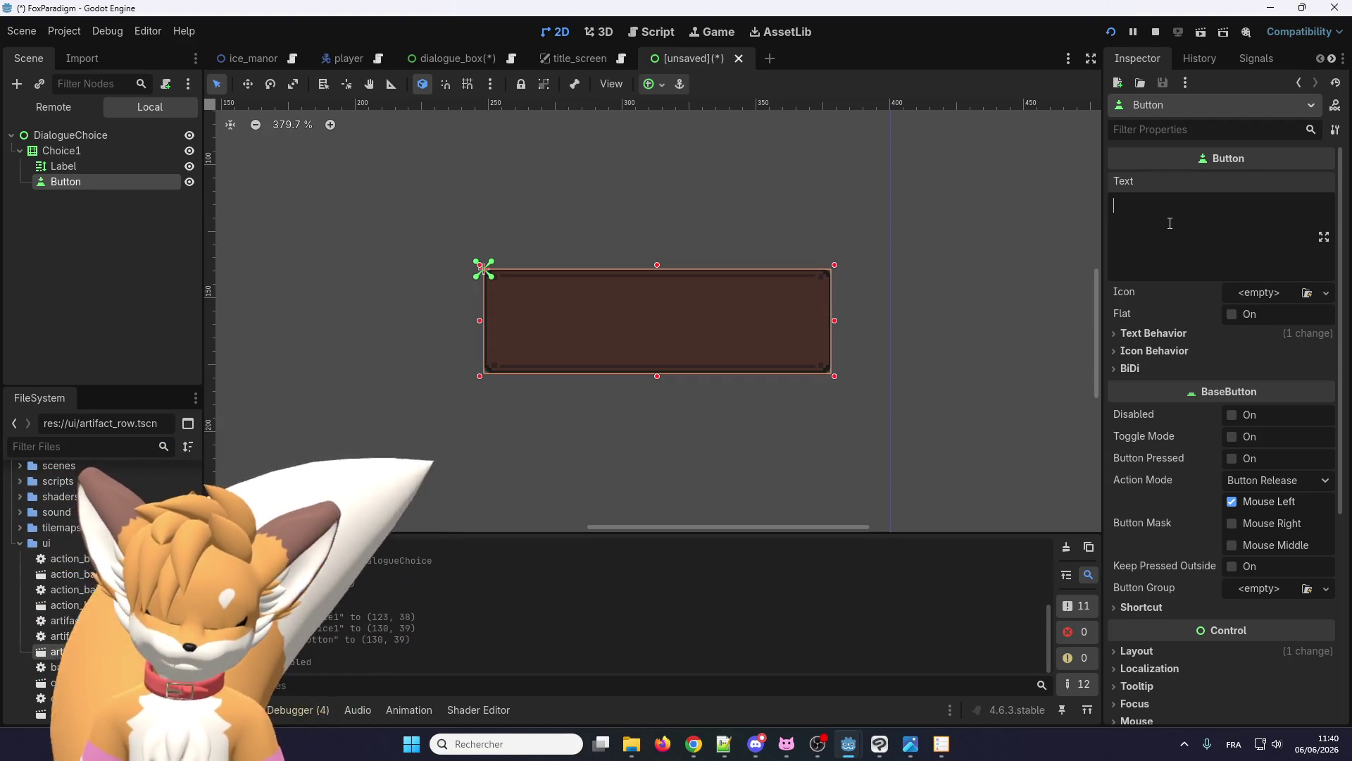
# - Set the Button text to Hi [color="blue"] Earlo [/color] and begin saving as dialogue_choice.tscn
pyautogui.moveTo(454, 52)
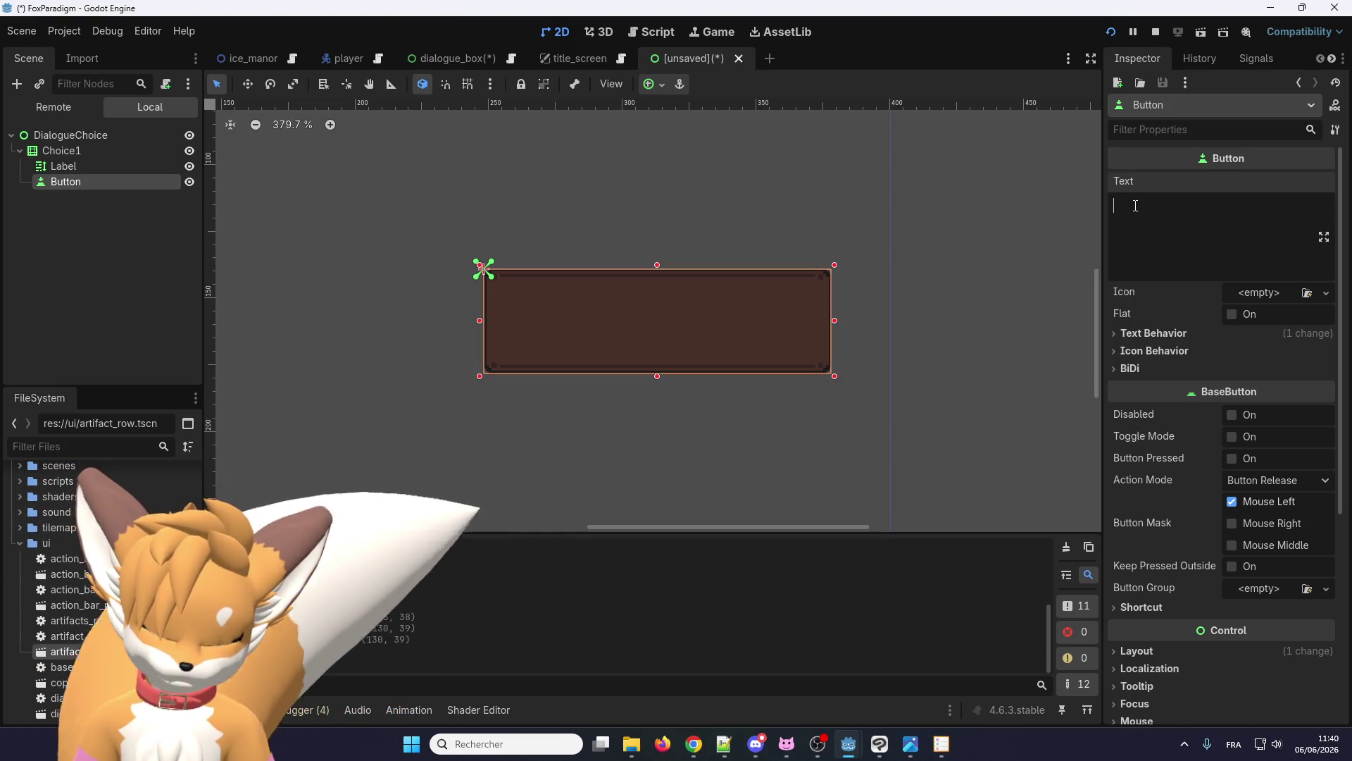
pyautogui.write('Hi(c')
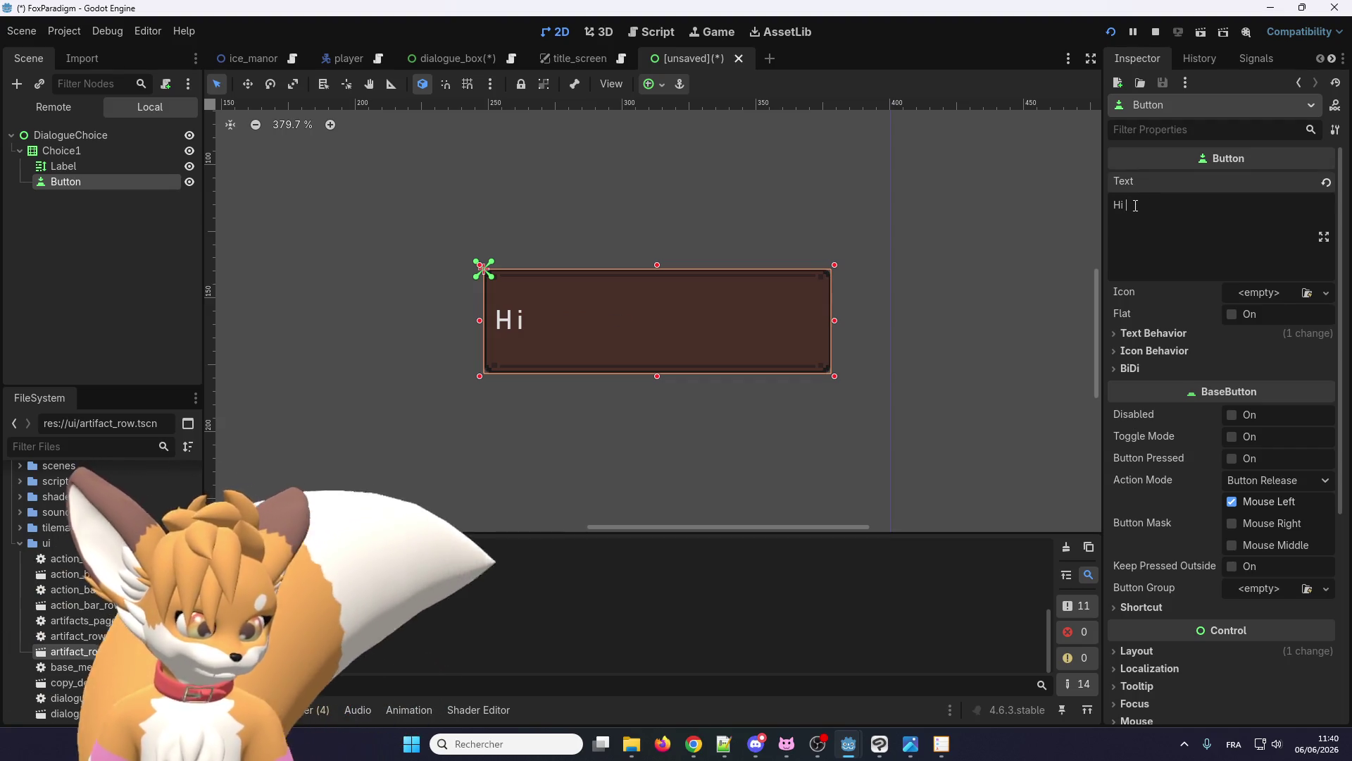
pyautogui.write('lor')
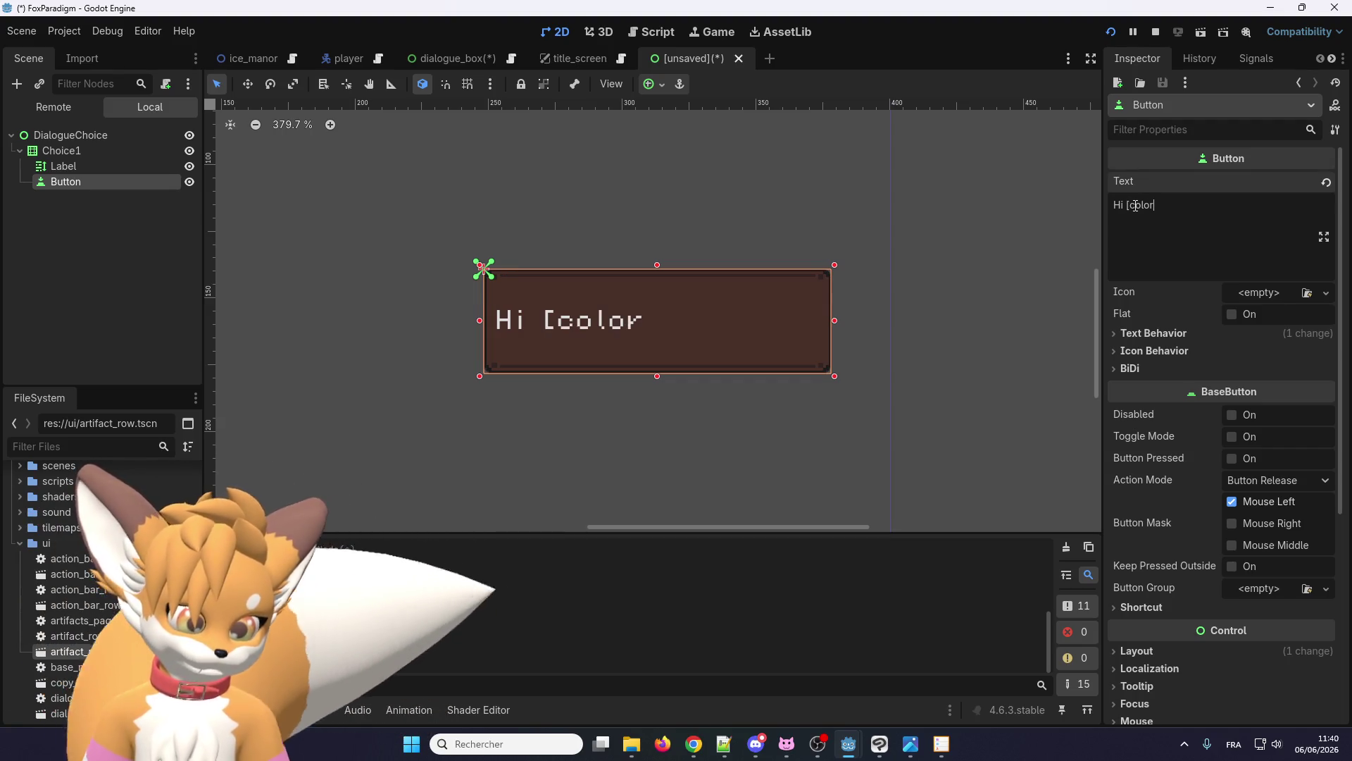
pyautogui.write('="blue')
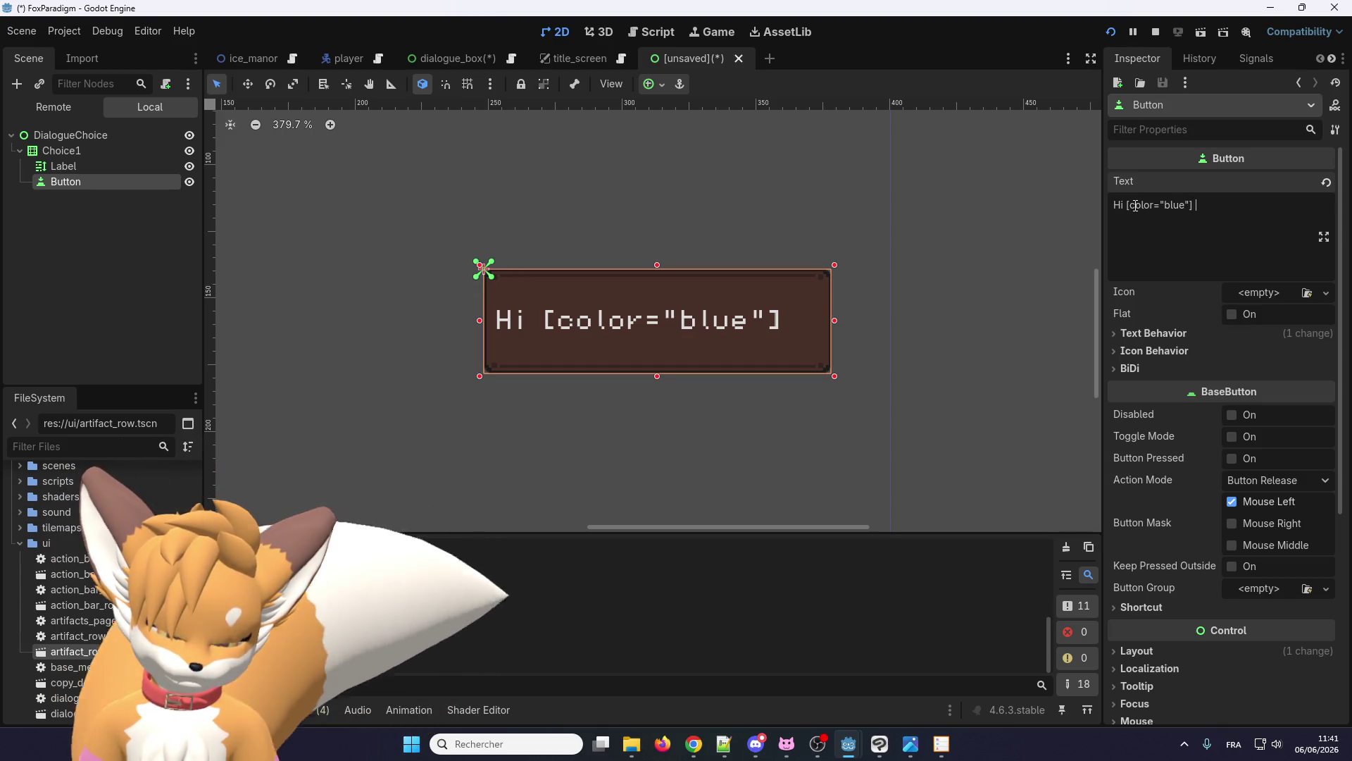
pyautogui.write('Earlo ')
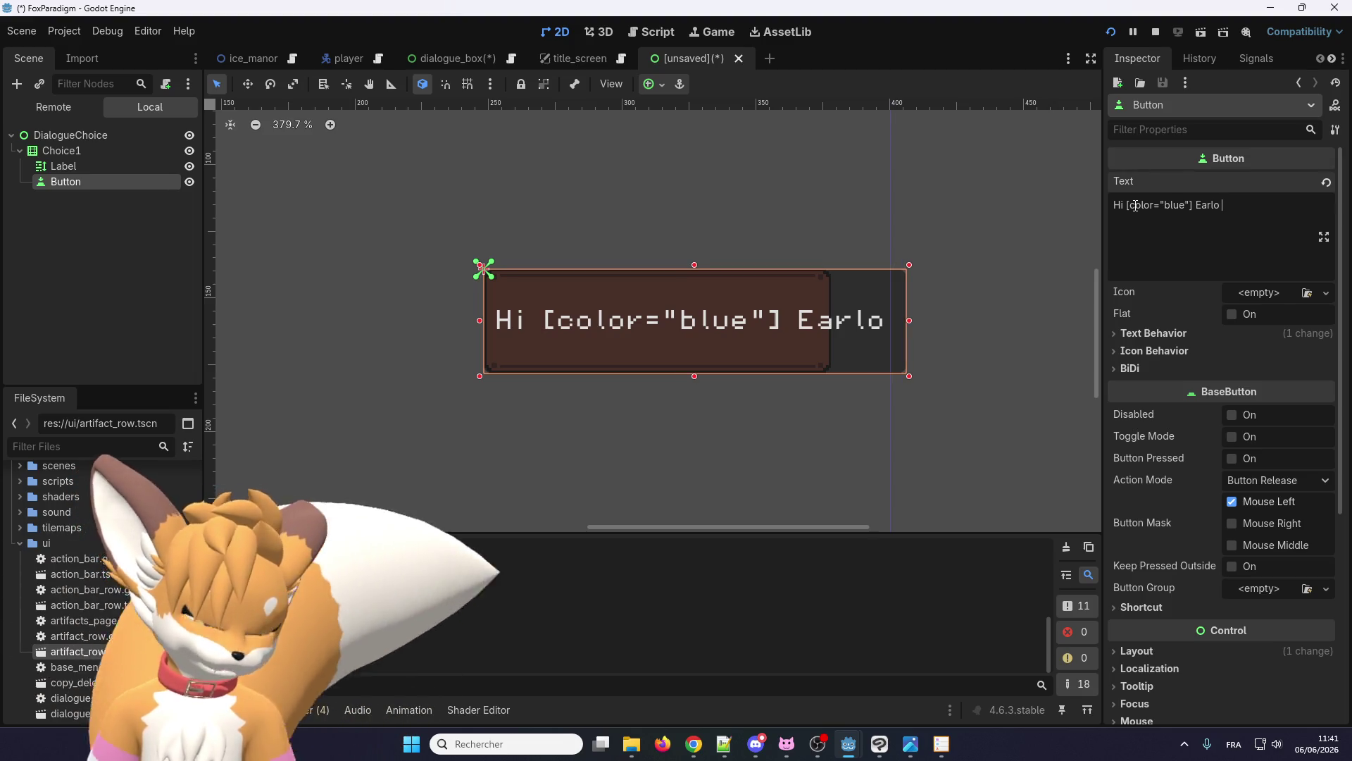
pyautogui.write('[/color')
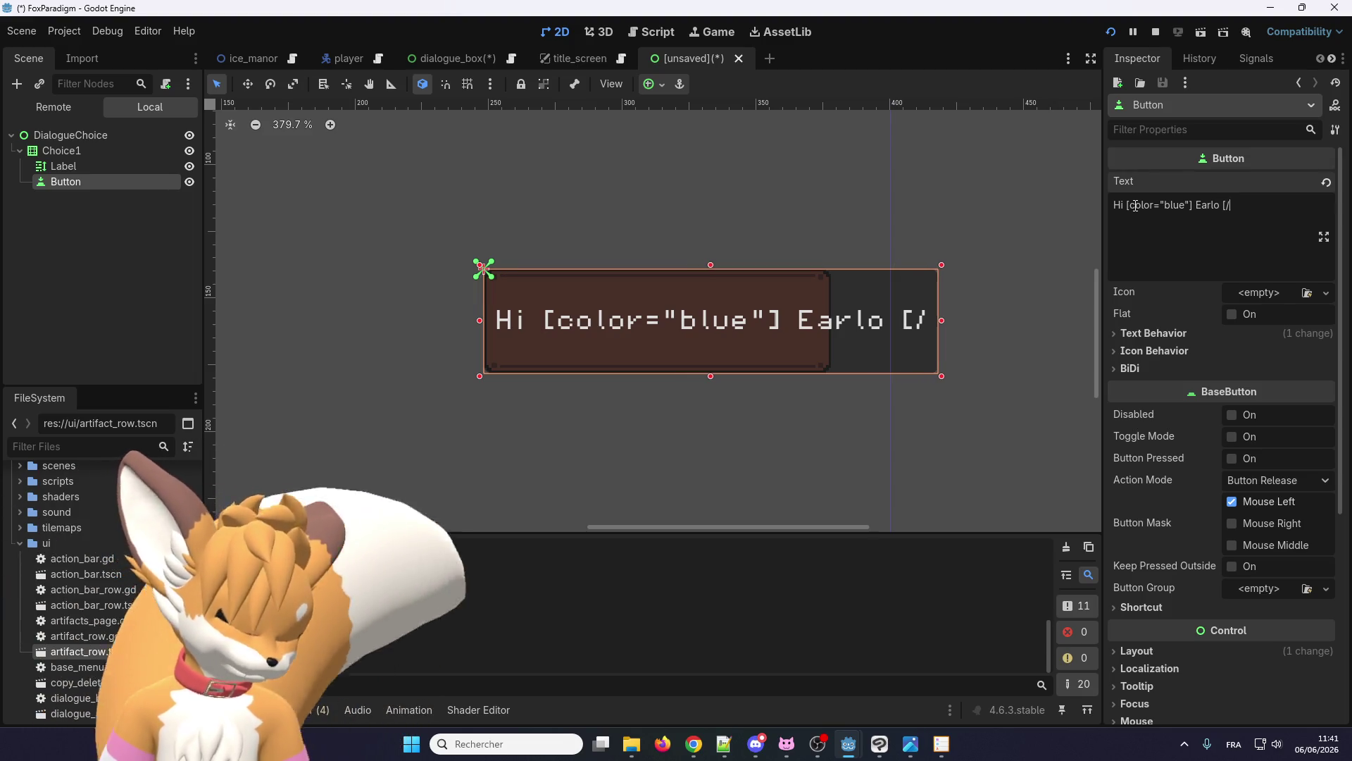
pyautogui.write(']')
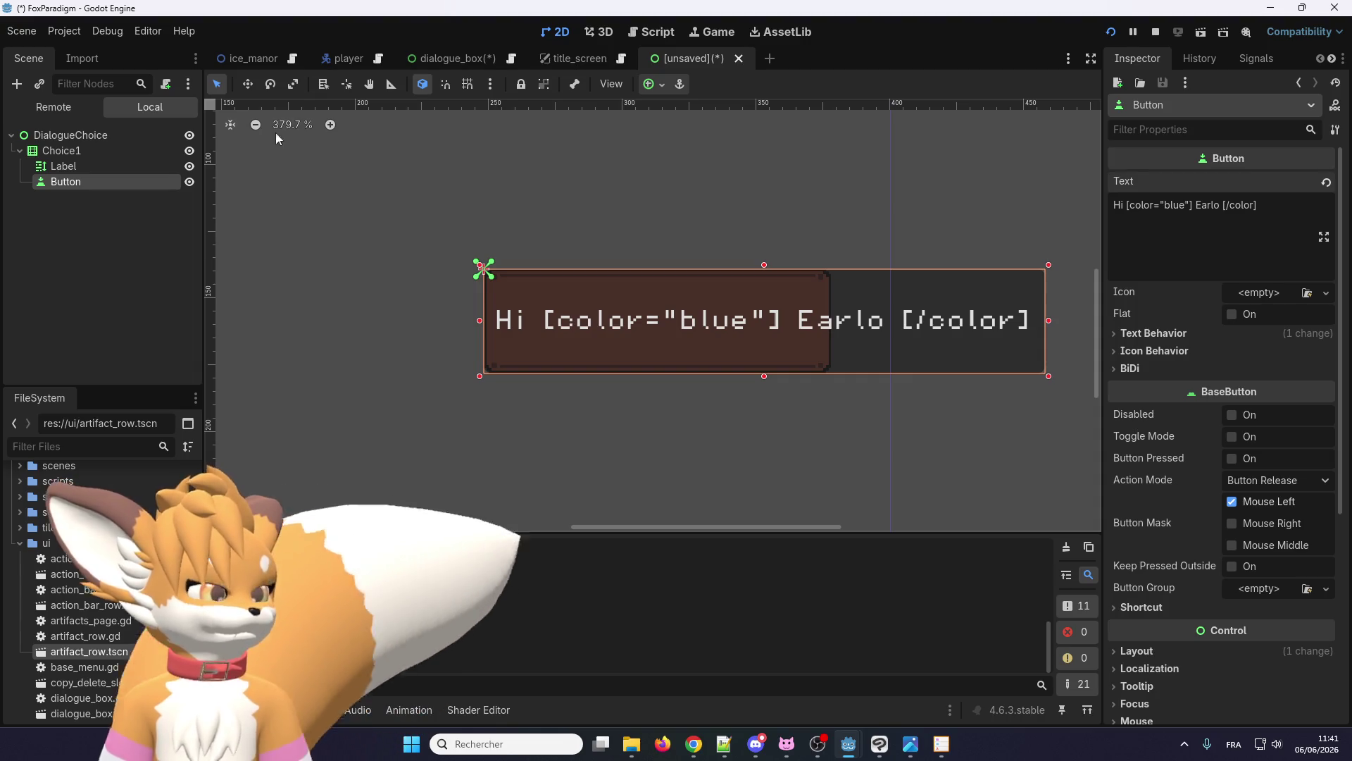
pyautogui.hotkey('ctrl', 's')
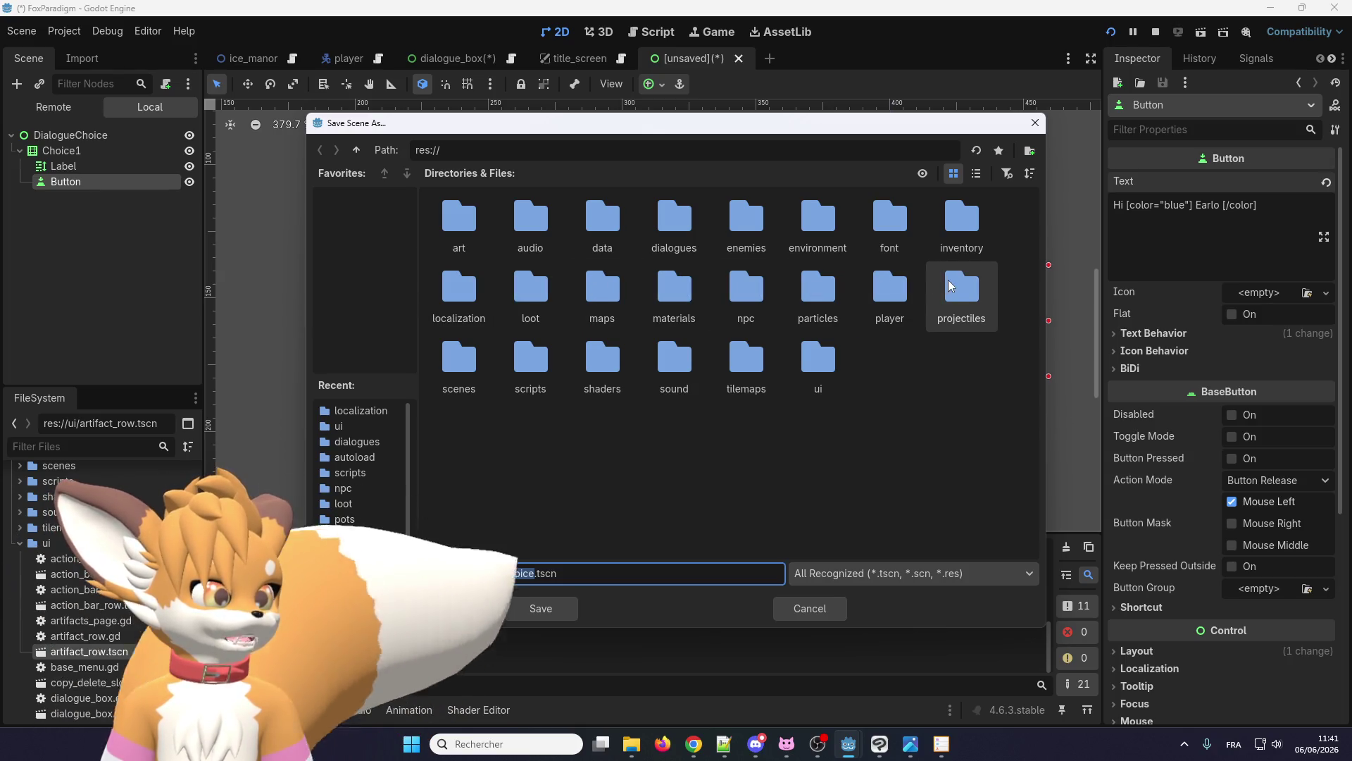
# - Save dialogue_choice.tscn into res://ui, briefly checking the dialogue_box scene afterwards
pyautogui.doubleClick(818, 351)
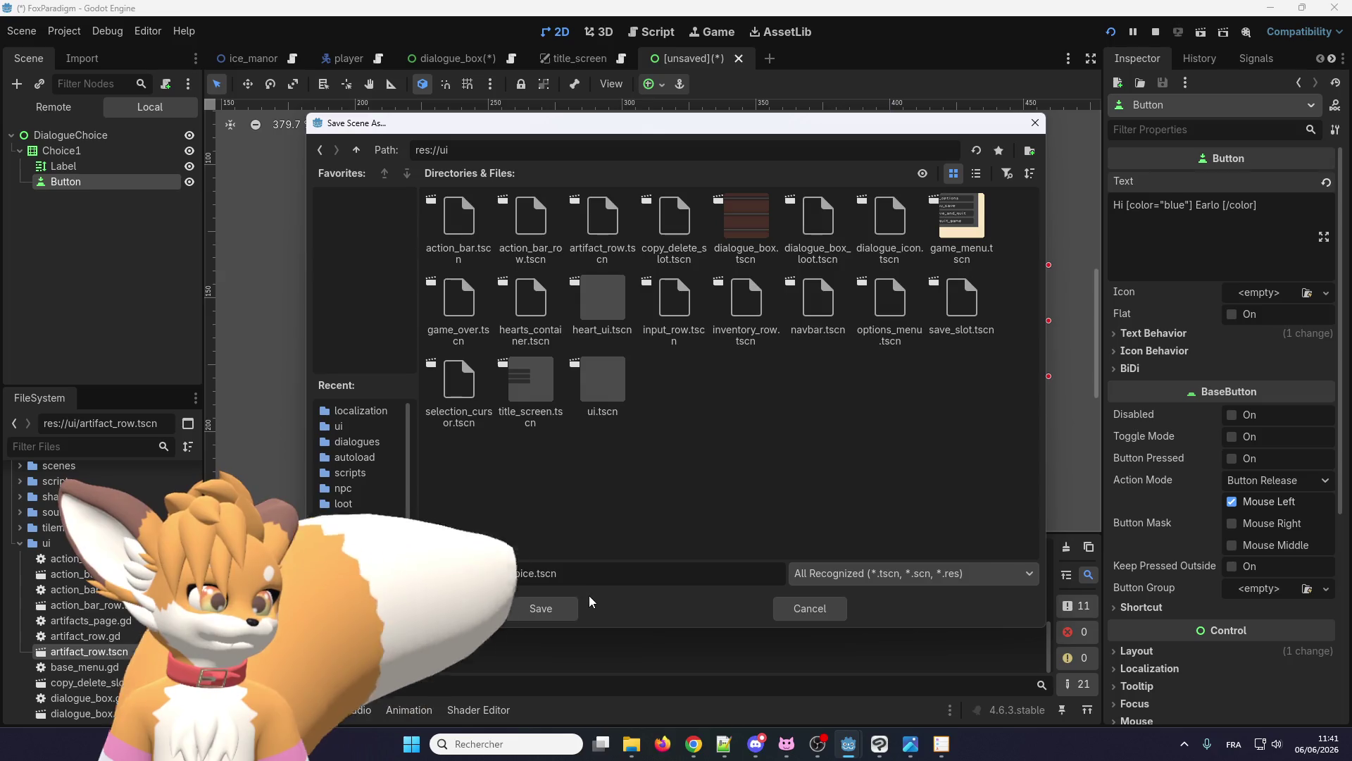
pyautogui.click(555, 608)
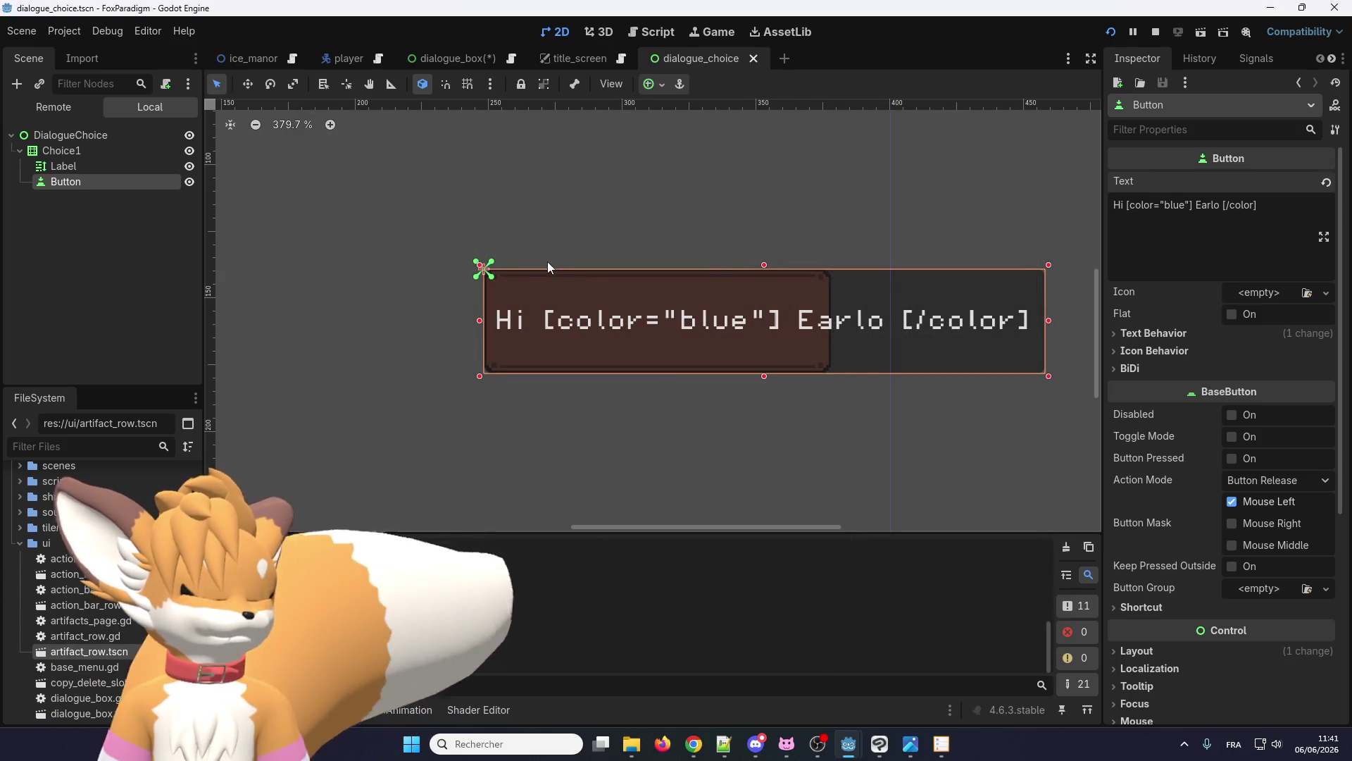
pyautogui.click(469, 58)
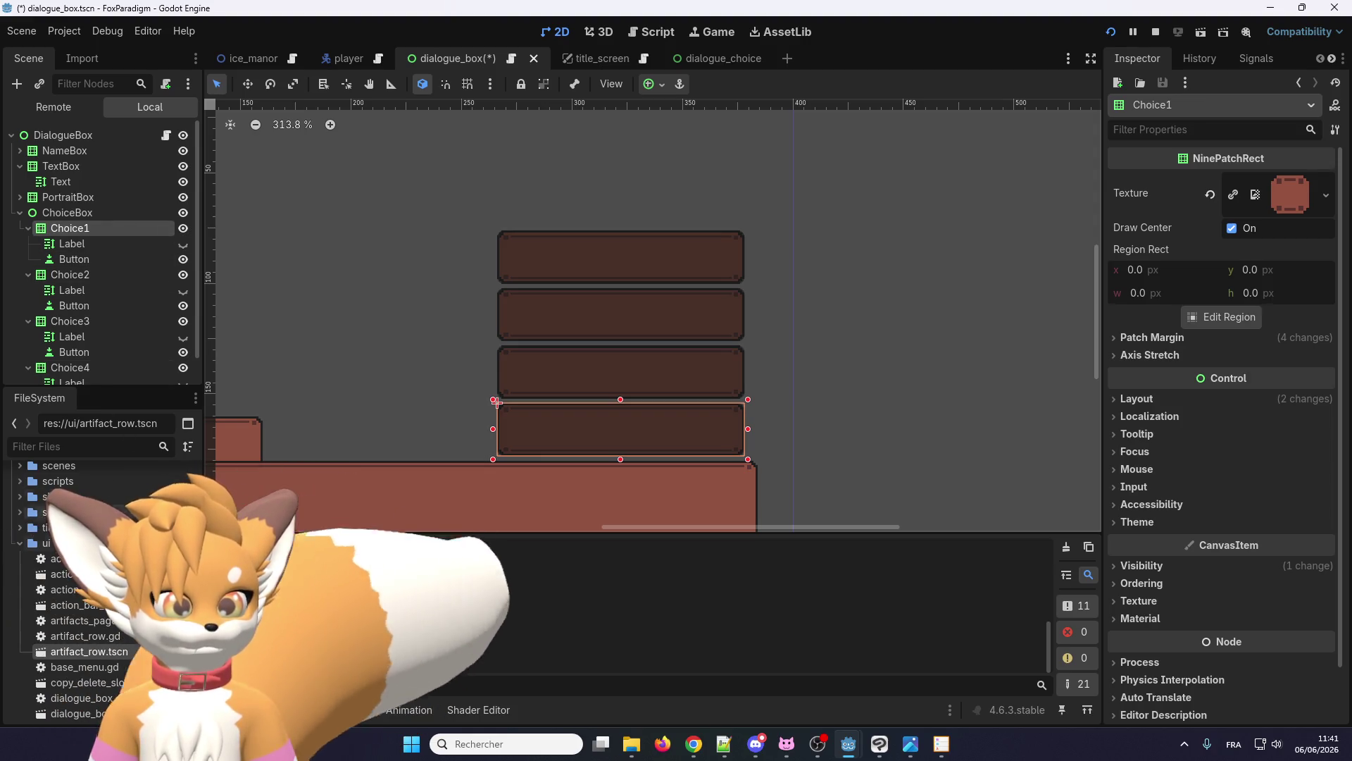
pyautogui.click(750, 58)
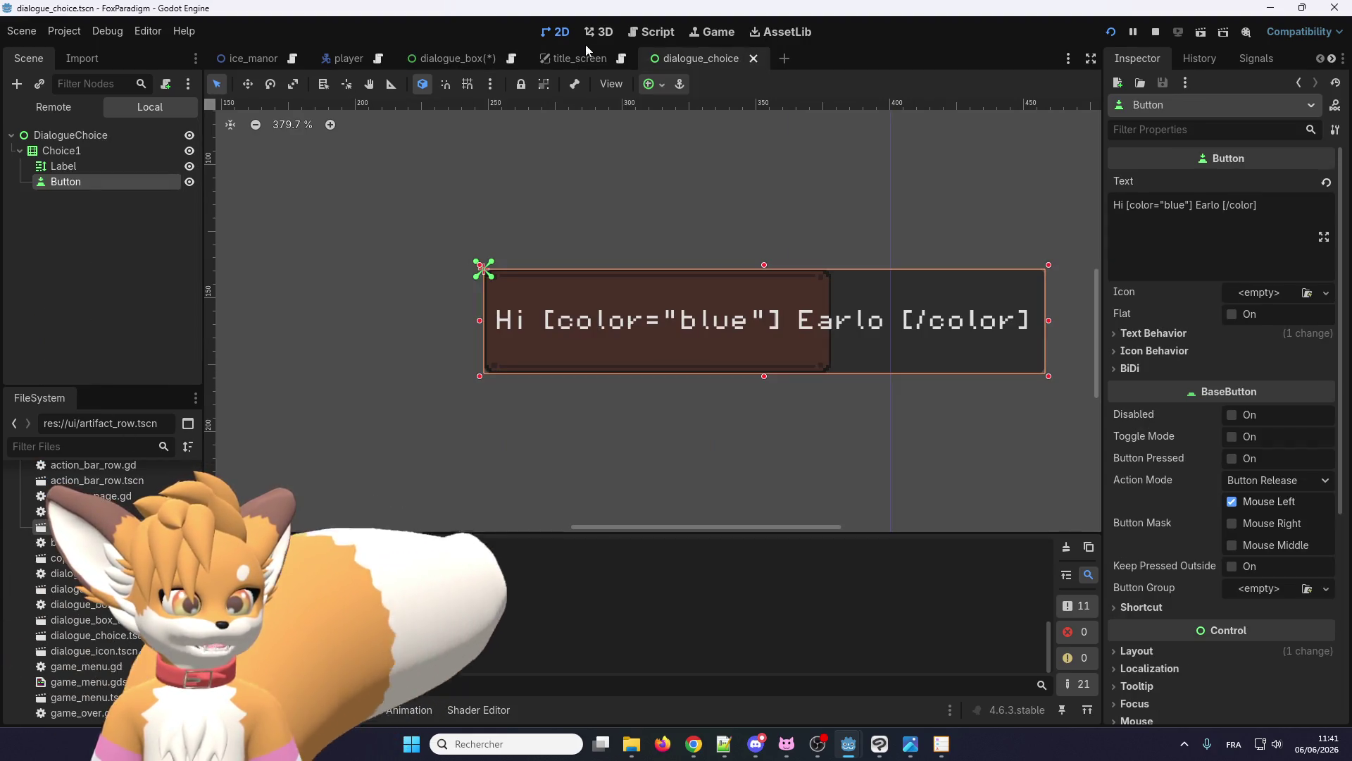
# - Instance dialogue_choice.tscn as a child of ChoiceBox in the dialogue_box scene
pyautogui.click(472, 56)
pyautogui.click(103, 450)
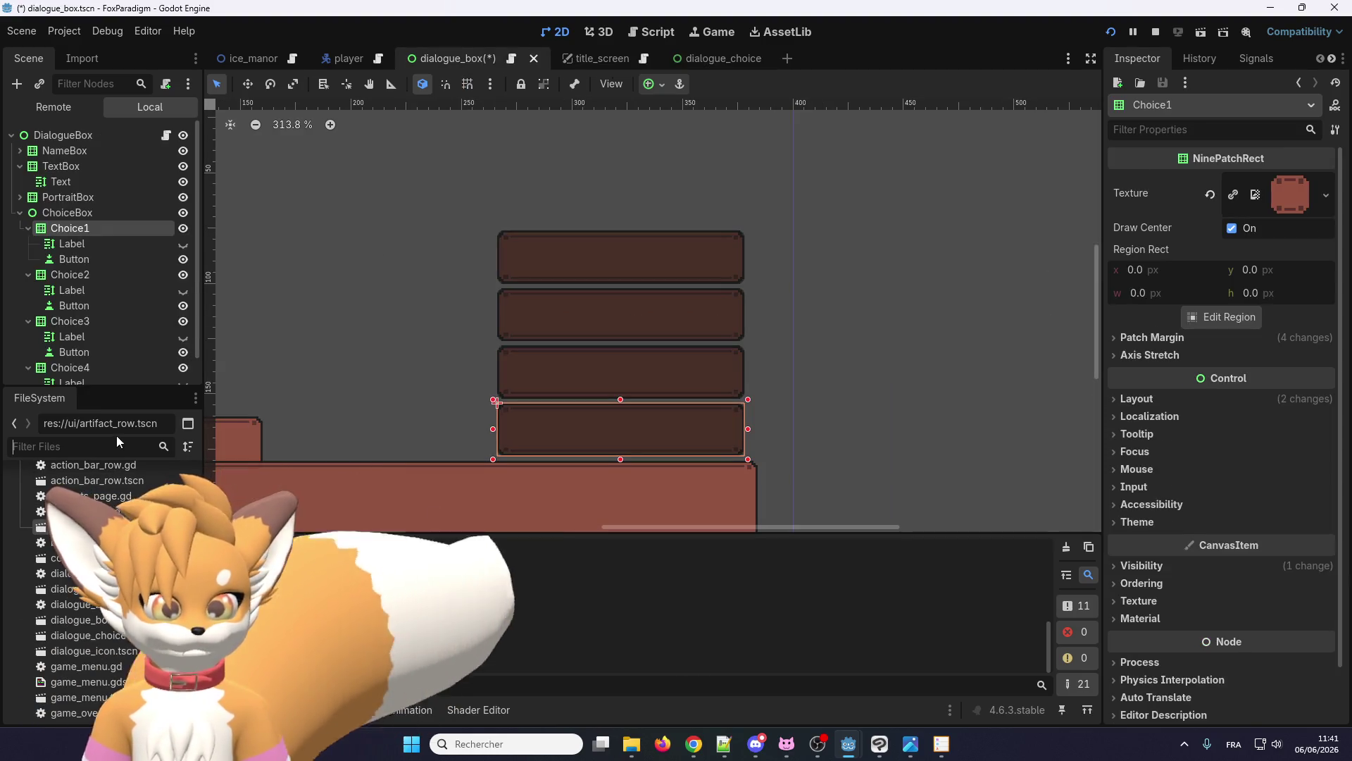
pyautogui.write('choic')
pyautogui.moveTo(49, 521)
pyautogui.mouseDown()
pyautogui.moveTo(115, 242)
pyautogui.moveTo(117, 207)
pyautogui.moveTo(89, 211)
pyautogui.mouseUp()
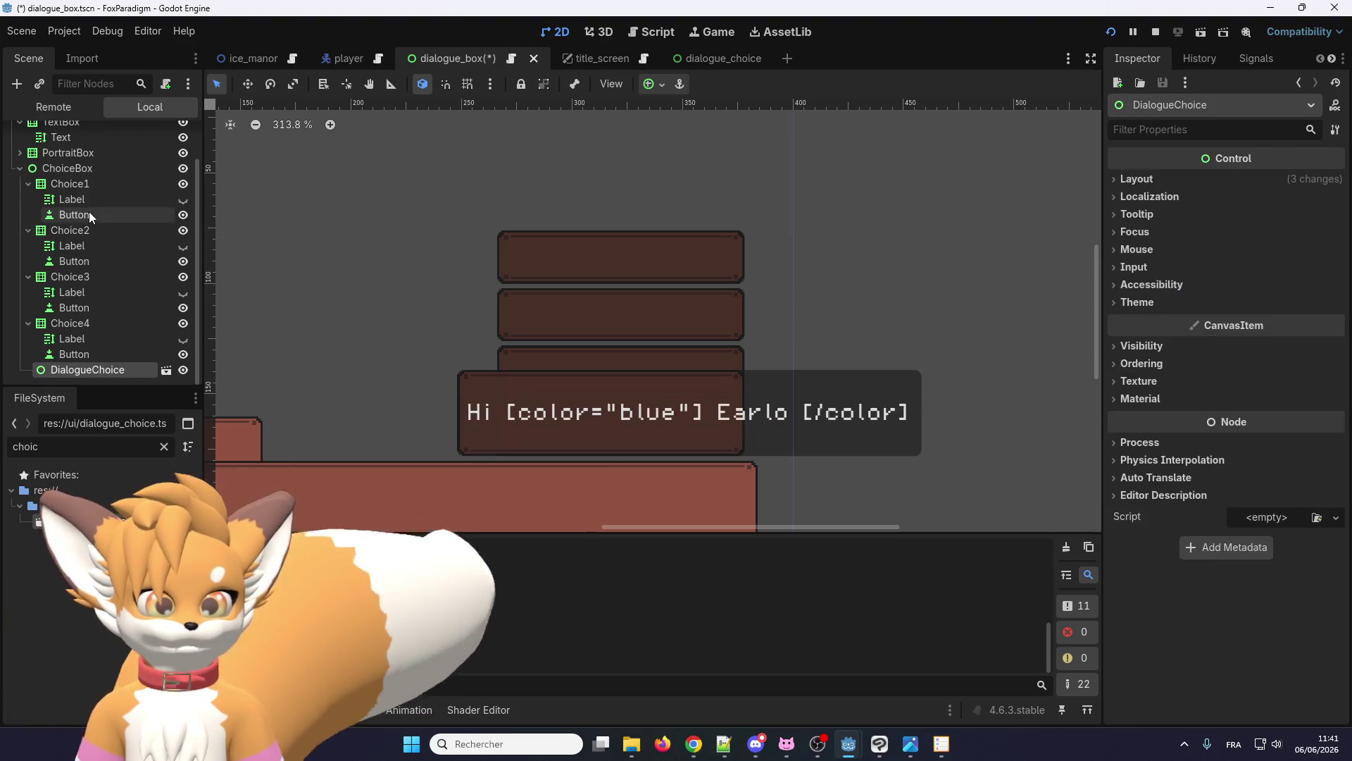
pyautogui.moveTo(595, 398)
pyautogui.mouseDown()
pyautogui.moveTo(489, 386)
pyautogui.moveTo(601, 396)
pyautogui.mouseUp()
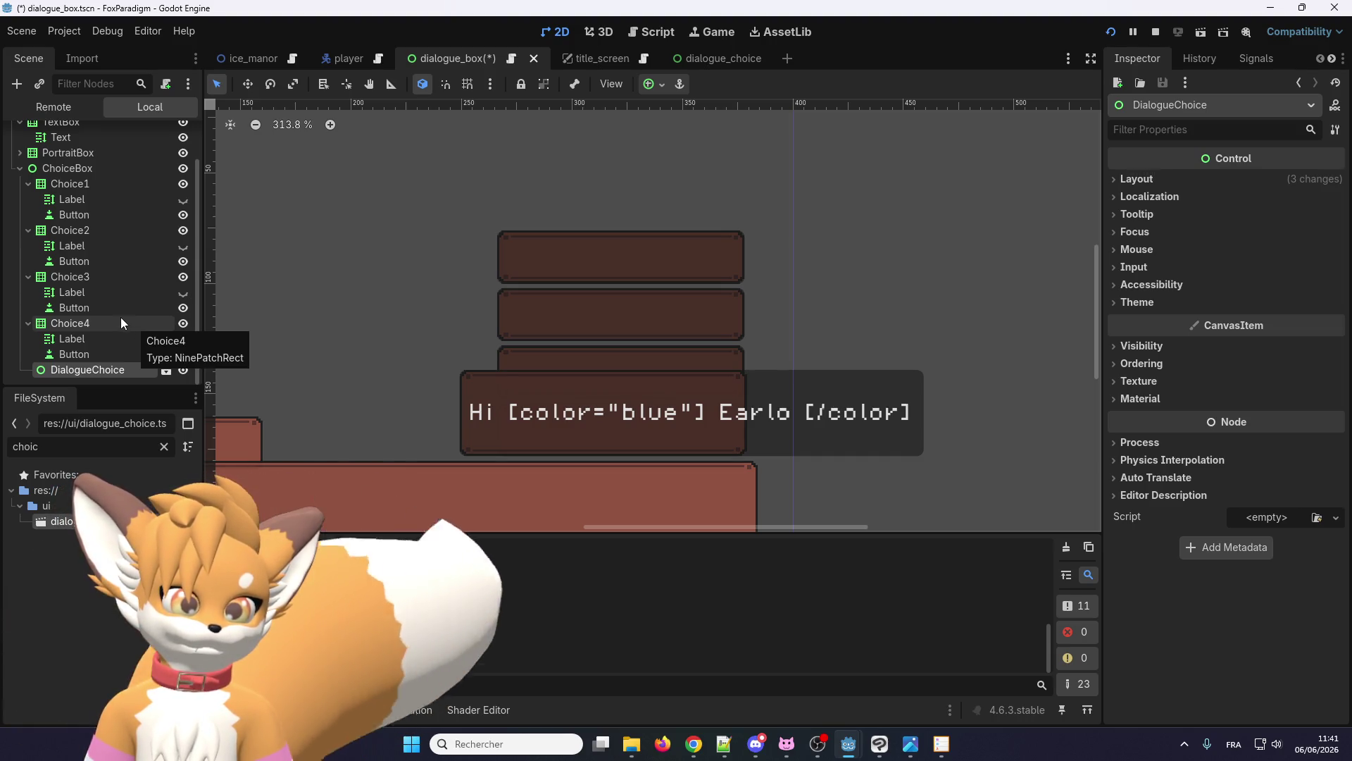
# - Duplicate the DialogueChoice instance and move the copy above the original
pyautogui.hotkey('ctrl', 'd')
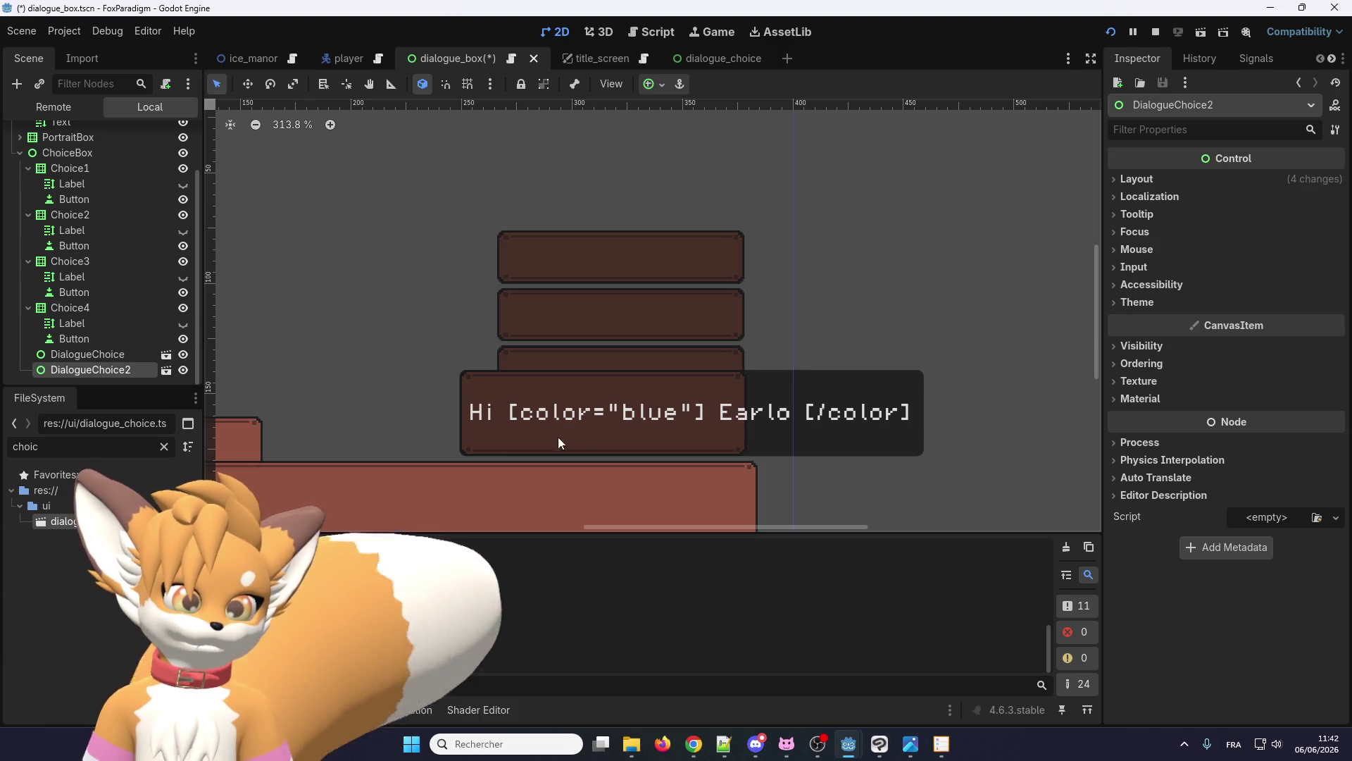
pyautogui.moveTo(557, 409); pyautogui.dragTo(559, 312)
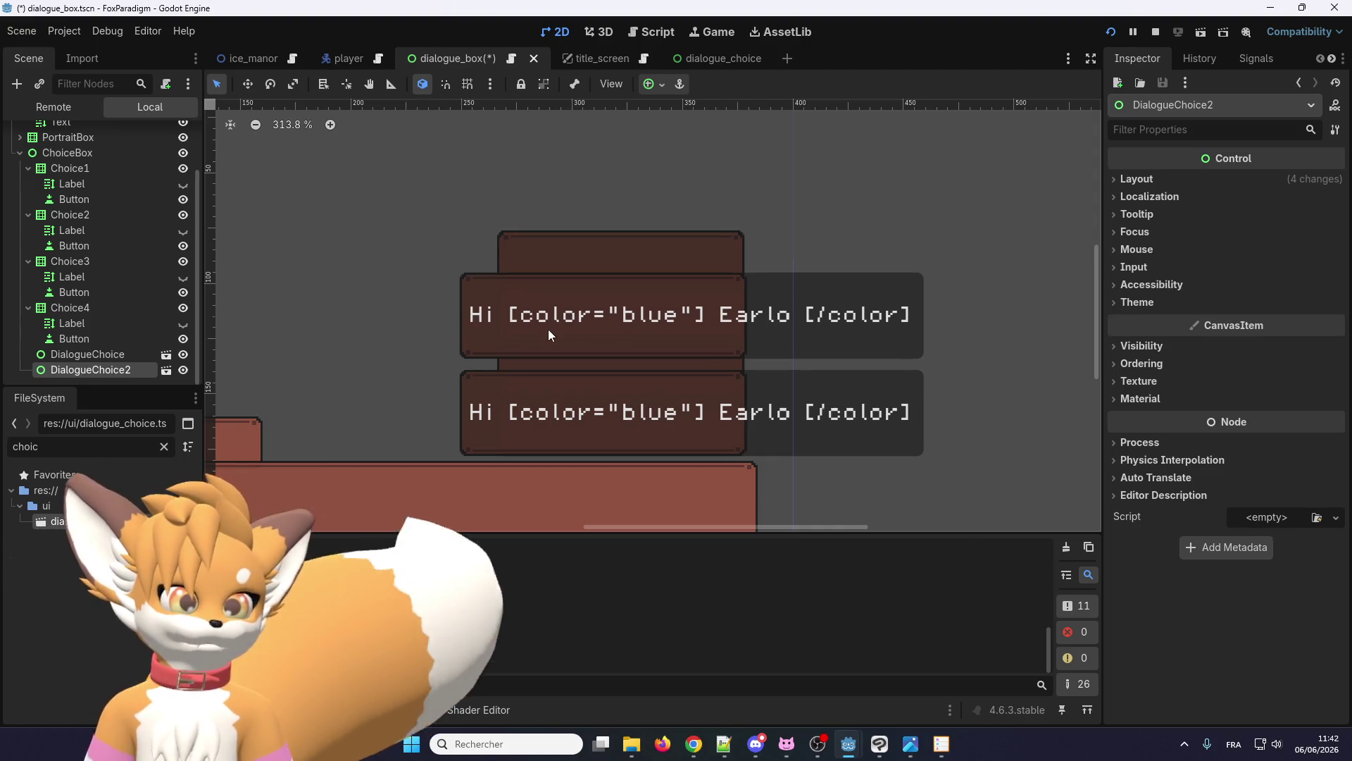
pyautogui.scroll(3, 548, 328)
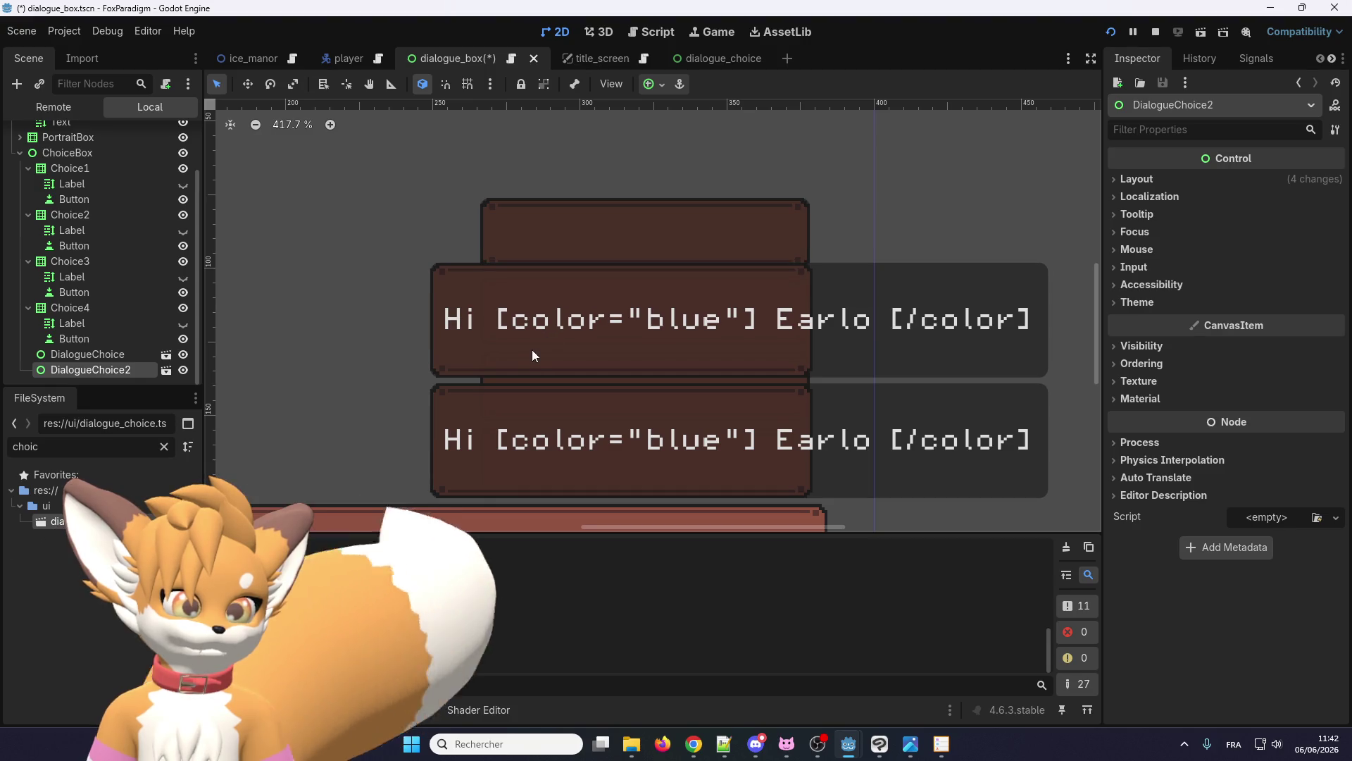
pyautogui.scroll(-1, 548, 336)
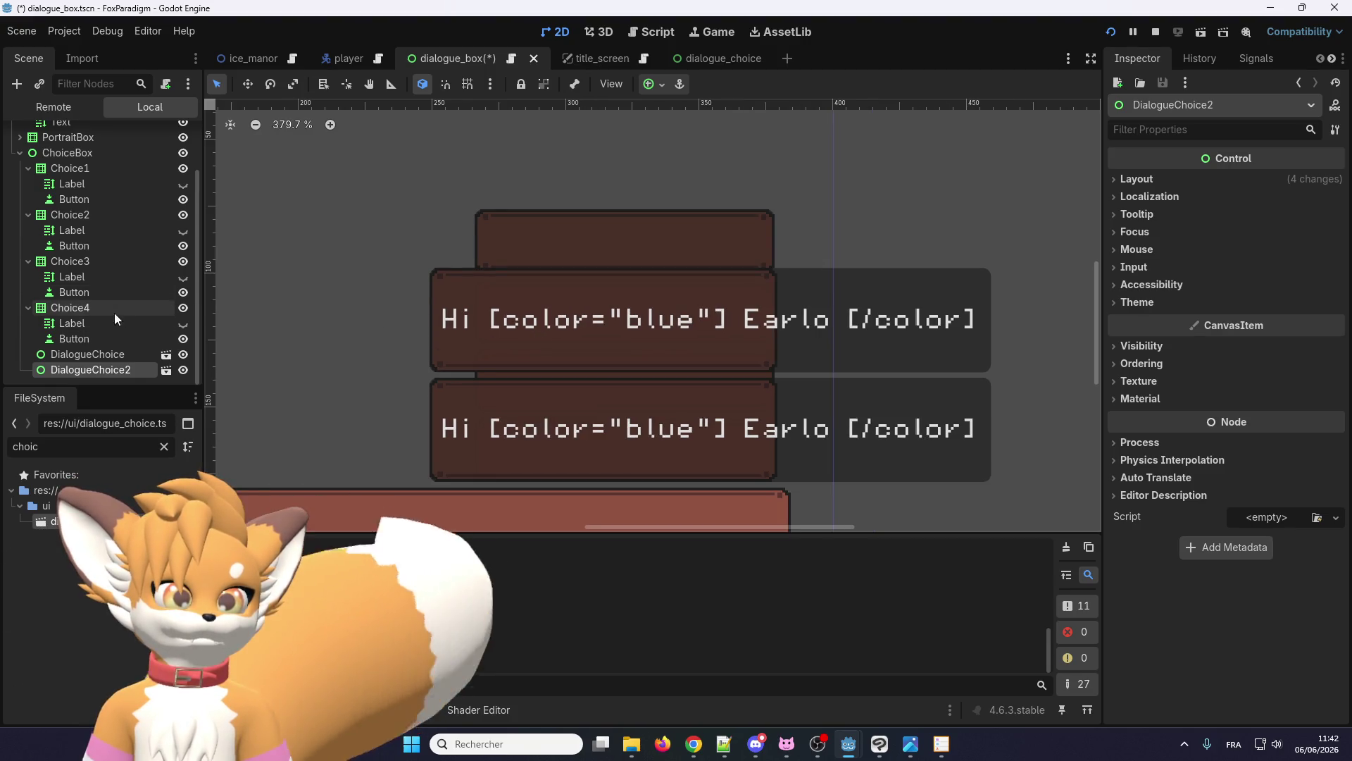
pyautogui.scroll(2, 97, 339)
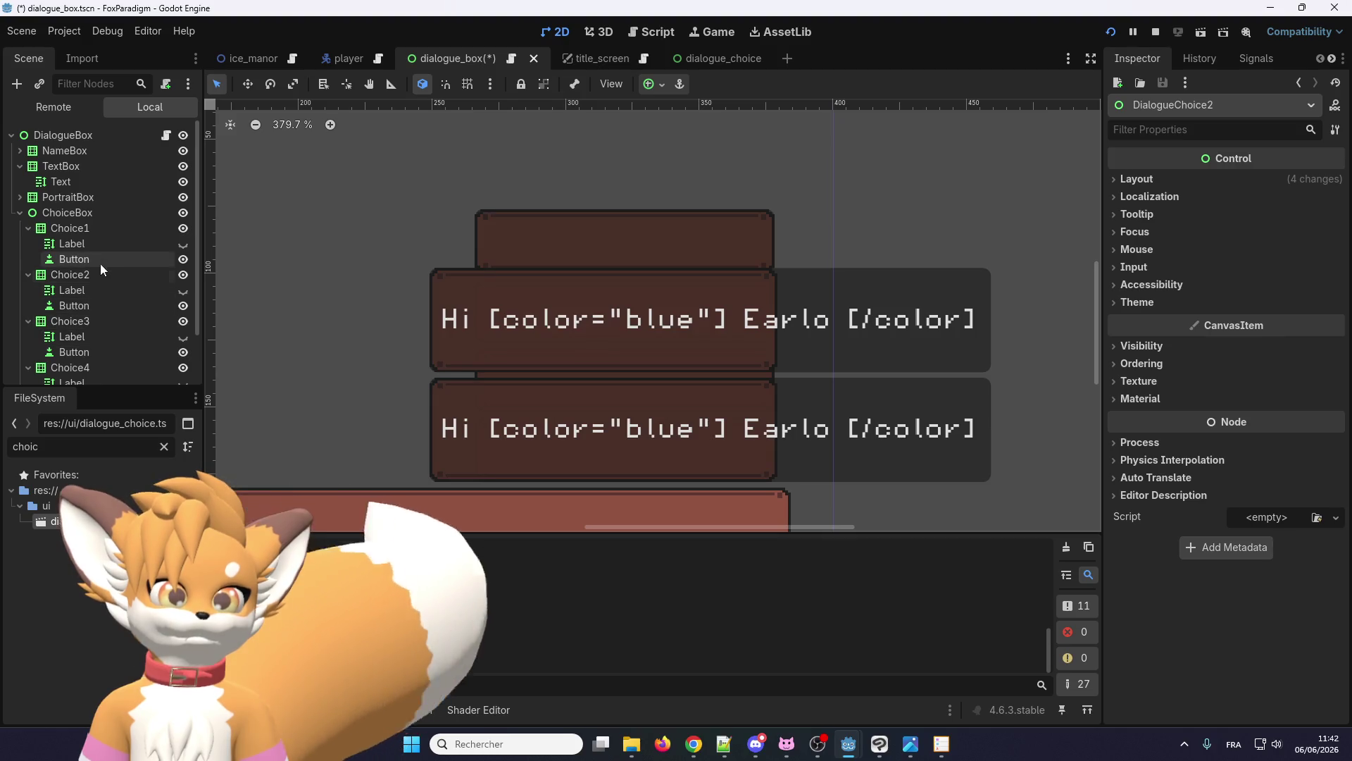
pyautogui.click(107, 229)
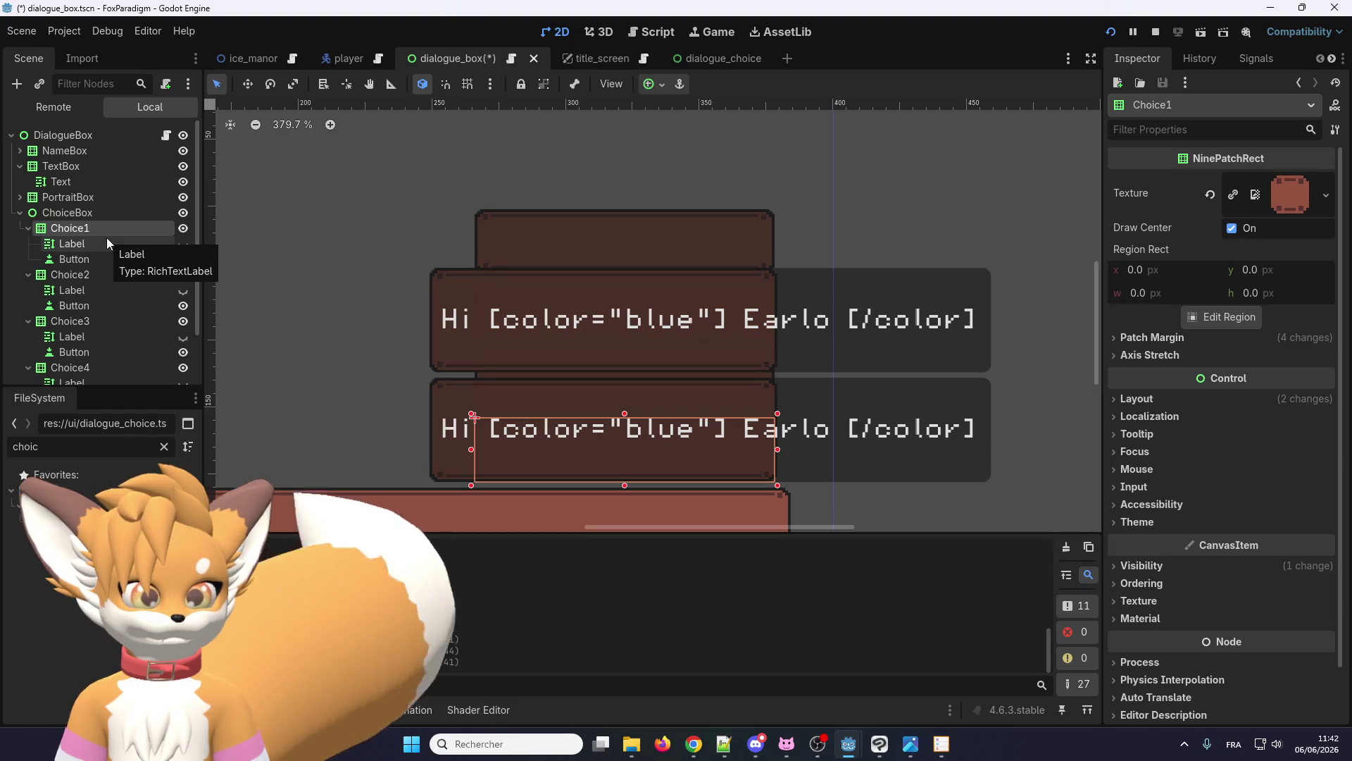
# - Delete the old Choice1, Choice2, Choice3 and Choice4 nodes, confirming each deletion
pyautogui.press('Delete')
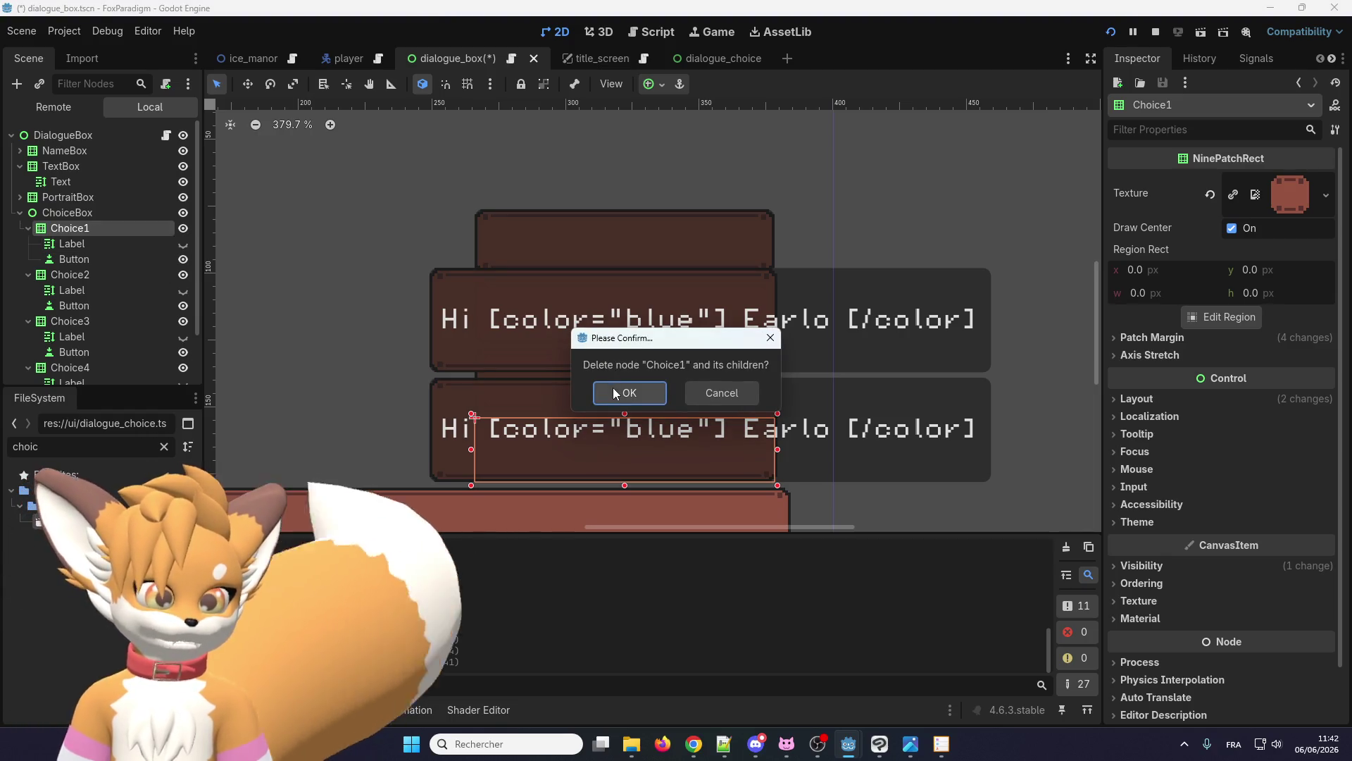
pyautogui.click(613, 392)
pyautogui.click(78, 228)
pyautogui.press('Delete')
pyautogui.click(624, 393)
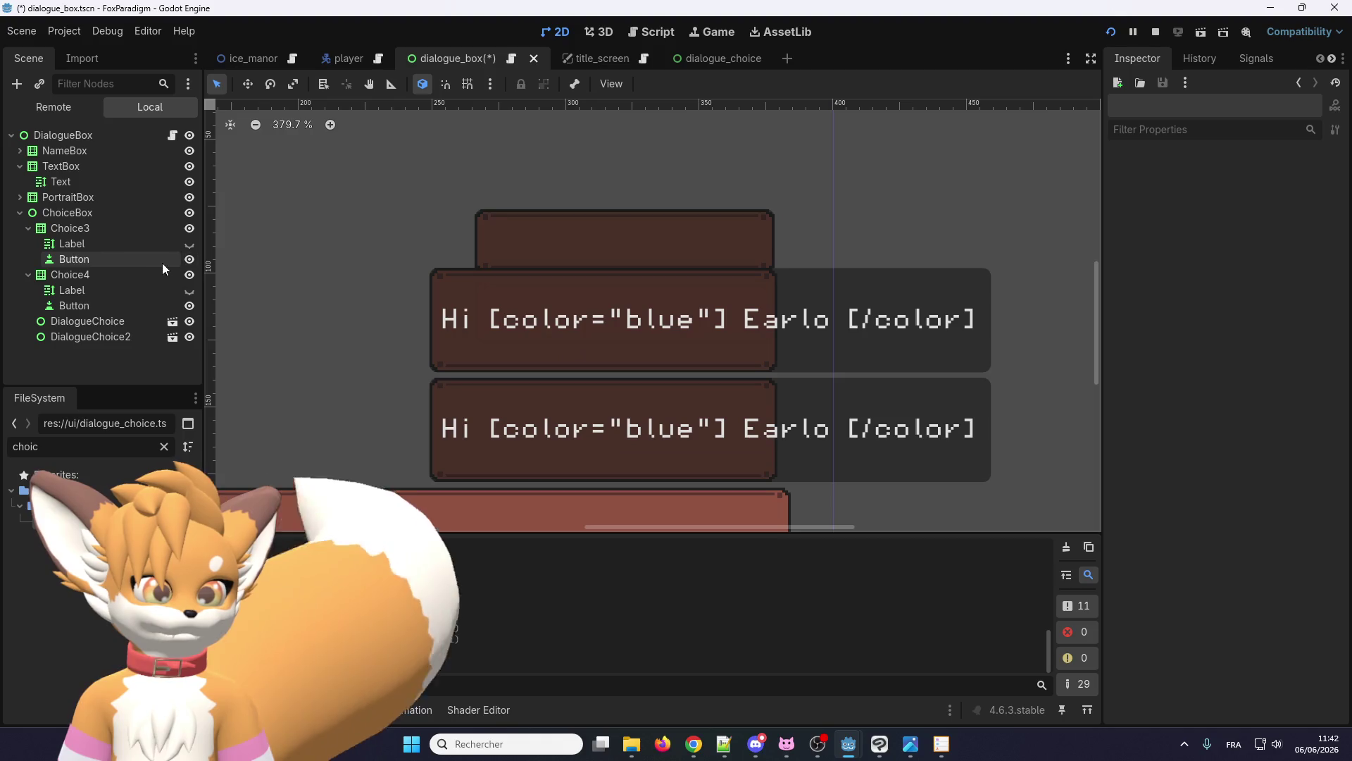
pyautogui.click(104, 228)
pyautogui.press('Delete')
pyautogui.click(637, 388)
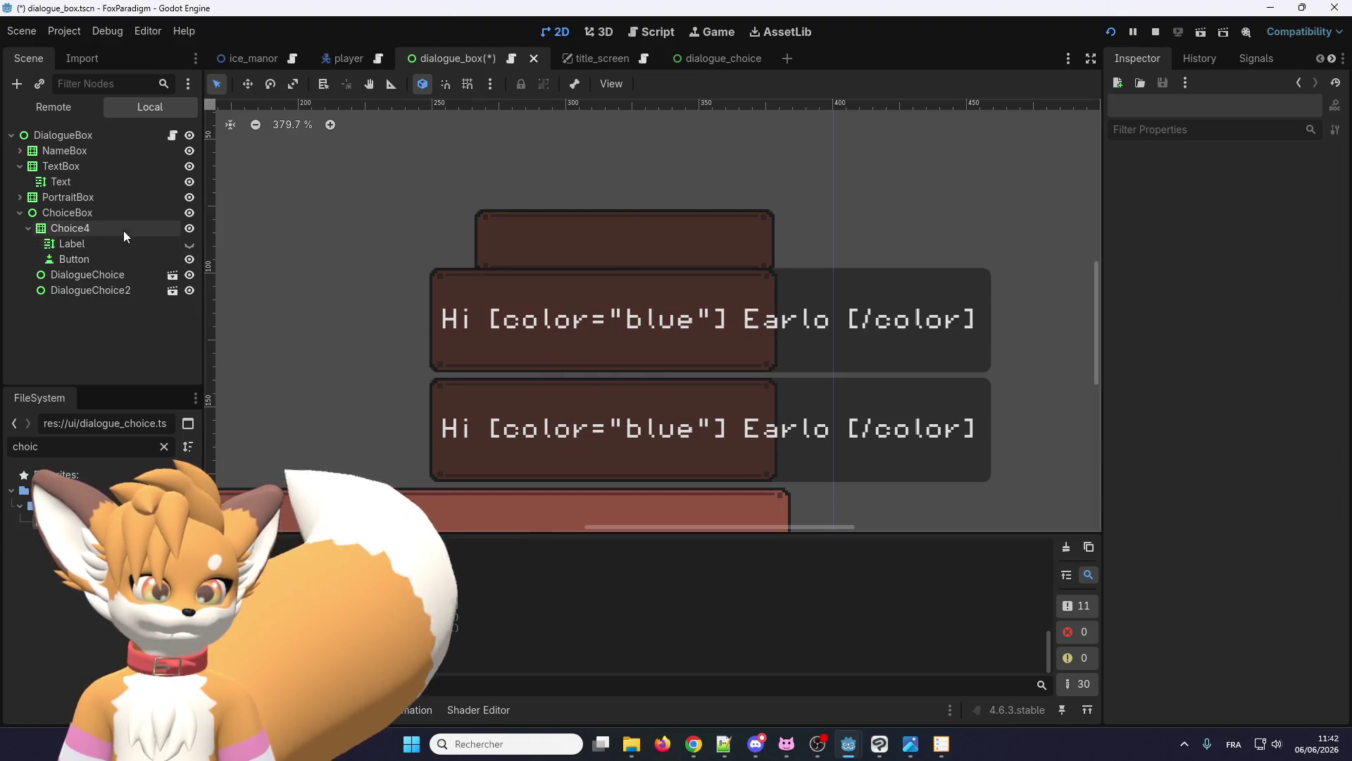
pyautogui.click(104, 231)
pyautogui.press('Delete')
pyautogui.click(610, 394)
# - Stop the running game and open the dialogue_box.gd script
pyautogui.scroll(-5, 606, 398)
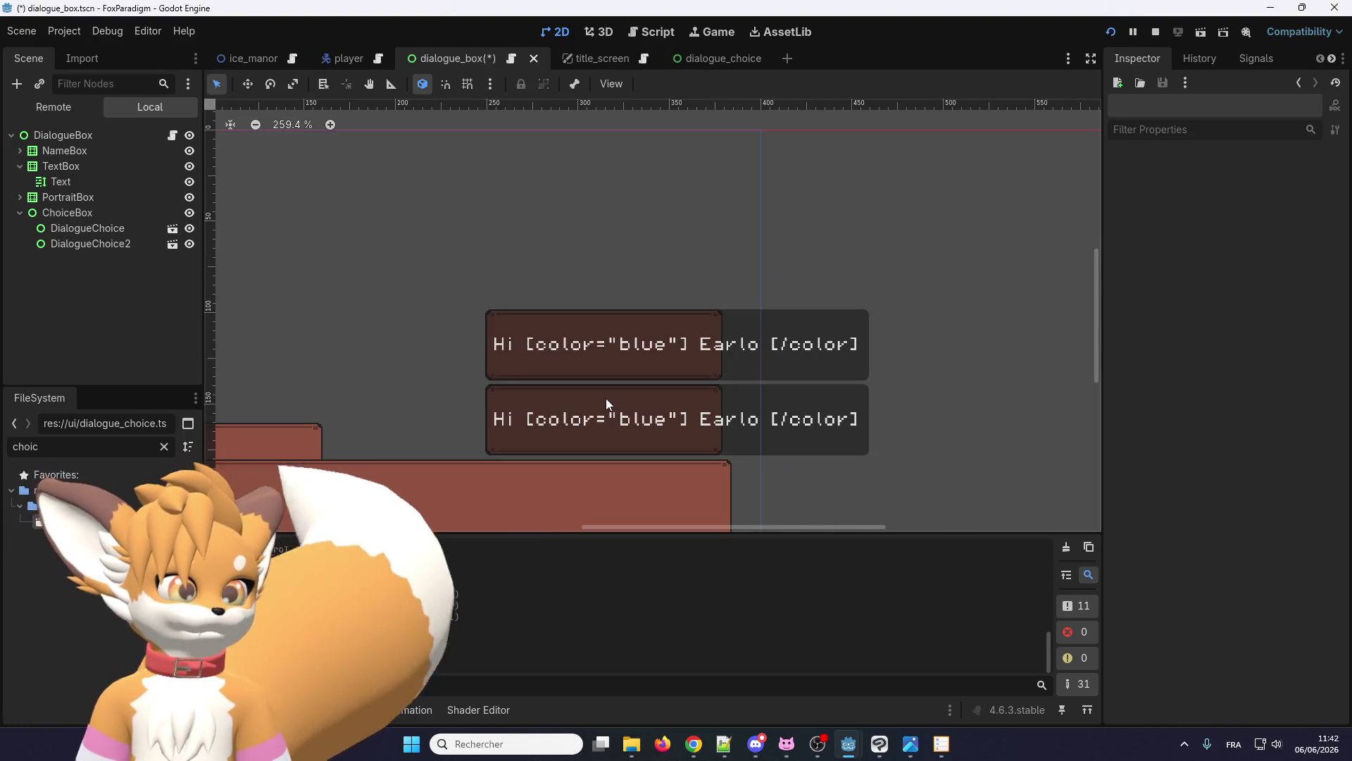
pyautogui.scroll(1, 587, 396)
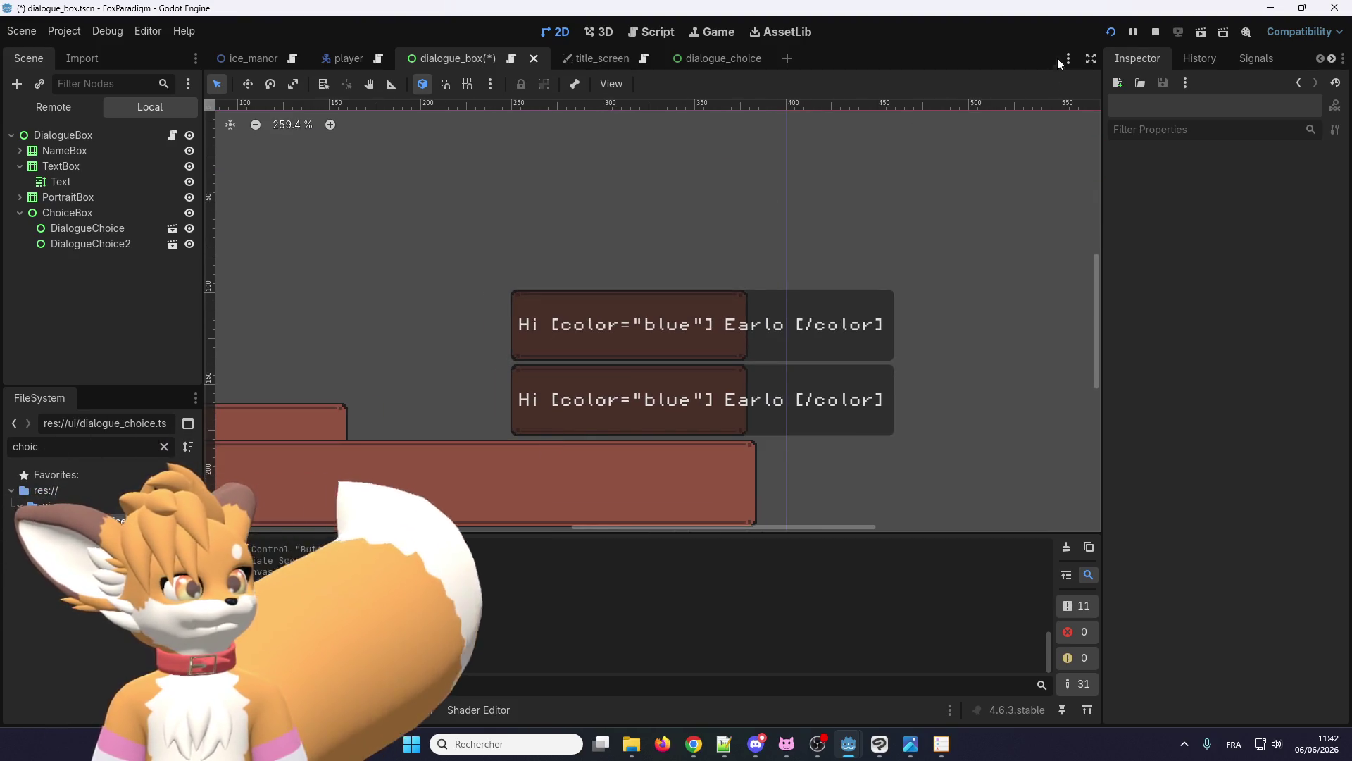
pyautogui.click(1154, 32)
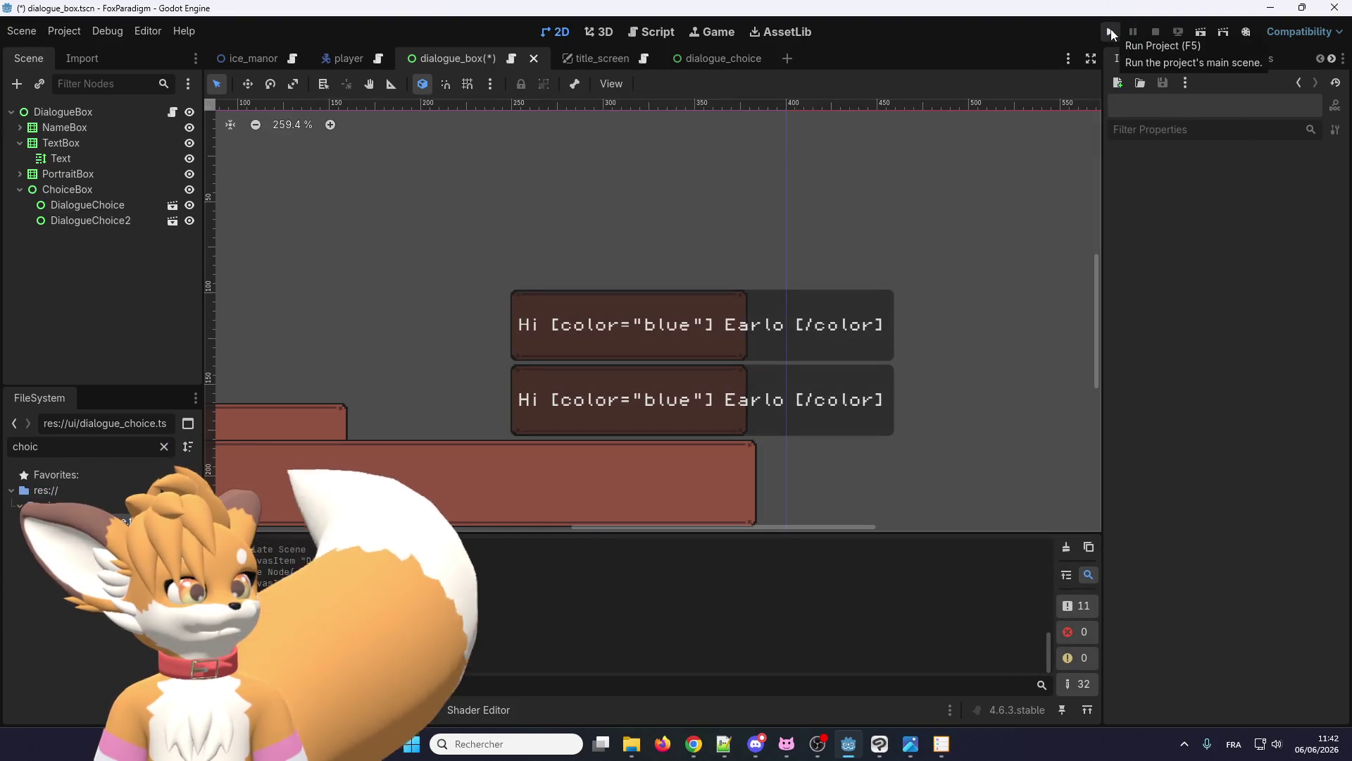
pyautogui.click(512, 60)
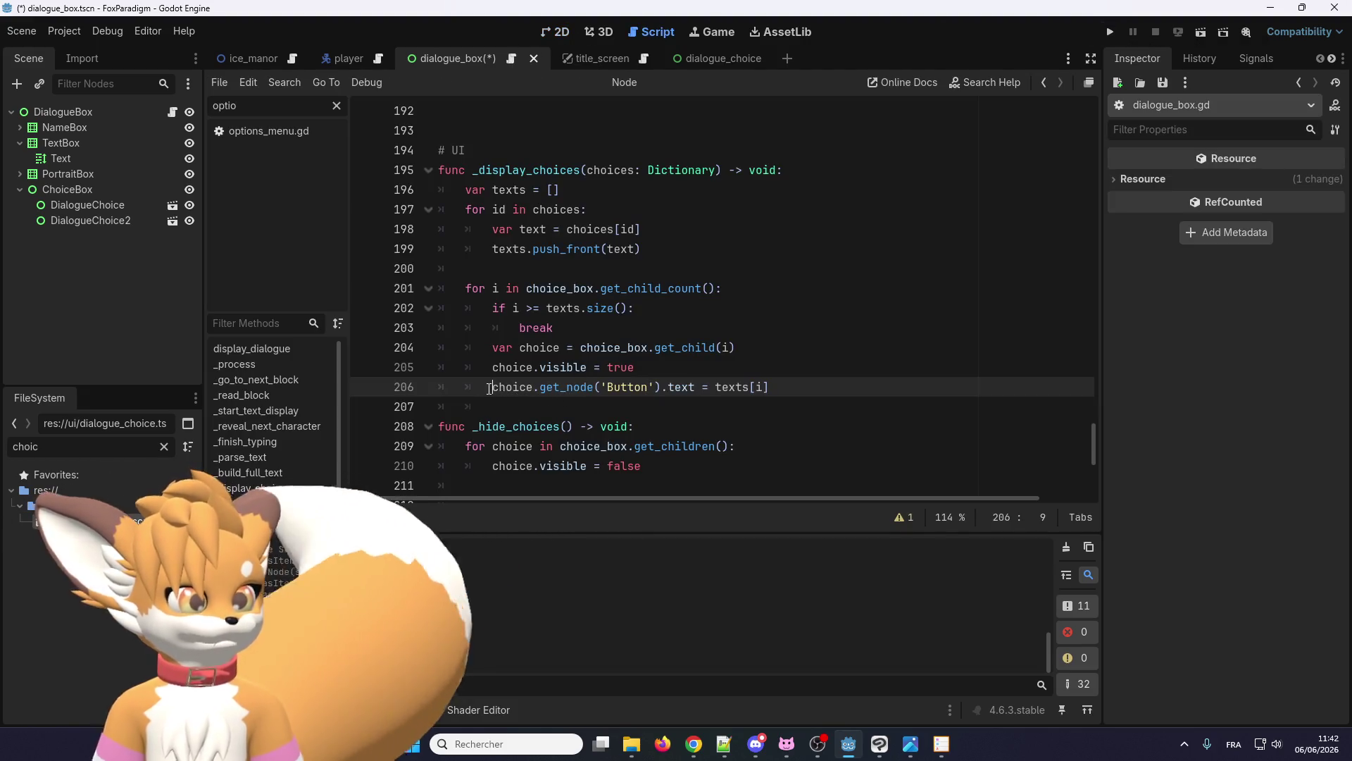
# - Comment out line 206 with #, then save and launch the game into the level
pyautogui.write('#')
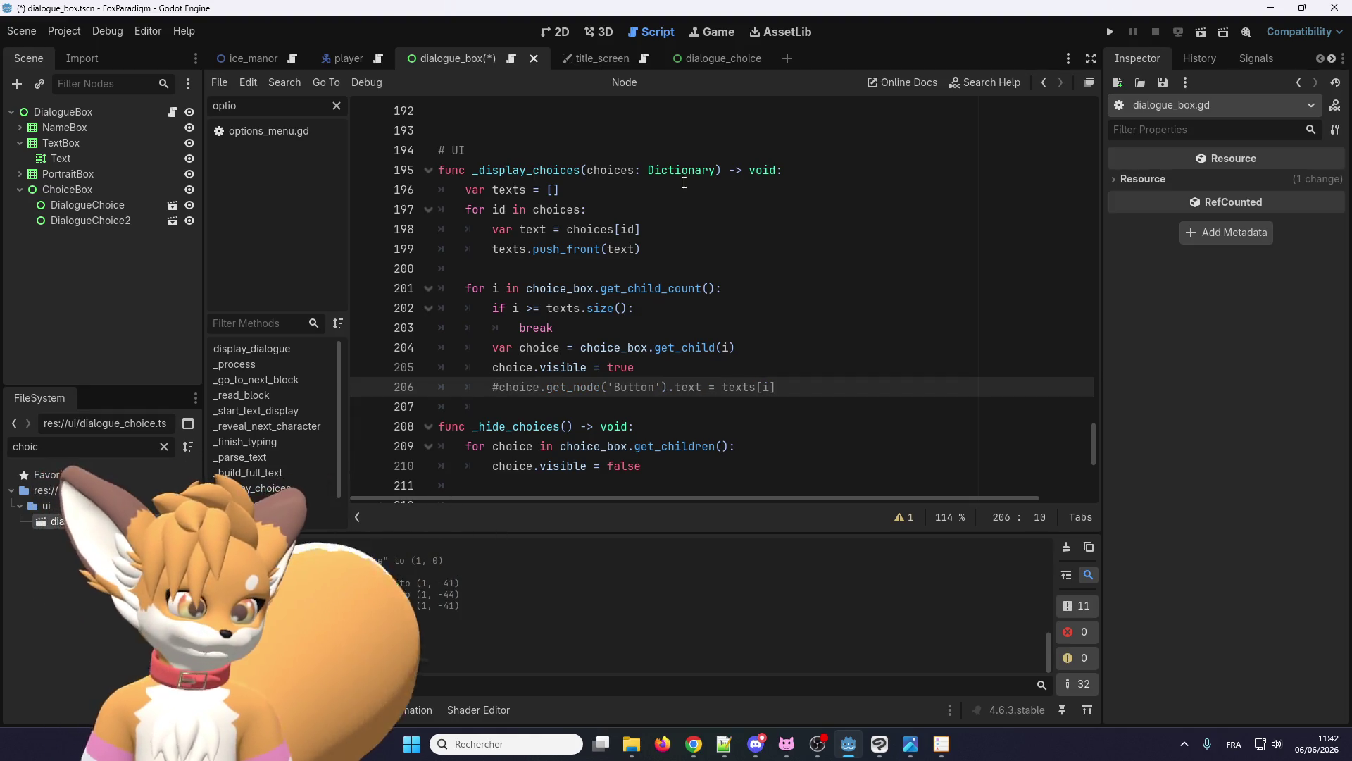
pyautogui.click(1109, 33)
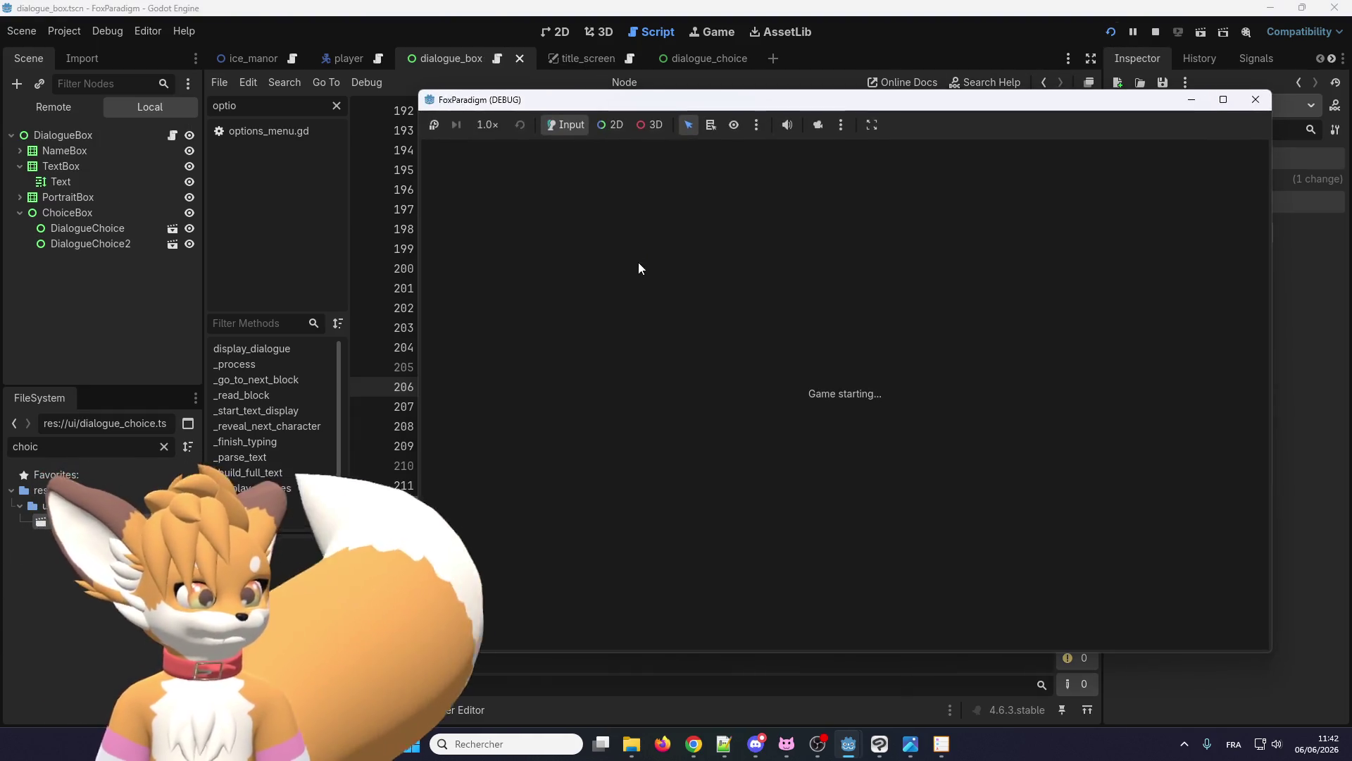
pyautogui.press('Return')
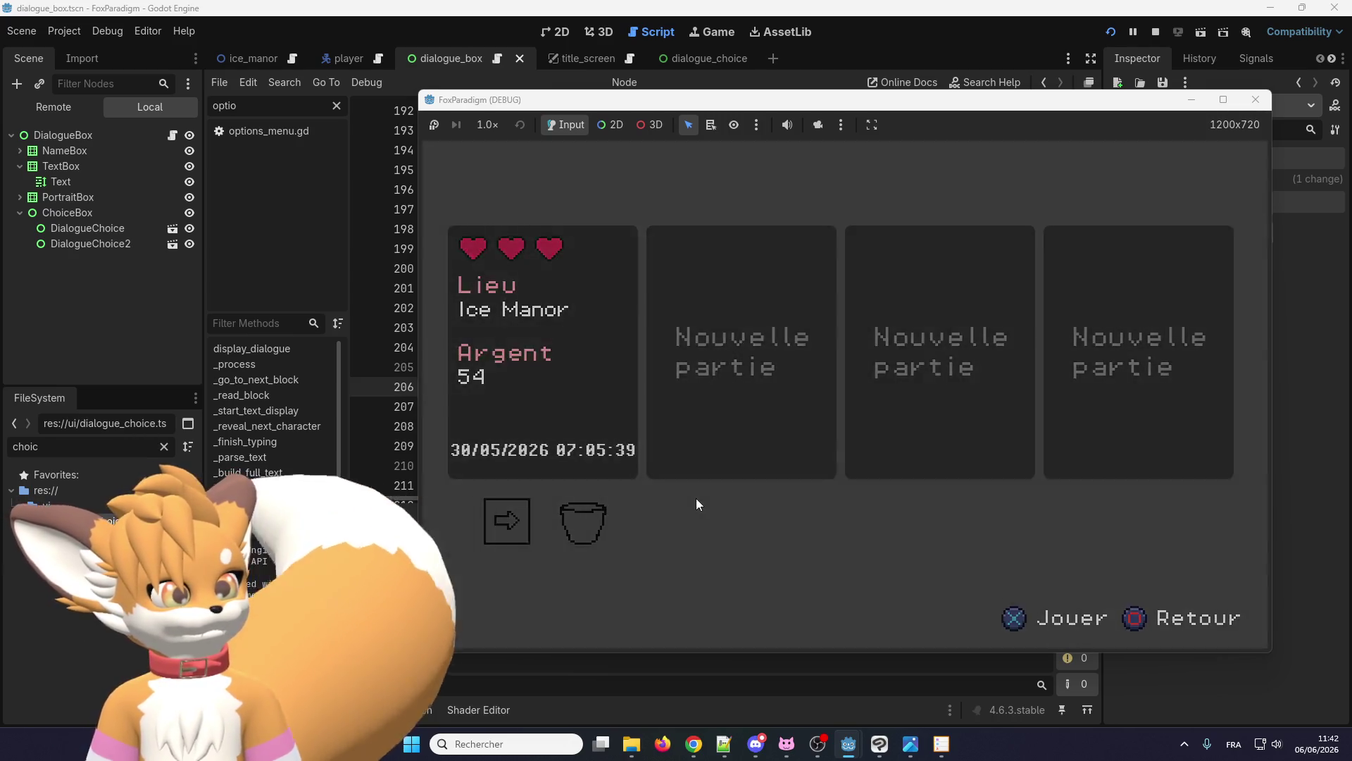
pyautogui.press('Return')
# - Walk up to Eralo, view the dialogue choices, then close the game window
pyautogui.press('Up')
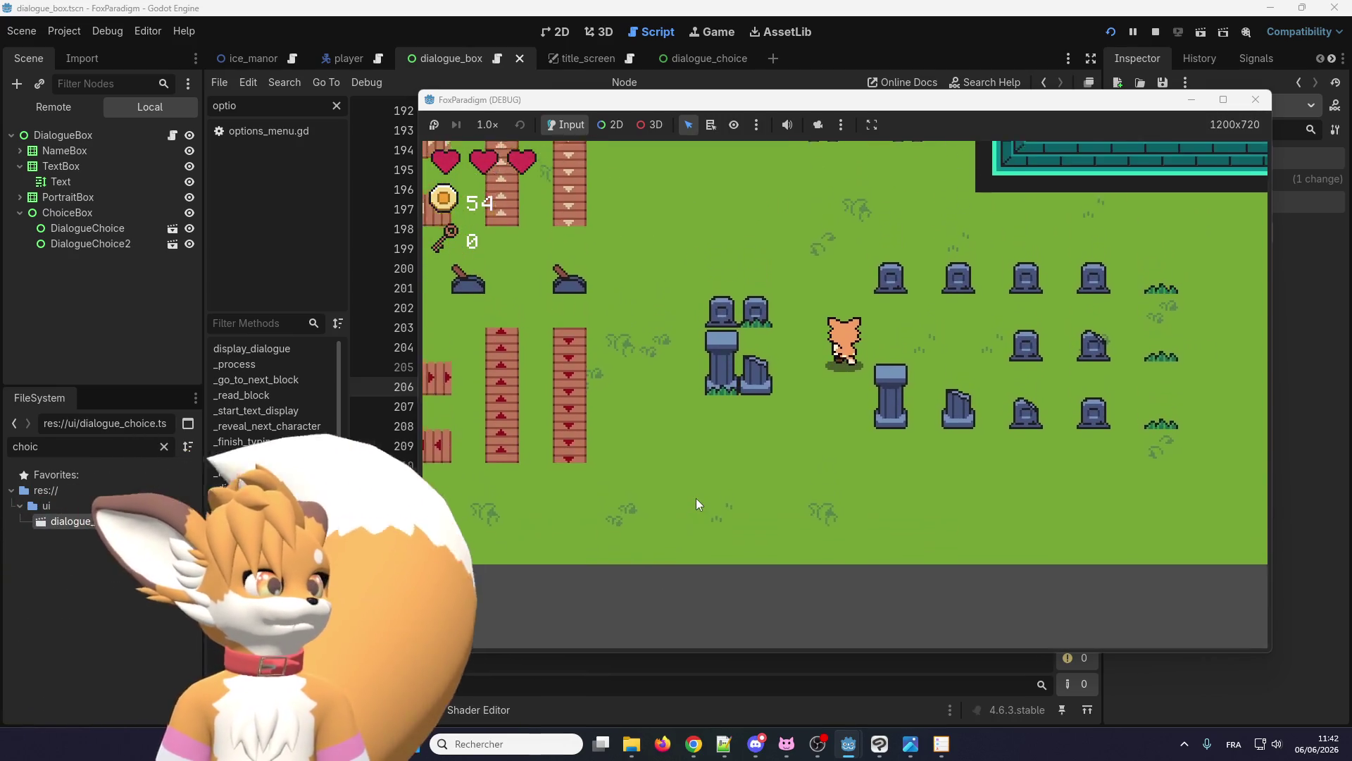
pyautogui.press('Up')
pyautogui.press('Return')
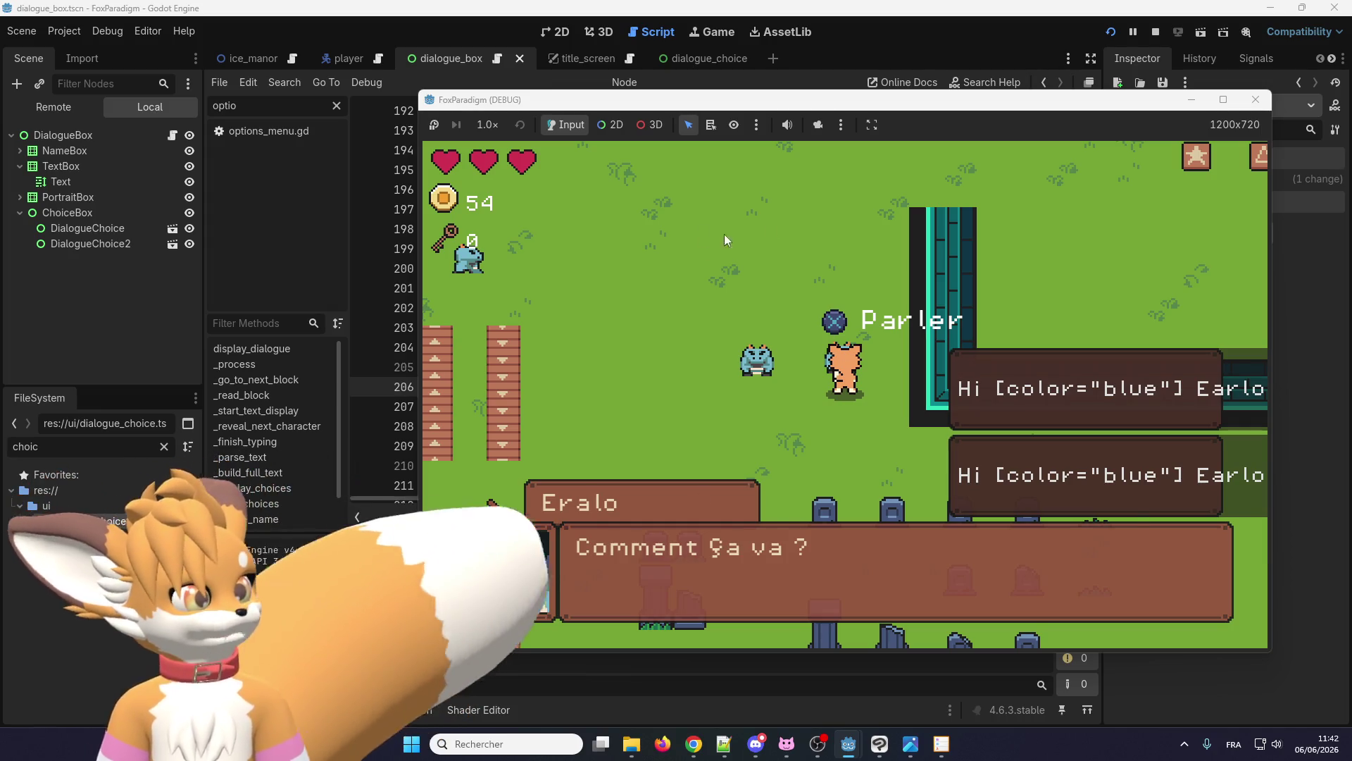
pyautogui.press('Return')
pyautogui.click(1256, 102)
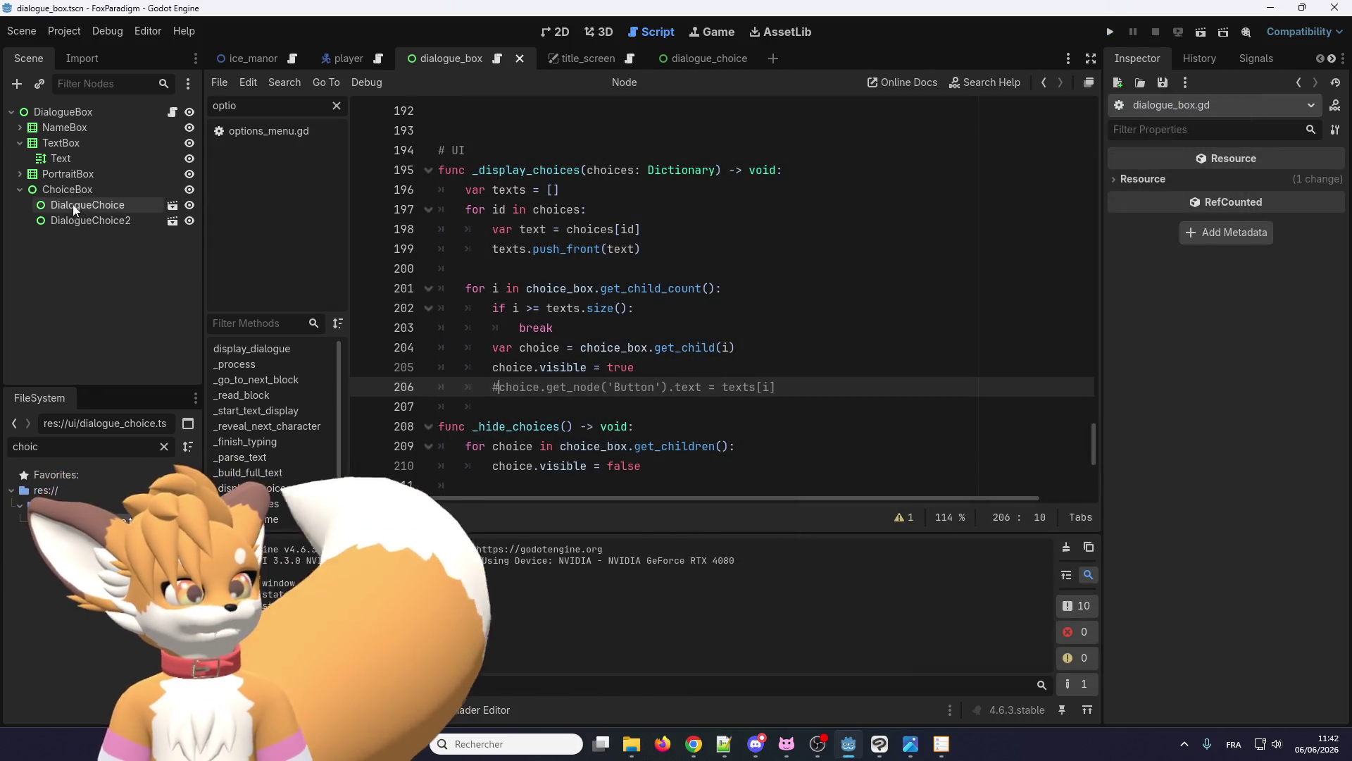
# - Add a RichTextLabel node and move it into Choice1 between Label and Button
pyautogui.click(700, 59)
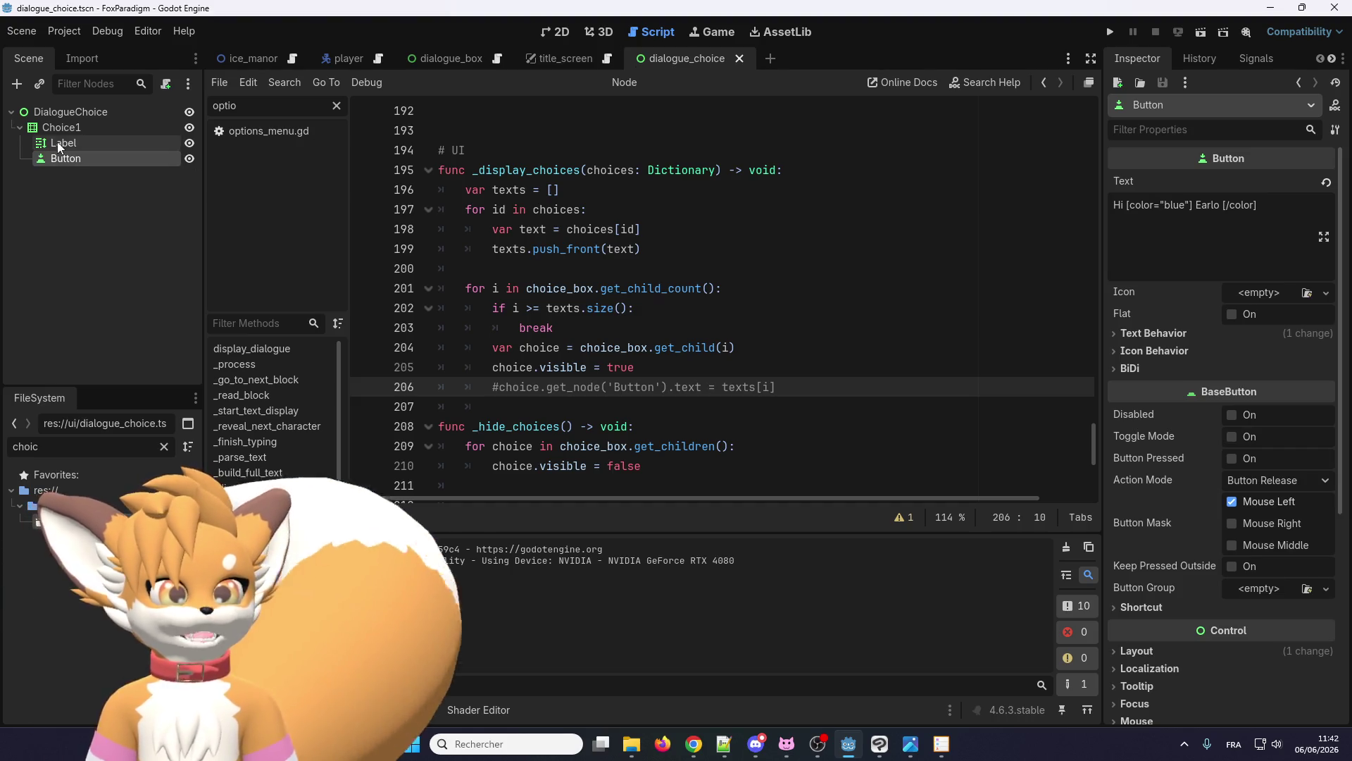
pyautogui.click(63, 144)
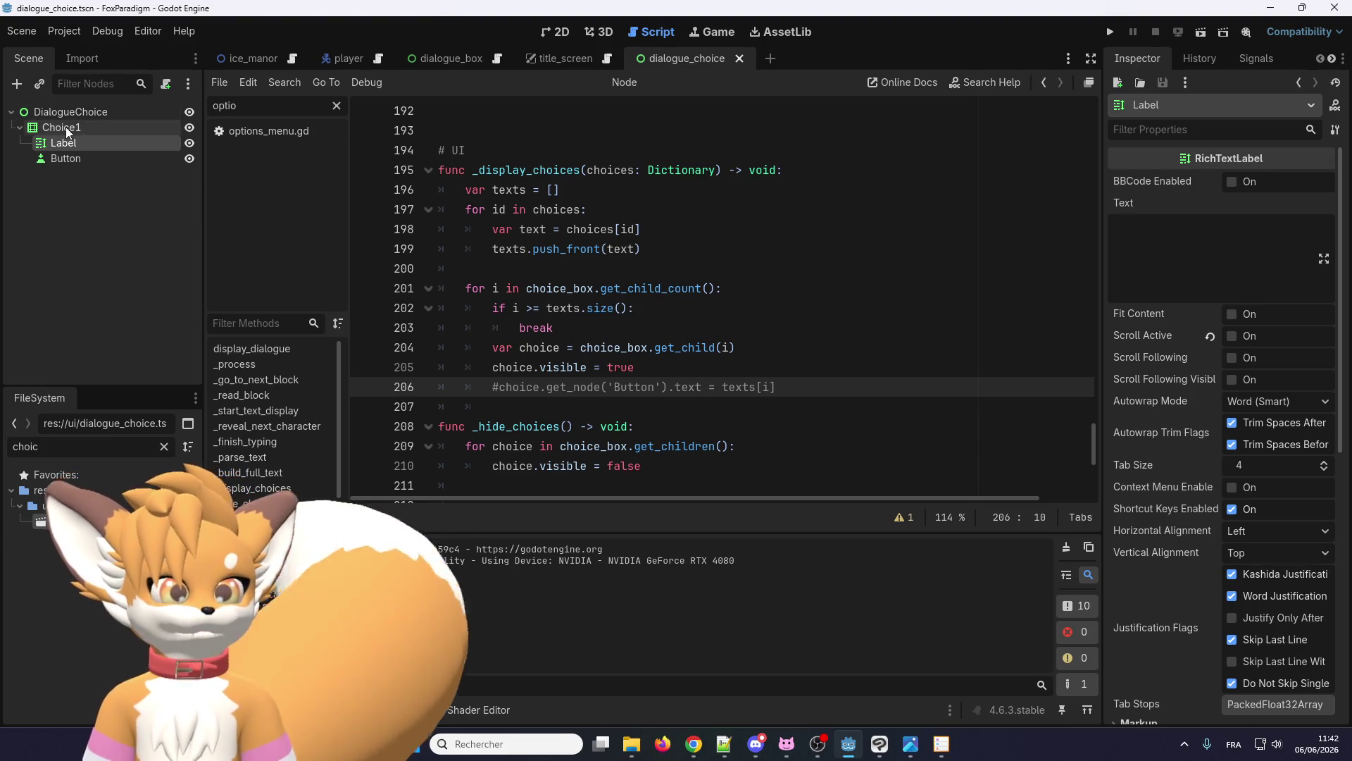
pyautogui.click(41, 111)
pyautogui.rightClick(57, 113)
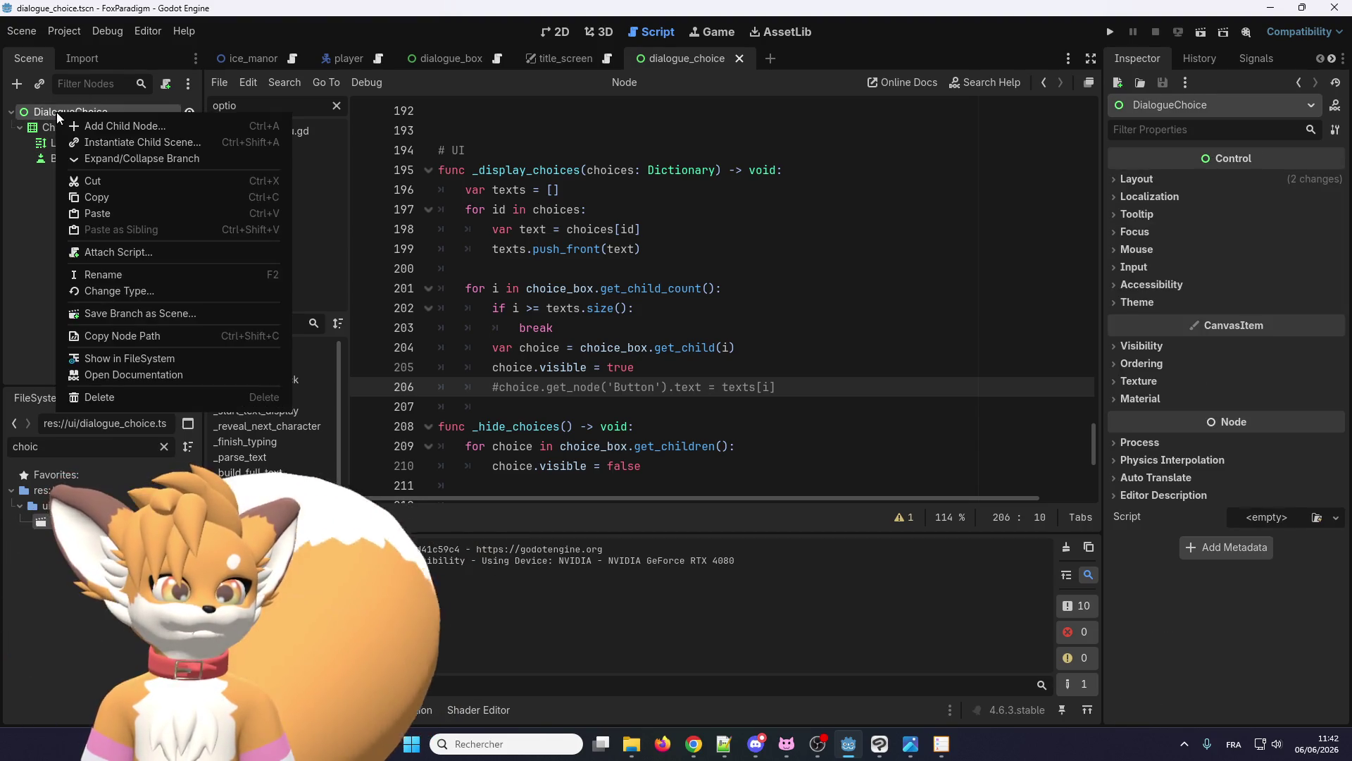
pyautogui.click(89, 125)
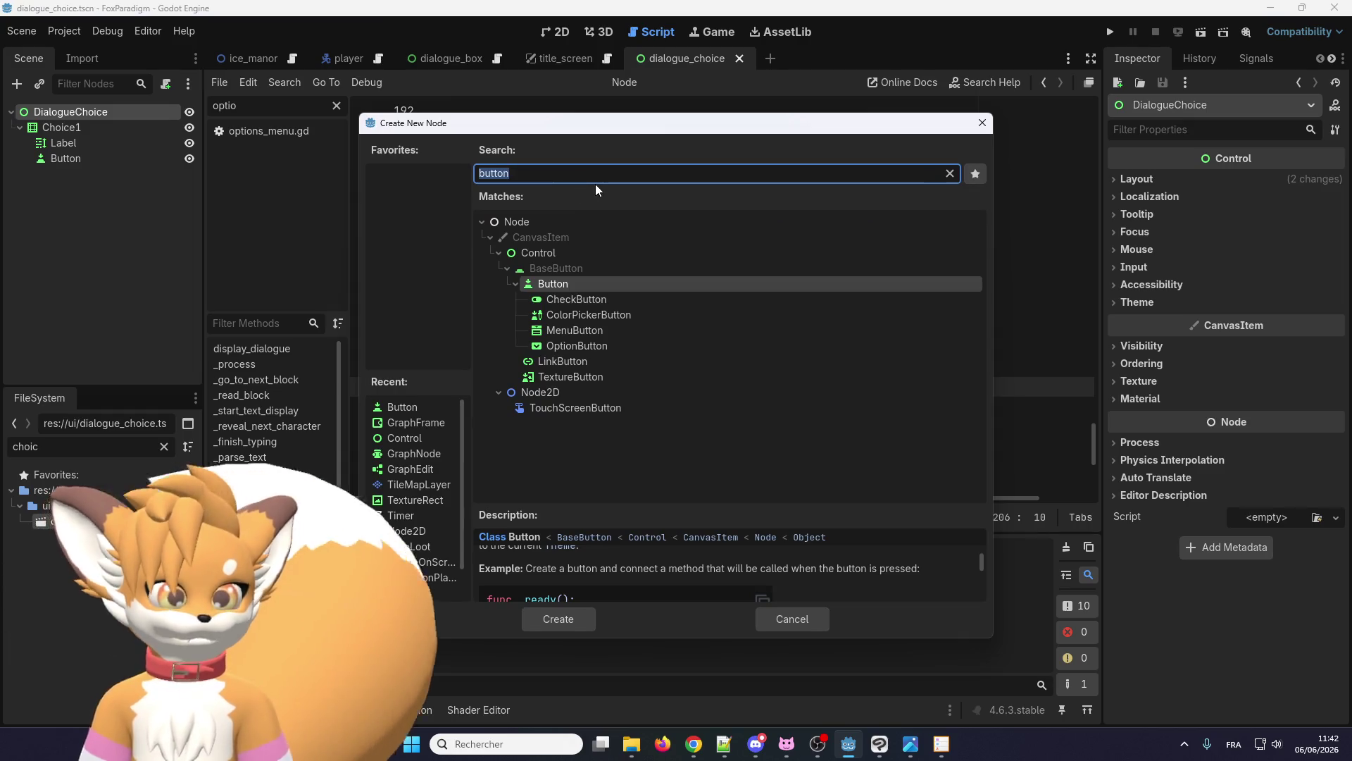
pyautogui.write('rich')
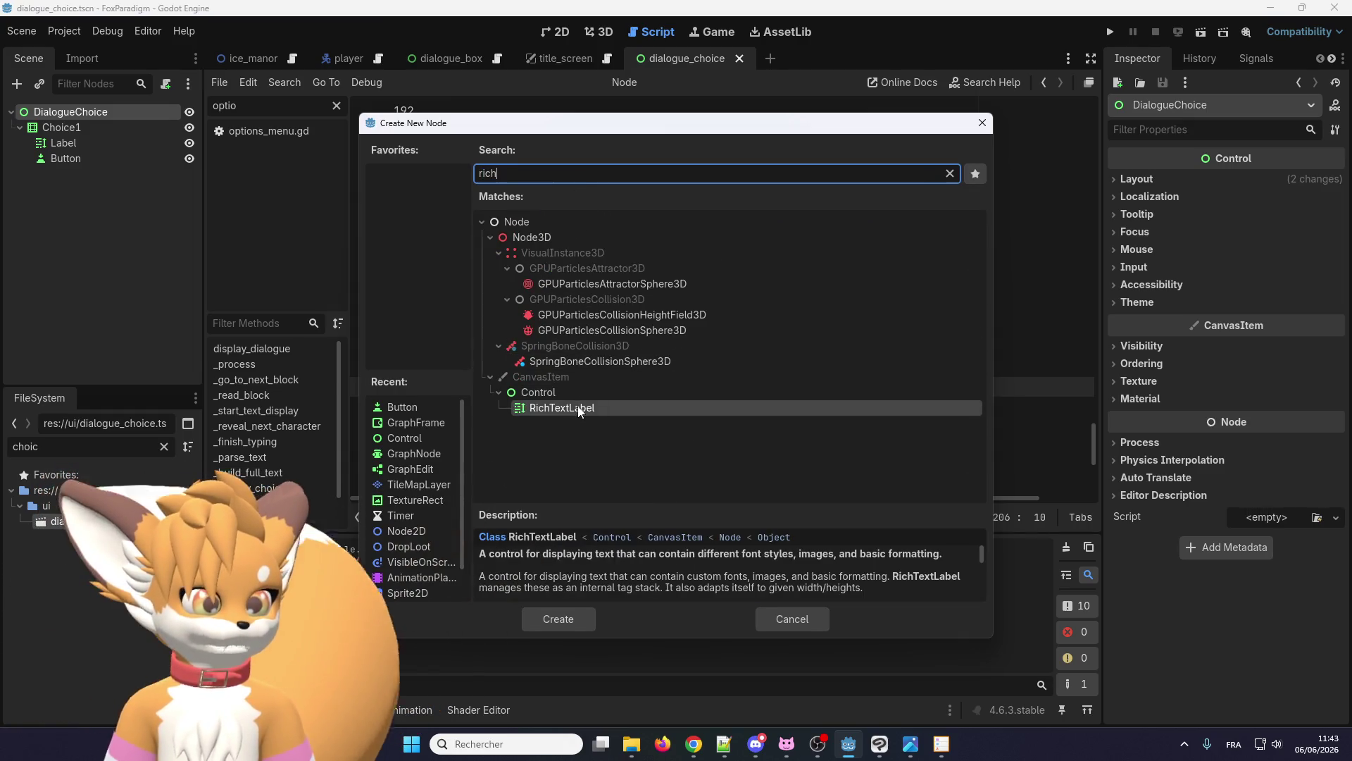
pyautogui.doubleClick(578, 409)
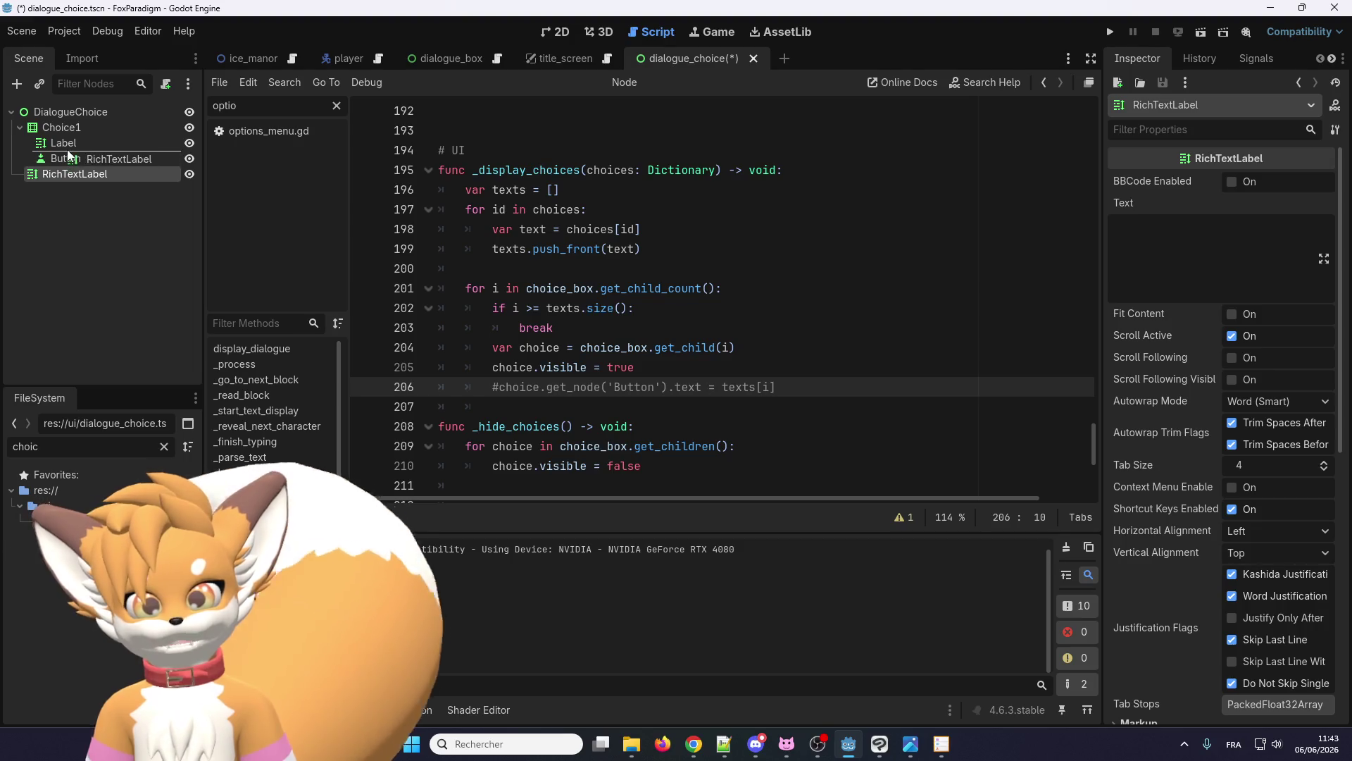
pyautogui.moveTo(68, 154); pyautogui.dragTo(68, 154)
pyautogui.click(67, 174)
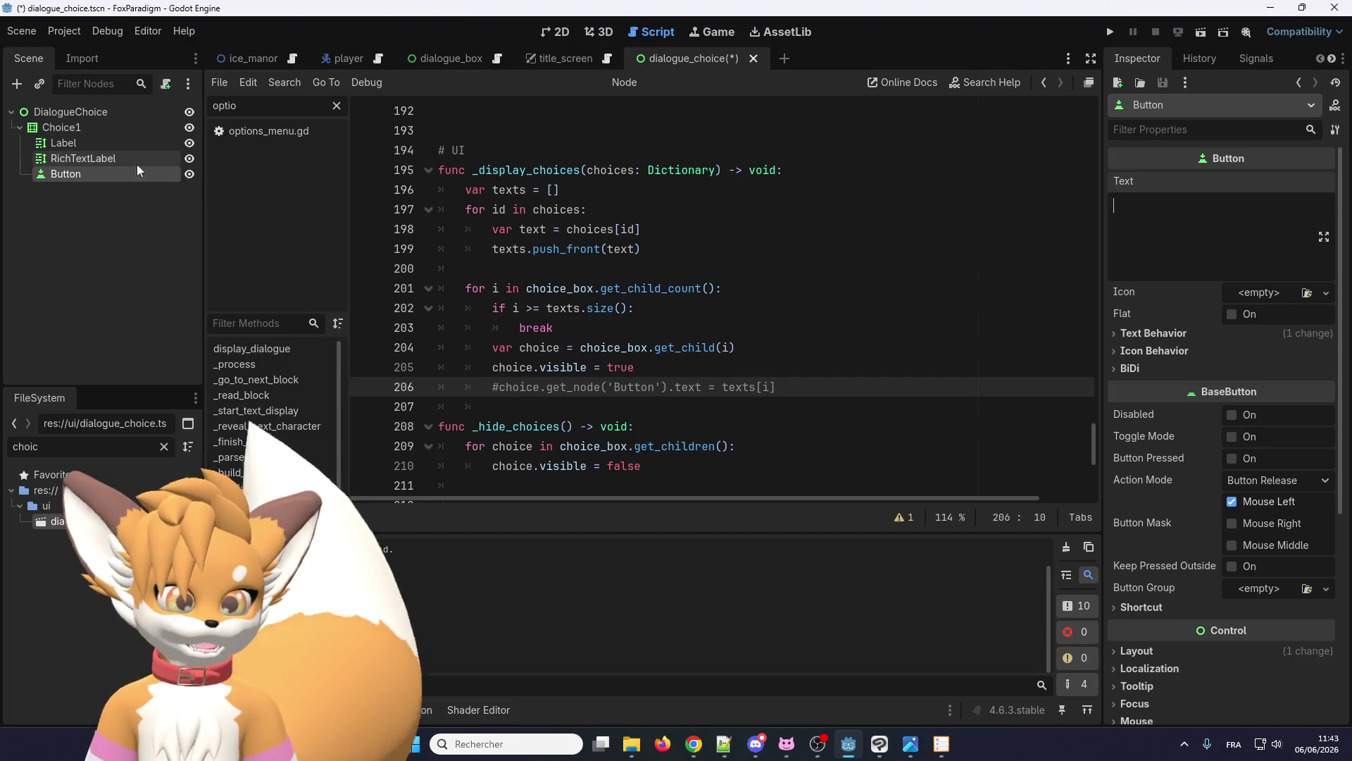
pyautogui.click(78, 158)
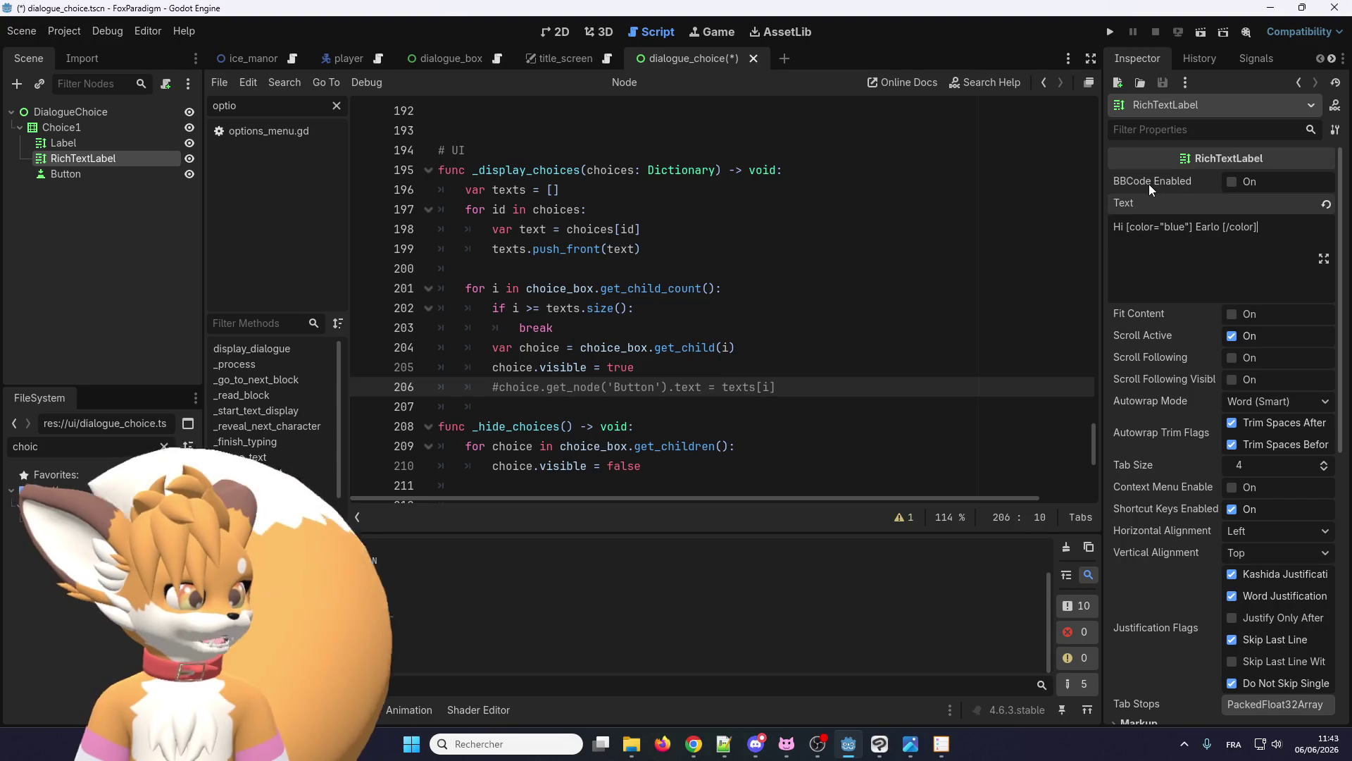
# - Delete the old Label node from Choice1
pyautogui.moveTo(1148, 184)
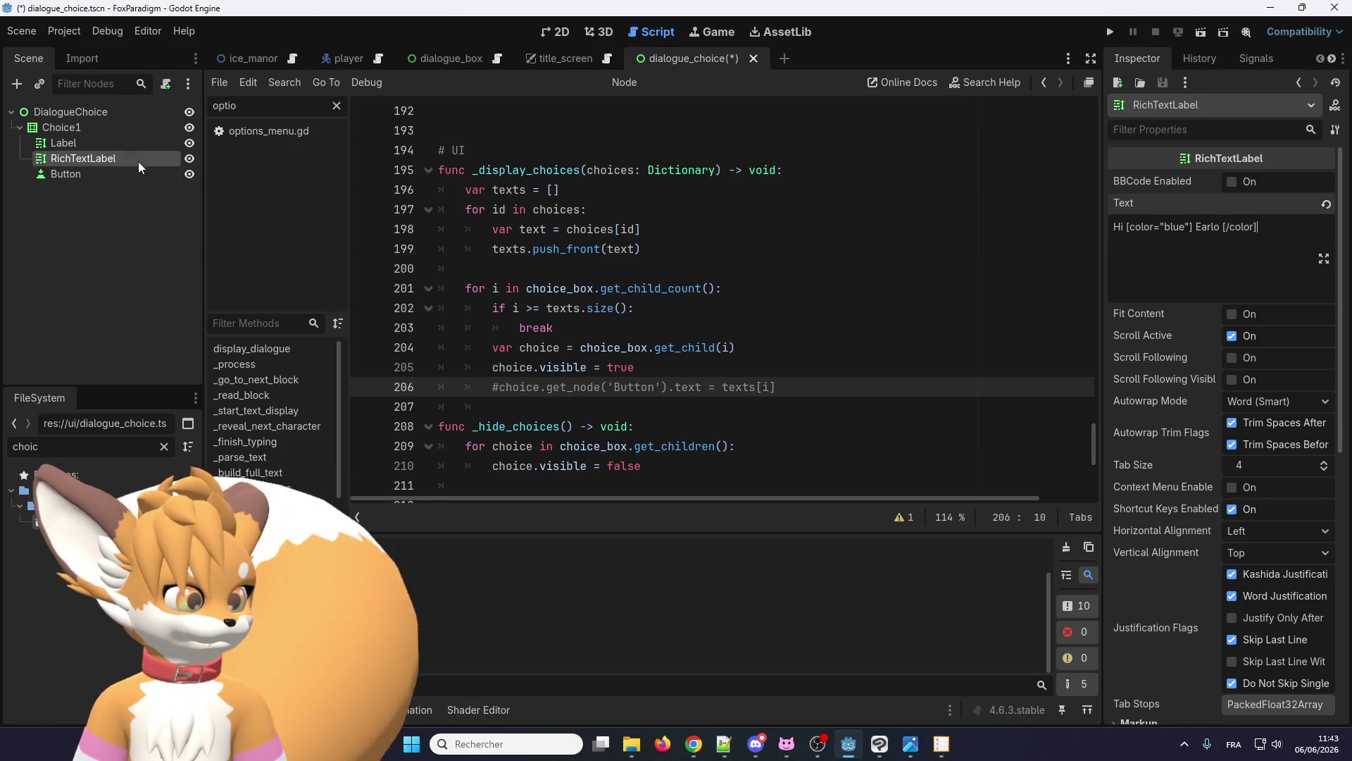
pyautogui.click(118, 145)
pyautogui.press('Delete')
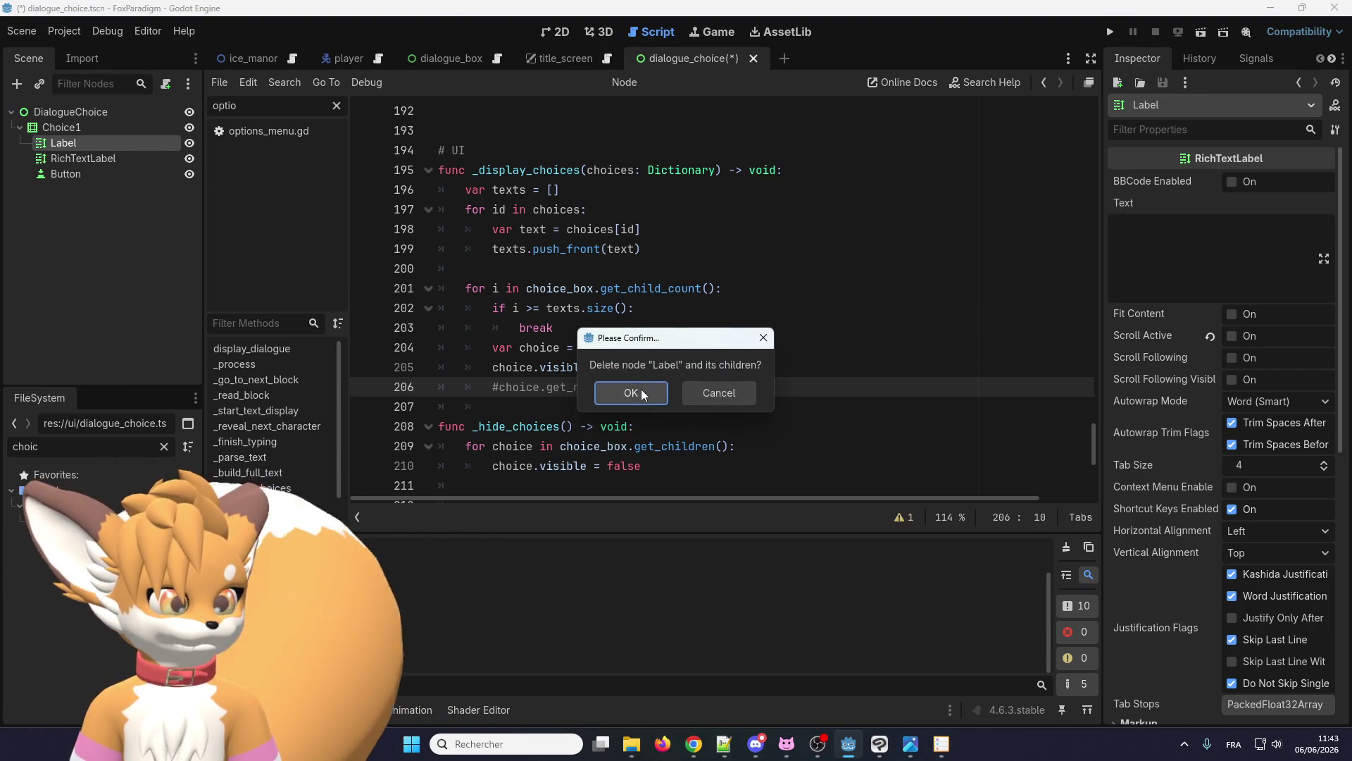
pyautogui.click(641, 393)
pyautogui.click(555, 31)
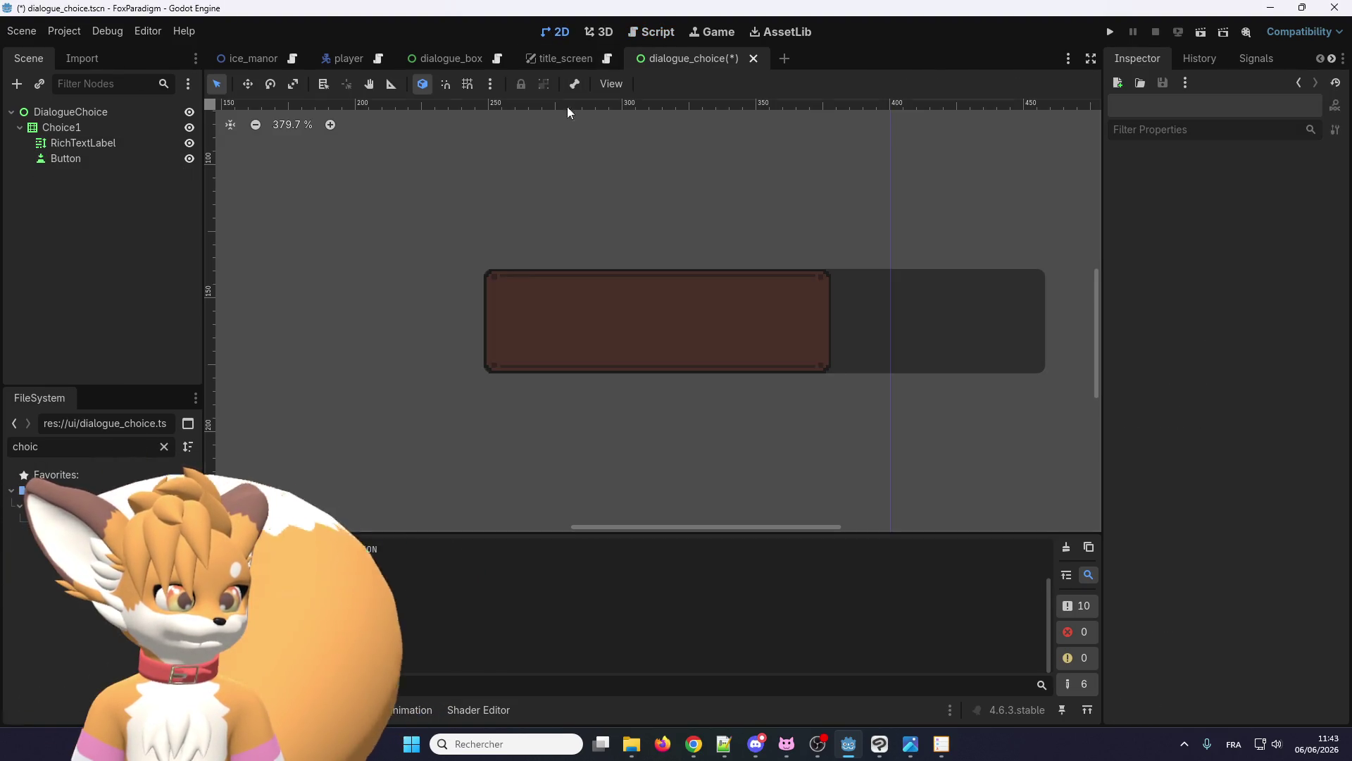
# - Move the RichTextLabel into the dialogue choice box
pyautogui.click(128, 145)
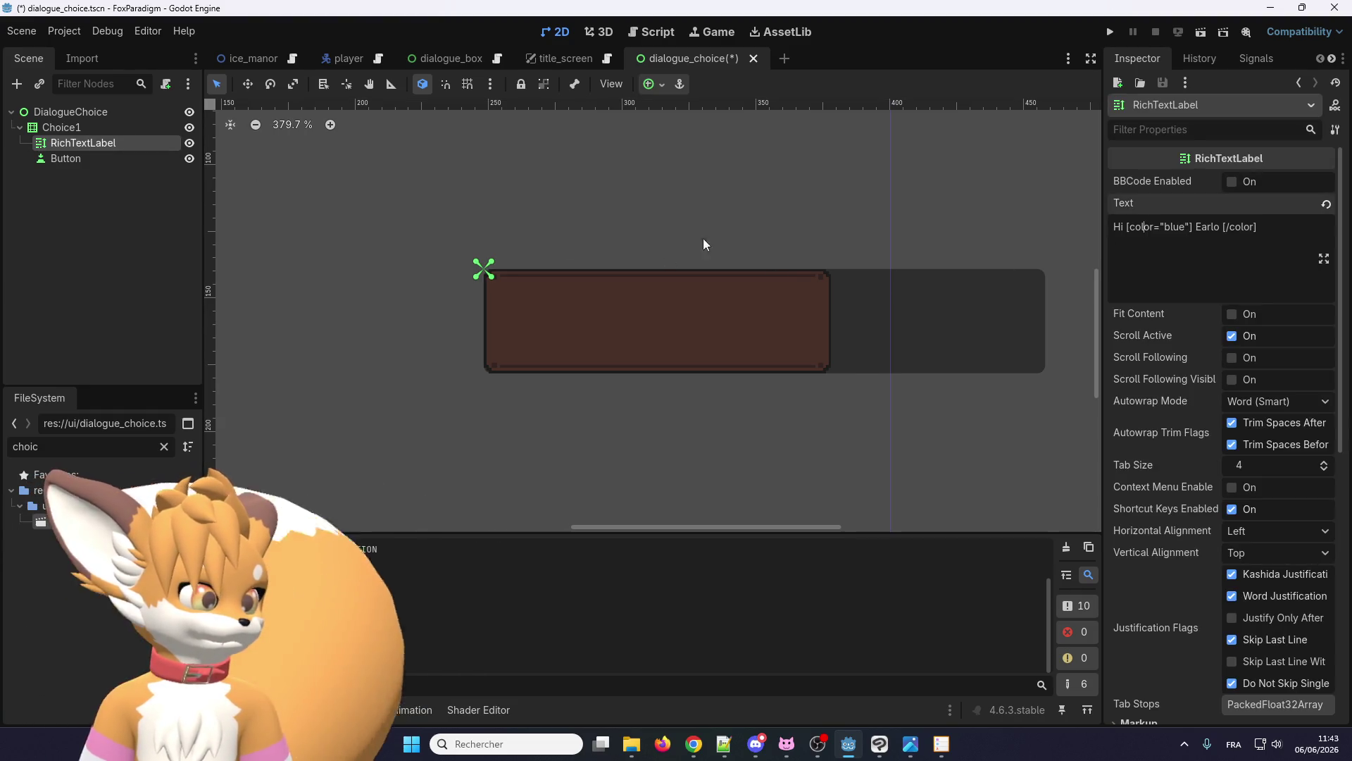
pyautogui.scroll(-5, 526, 318)
pyautogui.scroll(4, 397, 262)
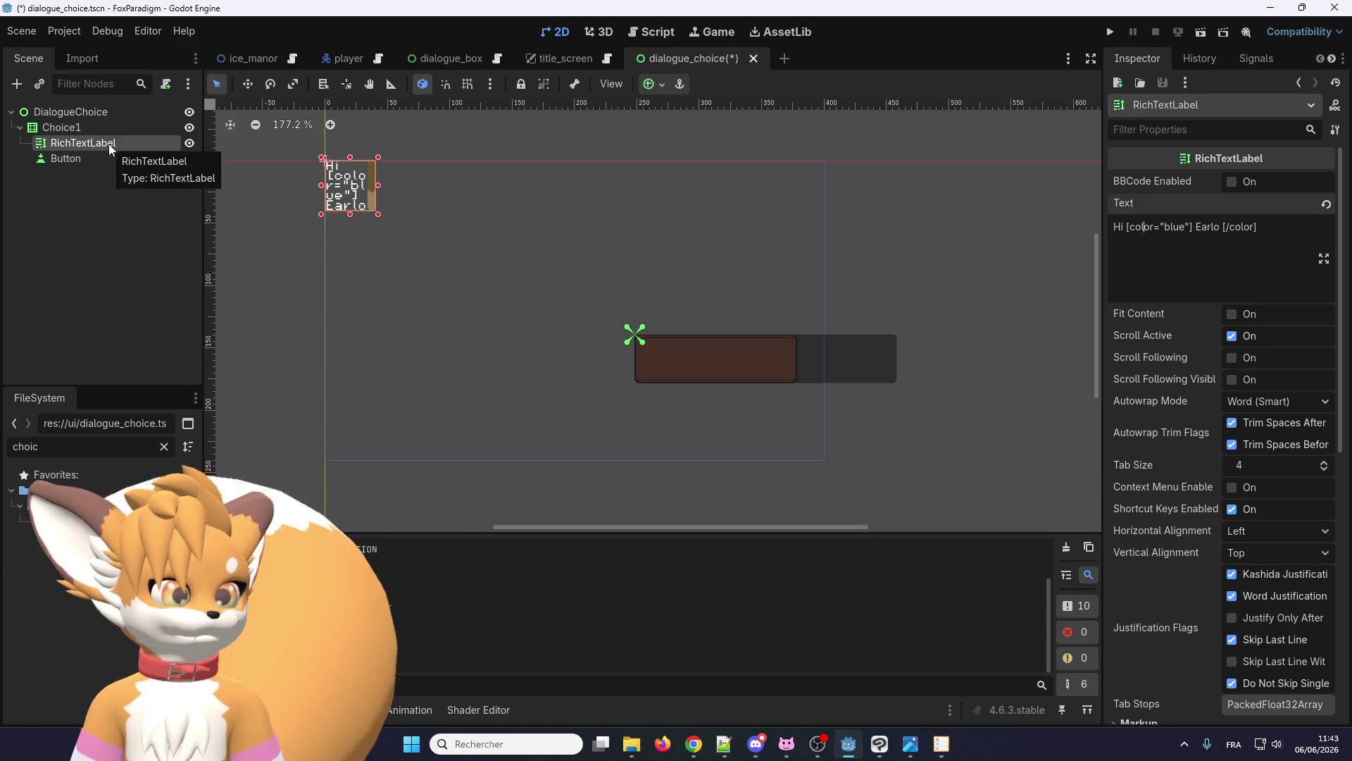
pyautogui.scroll(1, 339, 161)
pyautogui.moveTo(339, 161)
pyautogui.mouseDown()
pyautogui.moveTo(521, 229)
pyautogui.moveTo(704, 365)
pyautogui.mouseUp()
pyautogui.scroll(3, 829, 419)
pyautogui.scroll(4, 774, 402)
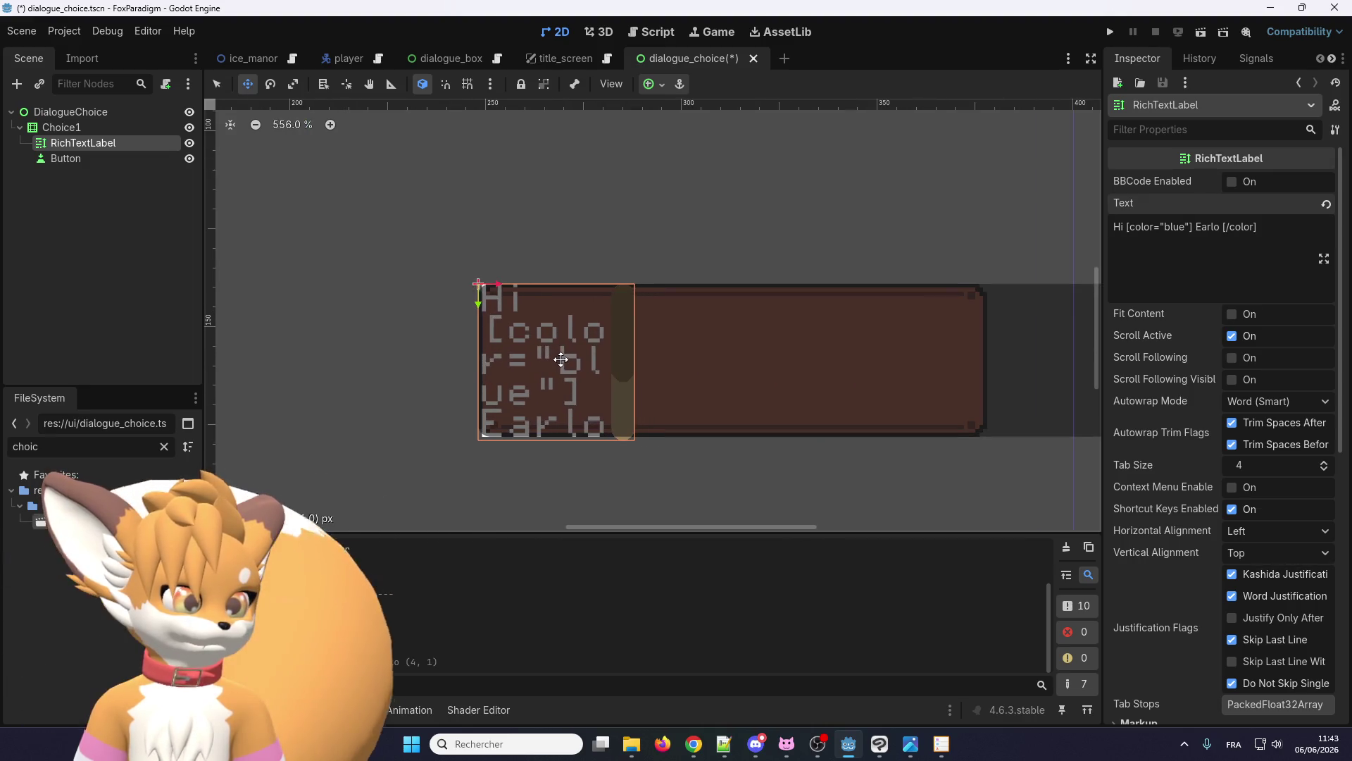
# - Shrink the Button to the edge of the box texture
pyautogui.click(104, 126)
pyautogui.scroll(-2, 427, 270)
pyautogui.click(125, 162)
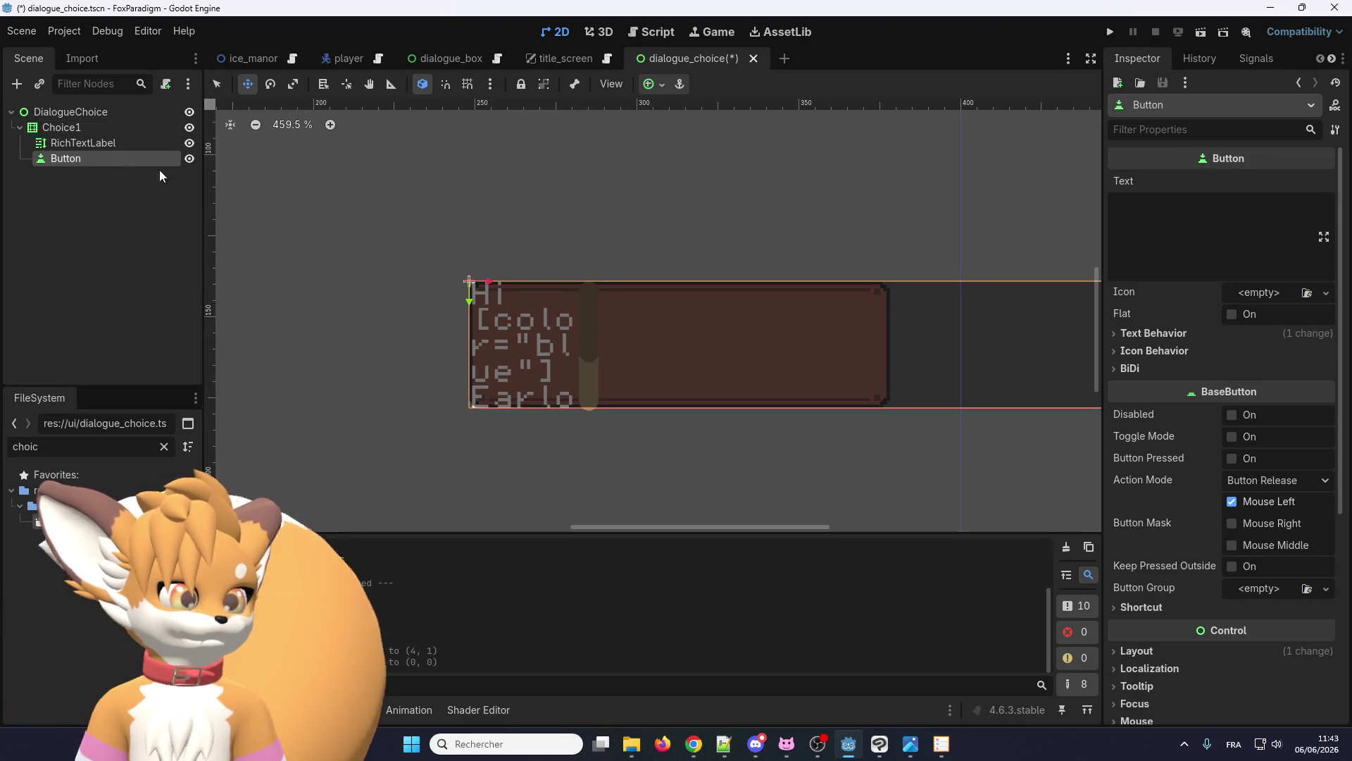
pyautogui.scroll(-5, 426, 274)
pyautogui.scroll(3, 775, 353)
pyautogui.click(223, 84)
pyautogui.scroll(3, 812, 298)
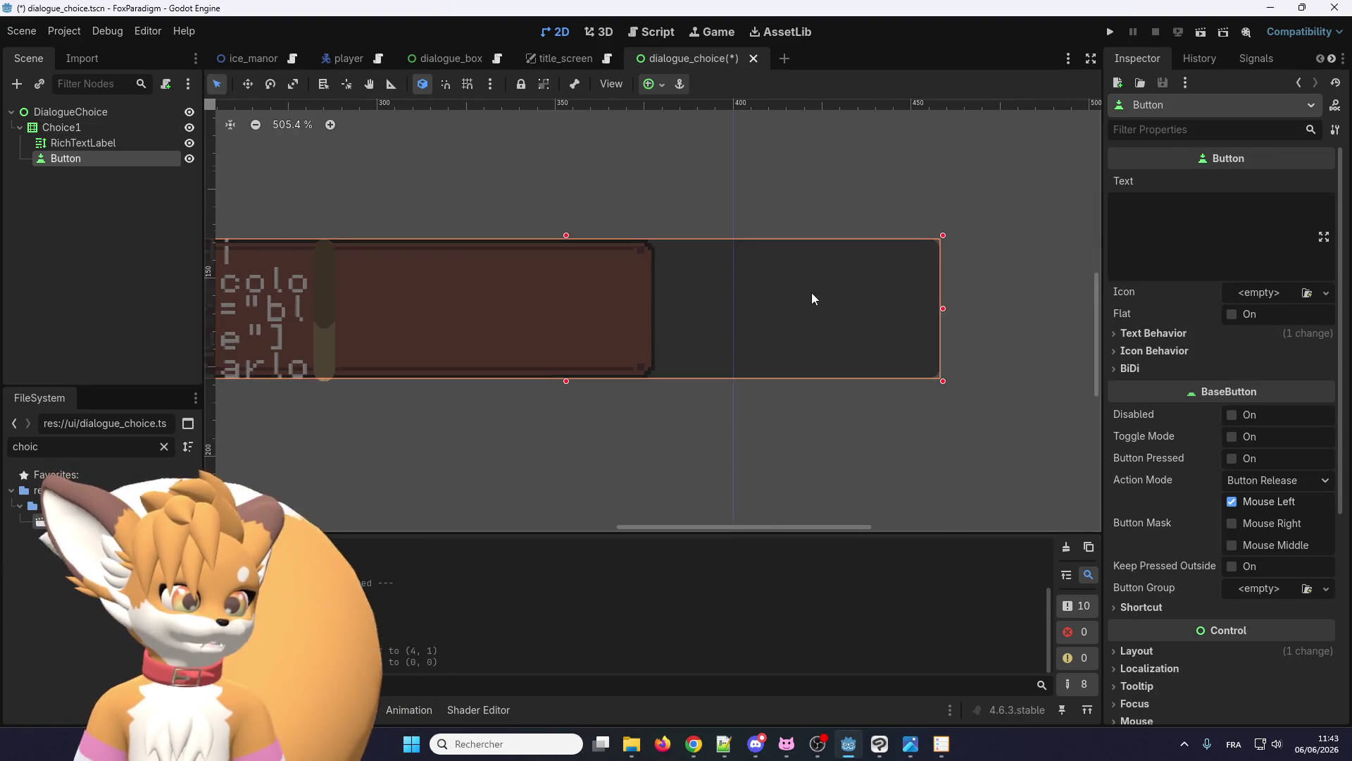
pyautogui.moveTo(942, 309); pyautogui.dragTo(656, 310)
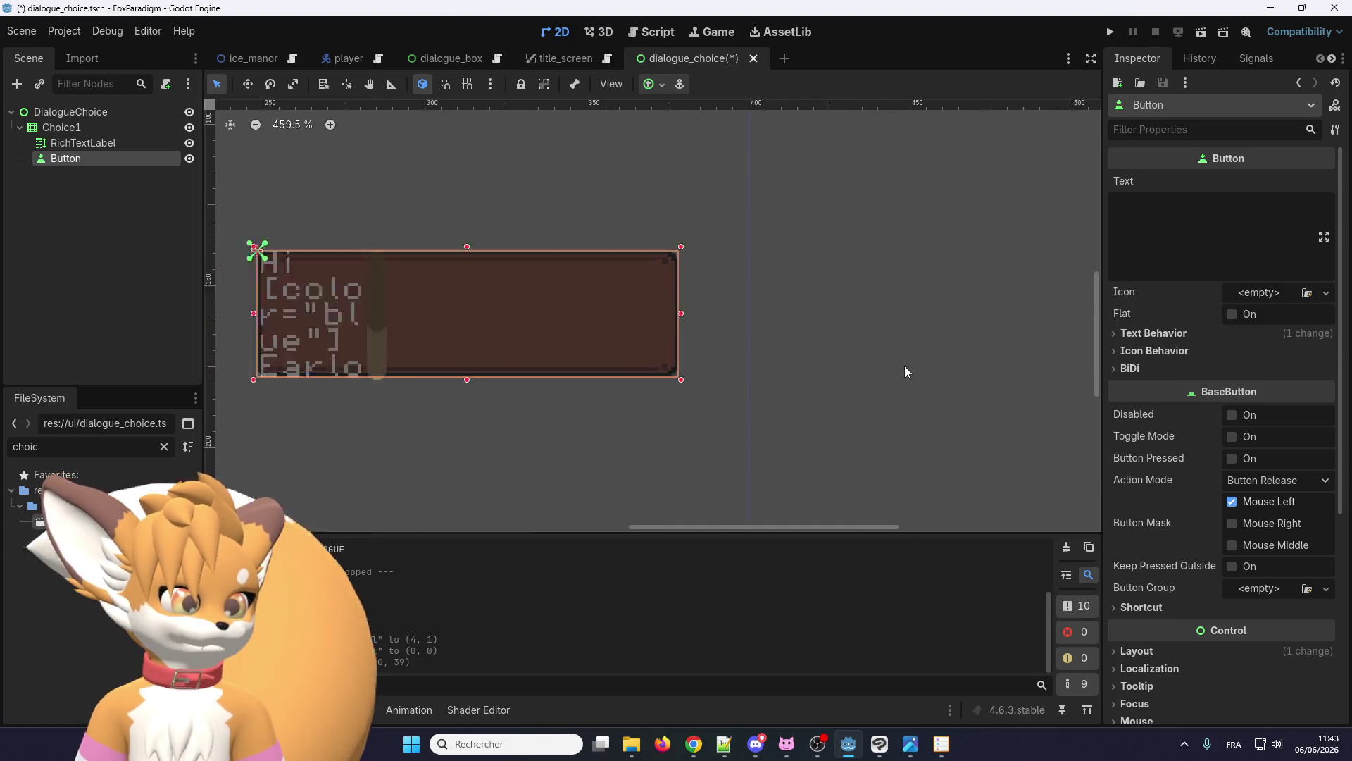
pyautogui.scroll(-1, 435, 326)
# - Widen the RichTextLabel across the choice box, nudge it into place, and launch the game
pyautogui.click(84, 142)
pyautogui.scroll(2, 612, 350)
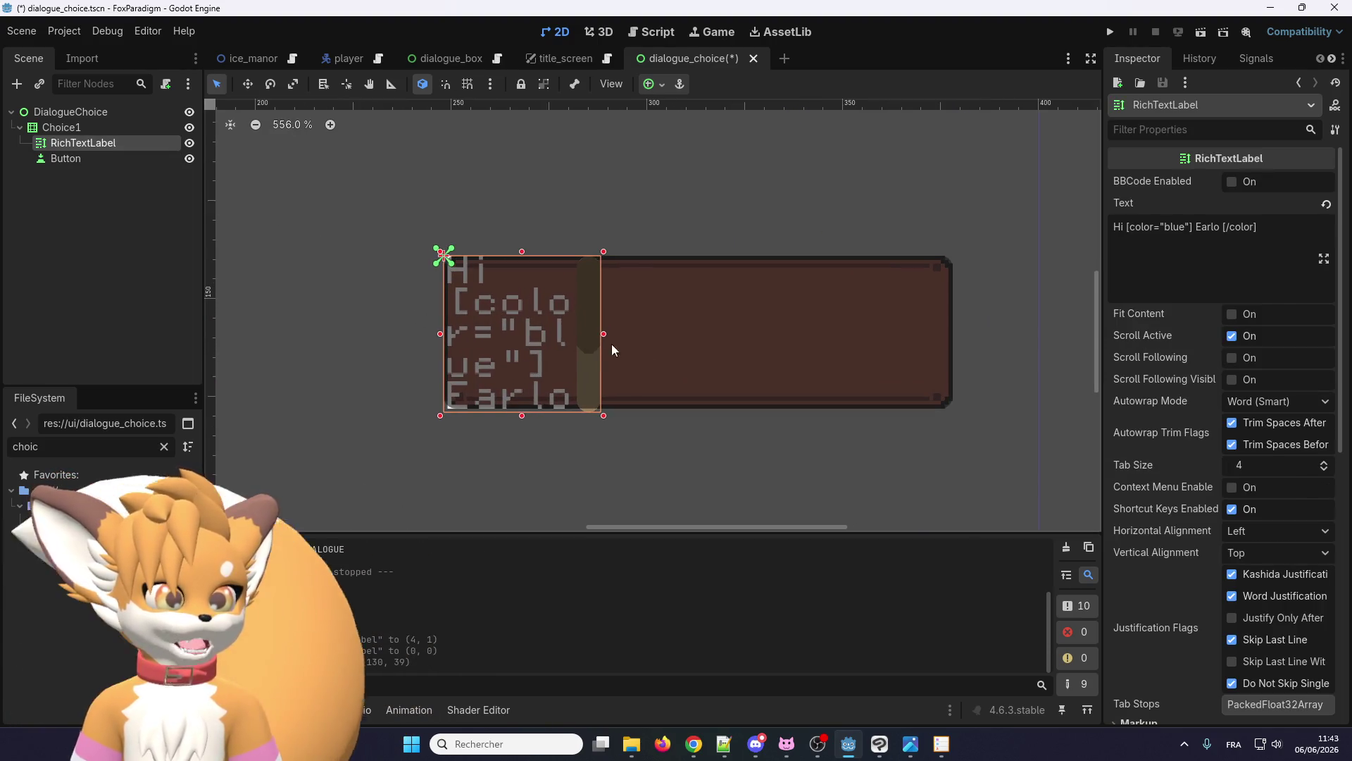
pyautogui.moveTo(603, 333); pyautogui.dragTo(956, 339)
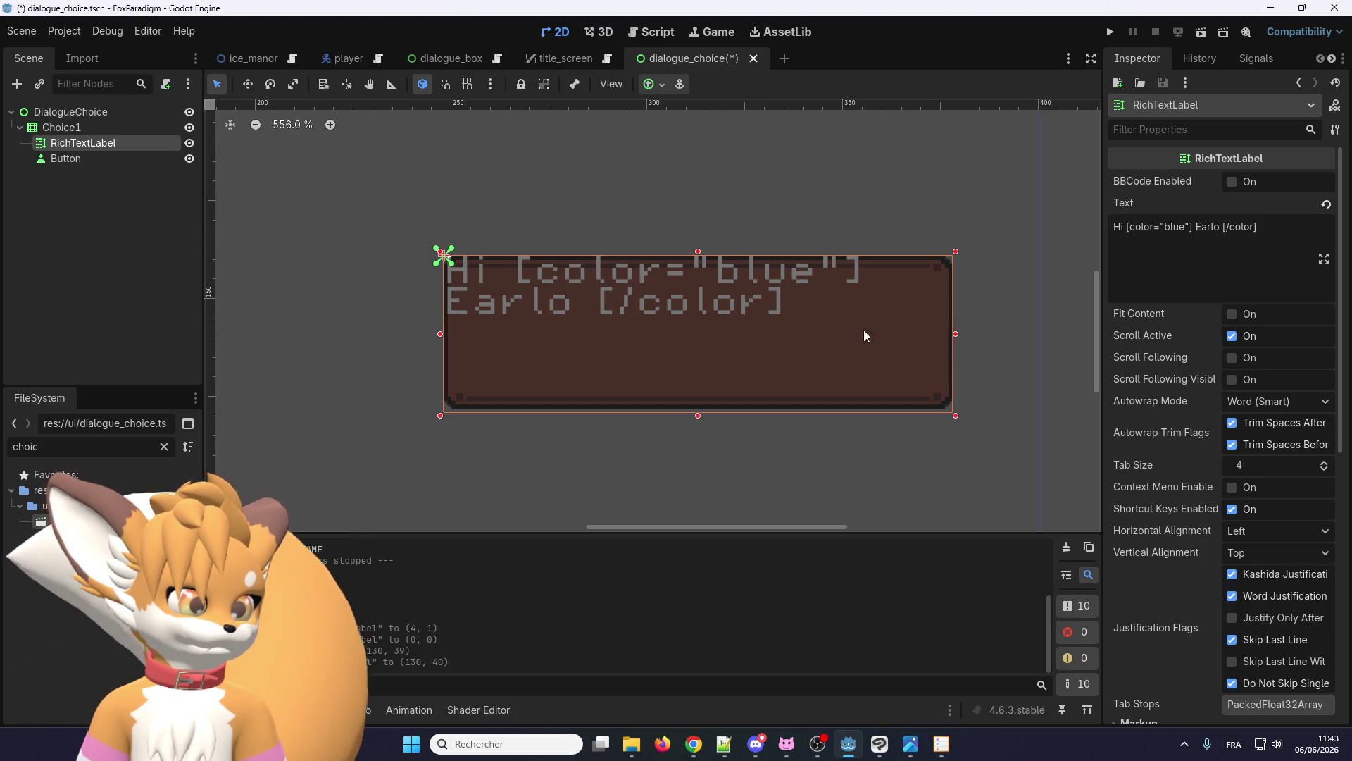
pyautogui.scroll(-1, 598, 373)
pyautogui.scroll(1, 654, 347)
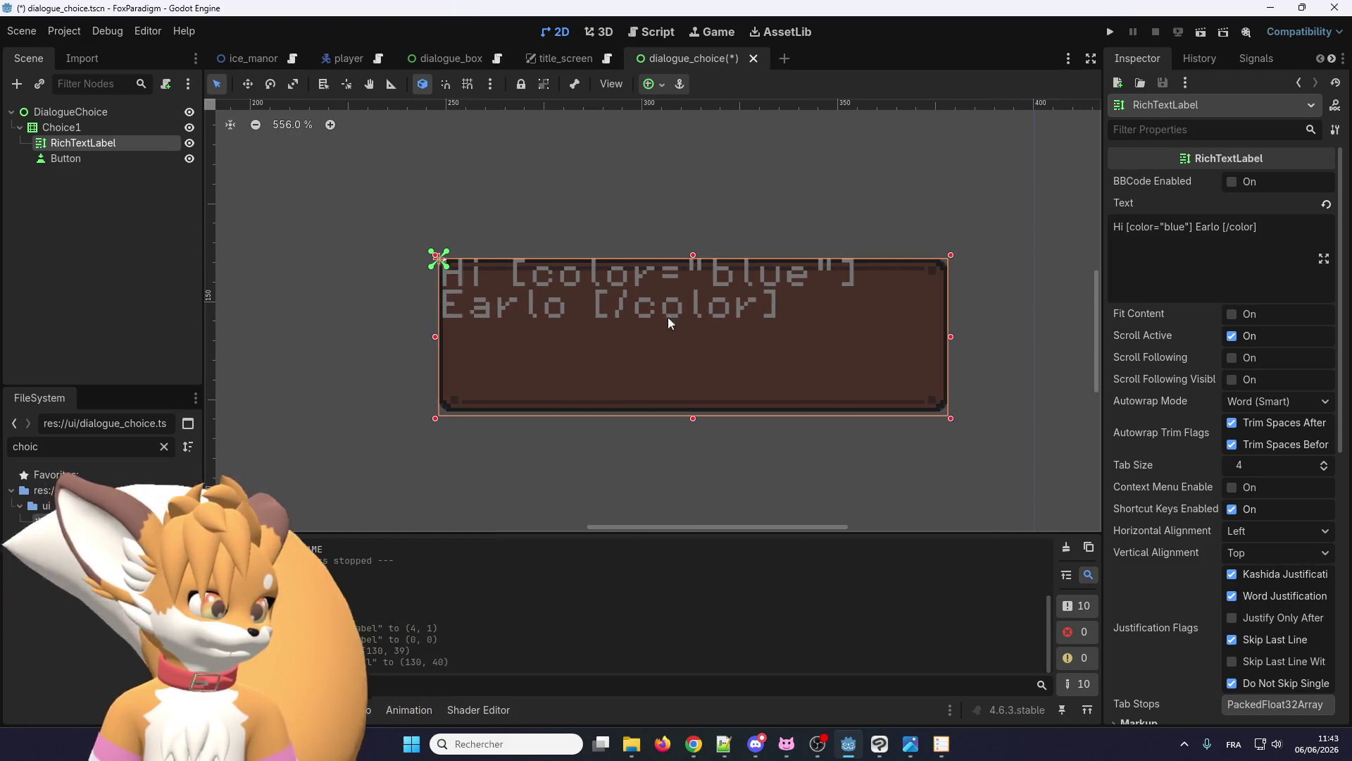
pyautogui.click(1264, 245)
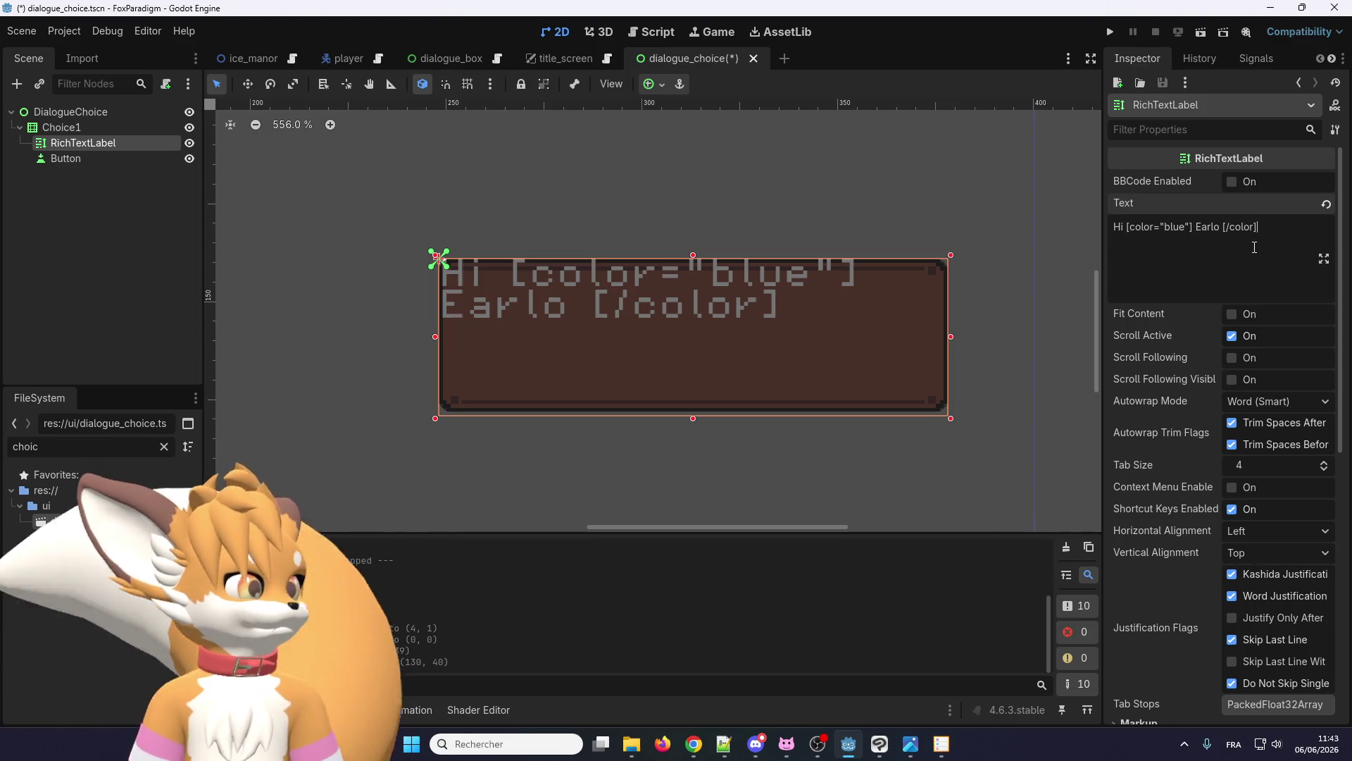
pyautogui.moveTo(695, 420); pyautogui.dragTo(693, 418)
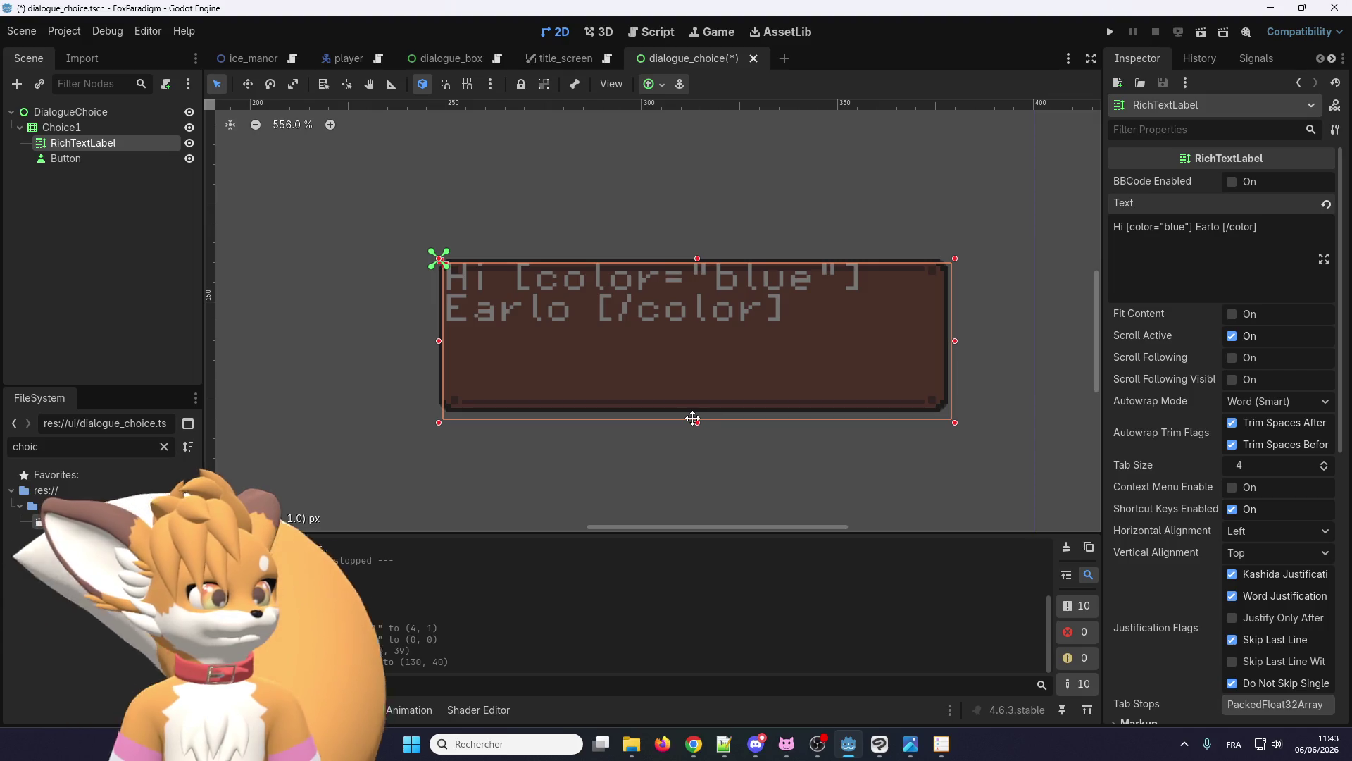
pyautogui.click(1108, 32)
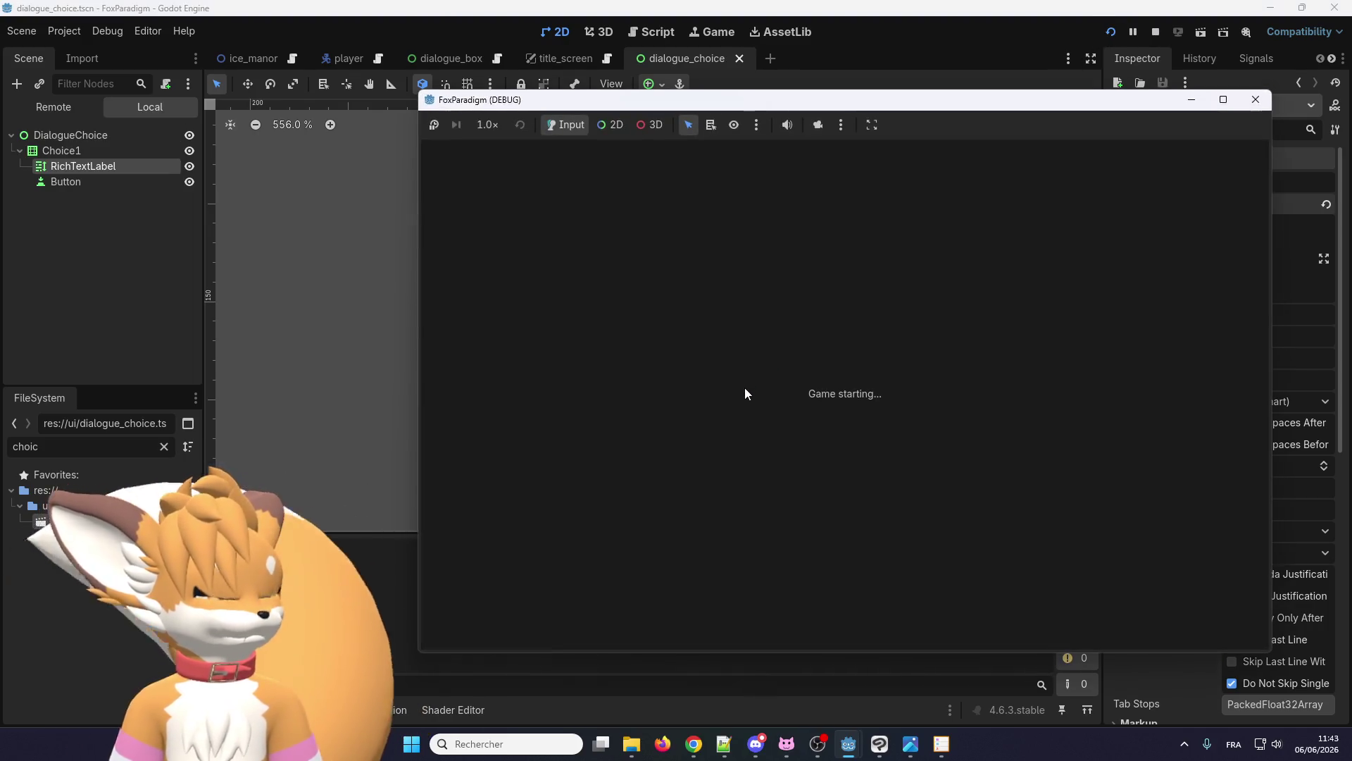
# - Skip the title screen, load the graveyard level, and walk the fox around
pyautogui.press('Return')
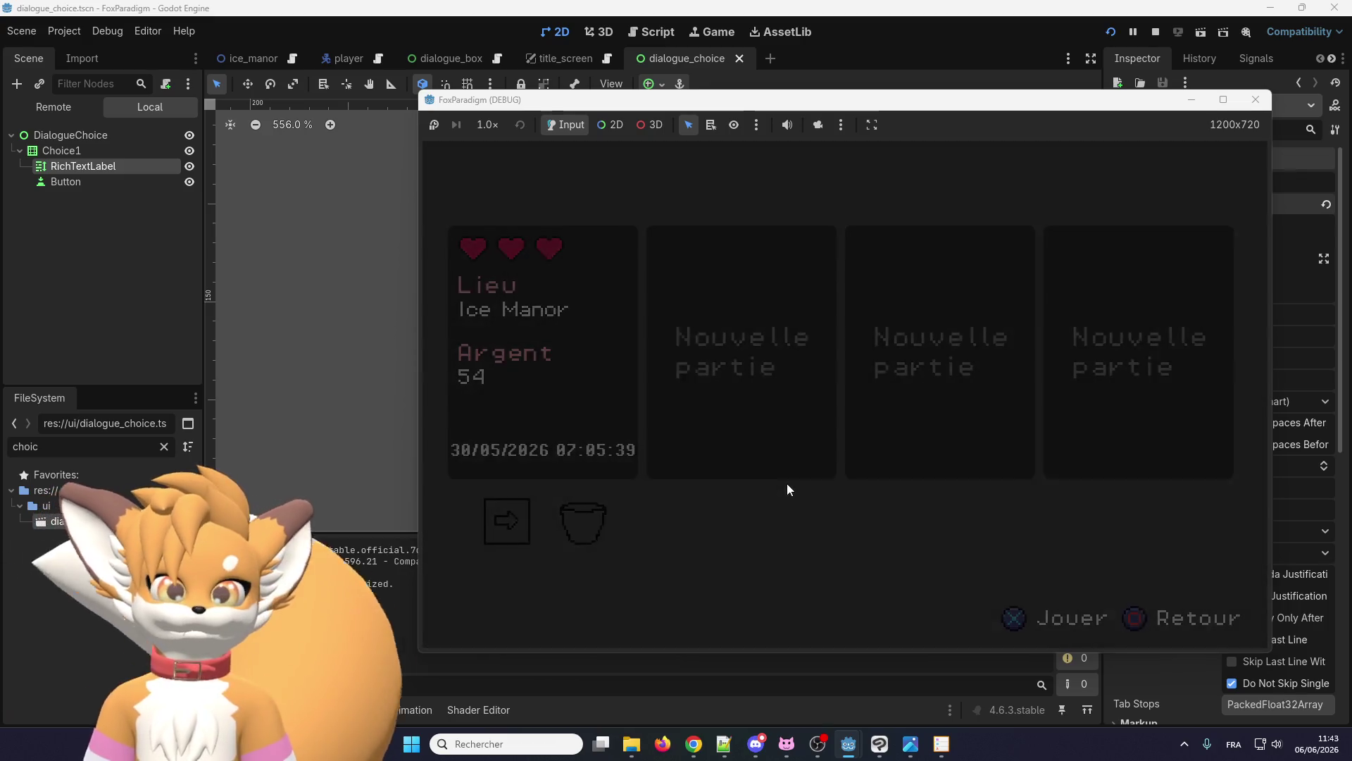
pyautogui.press('Return')
pyautogui.press('Up')
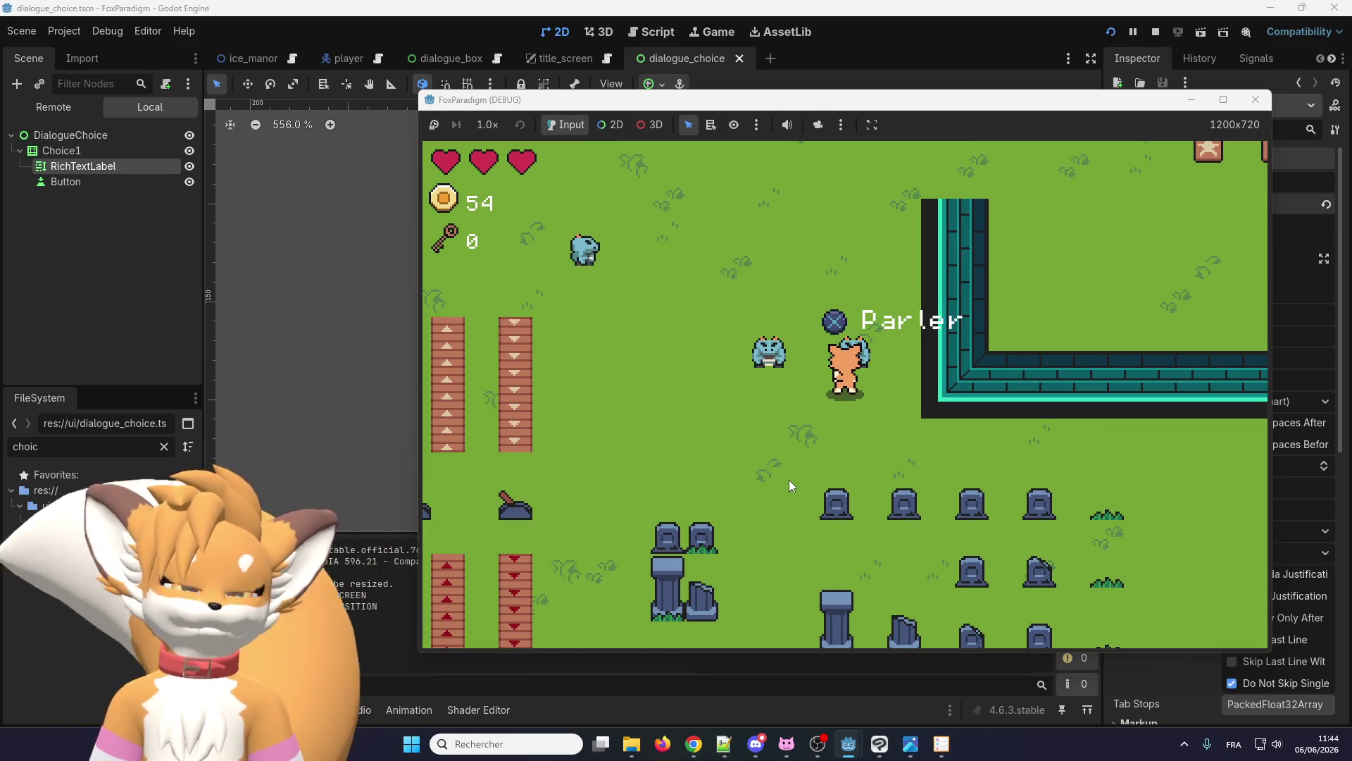
pyautogui.press('Down')
pyautogui.press('Up')
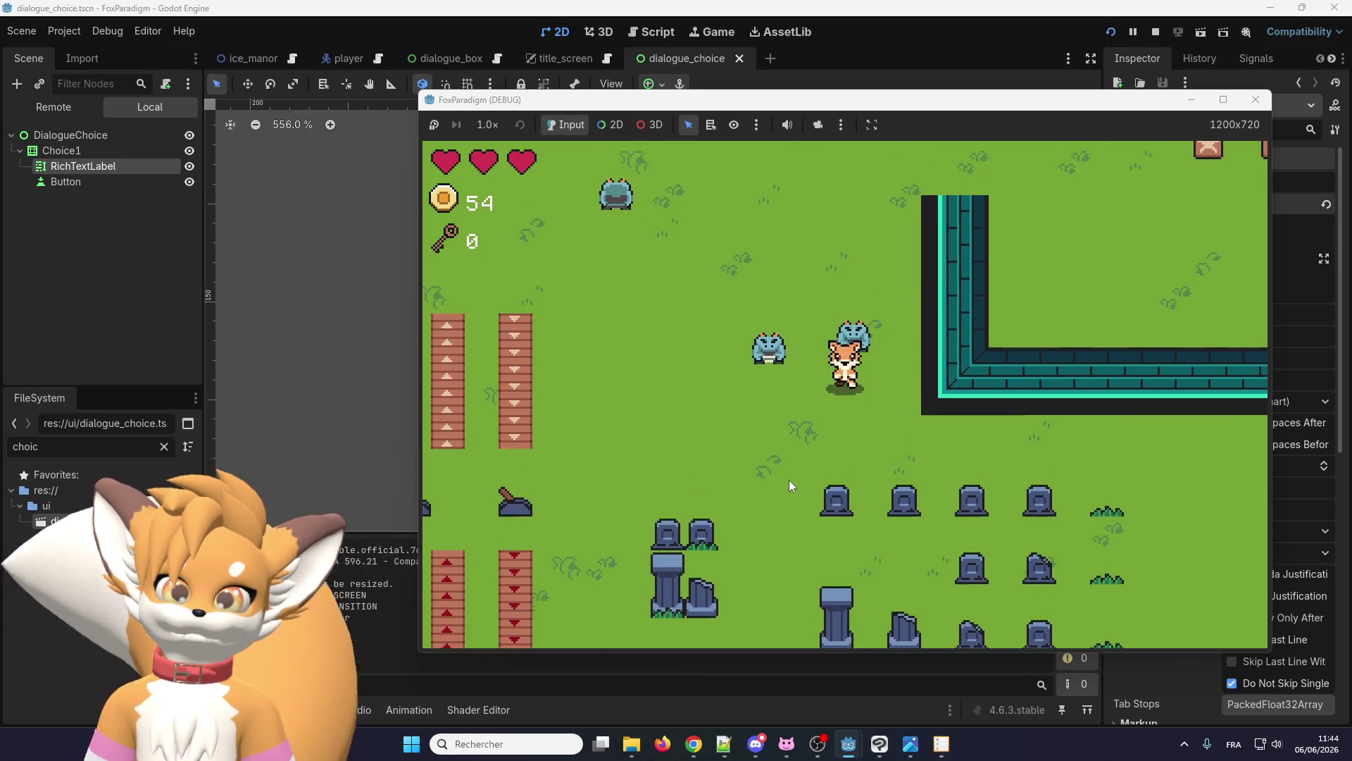
pyautogui.press('Down')
pyautogui.press('Down')
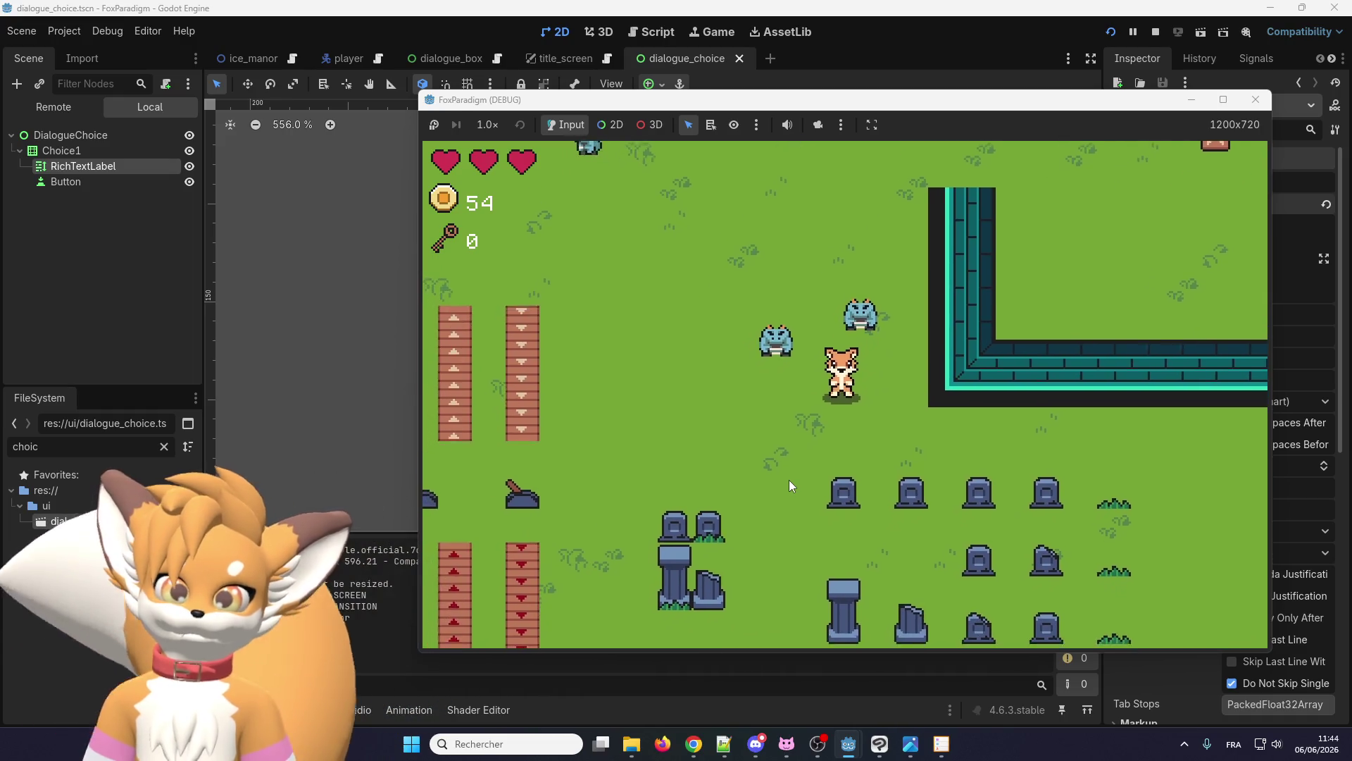
# - Reach the frog, open its dialogue showing raw color tags, then stop the game
pyautogui.press('Left')
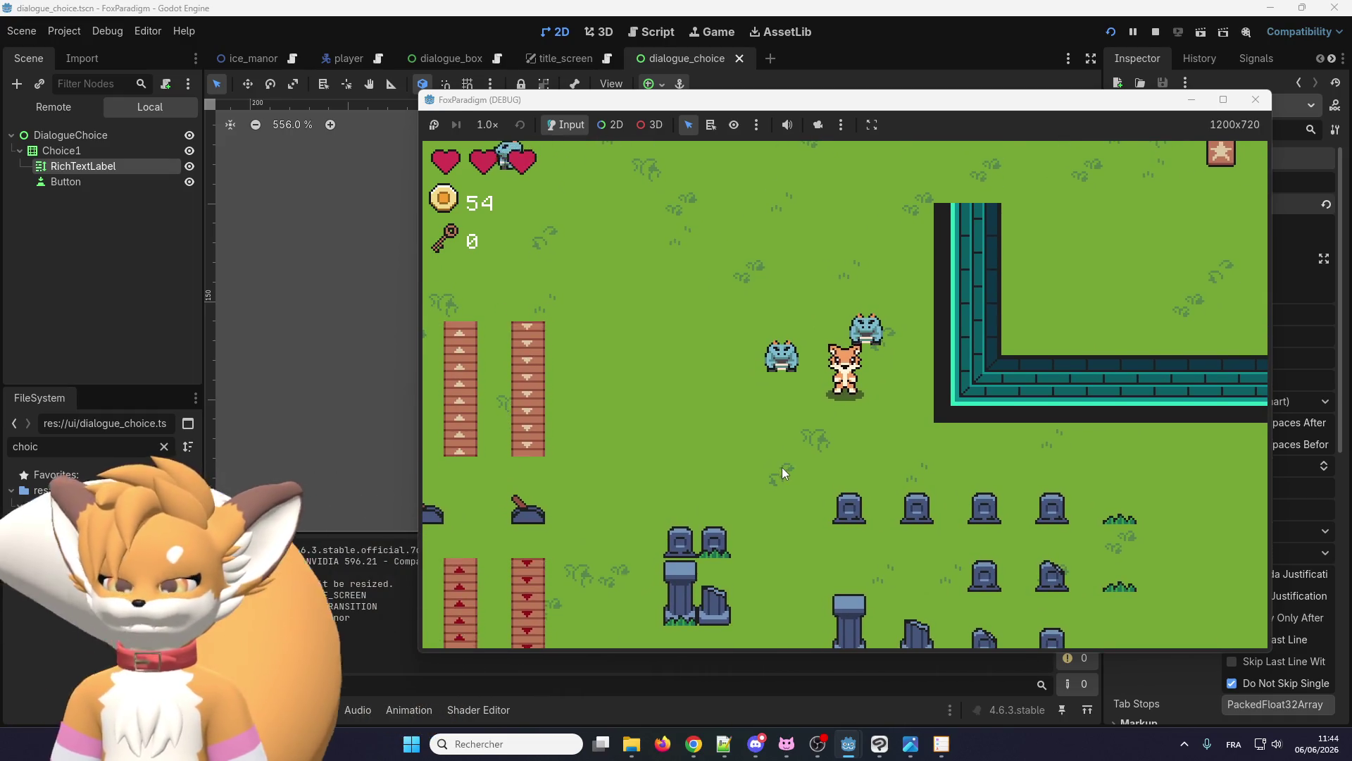
pyautogui.press('Up')
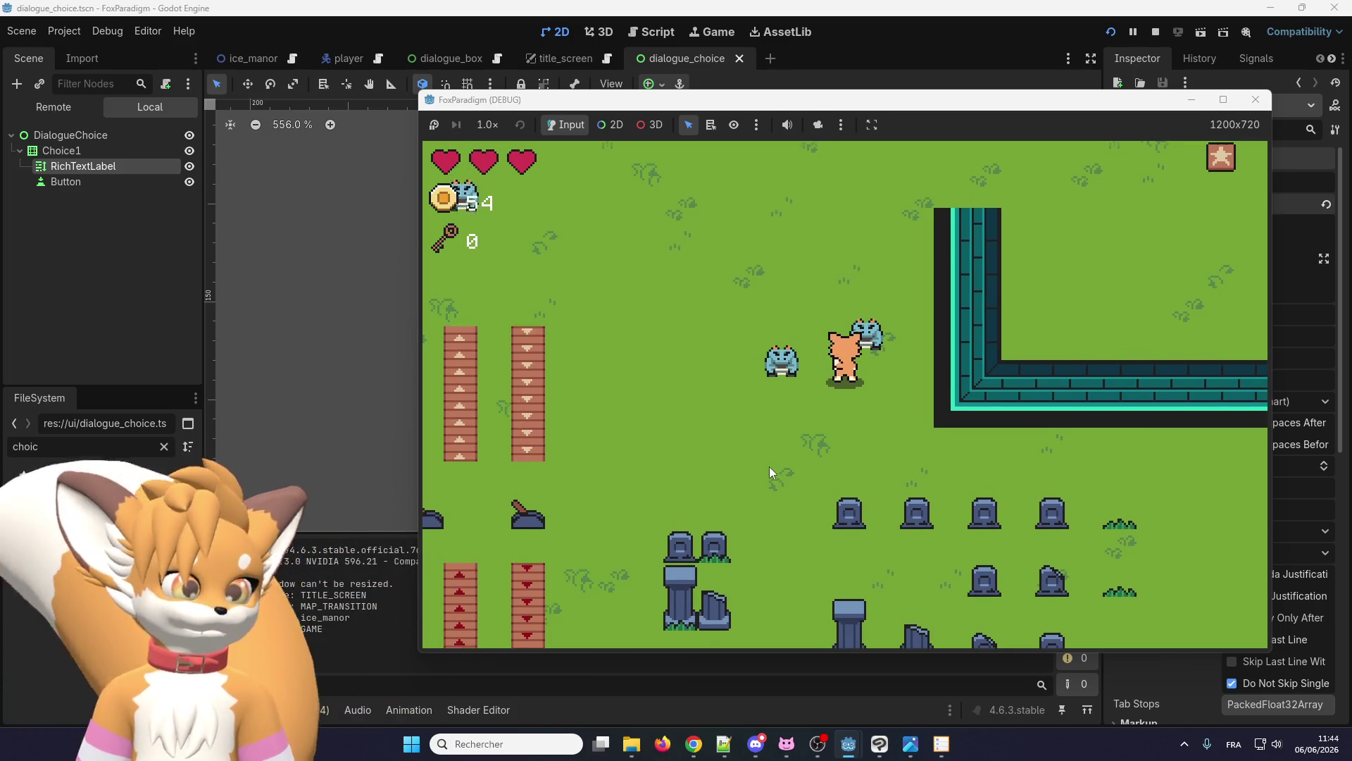
pyautogui.press('Down')
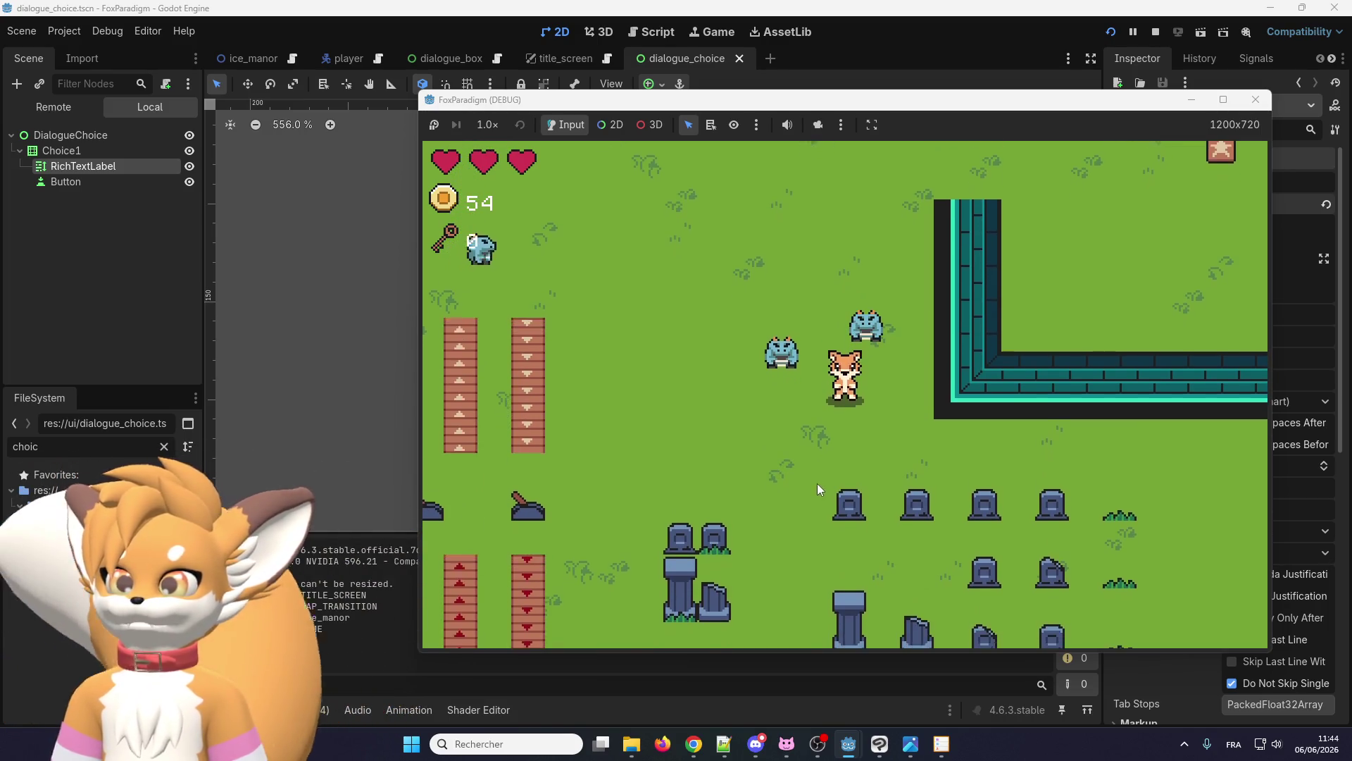
pyautogui.press('Right')
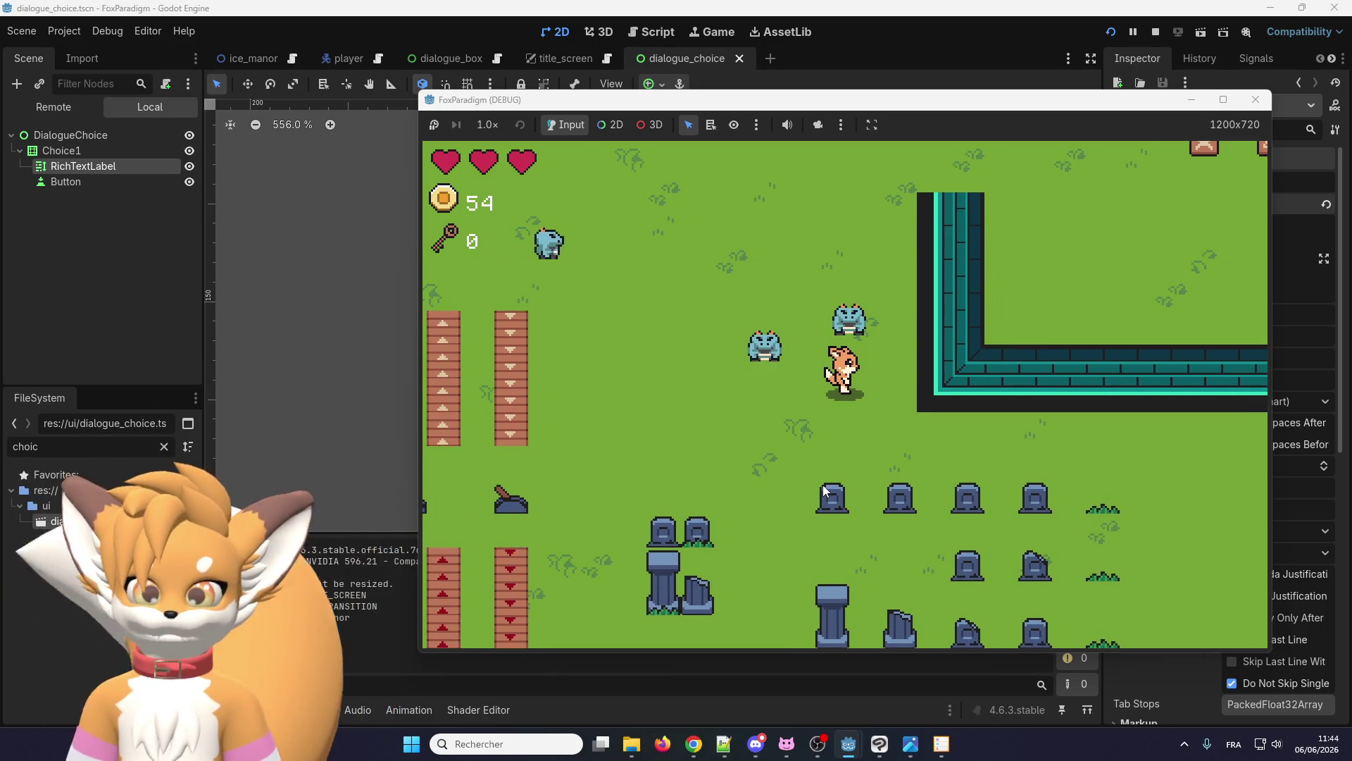
pyautogui.press('Up')
pyautogui.press('e')
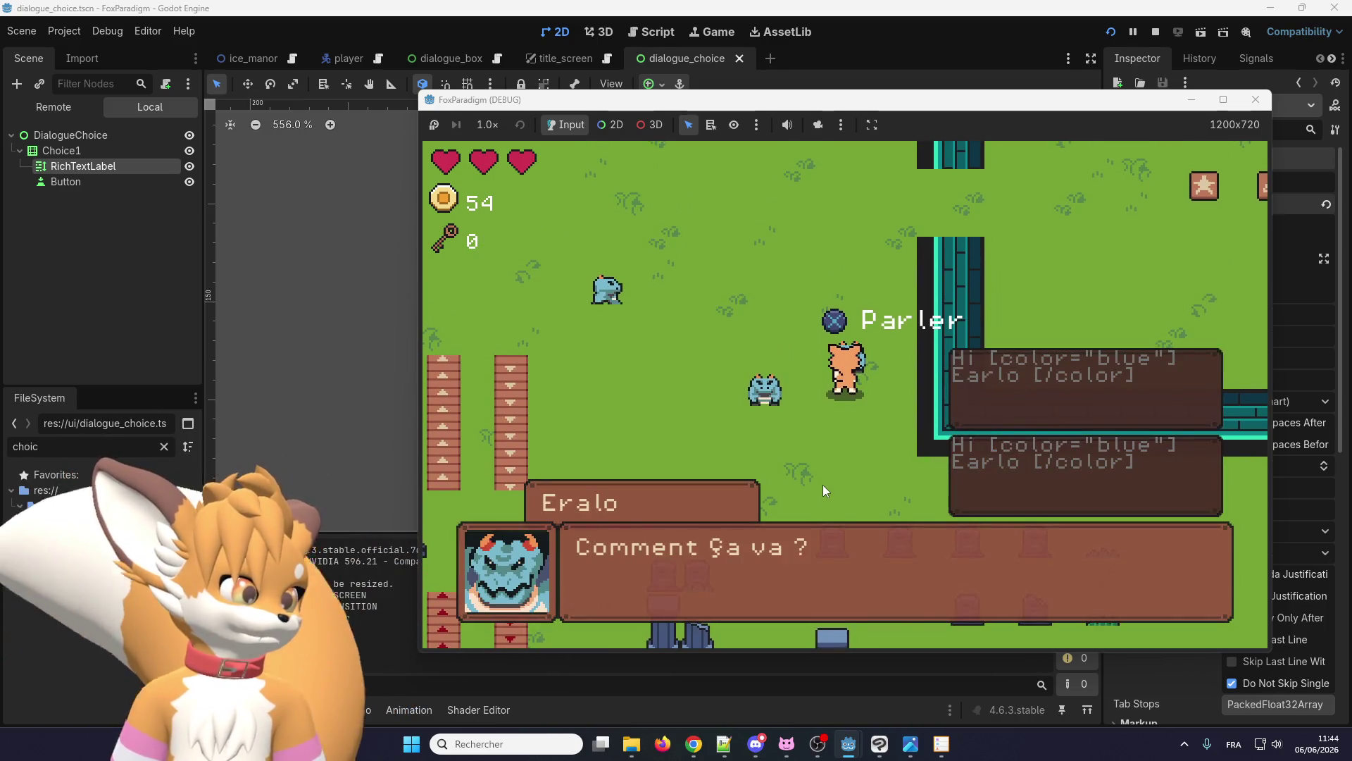
pyautogui.click(1256, 100)
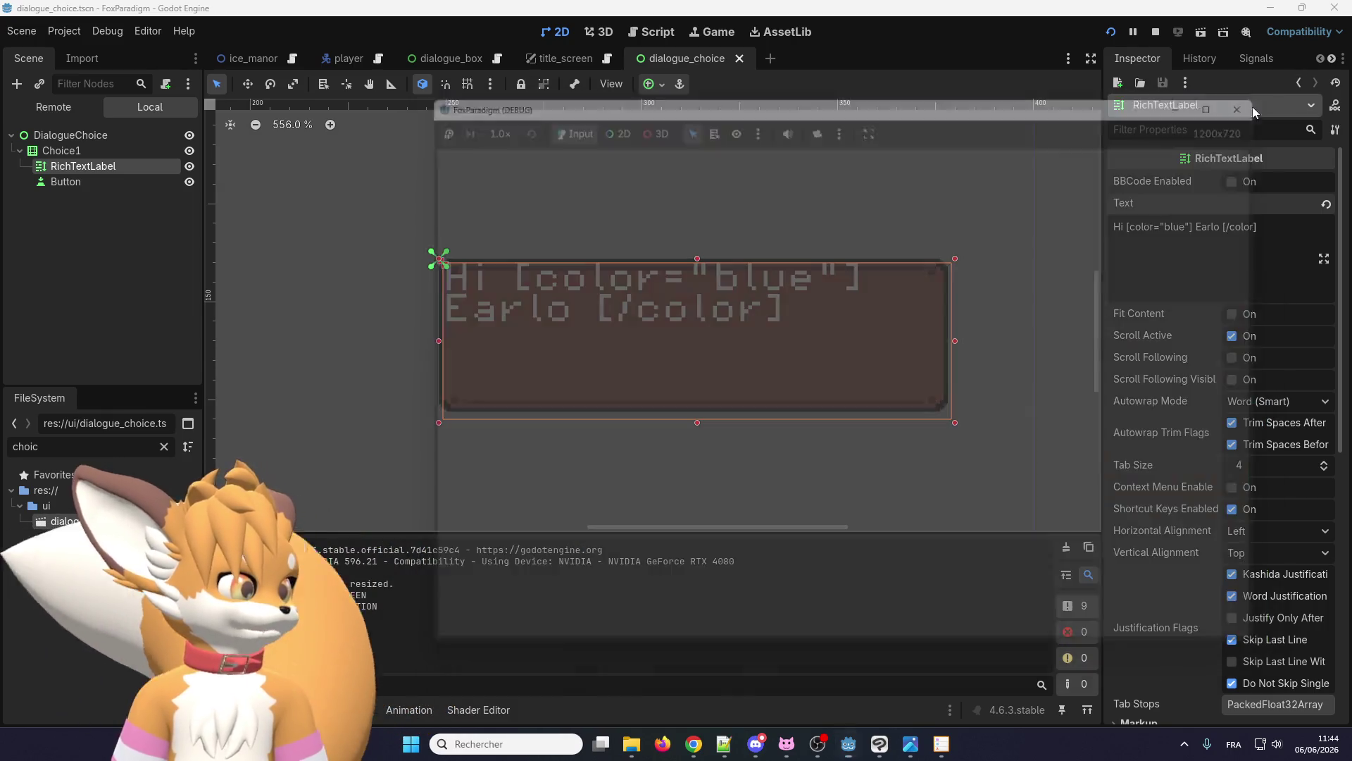
# - Turn on BBCode Enabled for the choice label, toggling it off and on to compare, so Earlo shows blue
pyautogui.click(1231, 181)
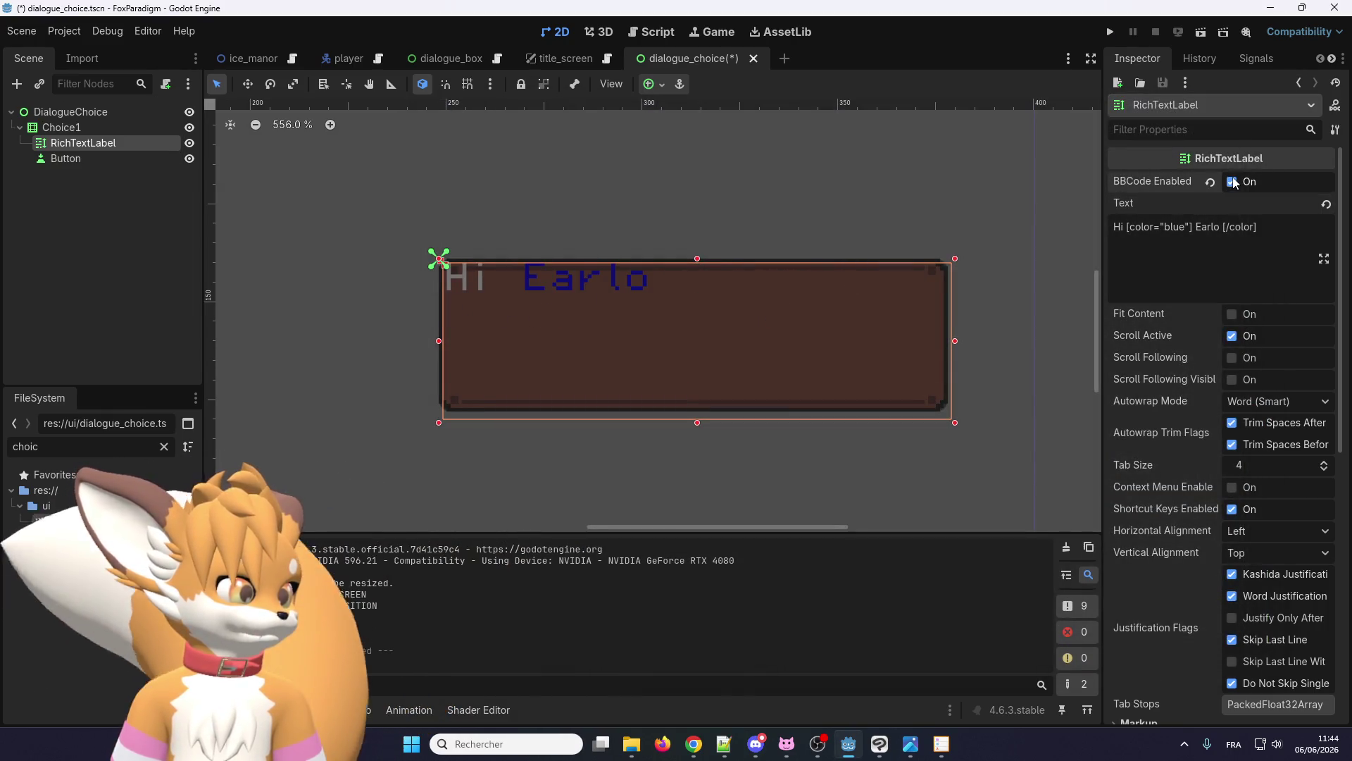
pyautogui.click(1232, 182)
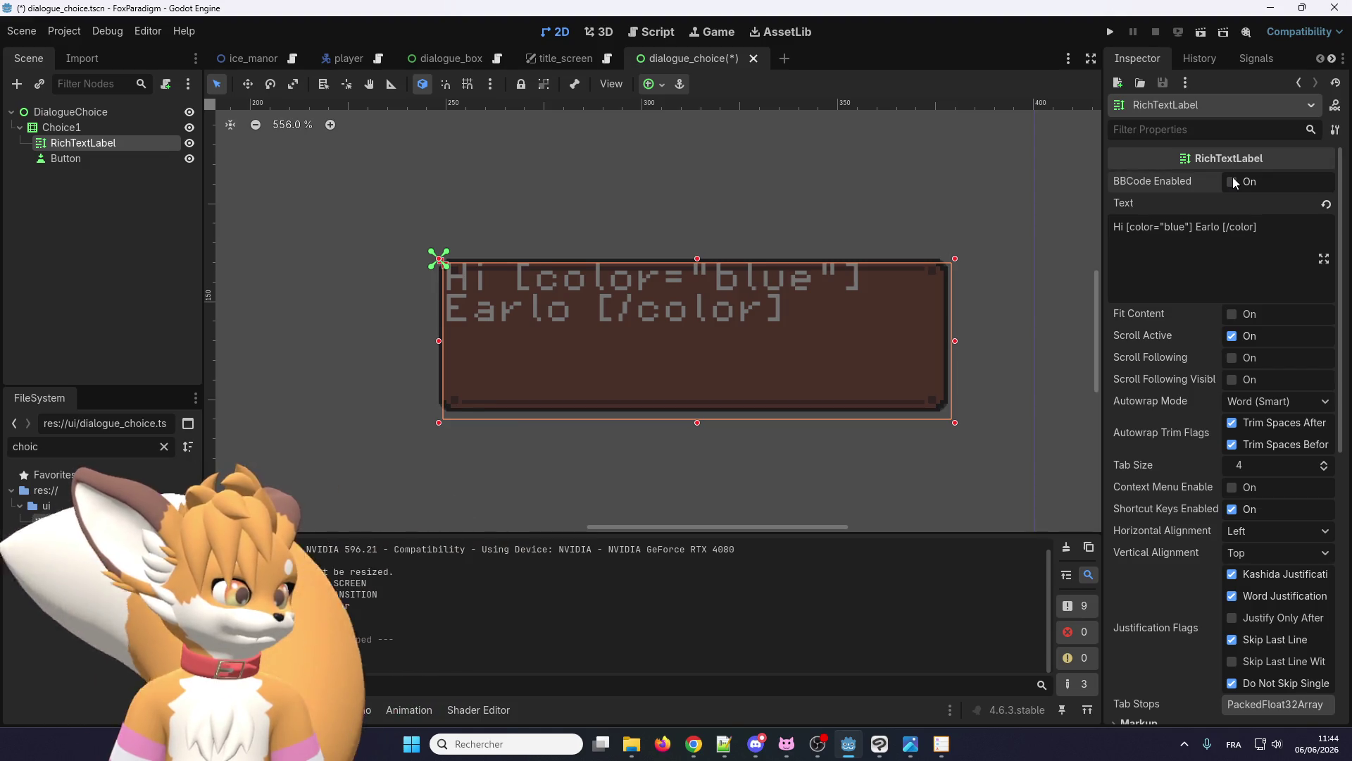
pyautogui.click(1231, 183)
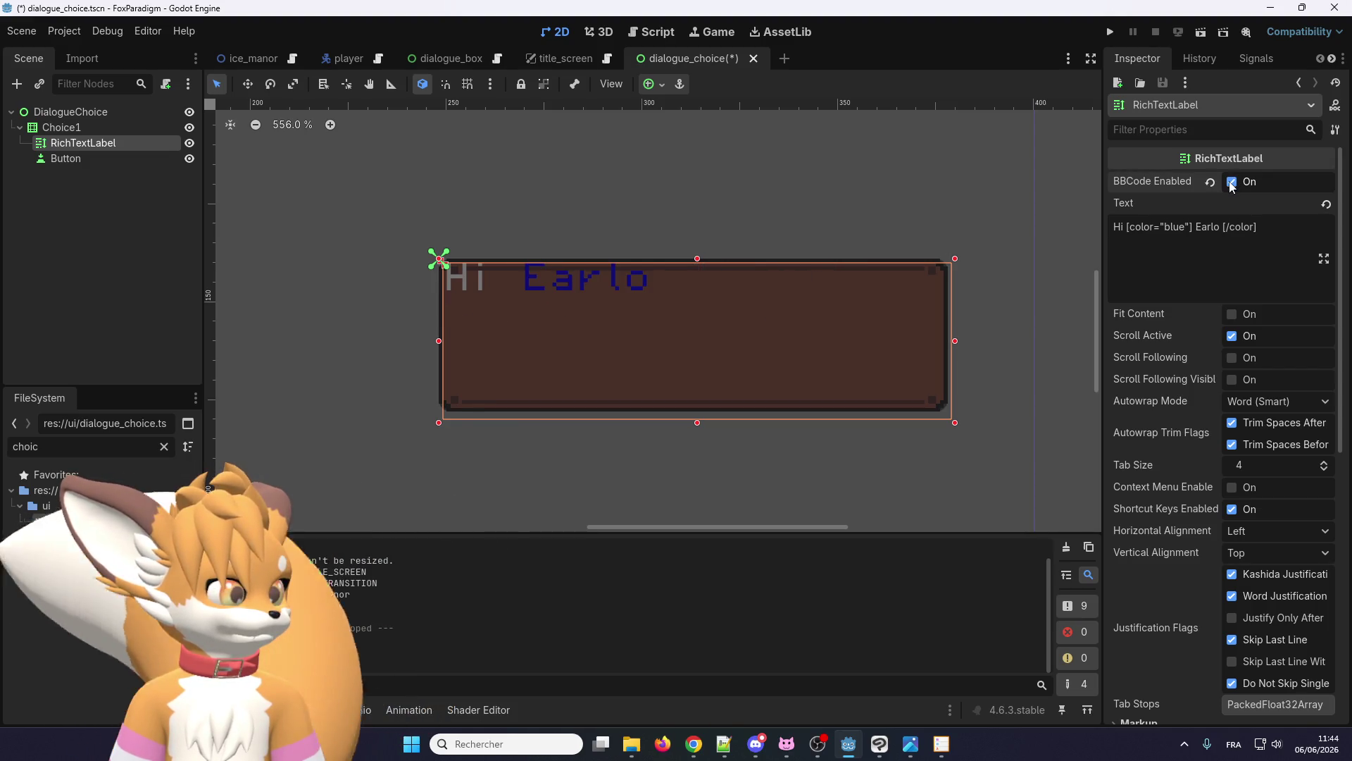
# - Switch to the dialogue_box scene and select its Text node
pyautogui.click(451, 59)
pyautogui.click(91, 157)
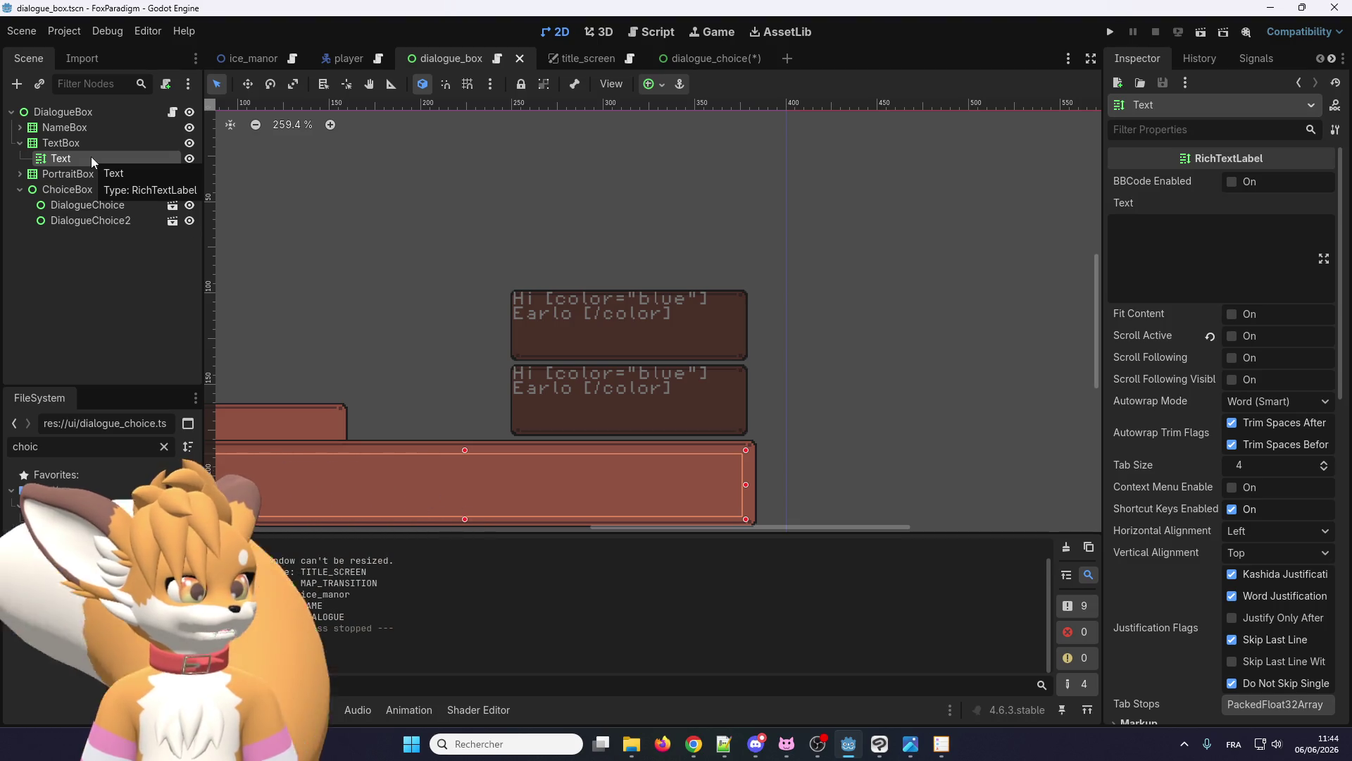
pyautogui.scroll(-3, 594, 299)
pyautogui.scroll(2, 355, 298)
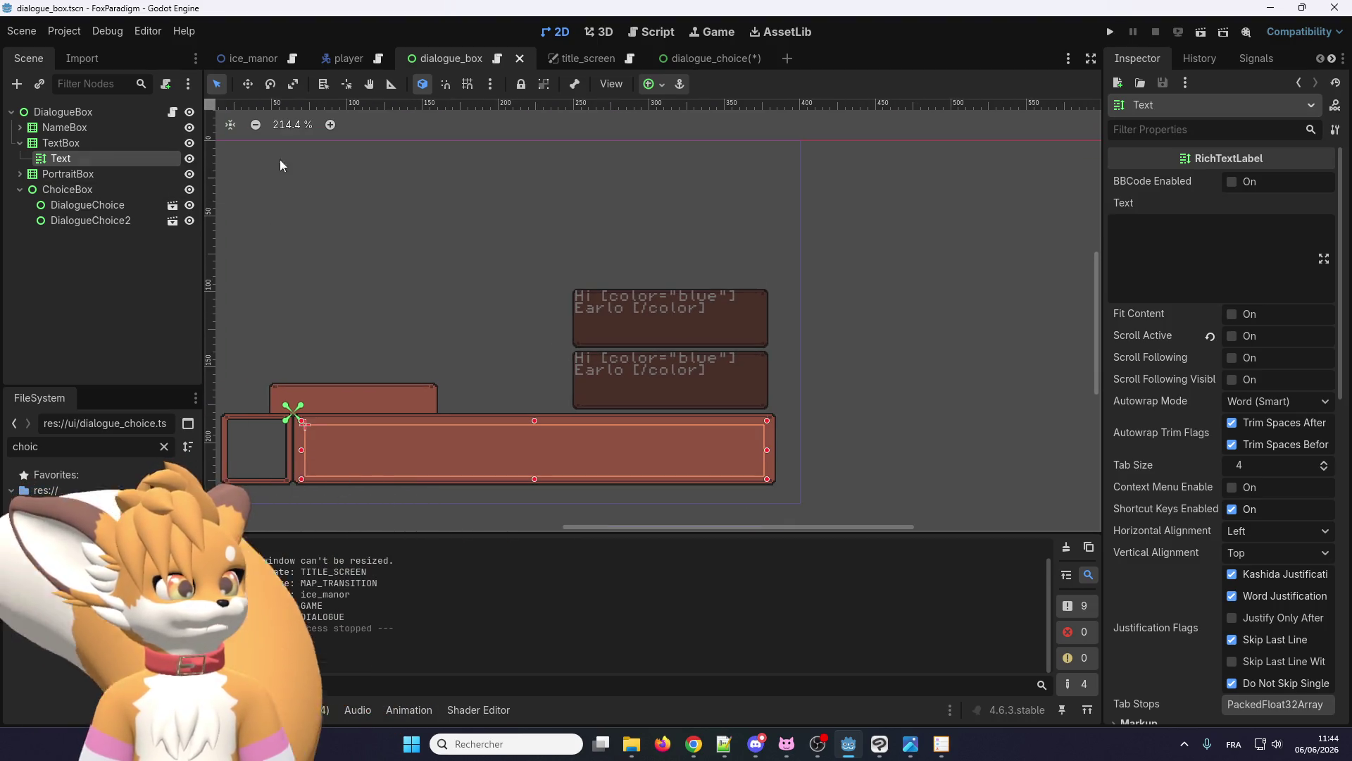
# - Open dialogue_box.gd and search for 'bb' to locate the bbcode_enabled = true line
pyautogui.click(498, 60)
pyautogui.click(585, 228)
pyautogui.hotkey('ctrl', 'f')
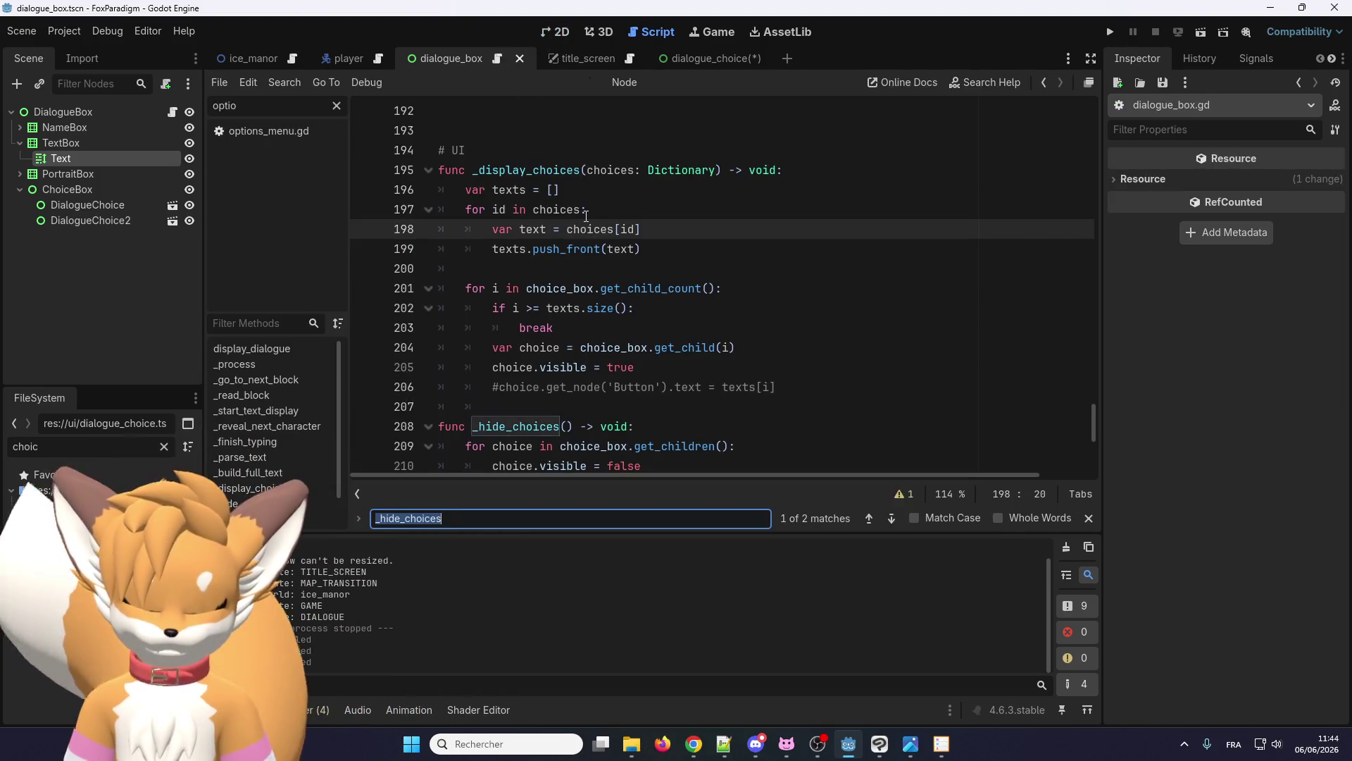
pyautogui.write('bbc')
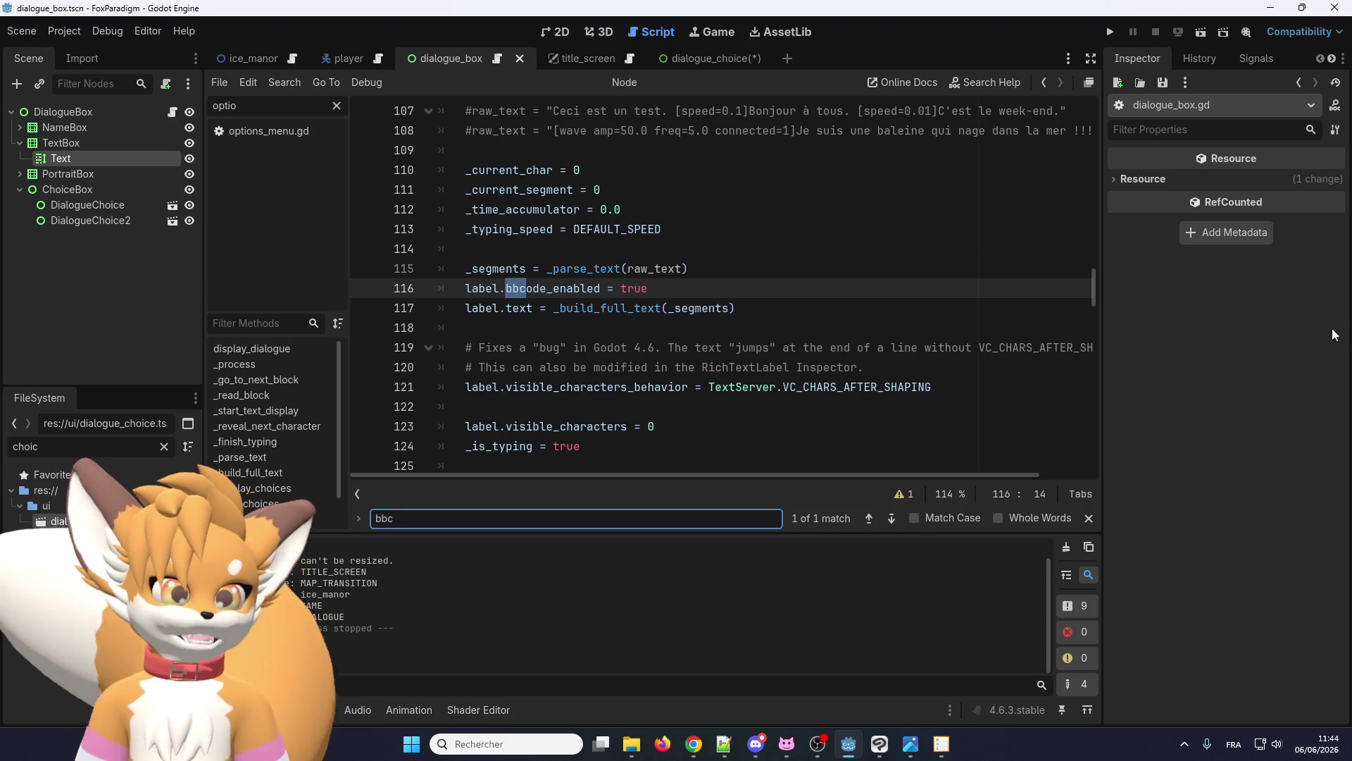
# - Review the script lines around bbcode_enabled, then return to the dialogue_choice scene's 2D view
pyautogui.click(699, 58)
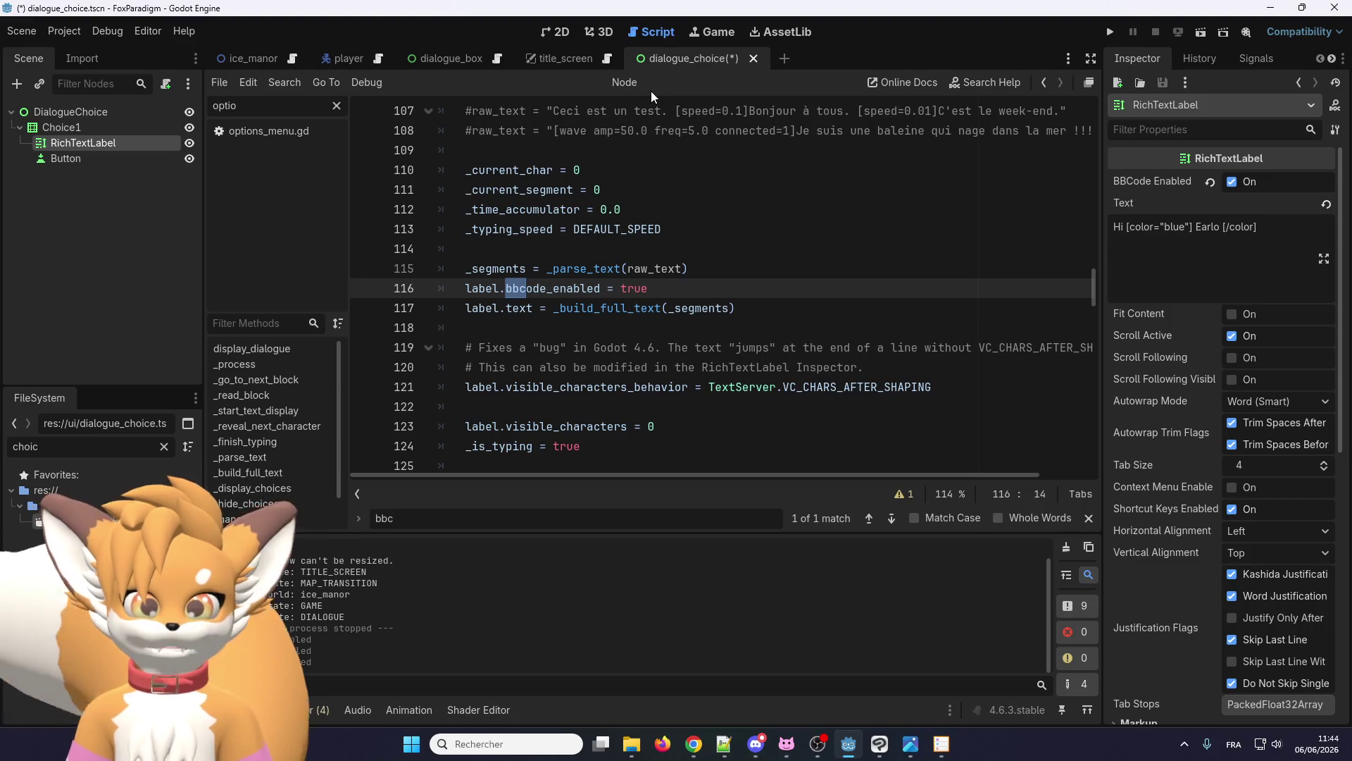
pyautogui.click(626, 289)
pyautogui.click(617, 209)
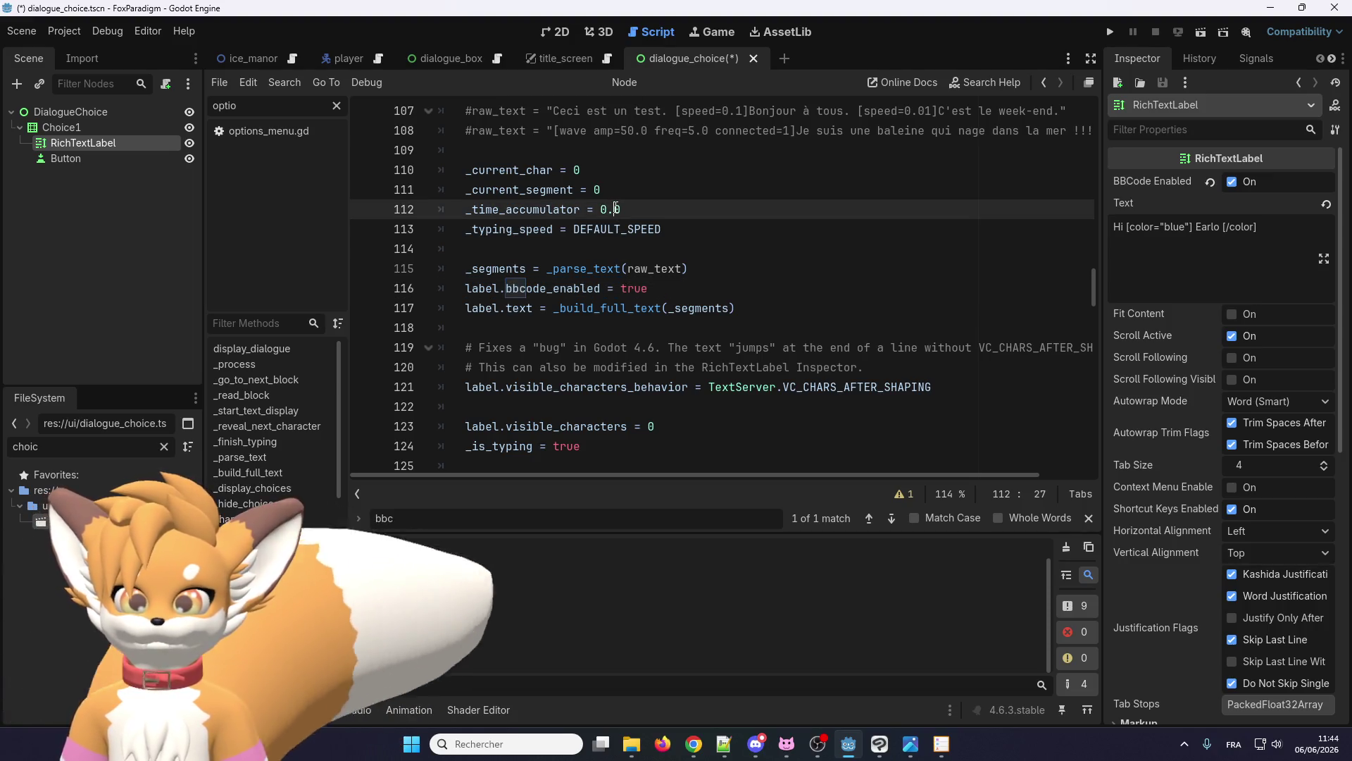
pyautogui.click(587, 350)
pyautogui.click(571, 249)
pyautogui.click(577, 347)
pyautogui.click(567, 229)
pyautogui.click(567, 328)
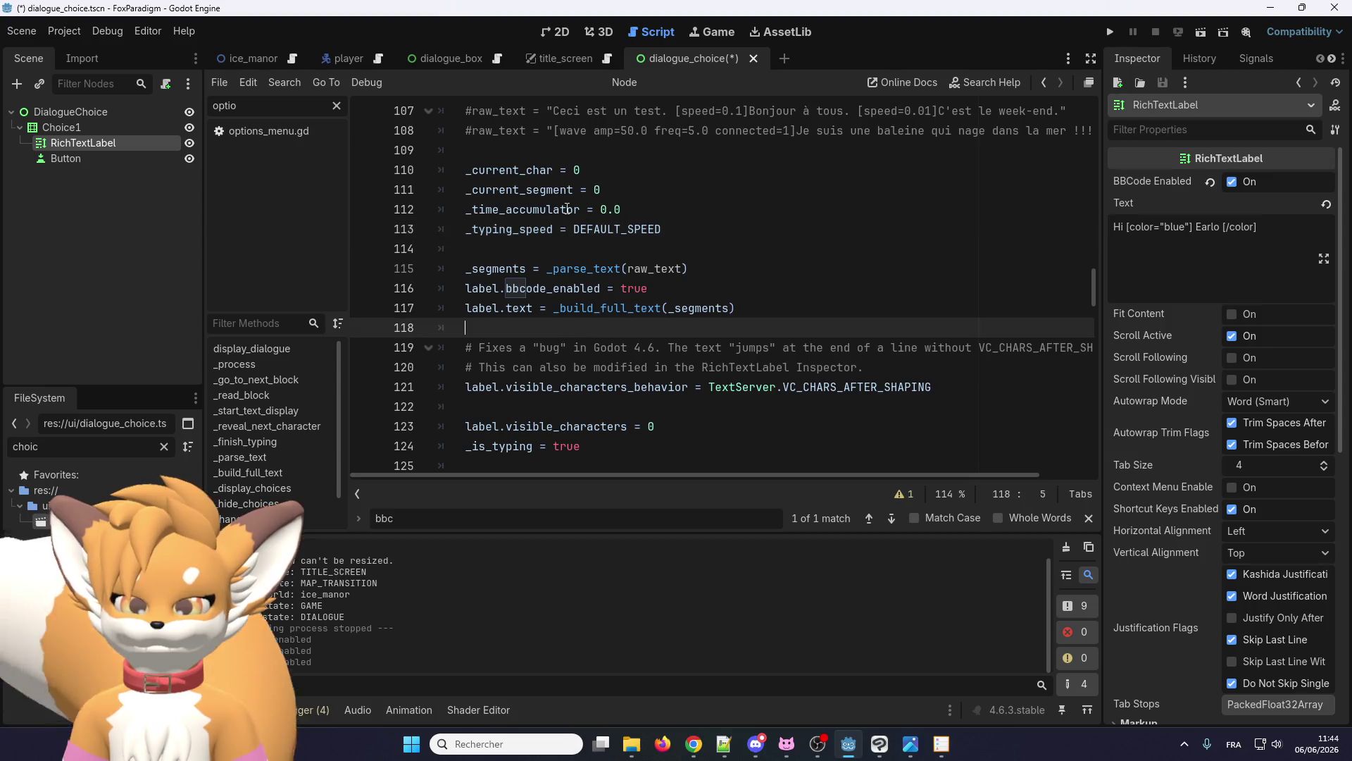
pyautogui.click(567, 189)
pyautogui.click(578, 347)
pyautogui.click(567, 229)
pyautogui.click(530, 386)
pyautogui.click(556, 229)
pyautogui.click(530, 387)
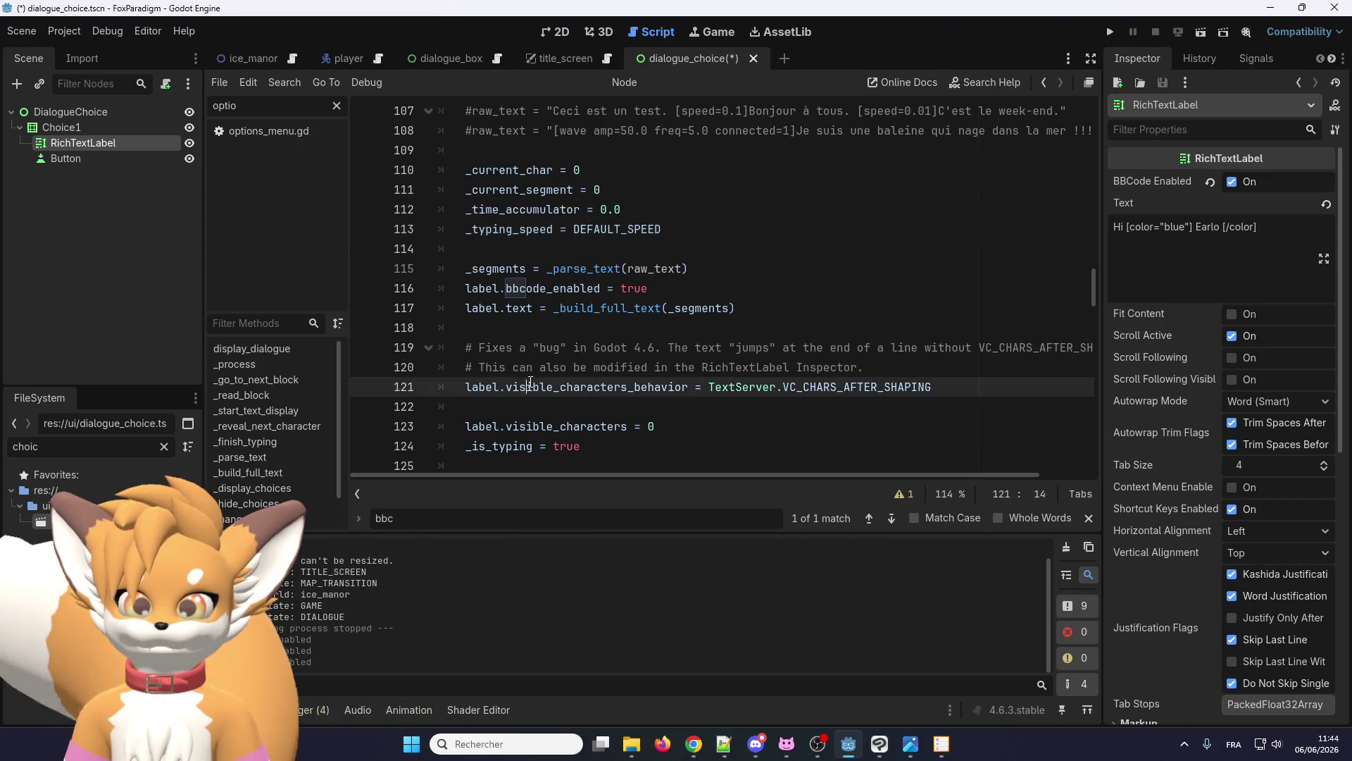
pyautogui.click(534, 225)
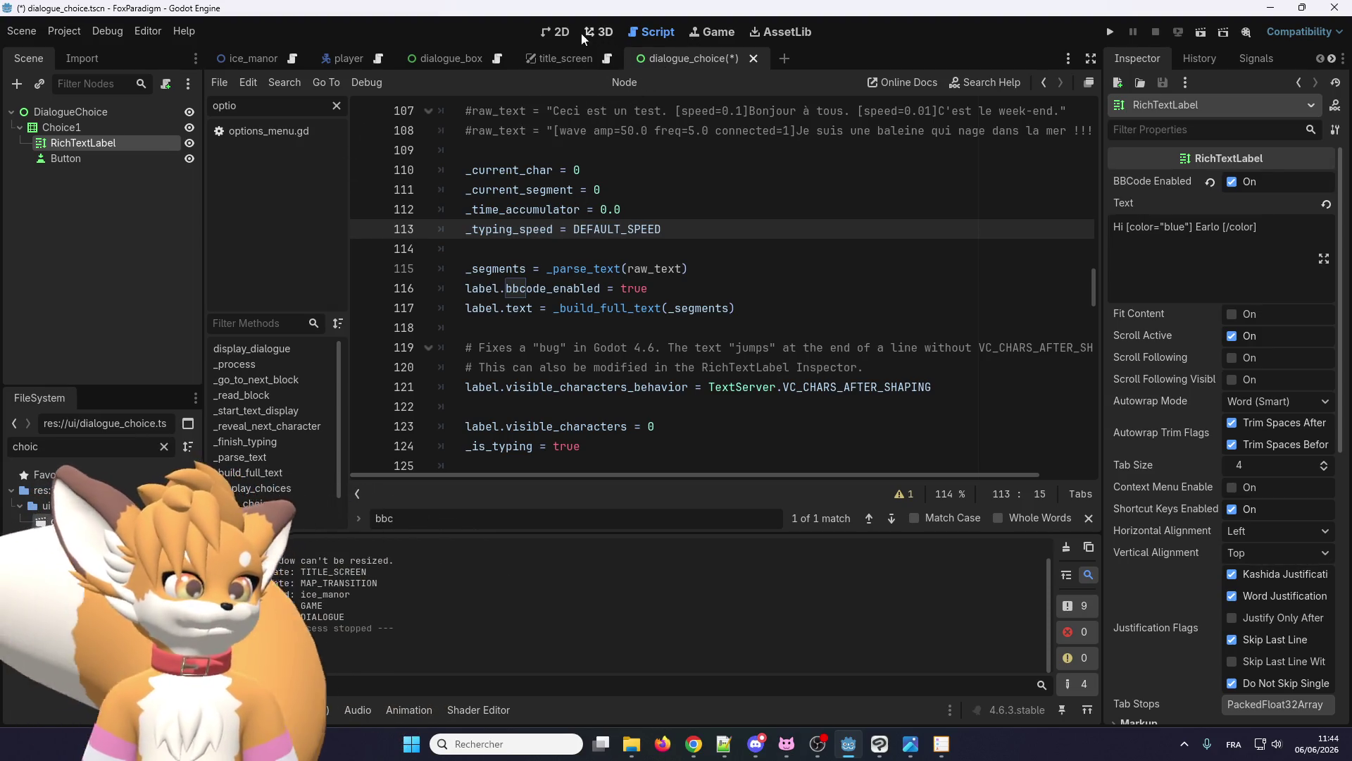
pyautogui.click(559, 33)
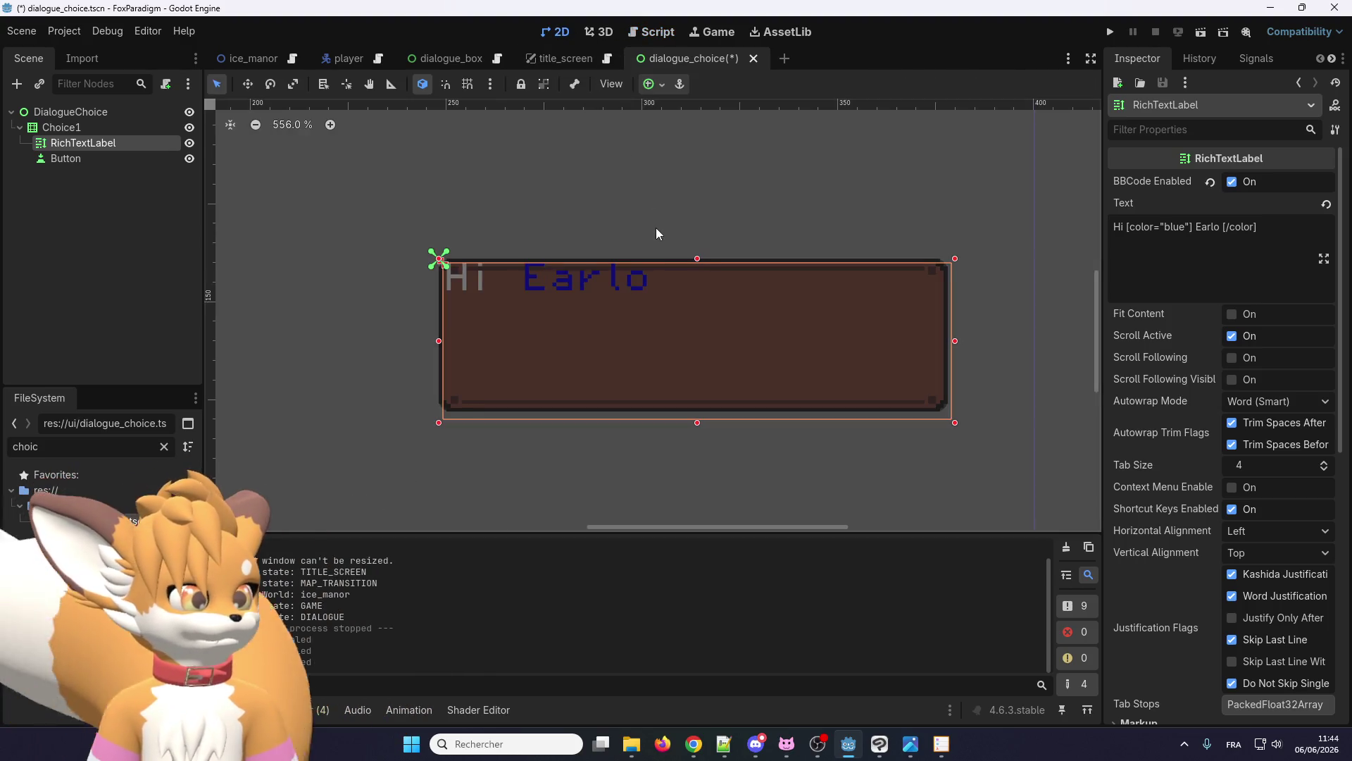
# - Edit the RichTextLabel's Text, deleting the space after Hi and selecting the opening color tag
pyautogui.click(550, 273)
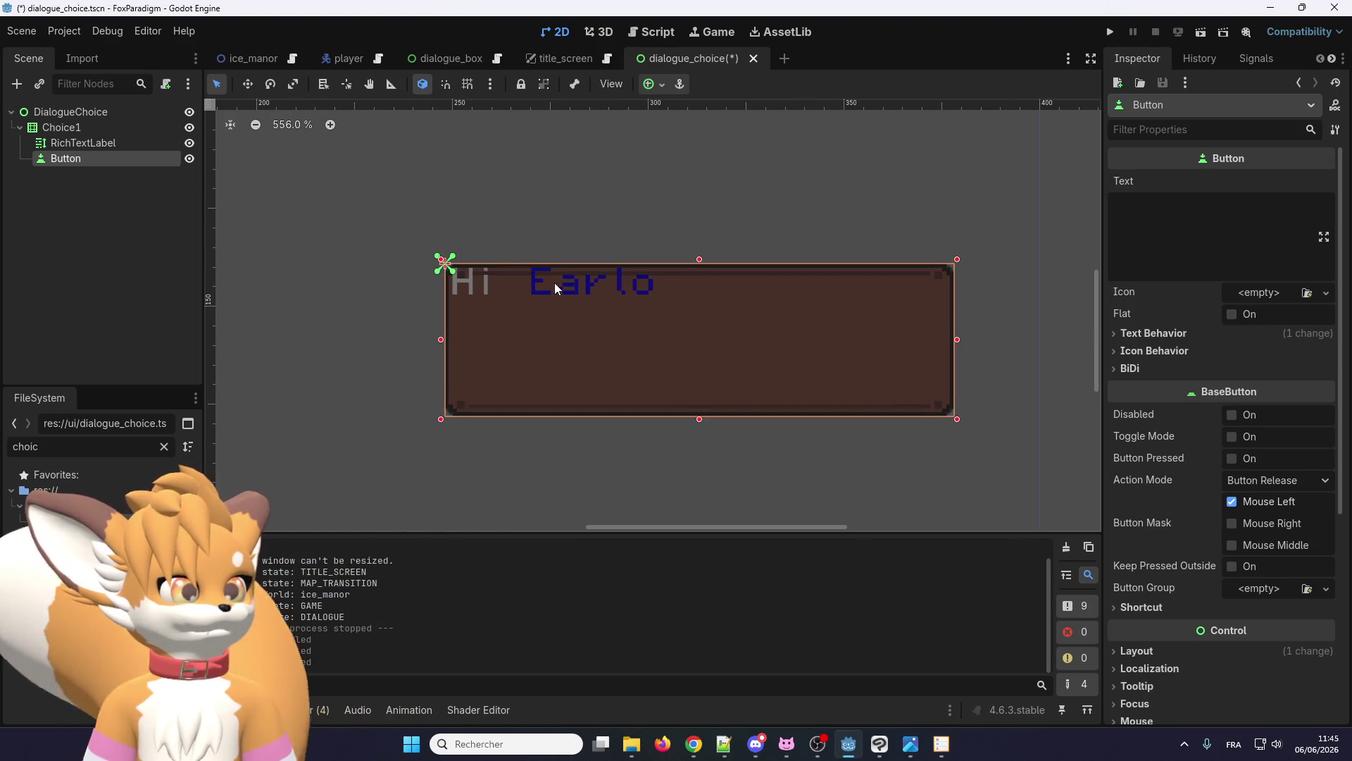
pyautogui.click(146, 143)
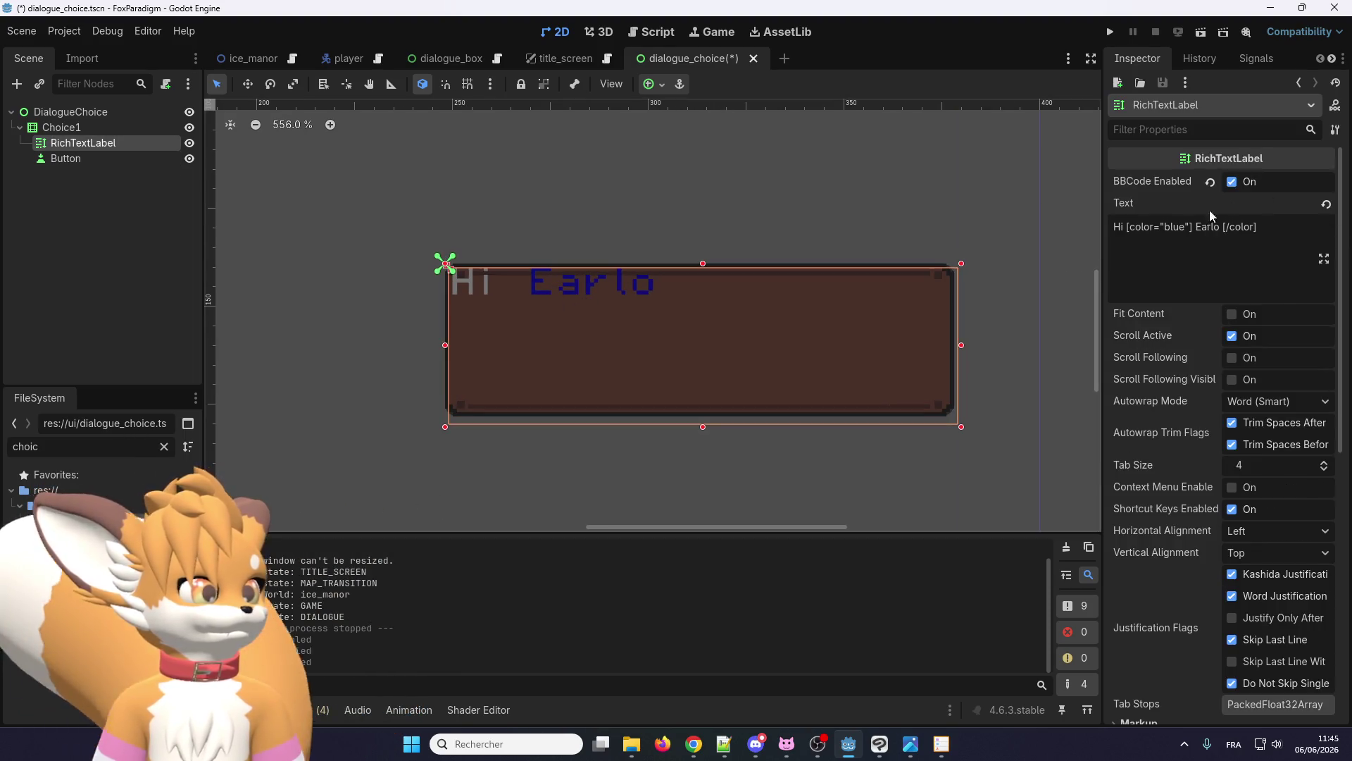
pyautogui.click(1129, 226)
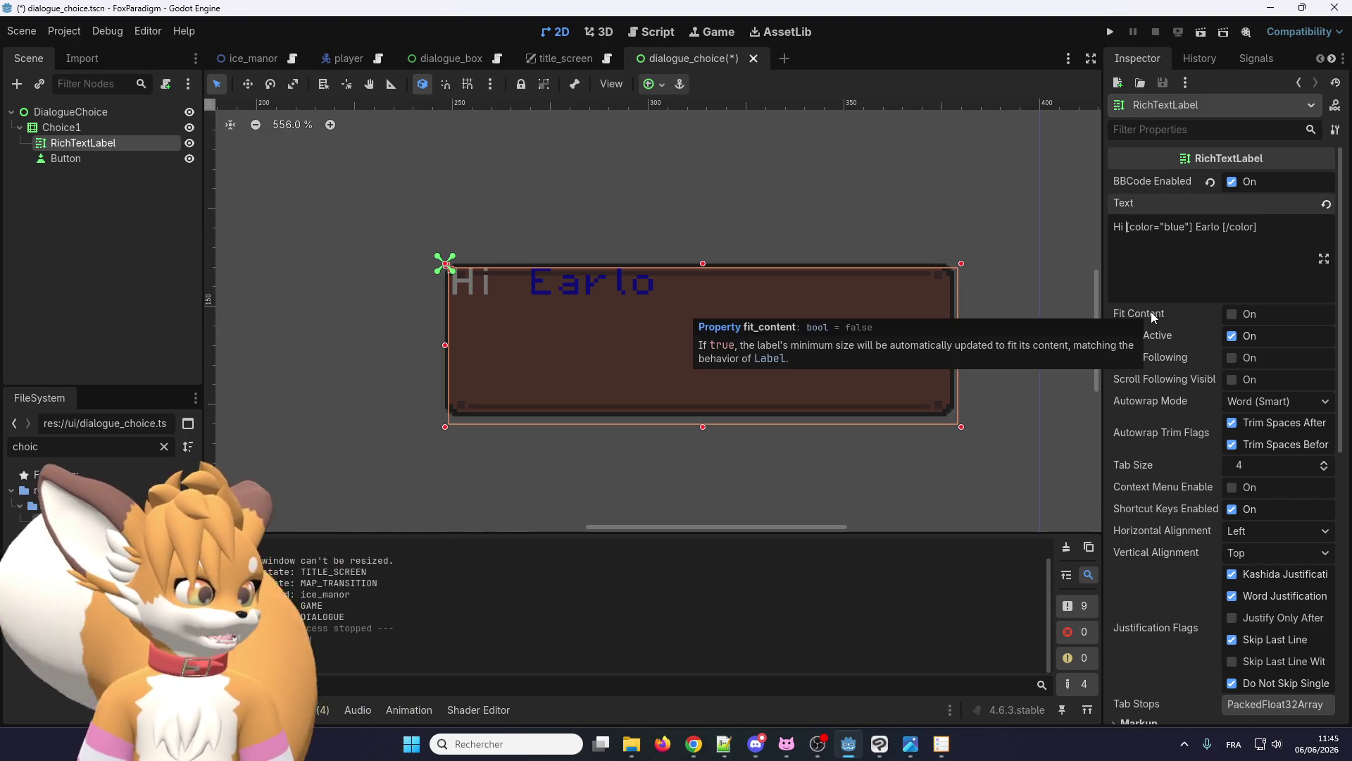
pyautogui.press('BackSpace')
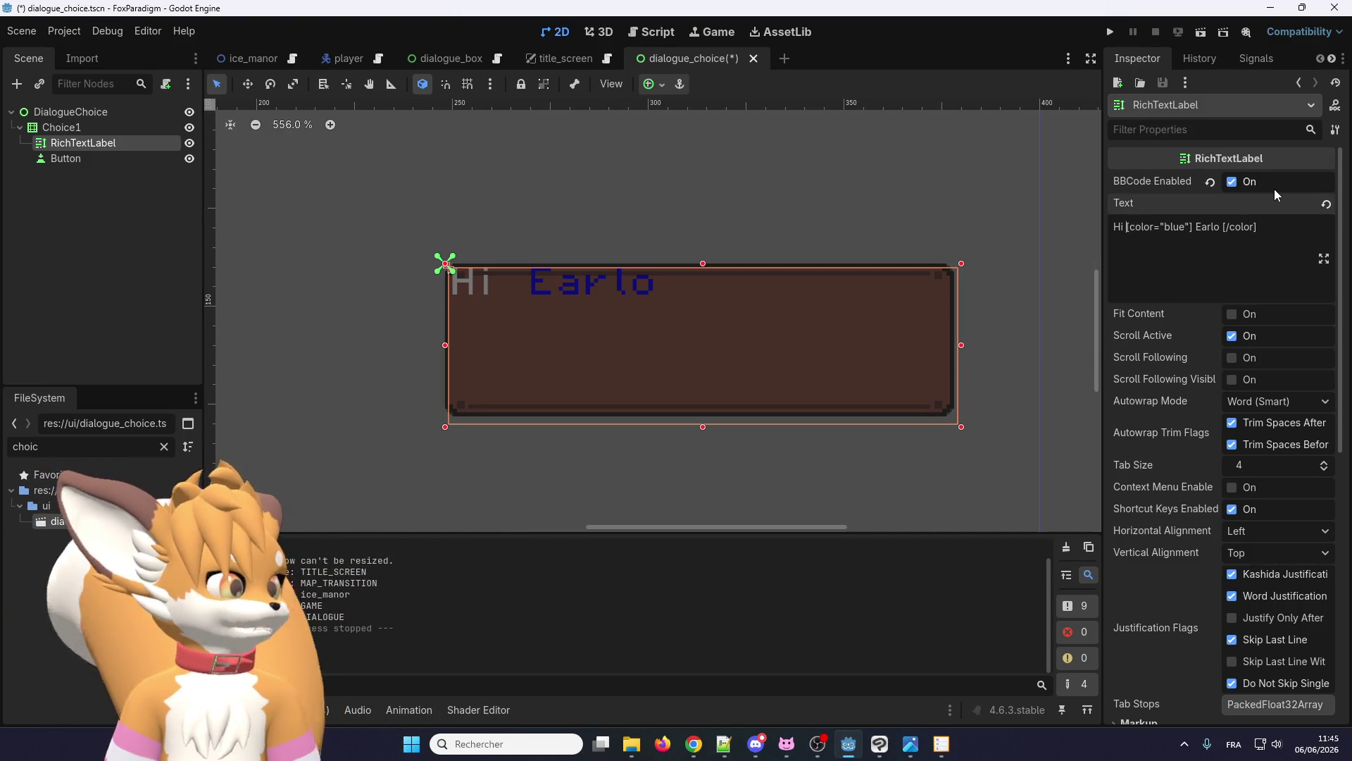
pyautogui.moveTo(1191, 227); pyautogui.dragTo(1126, 226)
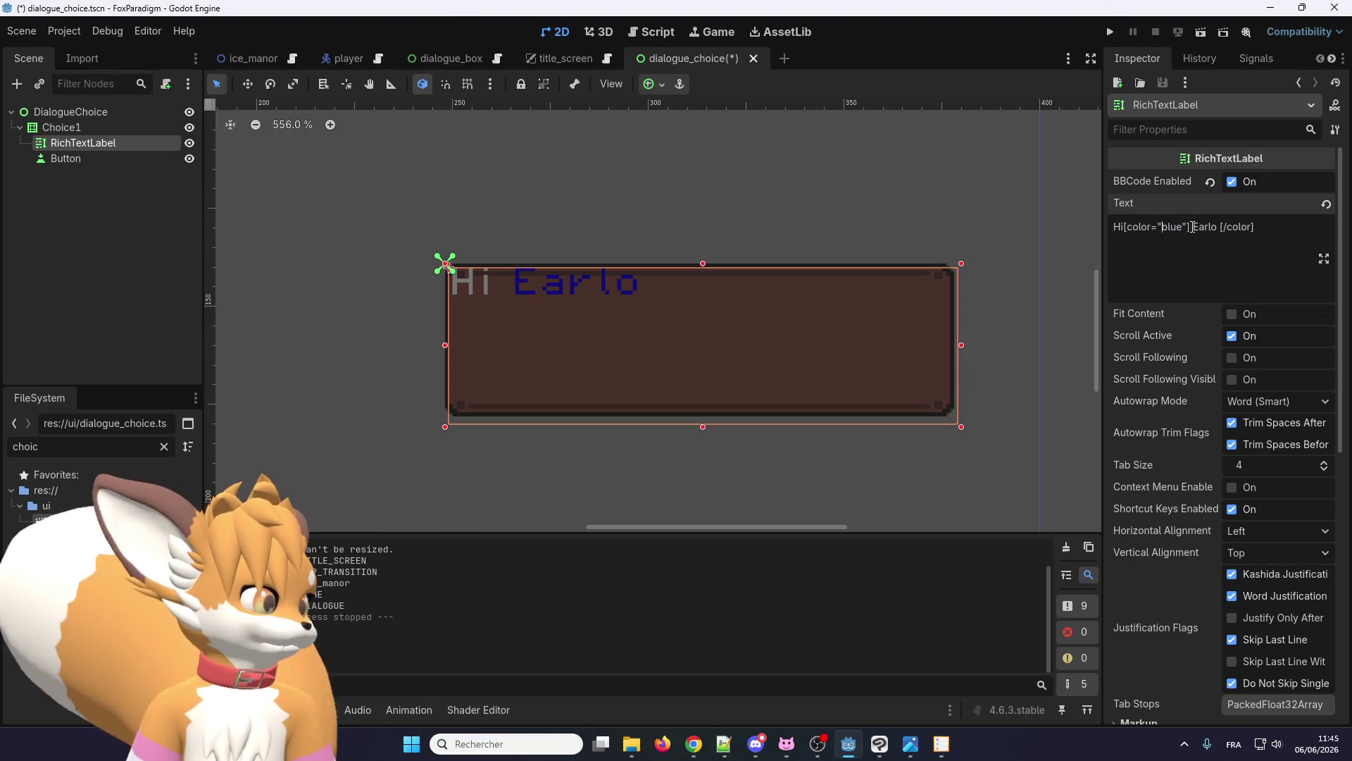
pyautogui.hotkey('shift', 'Left')
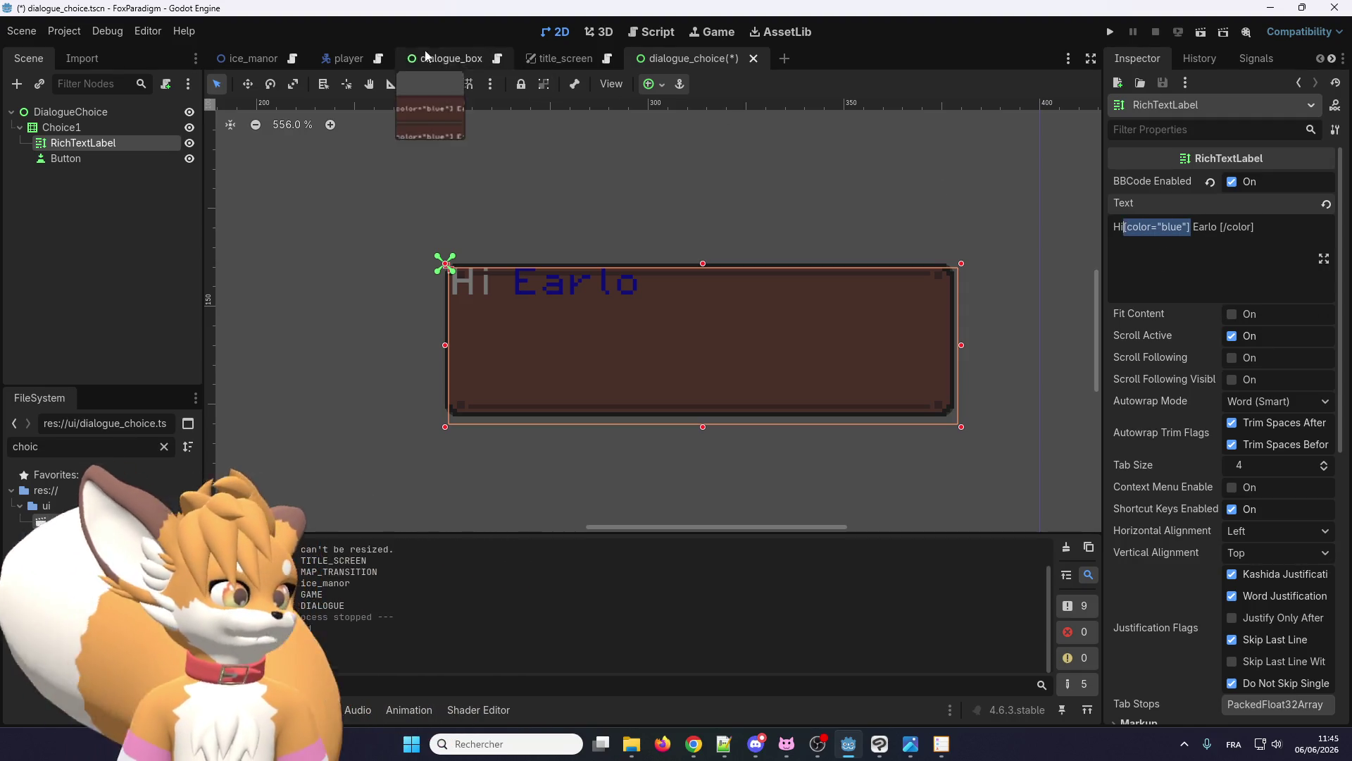
# - Reselect the RichTextLabel in dialogue_choice and delete all of its BBCode text
pyautogui.click(459, 57)
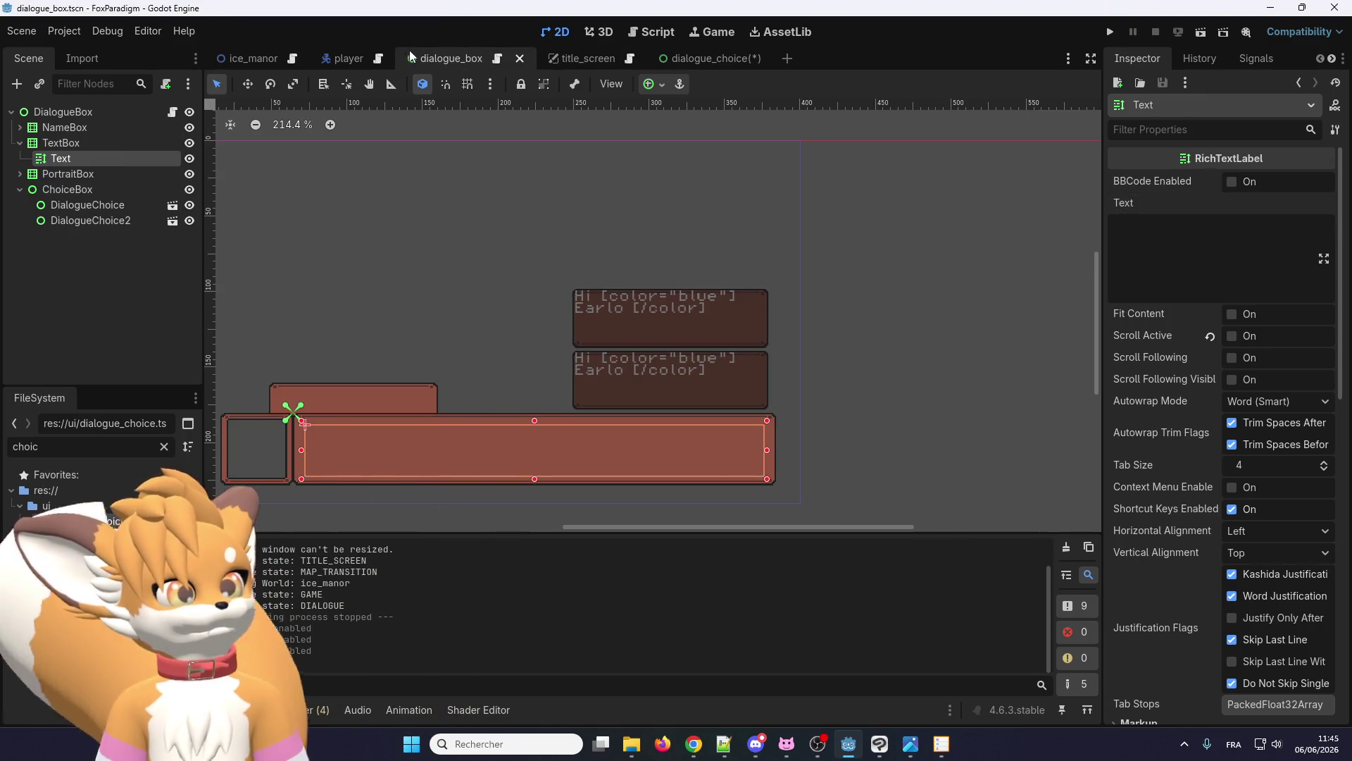
pyautogui.click(711, 58)
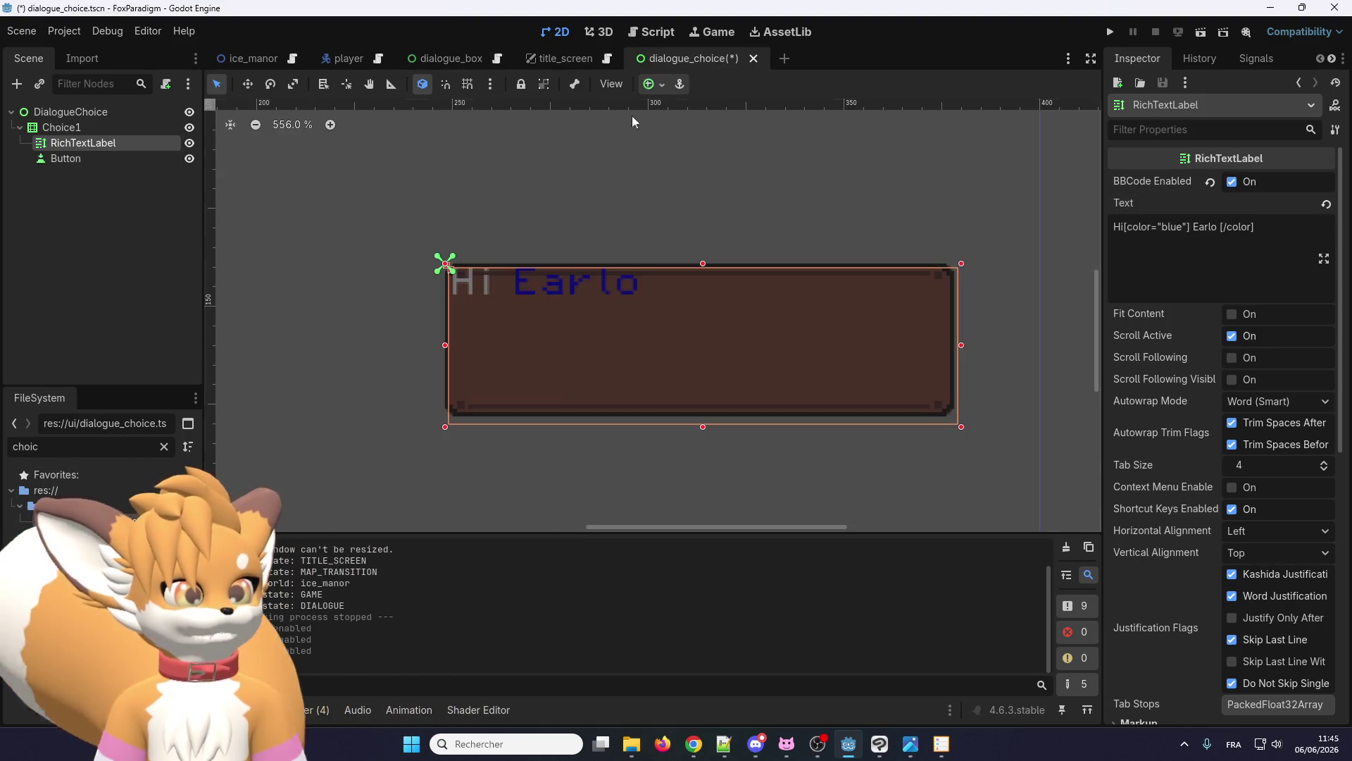
pyautogui.click(106, 159)
pyautogui.click(104, 144)
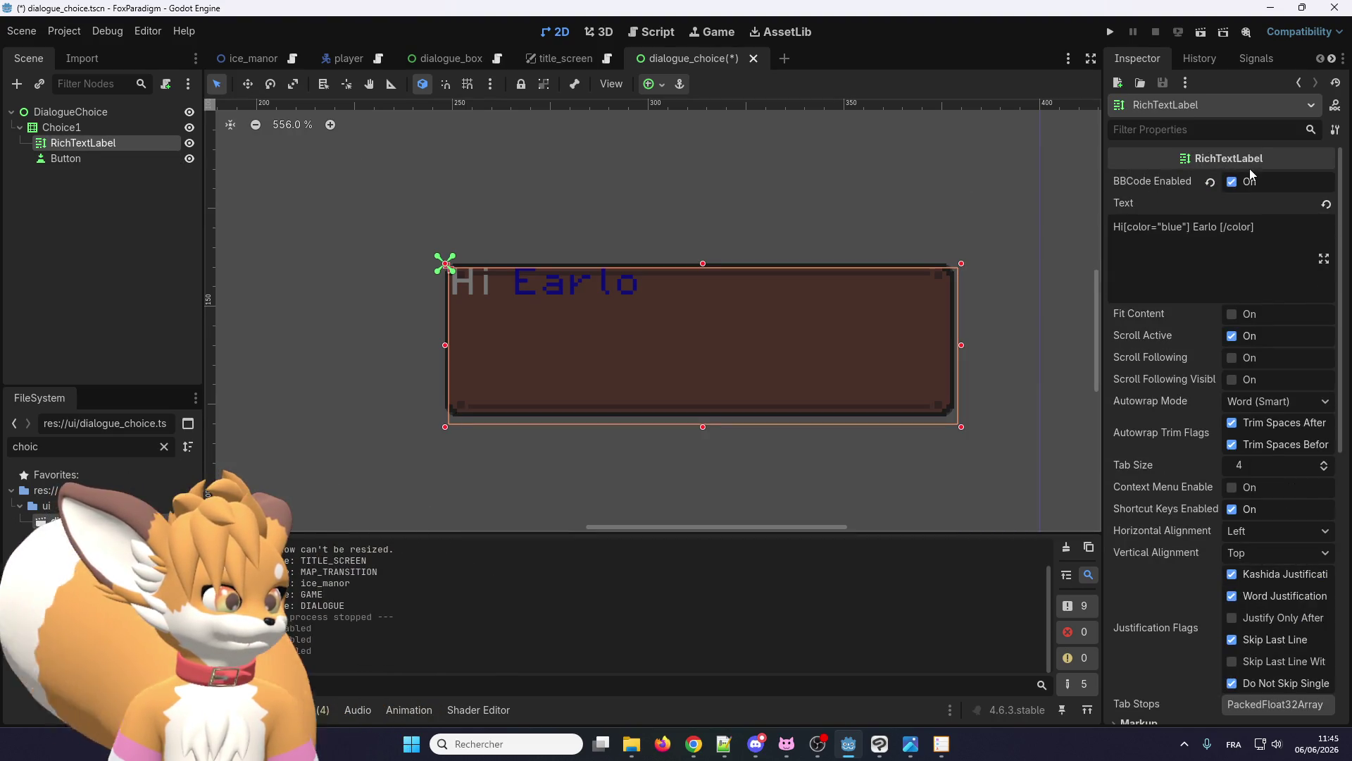
pyautogui.click(1148, 208)
pyautogui.press('BackSpace')
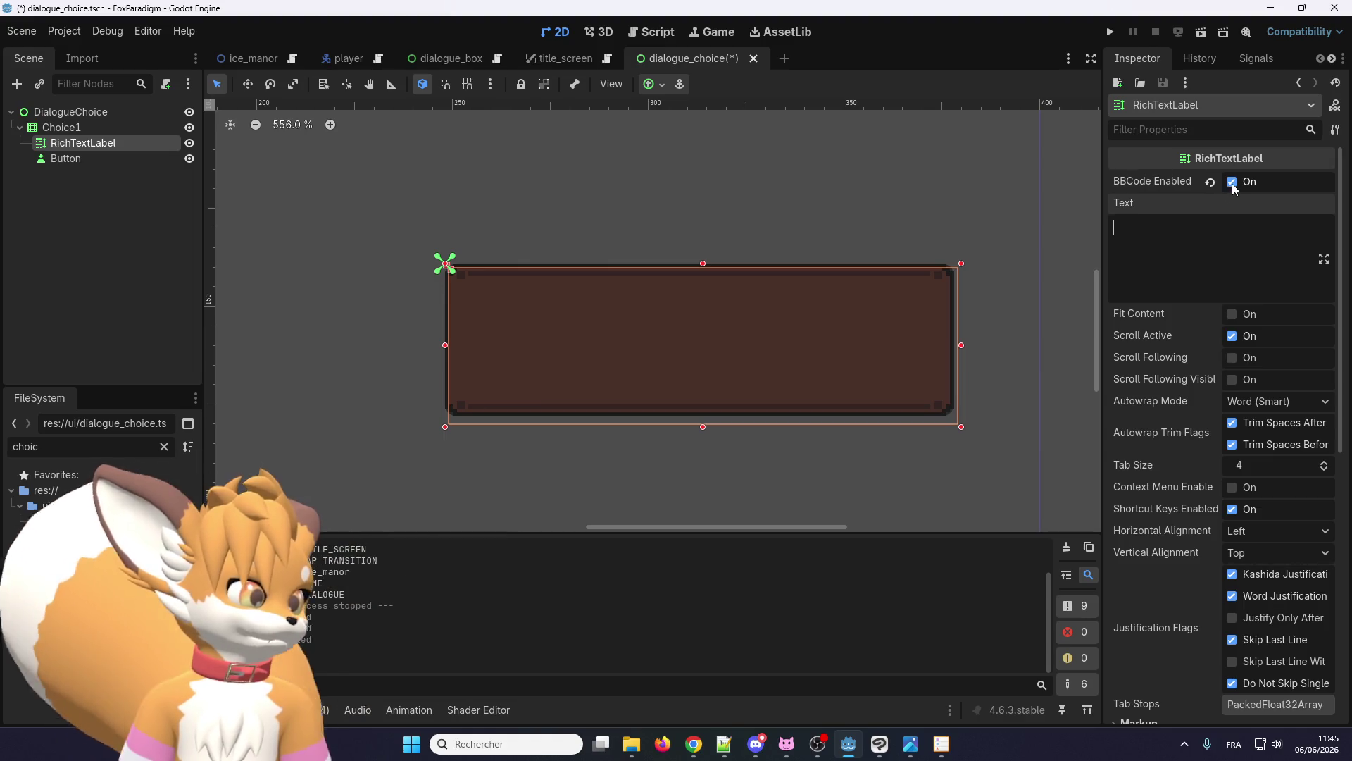